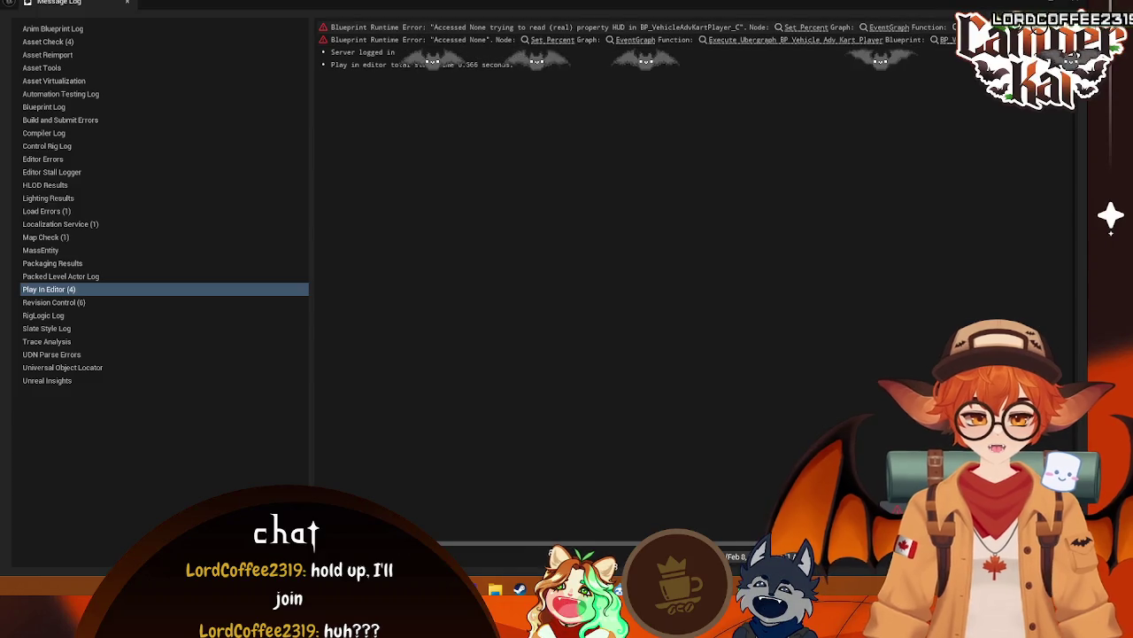
Close the Message Log and open the Lvl_CharSelect level from Content > Menus without saving
left_click(950, 74)
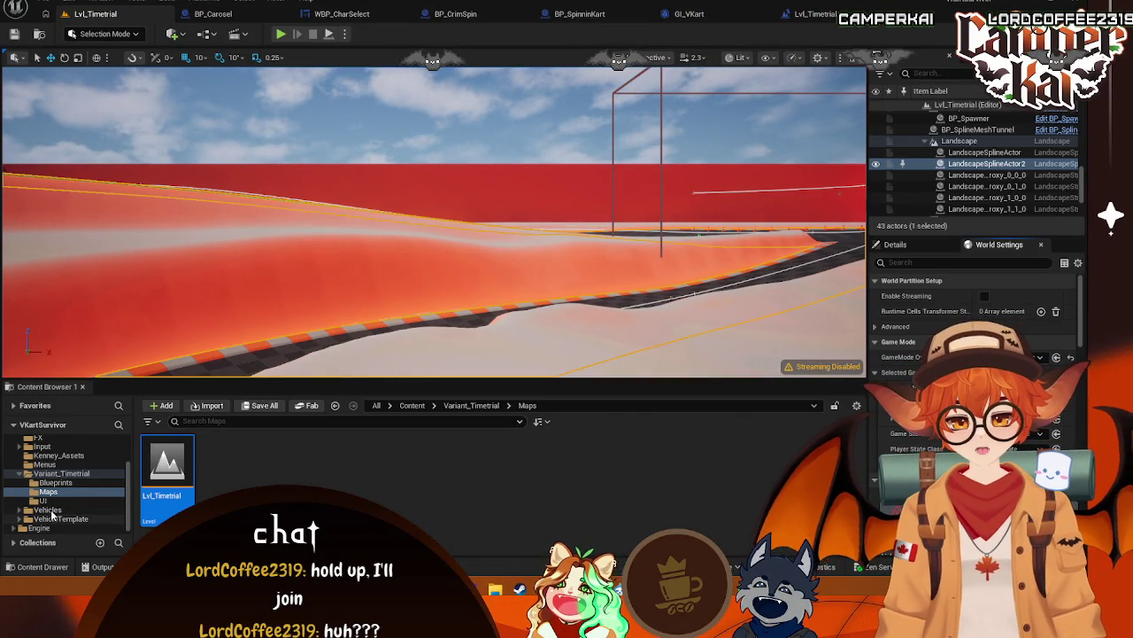
left_click(46, 510)
scroll(43, 483, "up", 3)
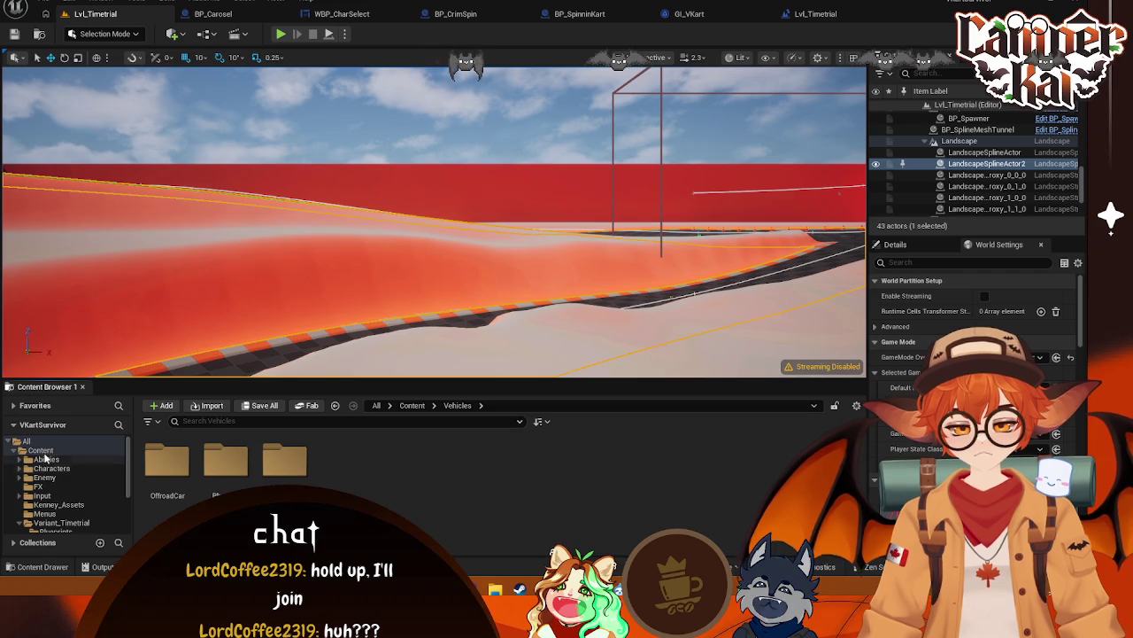
left_click(40, 450)
double_click(533, 470)
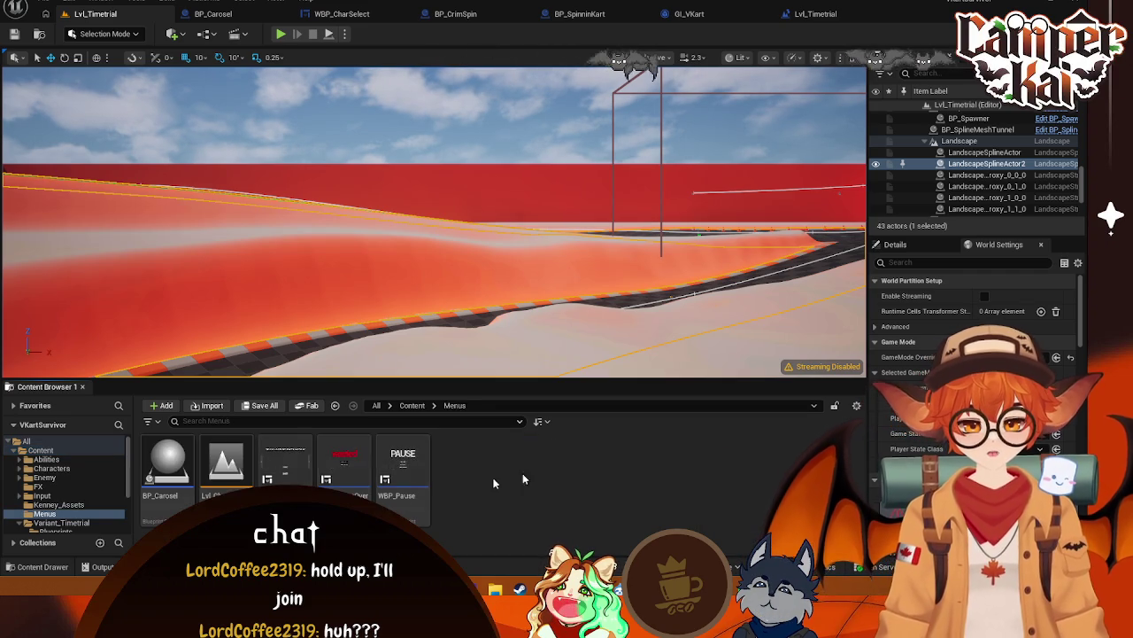
left_click(232, 474)
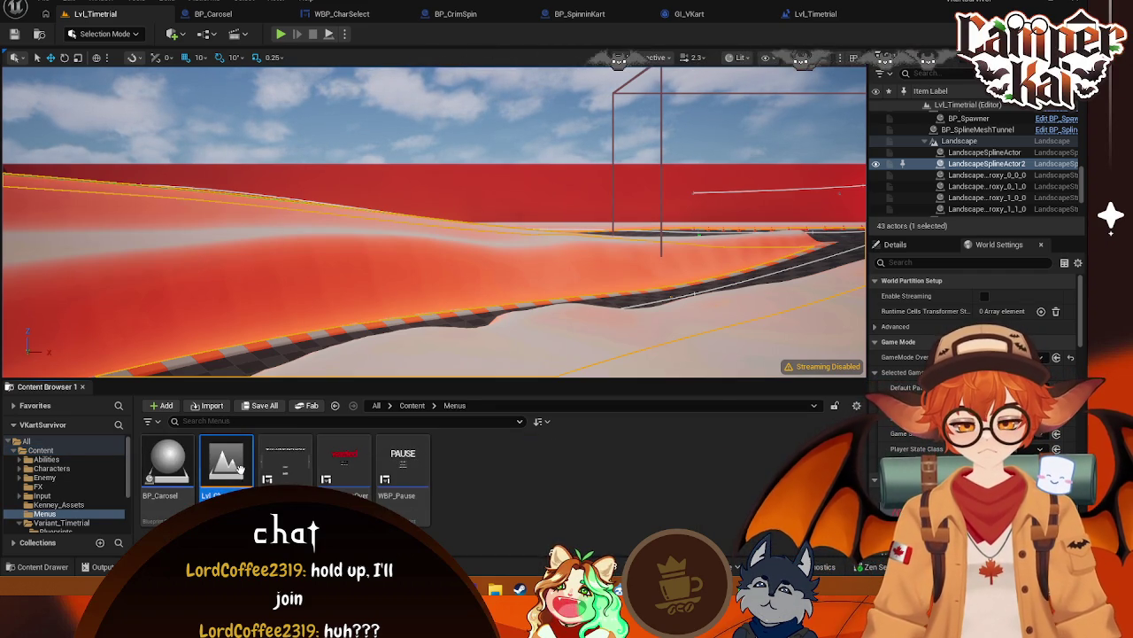
double_click(239, 469)
left_click(584, 420)
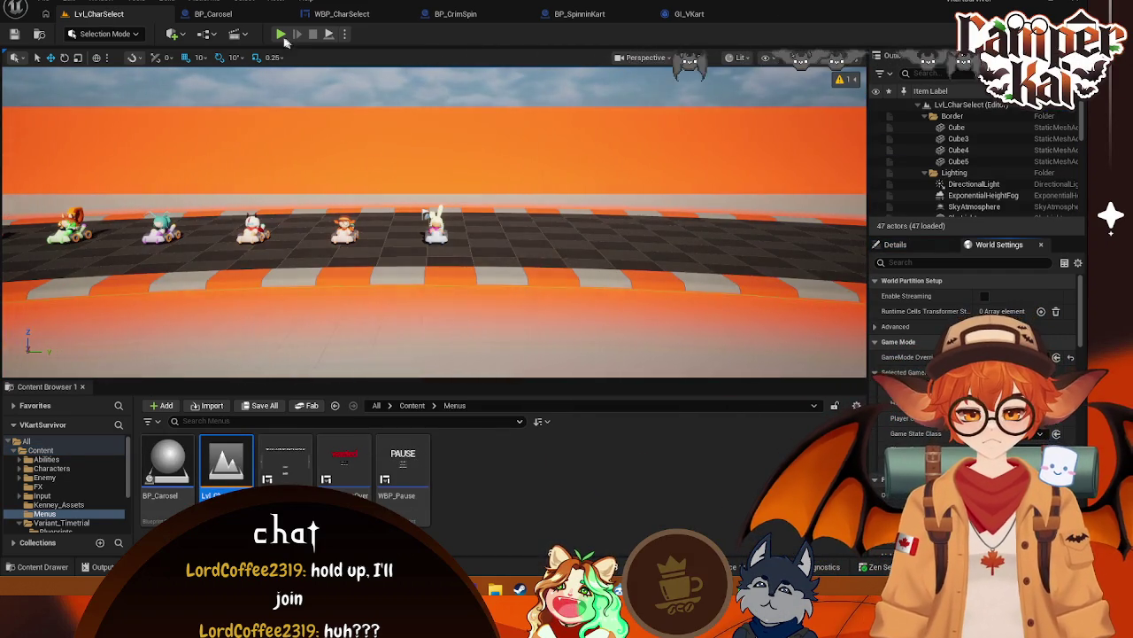
Play-test character select by picking a kart, stop, close the error log, and open GI_VKart
left_click(279, 33)
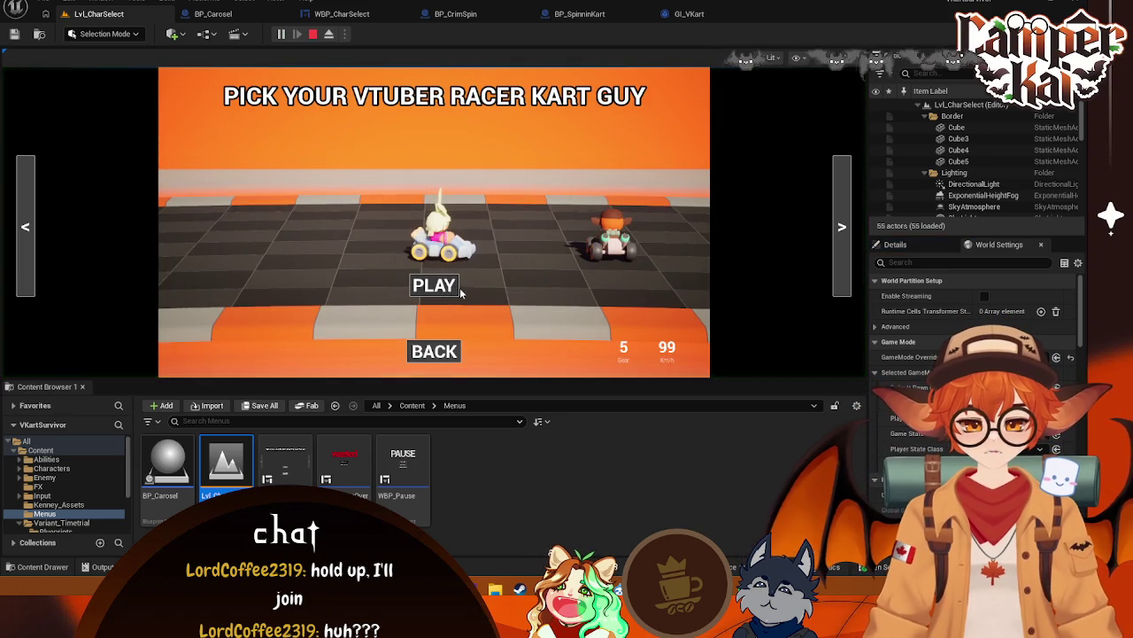
left_click(458, 289)
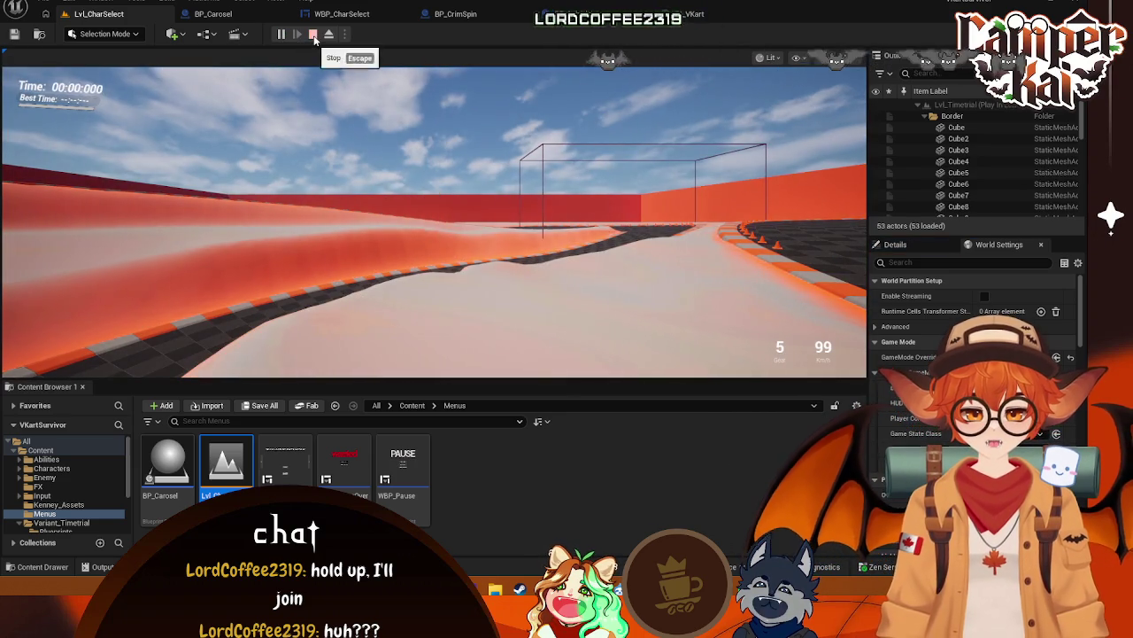
left_click(313, 34)
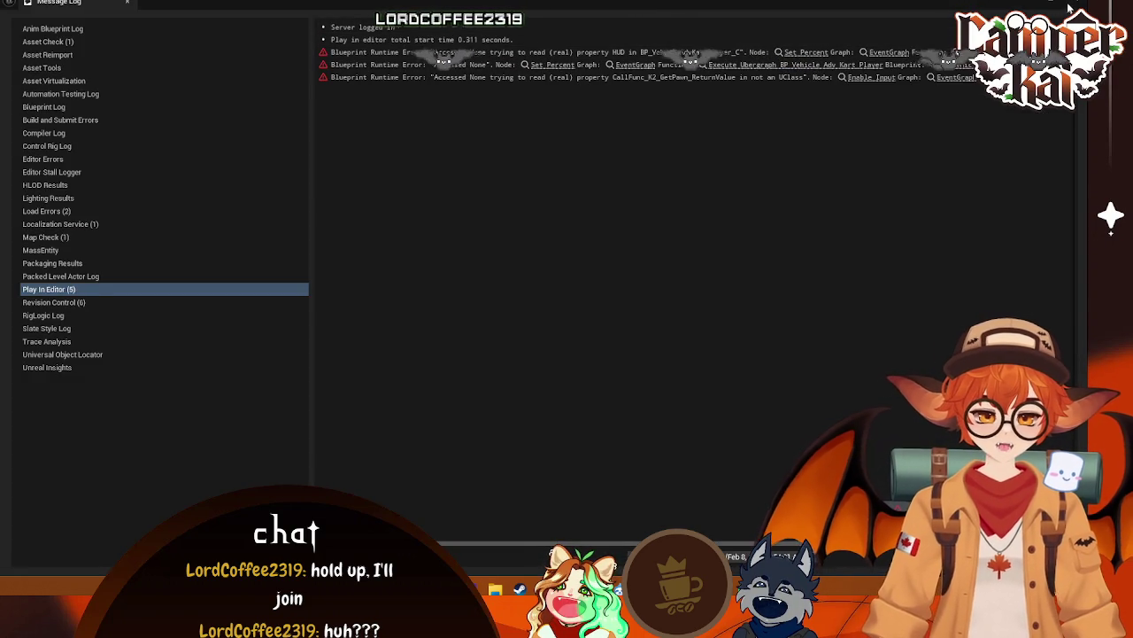
left_click(1070, 11)
left_click(670, 14)
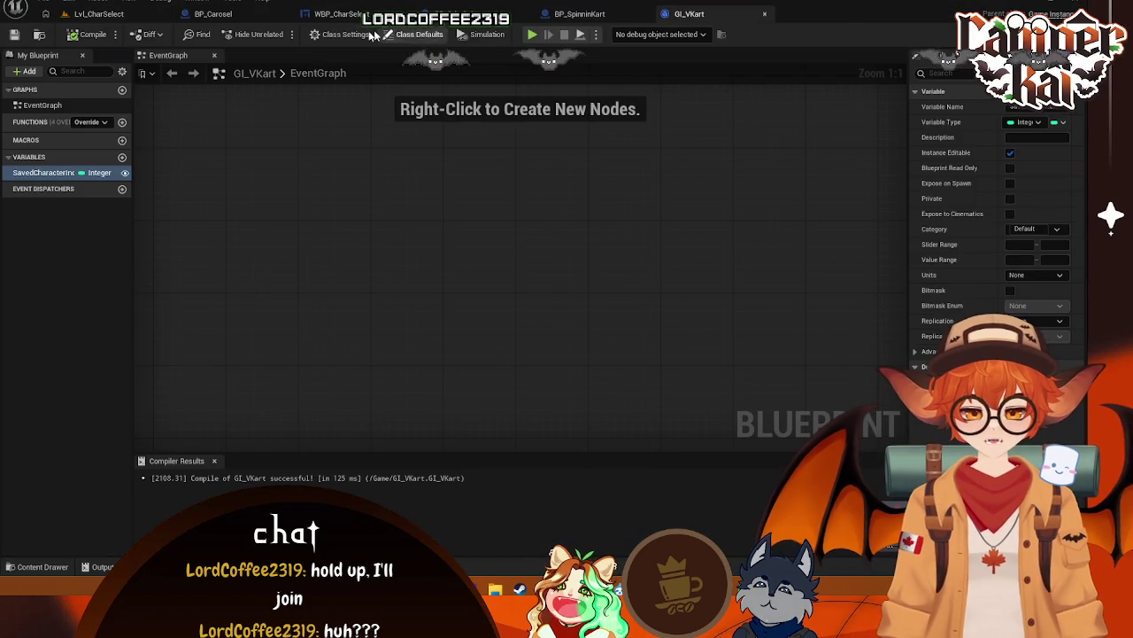
Look through the BP_Carosel, WBP_CharSelect, BP_CrimSpin and BP_SpinninKart blueprint graphs
left_click(213, 13)
scroll(700, 179, "up", 1)
mouse_move(700, 179)
left_mouse_down()
mouse_move(566, 204)
mouse_move(572, 220)
left_mouse_up()
left_click(381, 14)
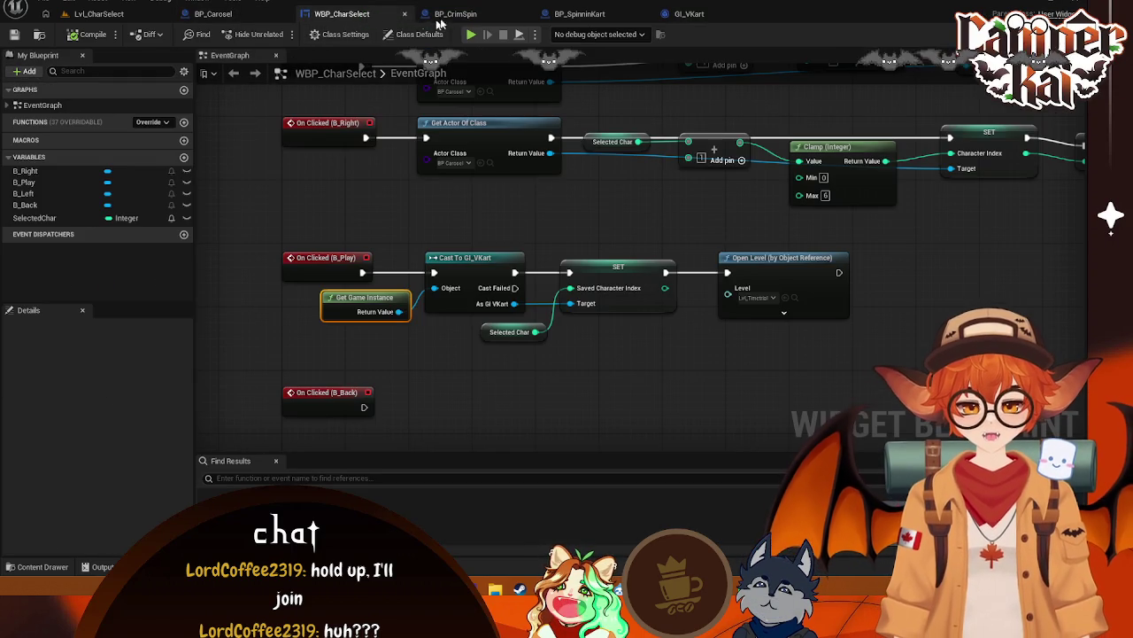
left_click(455, 13)
left_click(580, 13)
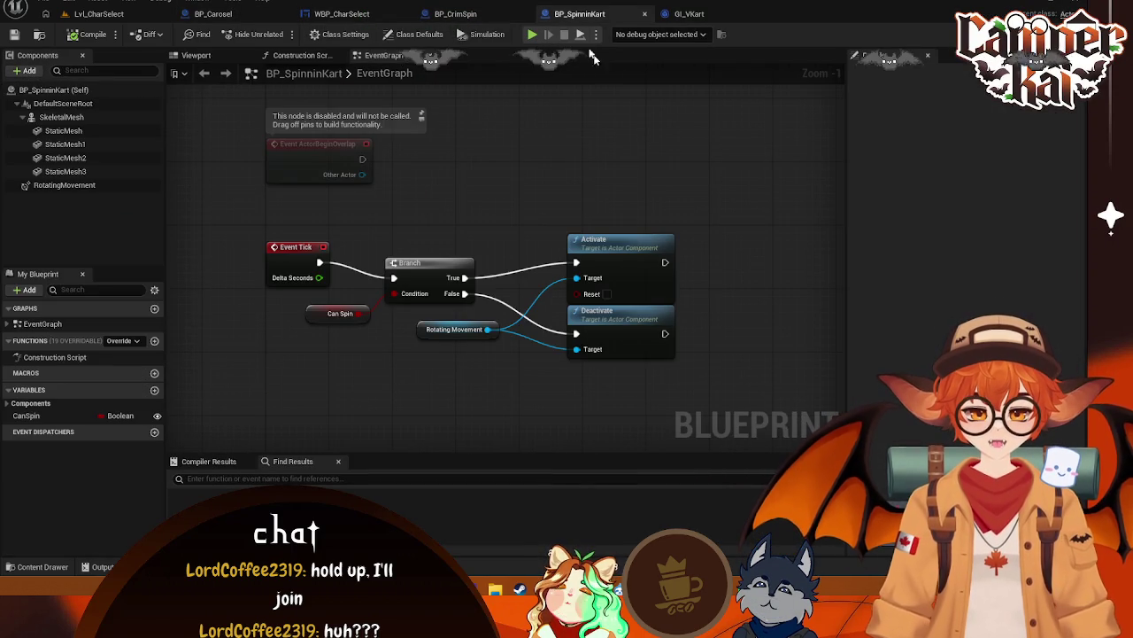
left_click(530, 18)
Close the BP_CrimSpin, BP_SpinninKart and WBP_CharSelect tabs and return to the Lvl_CharSelect level
left_click(526, 15)
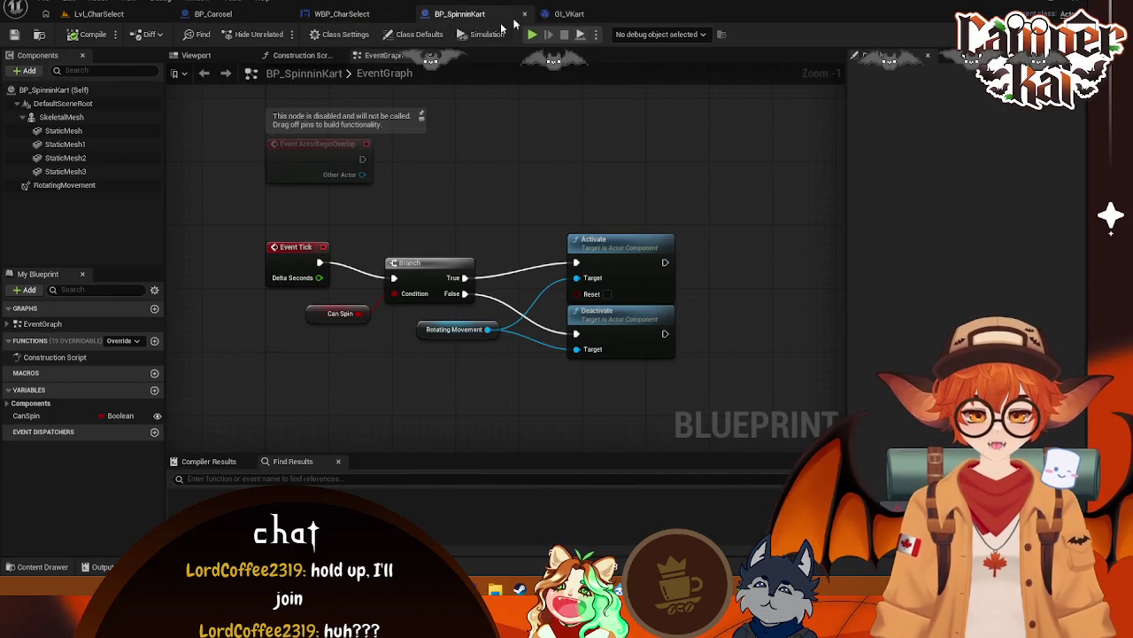
left_click(526, 15)
left_click(261, 18)
left_click(341, 14)
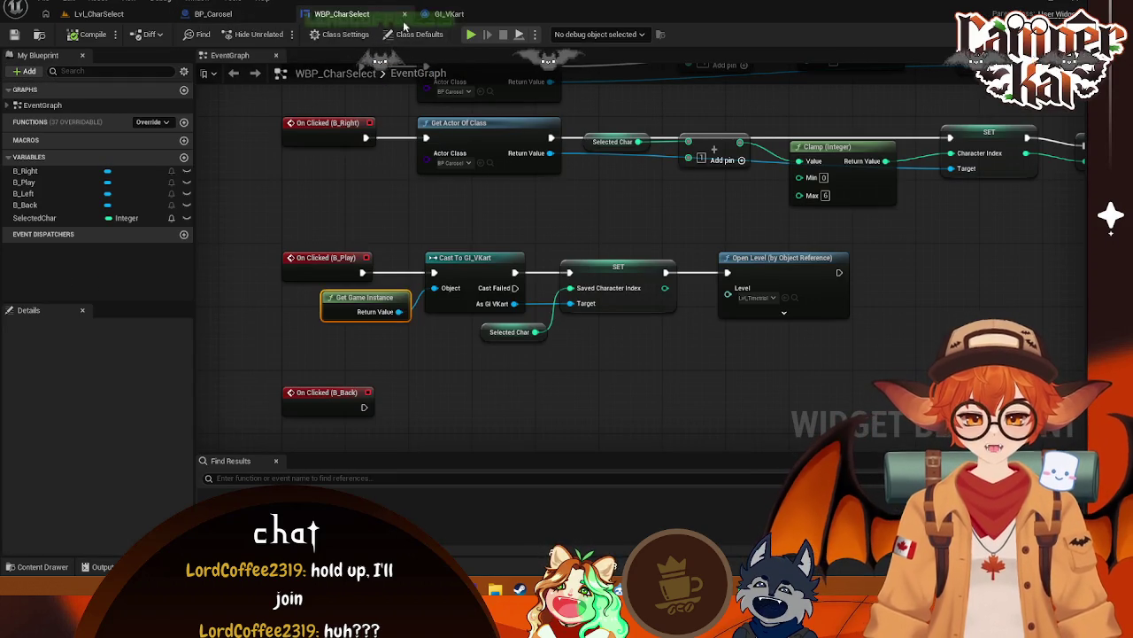
left_click(405, 14)
left_click(100, 14)
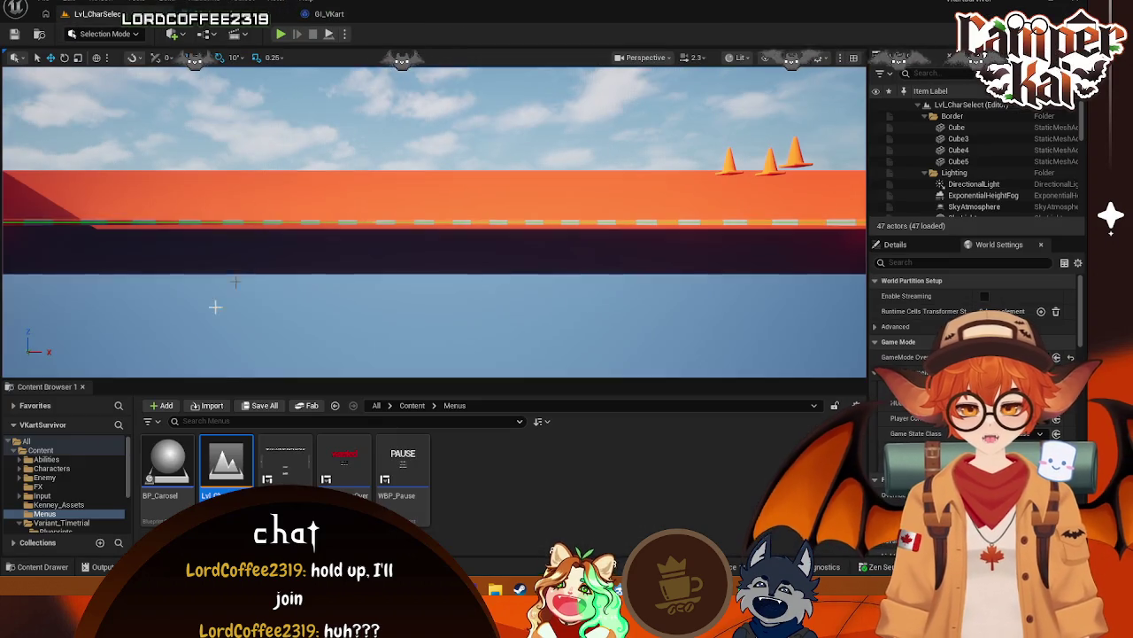
Open the Lvl_Timetrial level from the Variant_Timetrial > Maps folder
scroll(60, 471, "down", 3)
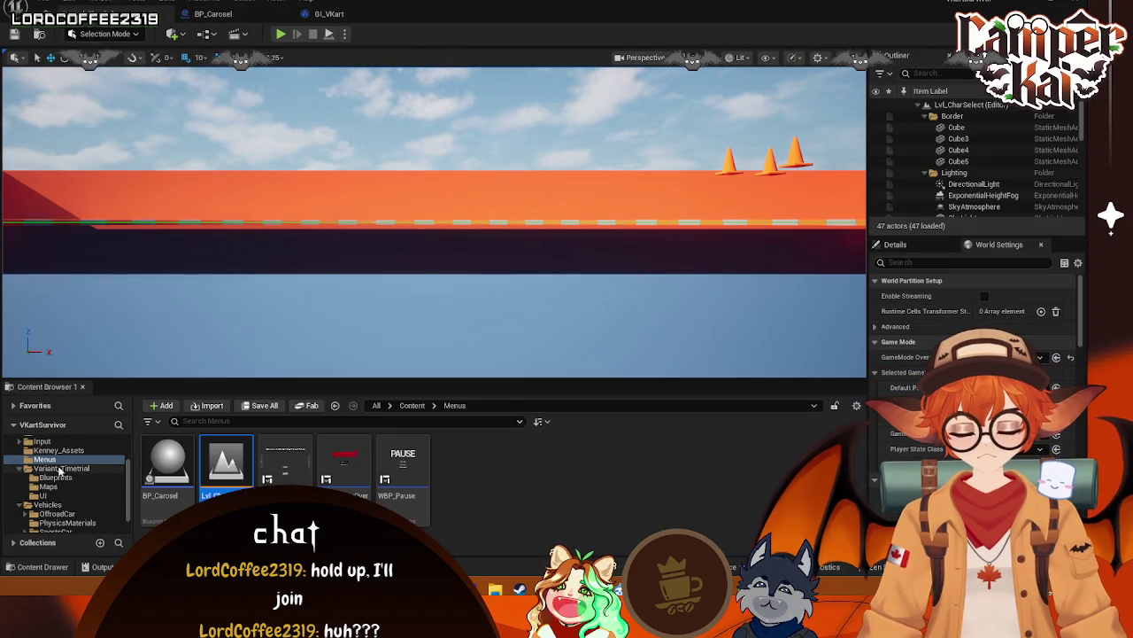
left_click(60, 468)
scroll(72, 469, "up", 2)
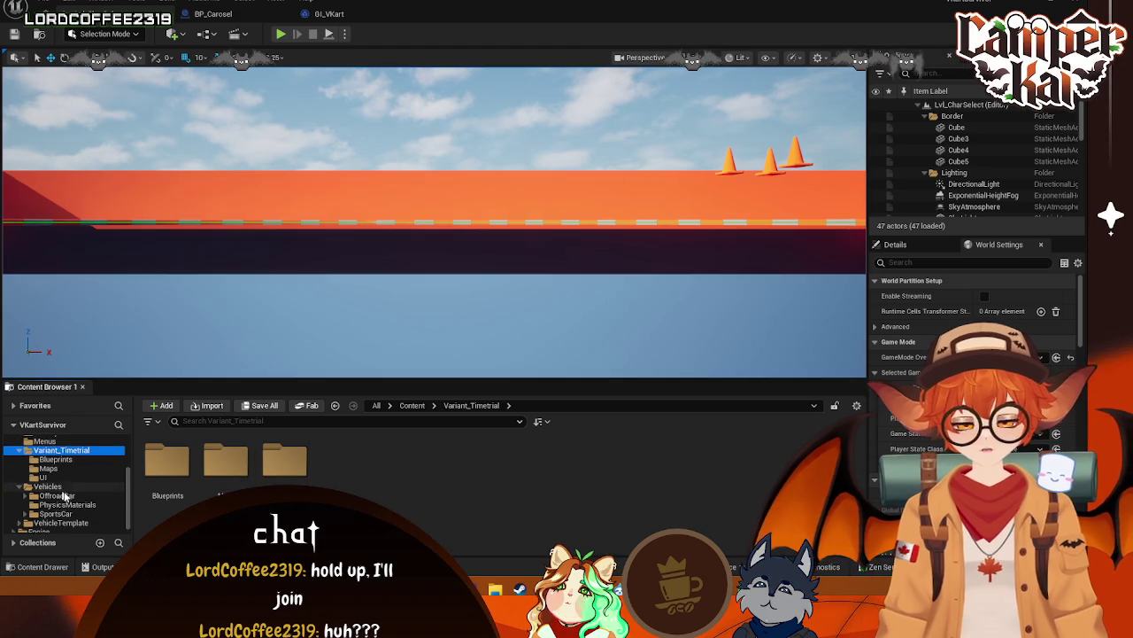
double_click(222, 460)
double_click(167, 462)
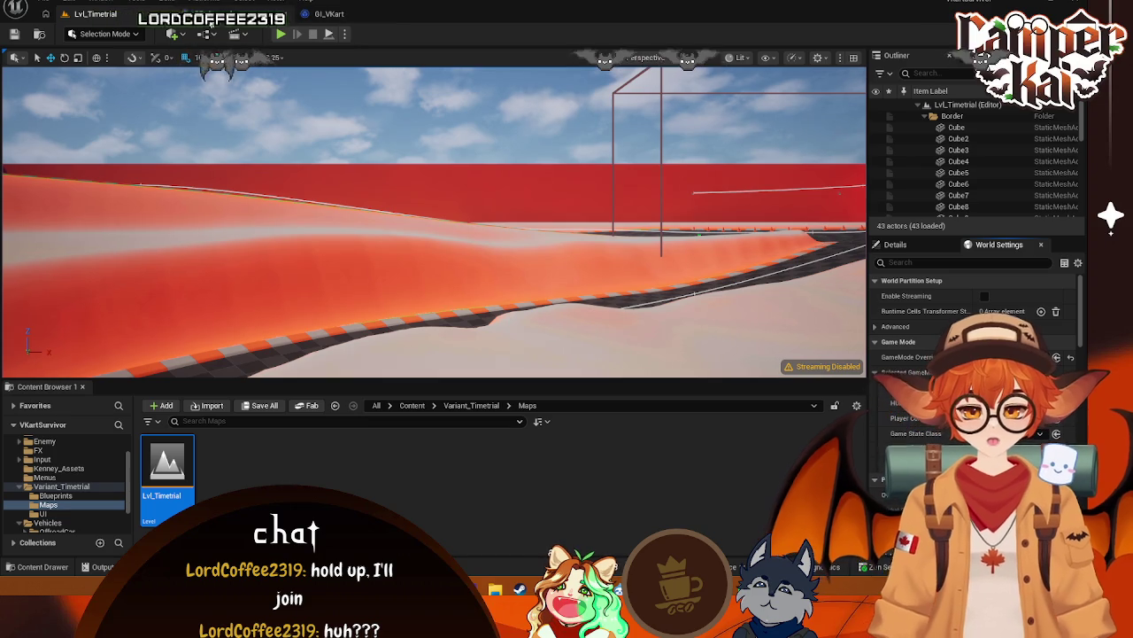
left_click(216, 33)
Open the Lvl_Timetrial Level Blueprint, find the SpawnActor node, and screenshot the graph
left_click(259, 115)
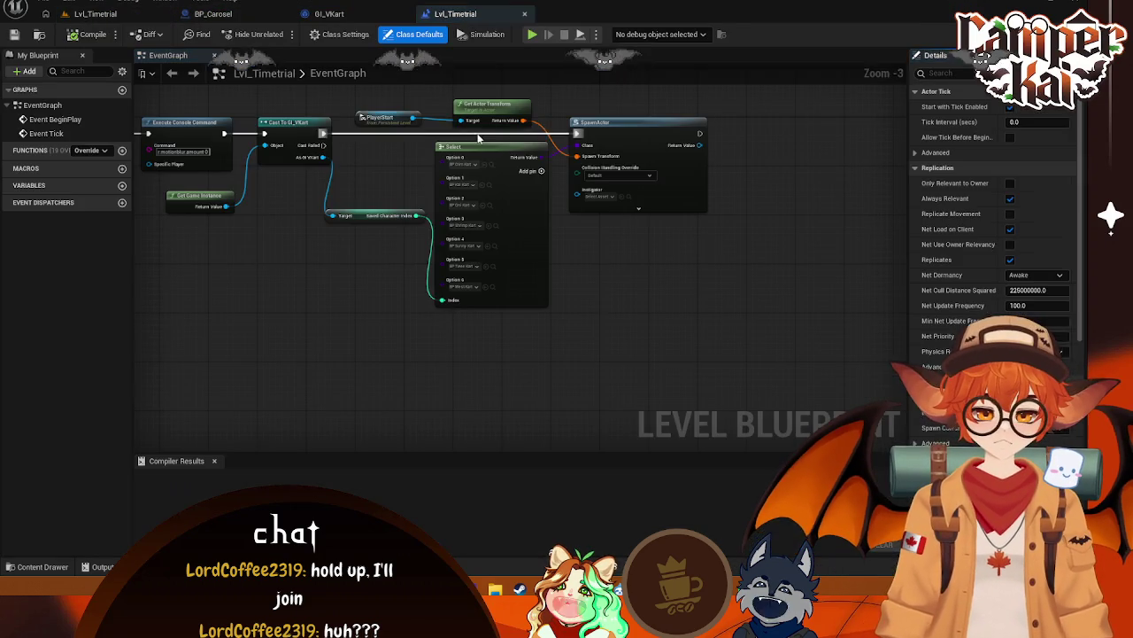
left_click_drag(666, 233, 536, 314)
scroll(558, 266, "up", 1)
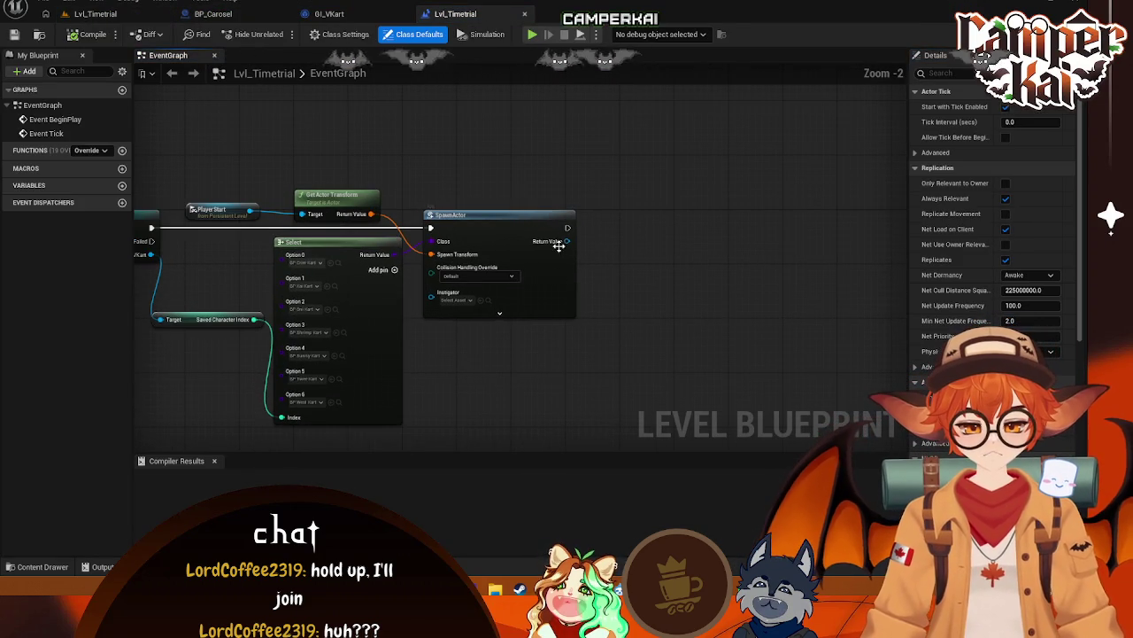
left_click_drag(565, 243, 646, 221)
left_click(567, 228)
left_click_drag(567, 228, 702, 226)
type("posses")
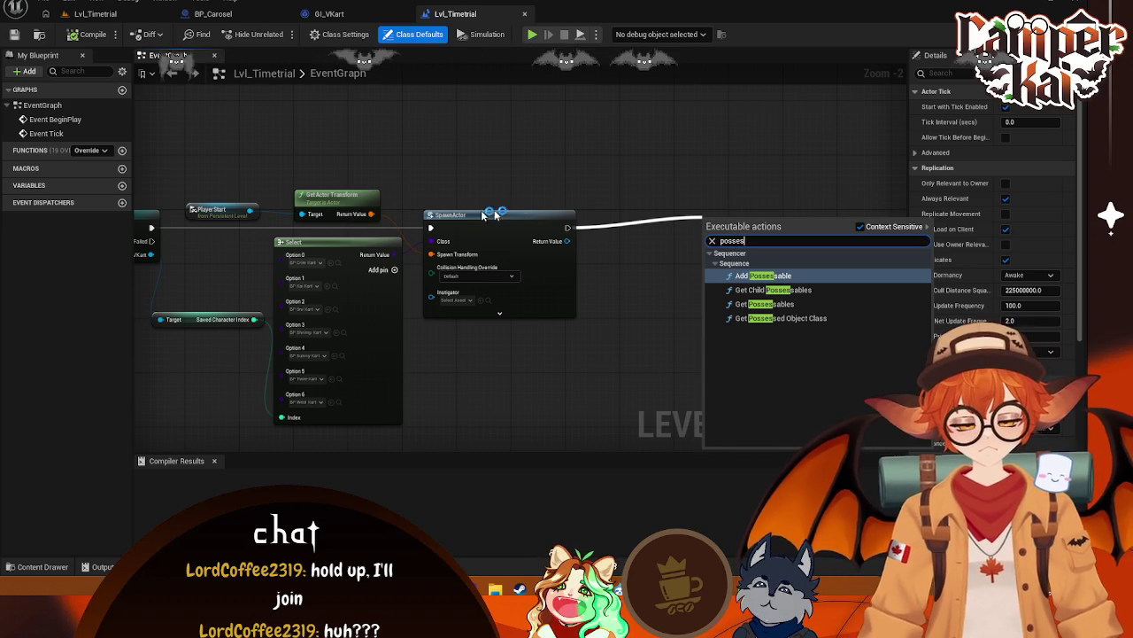
key("super+shift+s")
left_click_drag(302, 135, 752, 424)
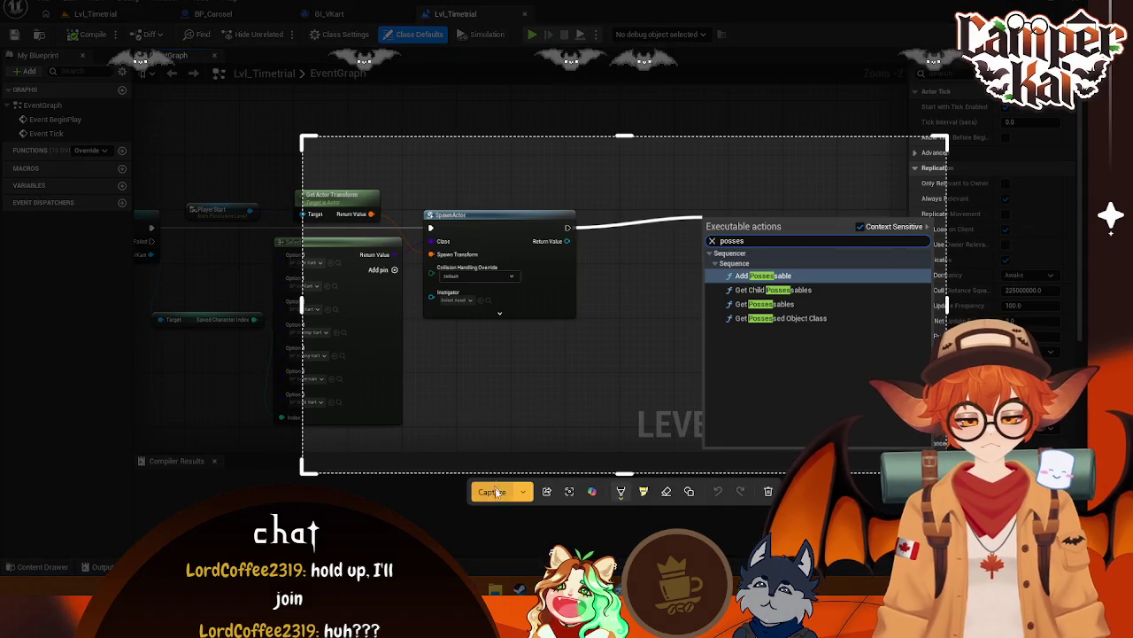
key("ctrl+c")
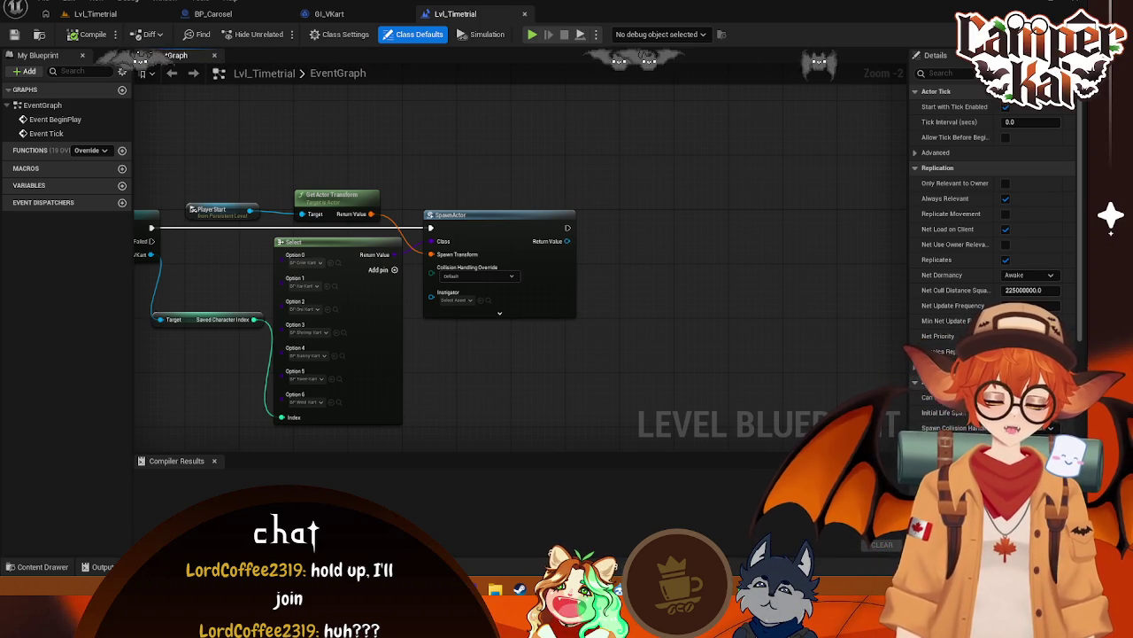
Add a Get Player Controller node and place it below SpawnActor
right_click(680, 275)
type("get")
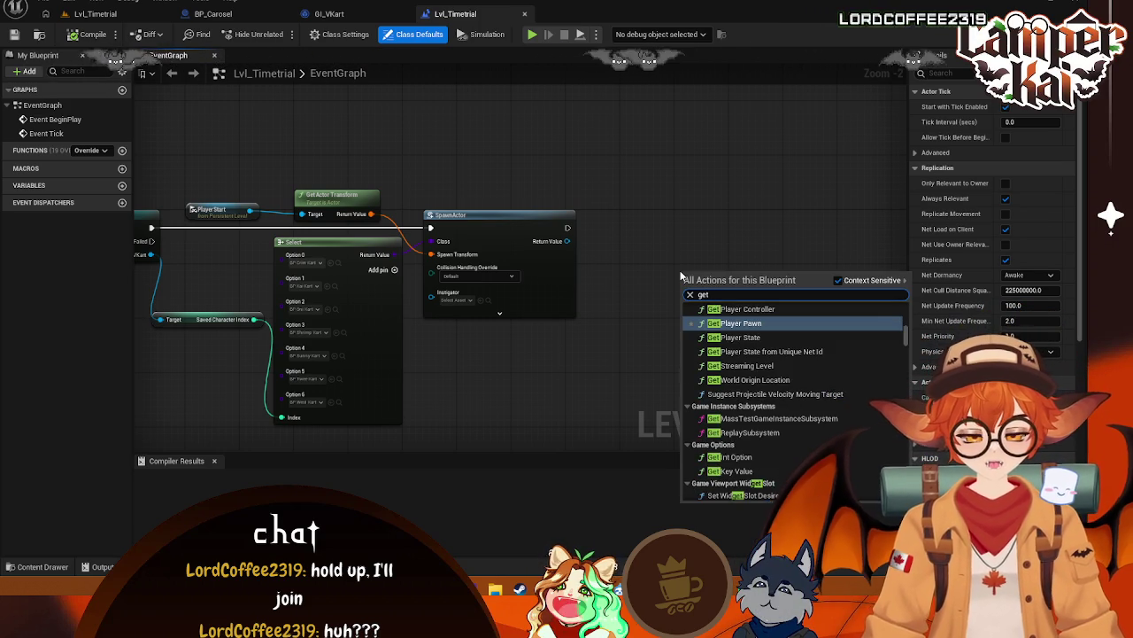
type(" player")
left_click(748, 307)
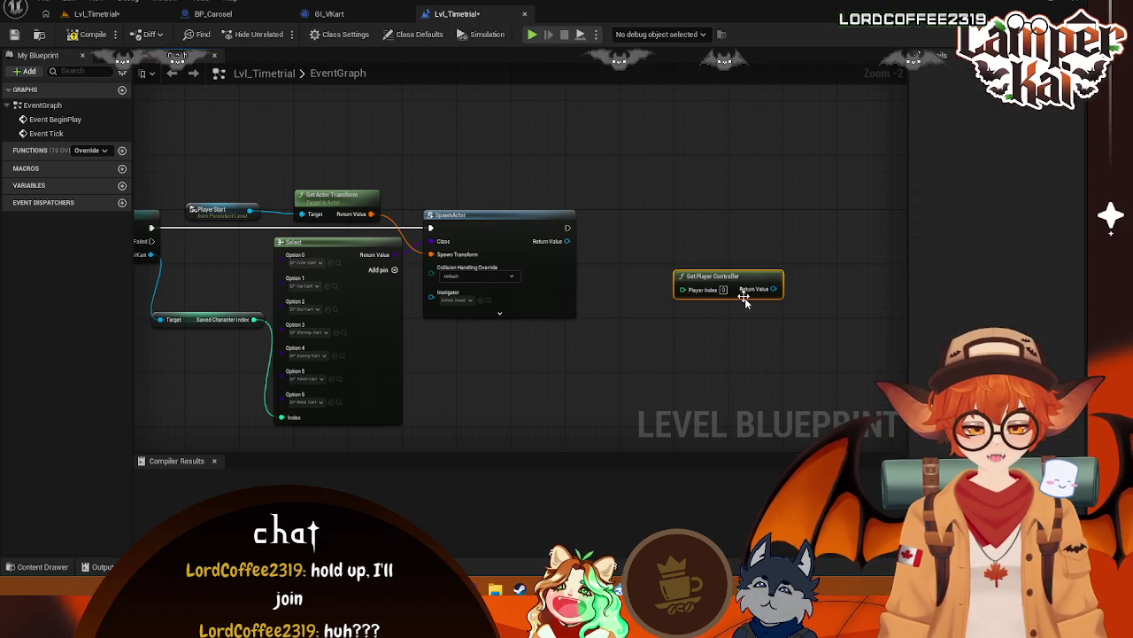
mouse_move(713, 277)
left_mouse_down()
mouse_move(523, 344)
mouse_move(680, 286)
left_mouse_up()
type("set player paw")
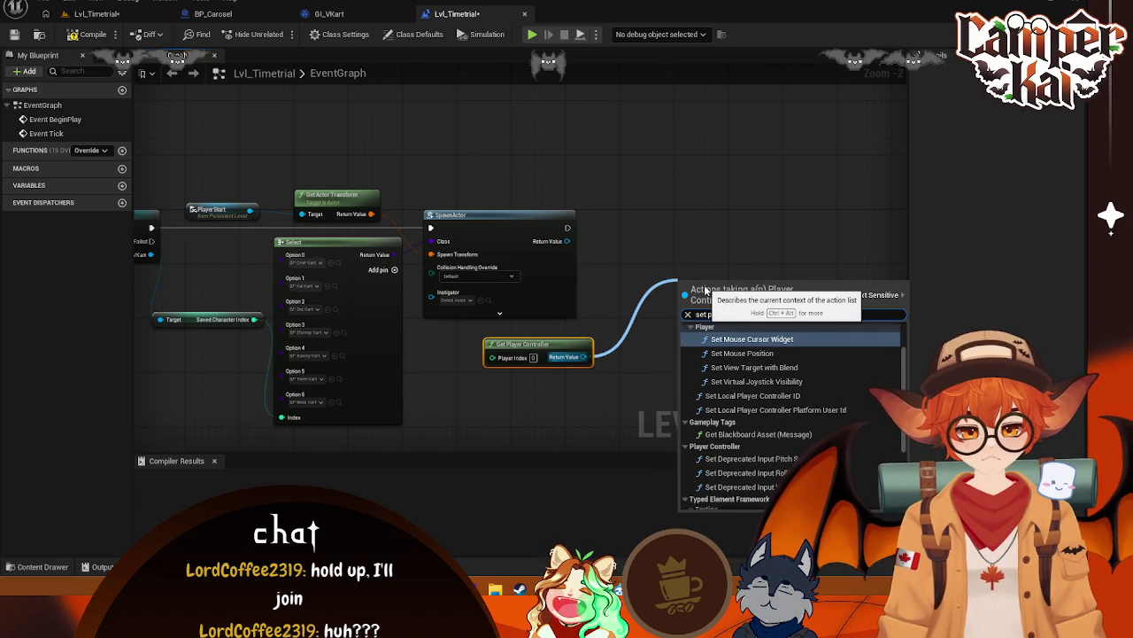
left_click(662, 251)
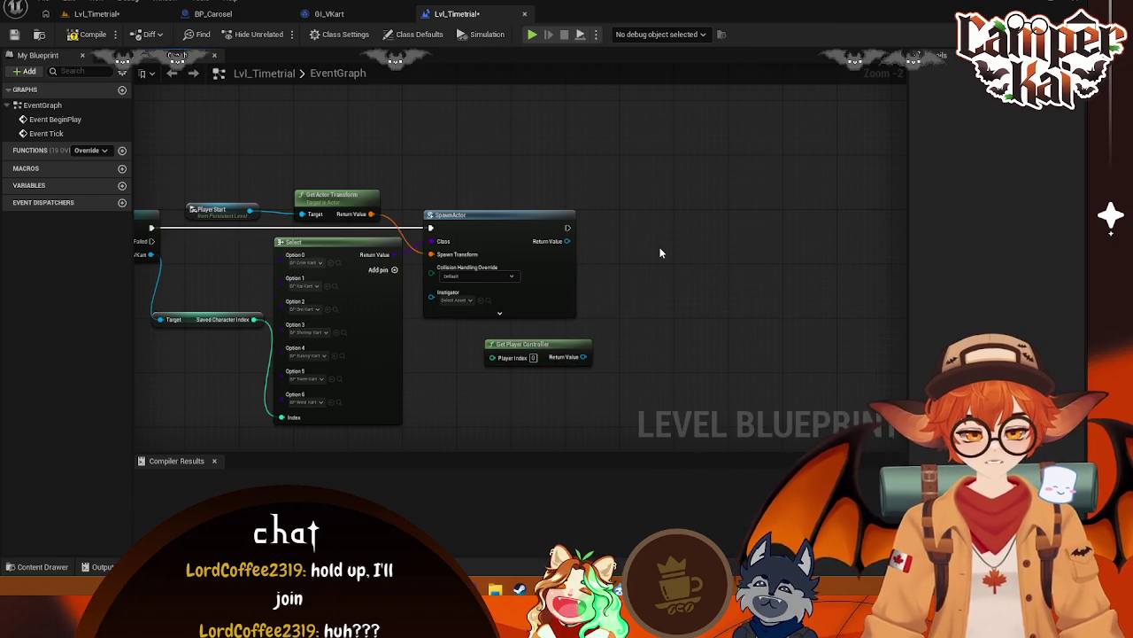
Search for 'set player paw' / 'player paw' without adding a node, then drag from the controller's output
right_click(660, 252)
type("set play")
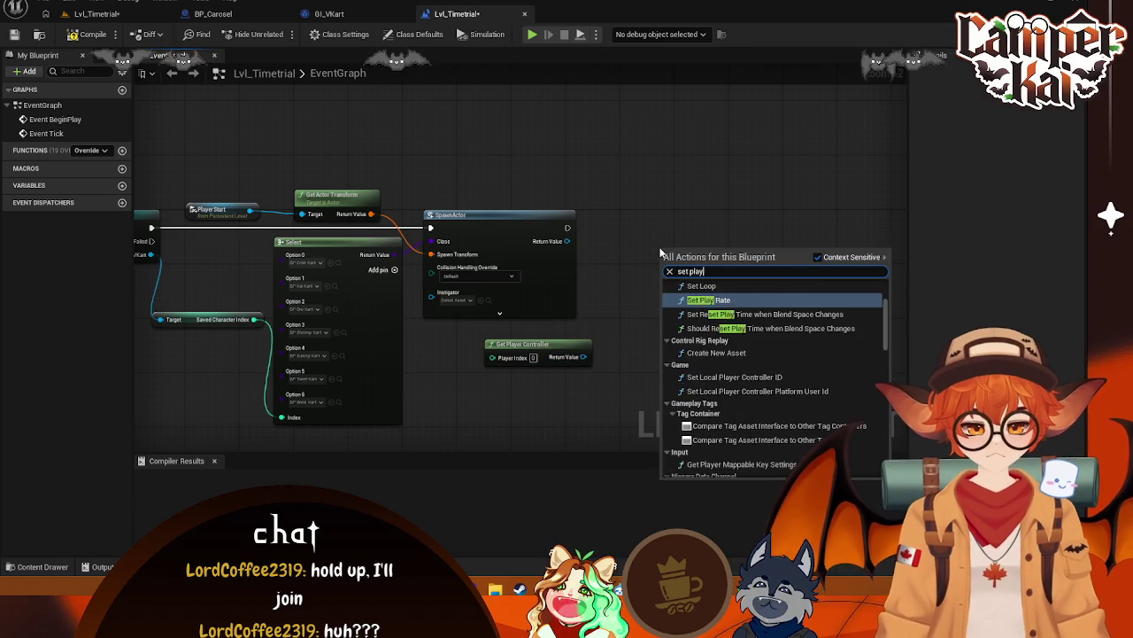
type("er paw")
key("BackSpace")
key("BackSpace")
key("BackSpace")
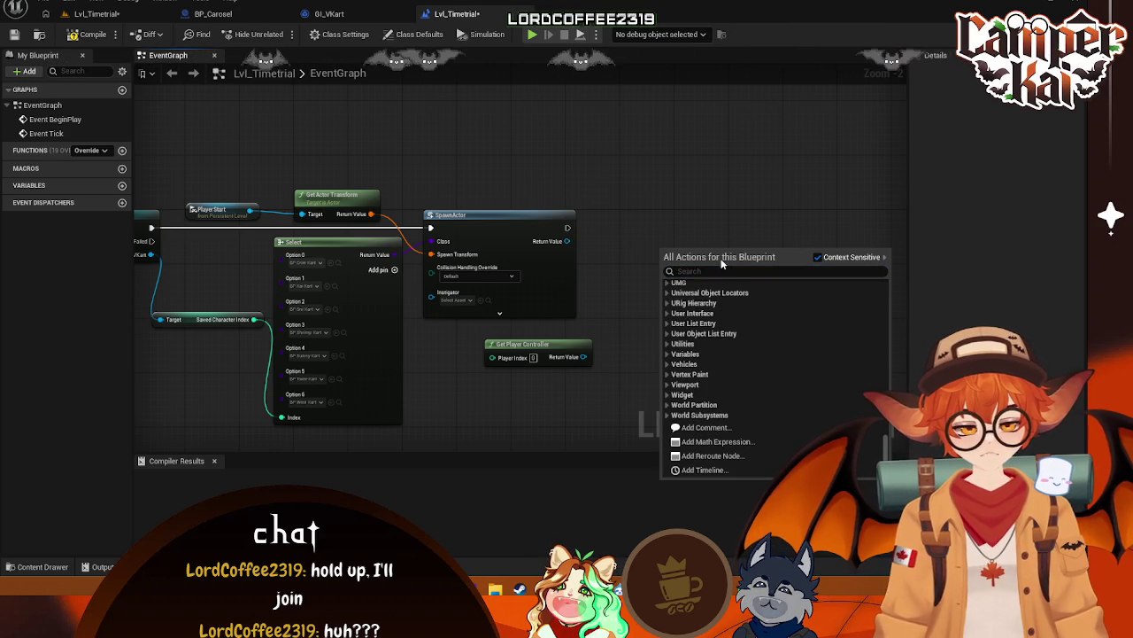
type("player paw")
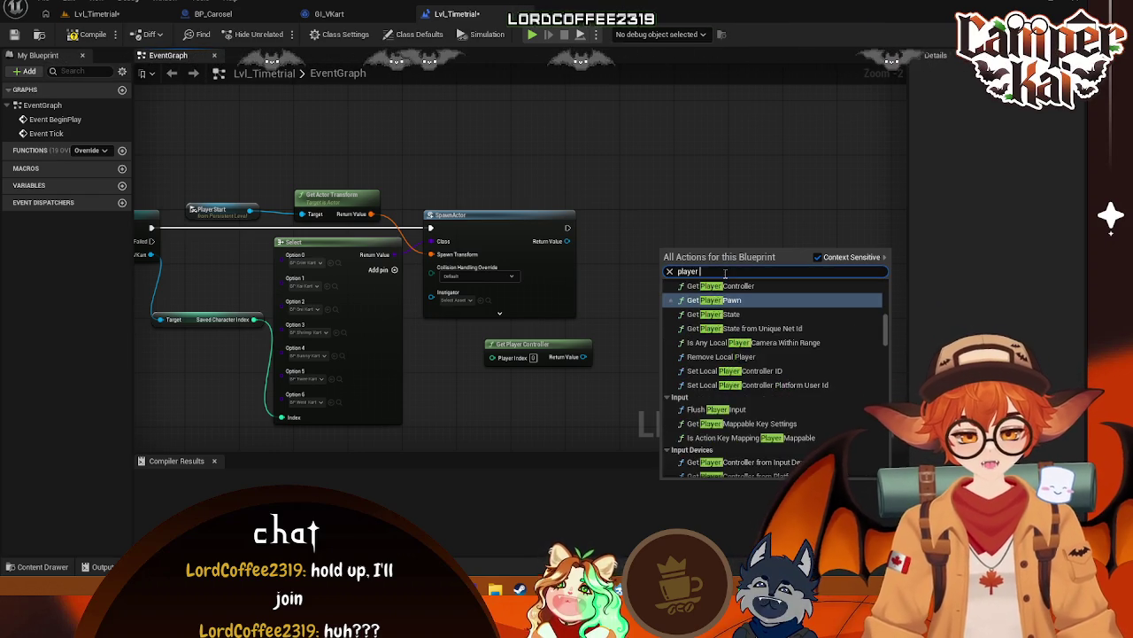
left_click(707, 183)
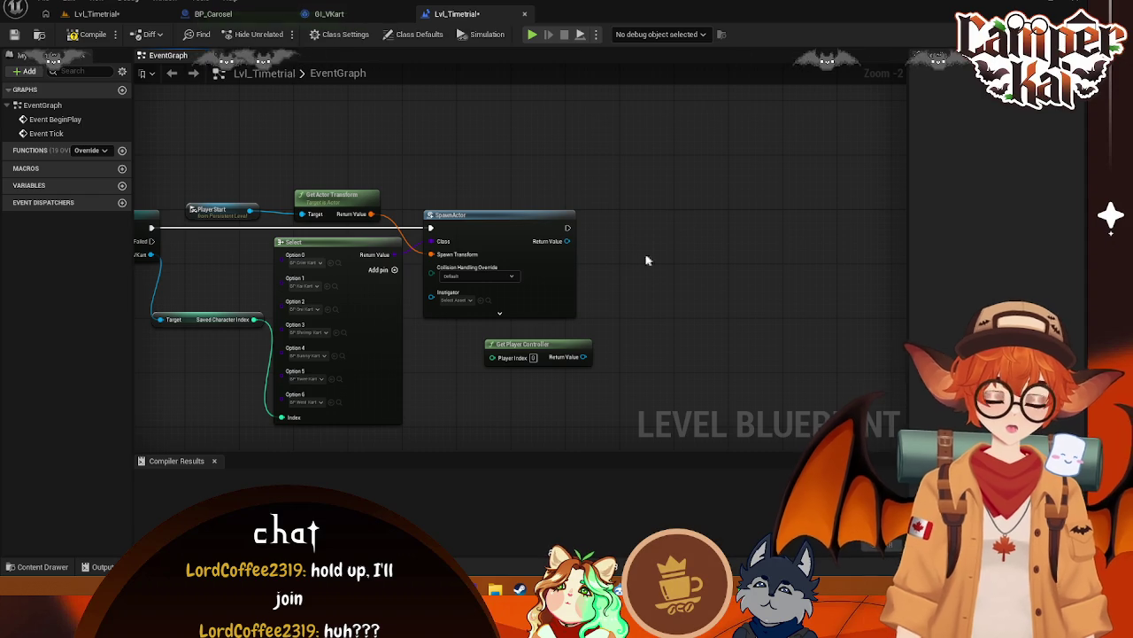
left_click_drag(583, 357, 651, 301)
Add a Possess node from the player controller and wire SpawnActor's execution into it
type("p")
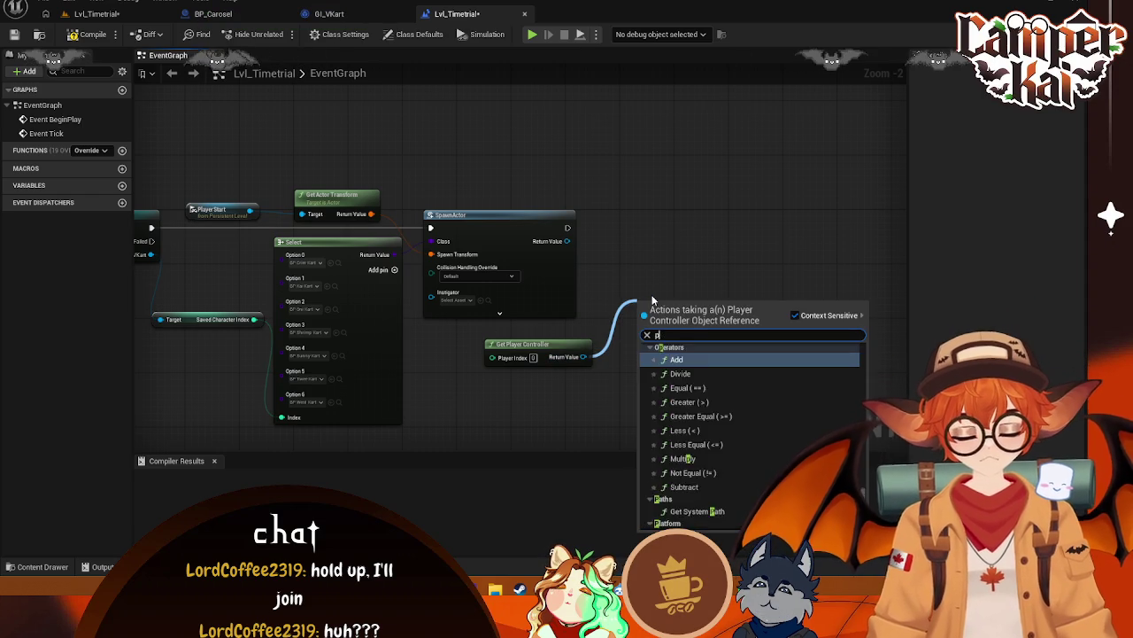
type("osse")
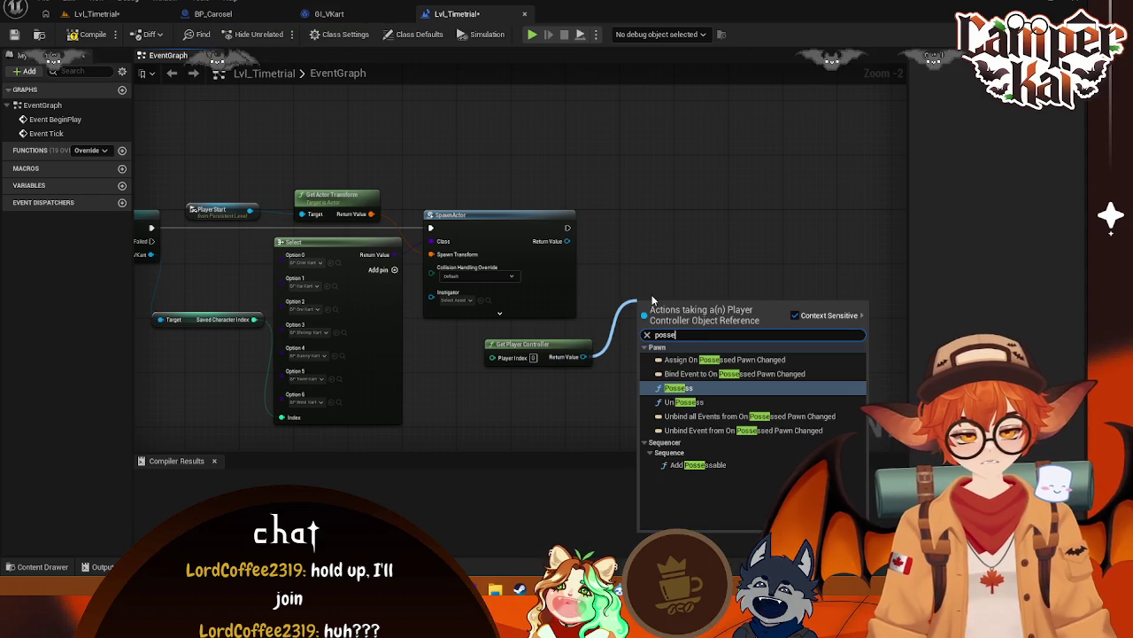
key("Return")
left_click_drag(651, 306, 645, 232)
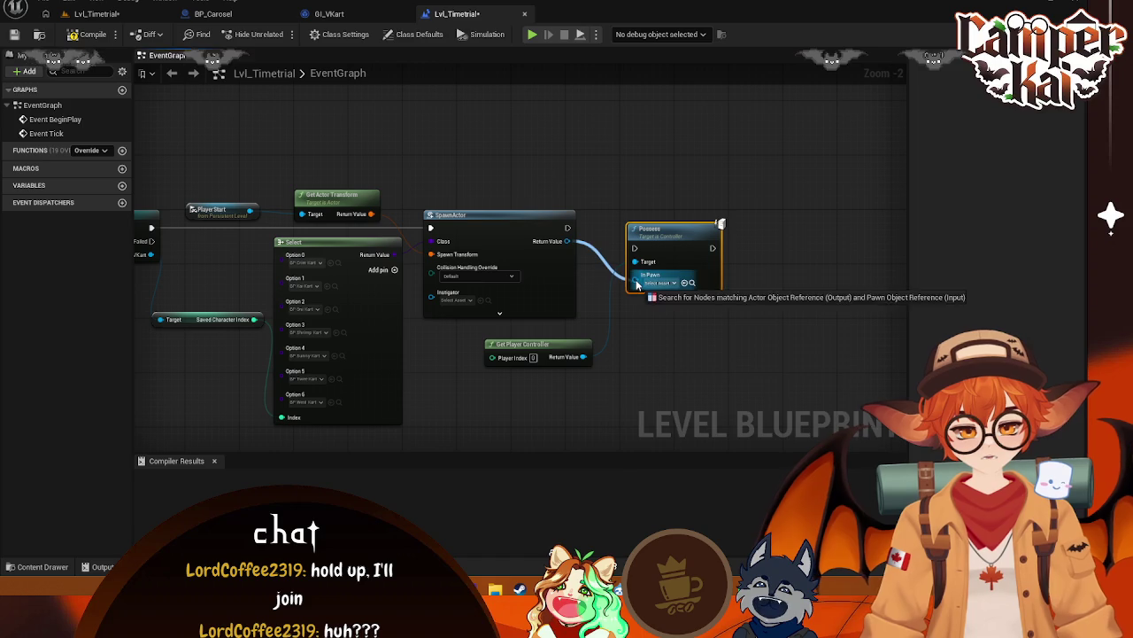
left_click_drag(634, 276, 634, 280)
left_click(634, 233)
mouse_move(568, 230)
left_mouse_down()
mouse_move(649, 250)
mouse_move(639, 247)
left_mouse_up()
left_click_drag(669, 228, 662, 207)
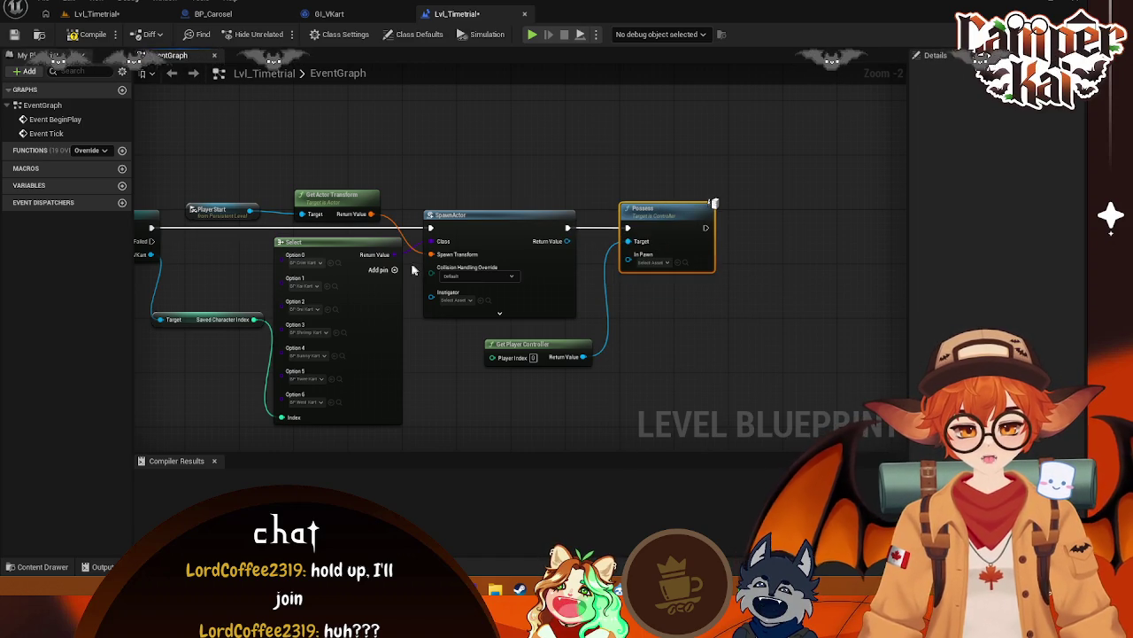
left_click_drag(395, 254, 660, 266)
key("Escape")
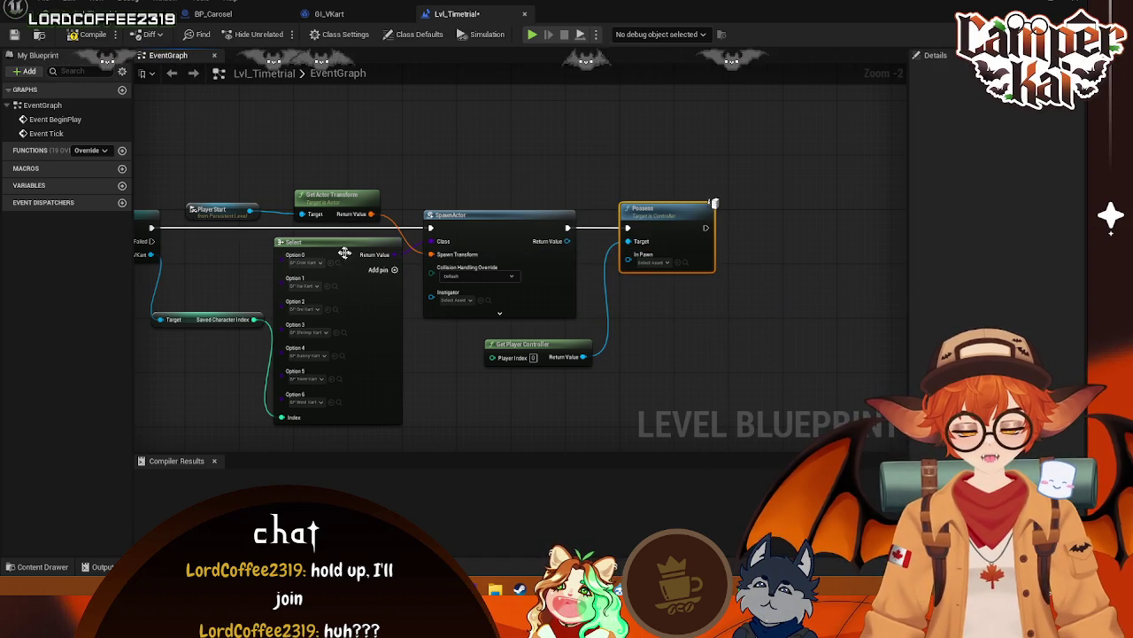
left_click_drag(677, 216, 705, 216)
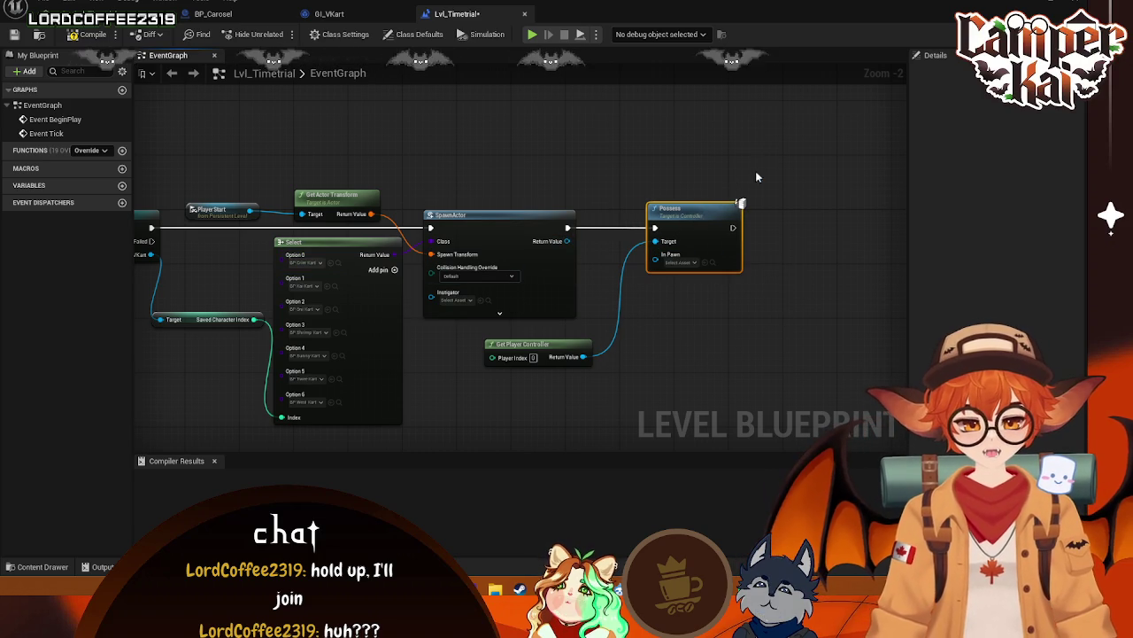
mouse_move(766, 140)
left_mouse_down()
mouse_move(177, 463)
mouse_move(139, 443)
mouse_move(337, 442)
left_mouse_up()
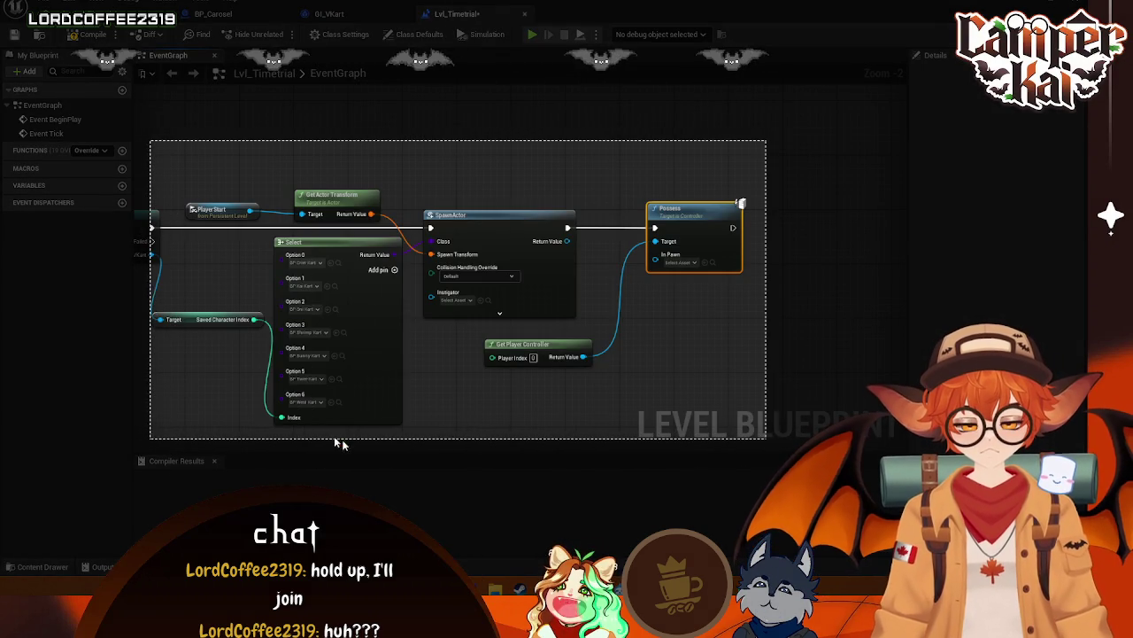
left_click(330, 459)
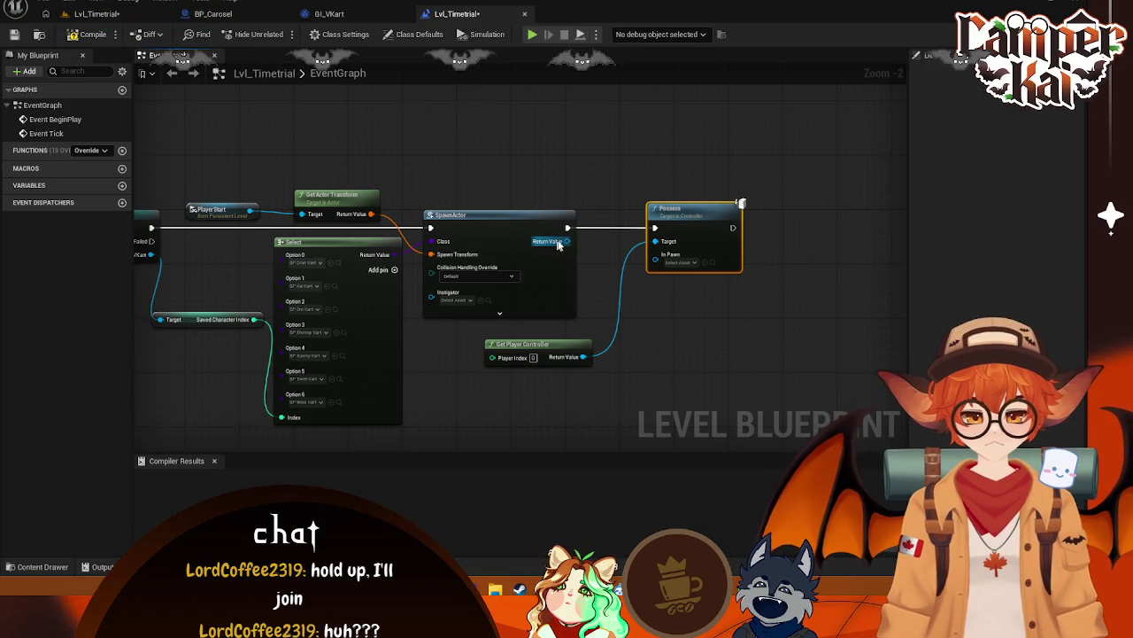
Insert Cast To Pawn on SpawnActor's Return Value, linking As Pawn to In Pawn and the execution flow
left_click_drag(567, 241, 606, 276)
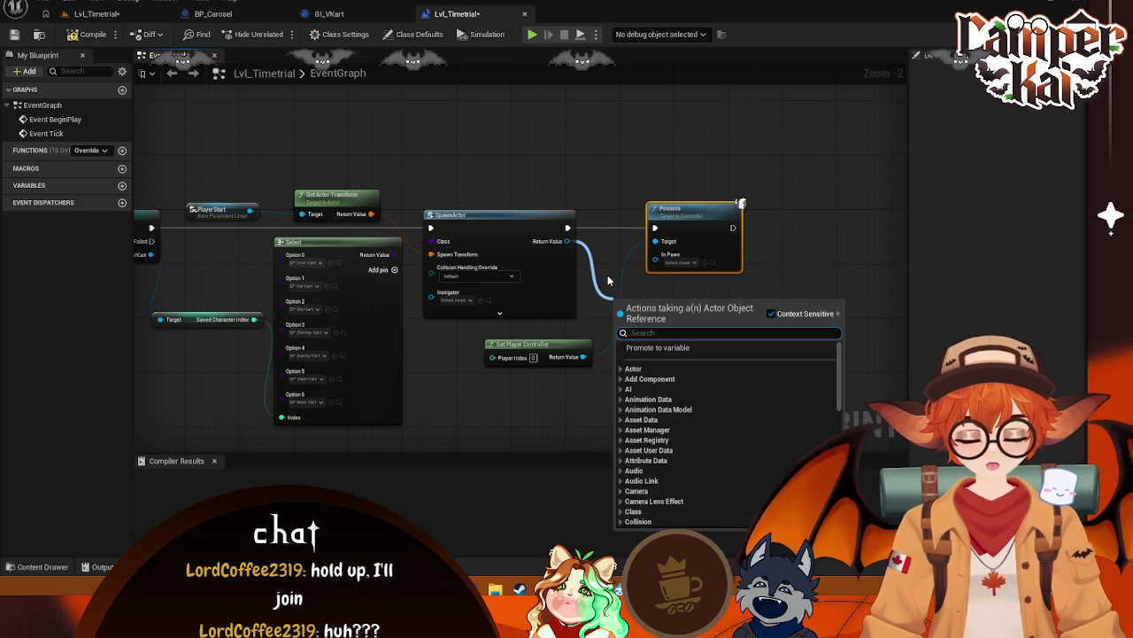
type("cast to paw")
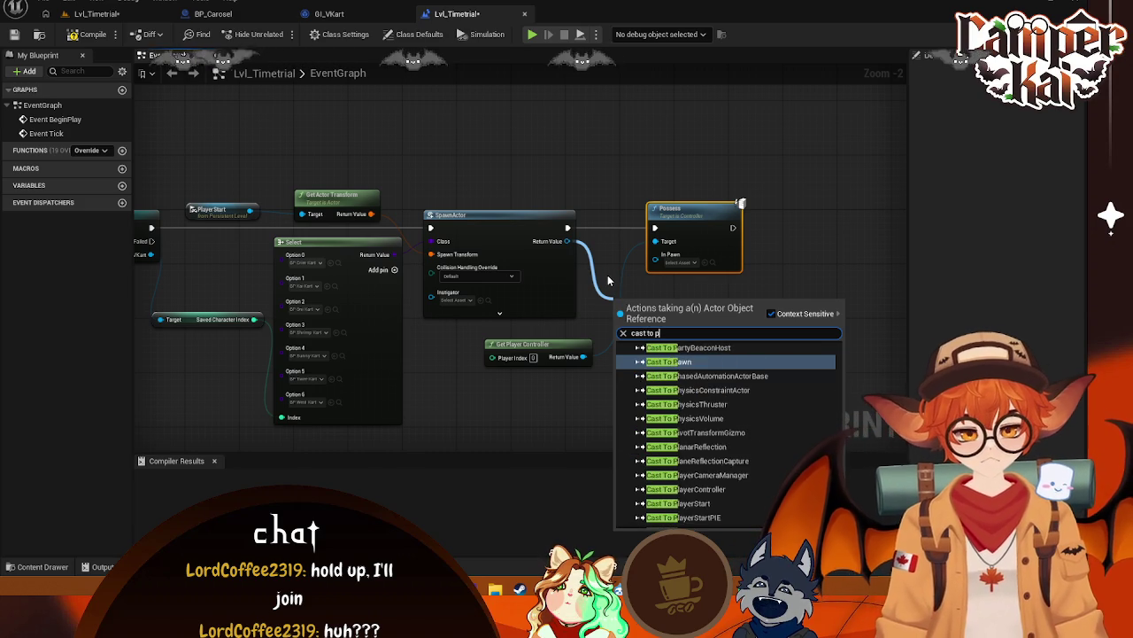
key("Return")
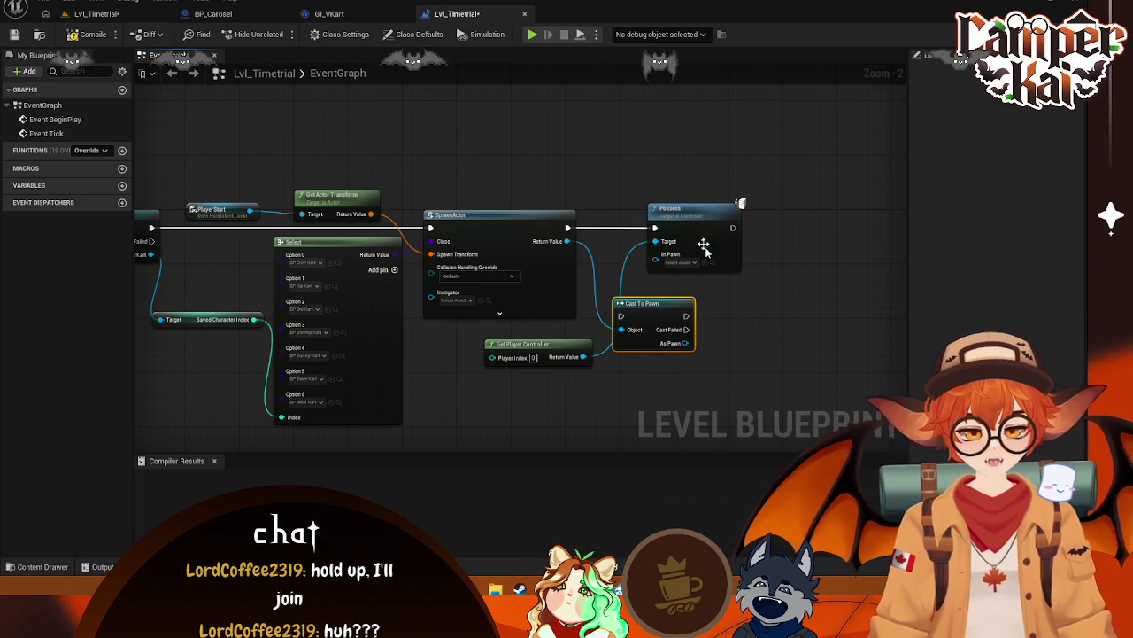
mouse_move(690, 343)
left_mouse_down()
mouse_move(722, 346)
mouse_move(655, 254)
left_mouse_up()
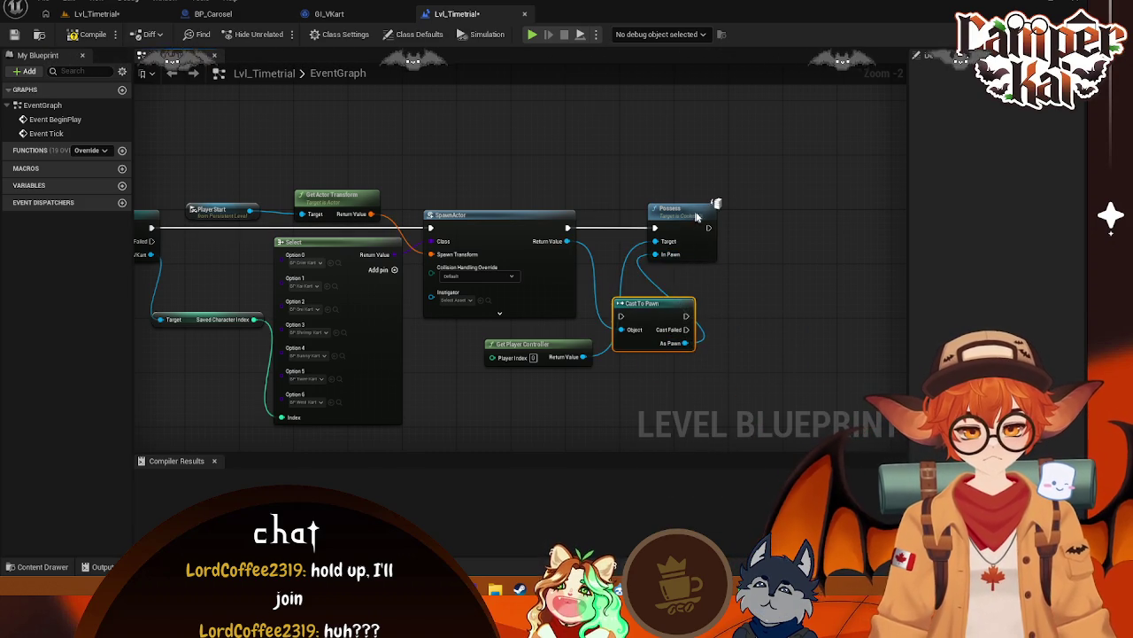
left_click_drag(697, 213, 791, 206)
left_click_drag(644, 303, 649, 214)
left_click_drag(567, 228, 628, 228)
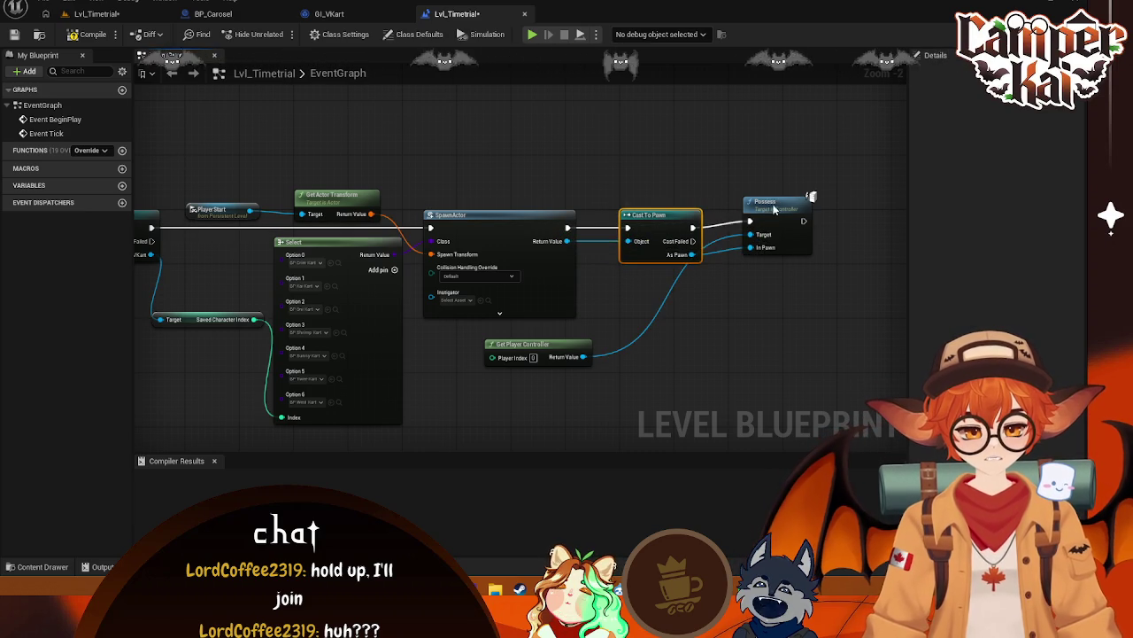
left_click_drag(771, 202, 761, 214)
mouse_move(679, 215)
left_mouse_down()
mouse_move(613, 220)
mouse_move(640, 219)
left_mouse_up()
left_click_drag(761, 221, 726, 213)
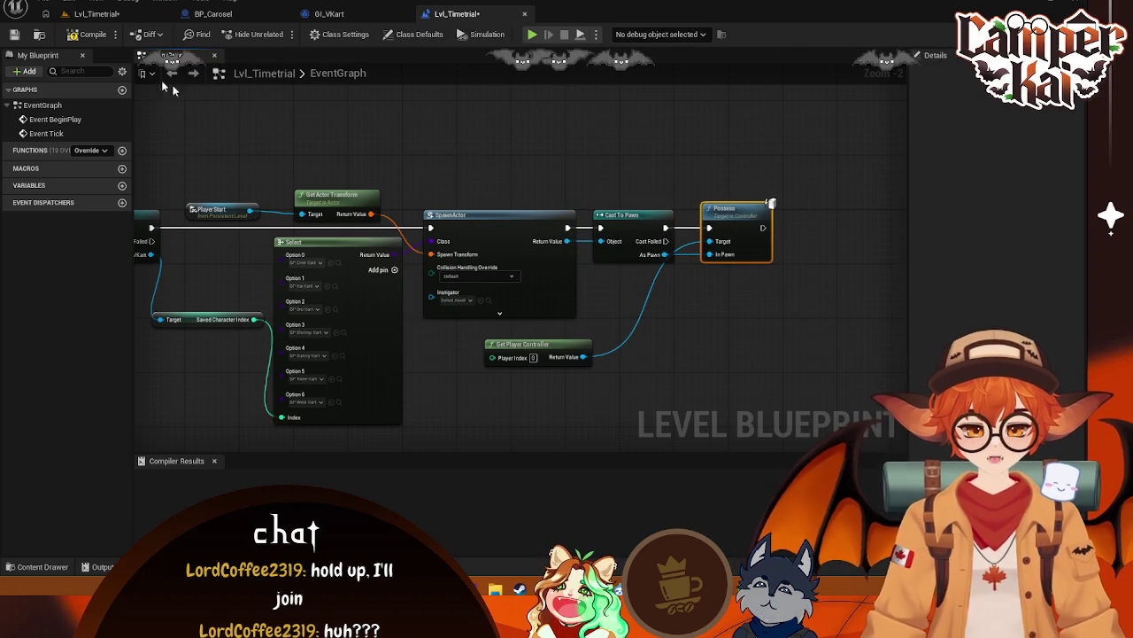
left_click(94, 13)
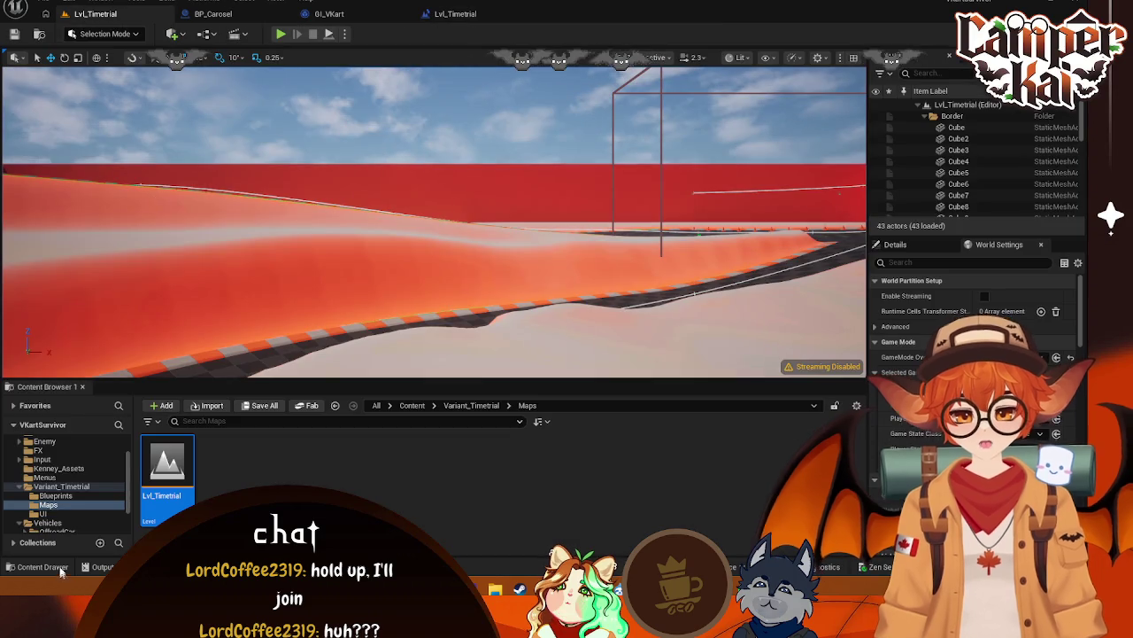
Open and close Editor Preferences, then return to the GI_VKart game instance blueprint
scroll(59, 511, "down", 2)
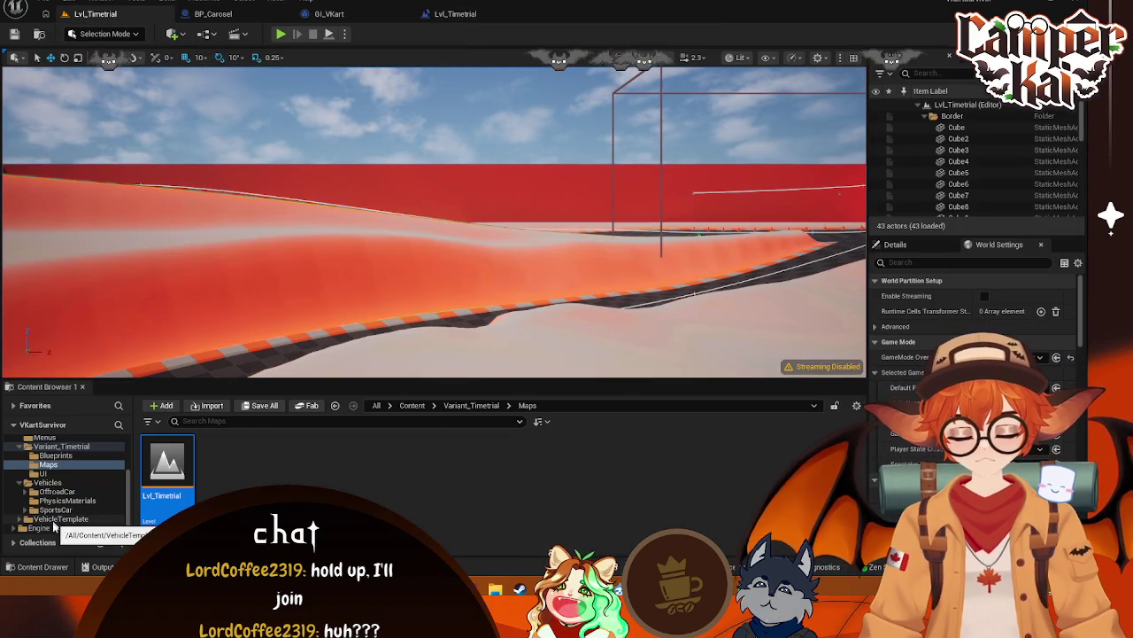
scroll(87, 484, "up", 4)
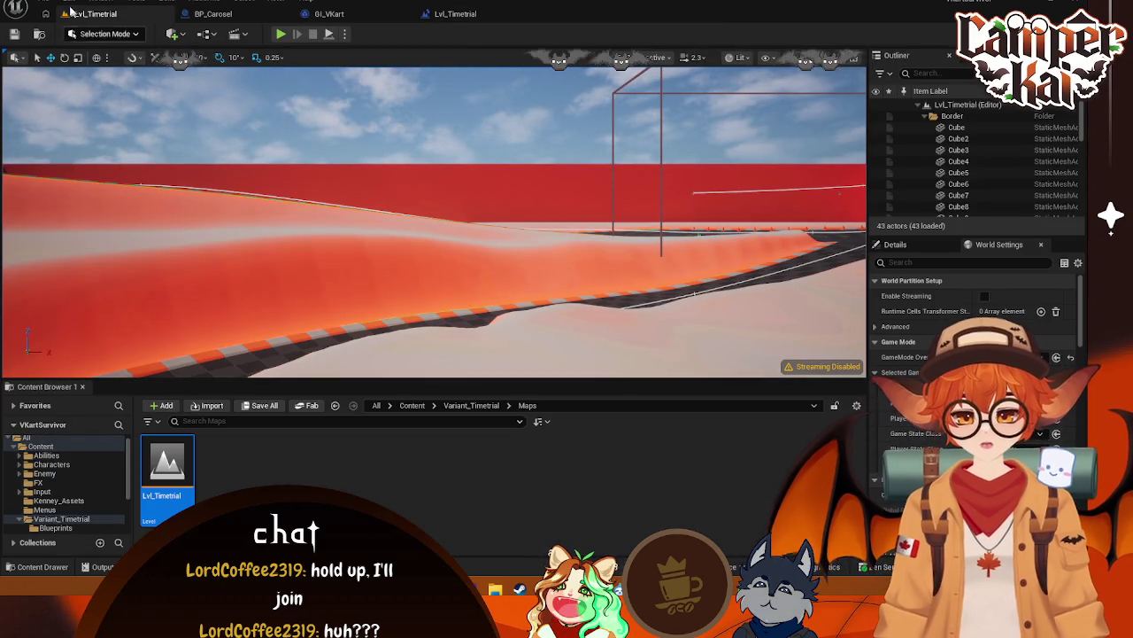
left_click(70, 2)
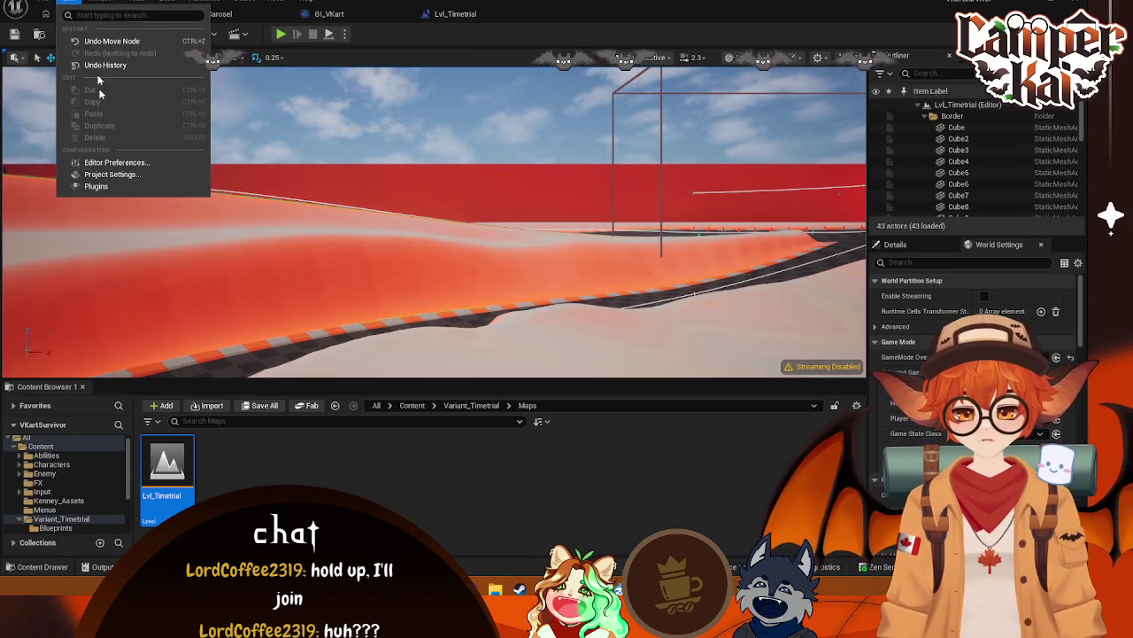
left_click(106, 174)
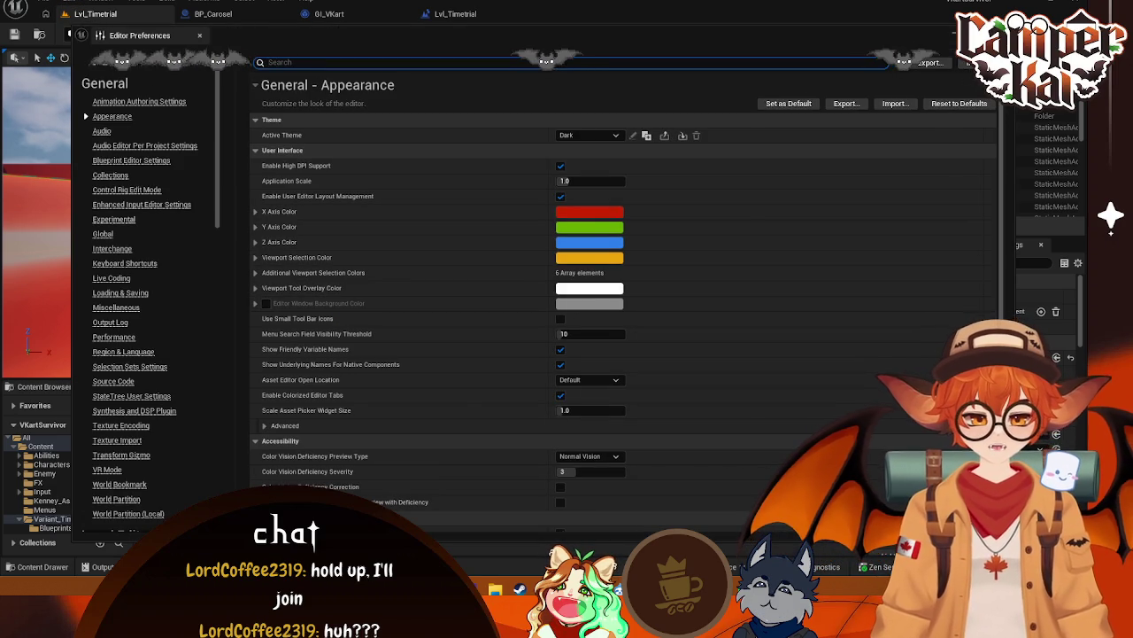
left_click(199, 35)
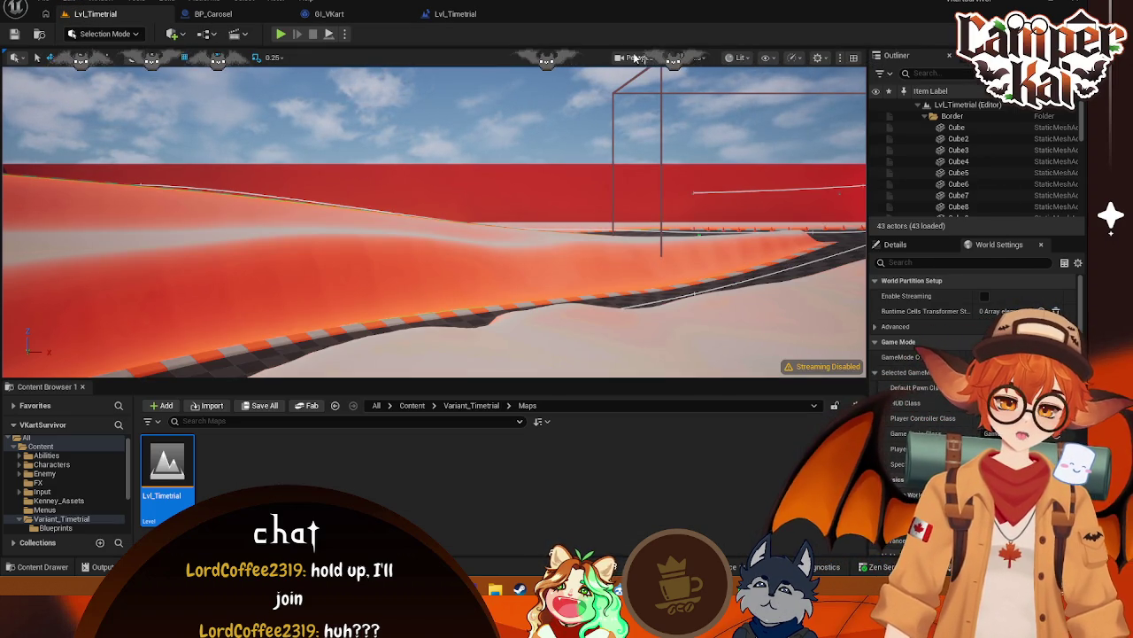
left_click(332, 14)
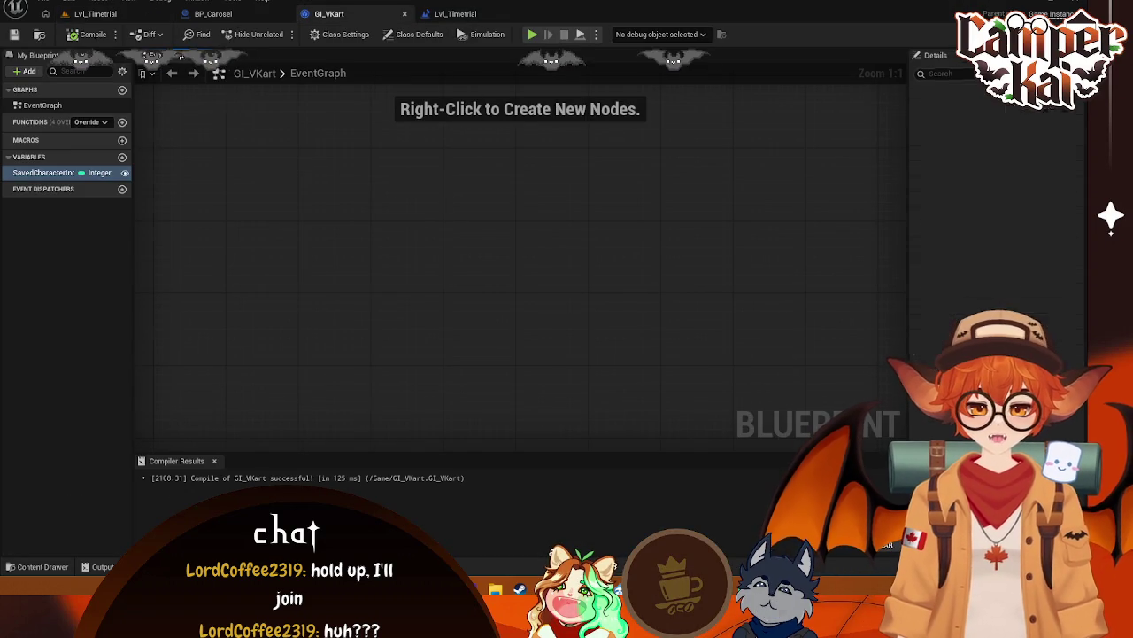
Screenshot the Lvl_Timetrial level blueprint graph and pan to the Cast To GI_VKart node
left_click(455, 14)
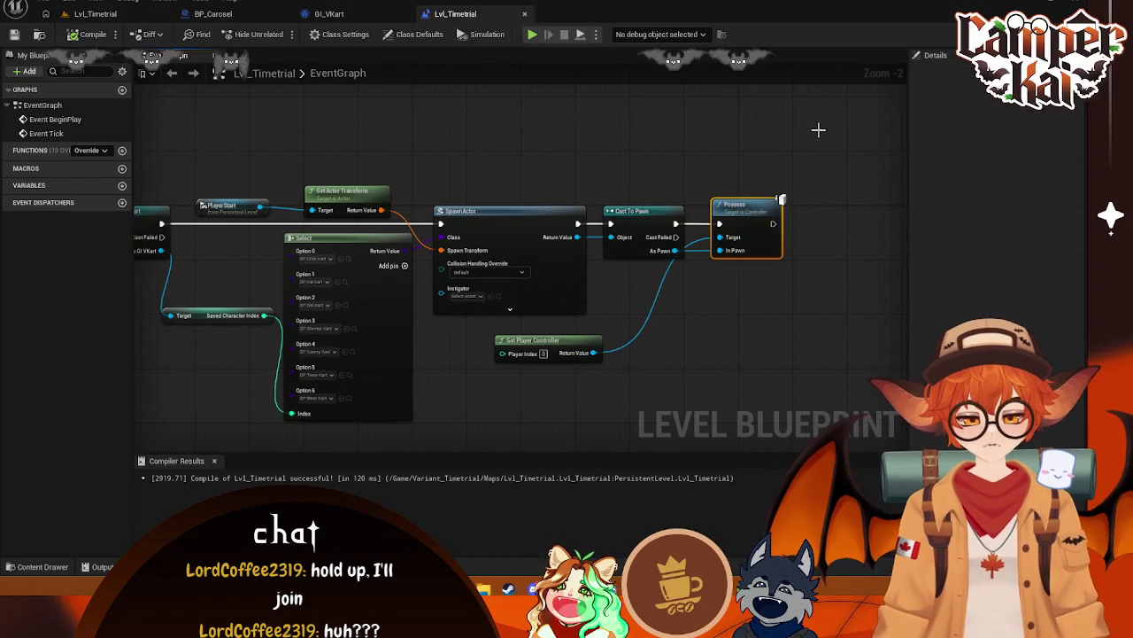
key("super+shift+s")
left_click_drag(821, 122, 162, 434)
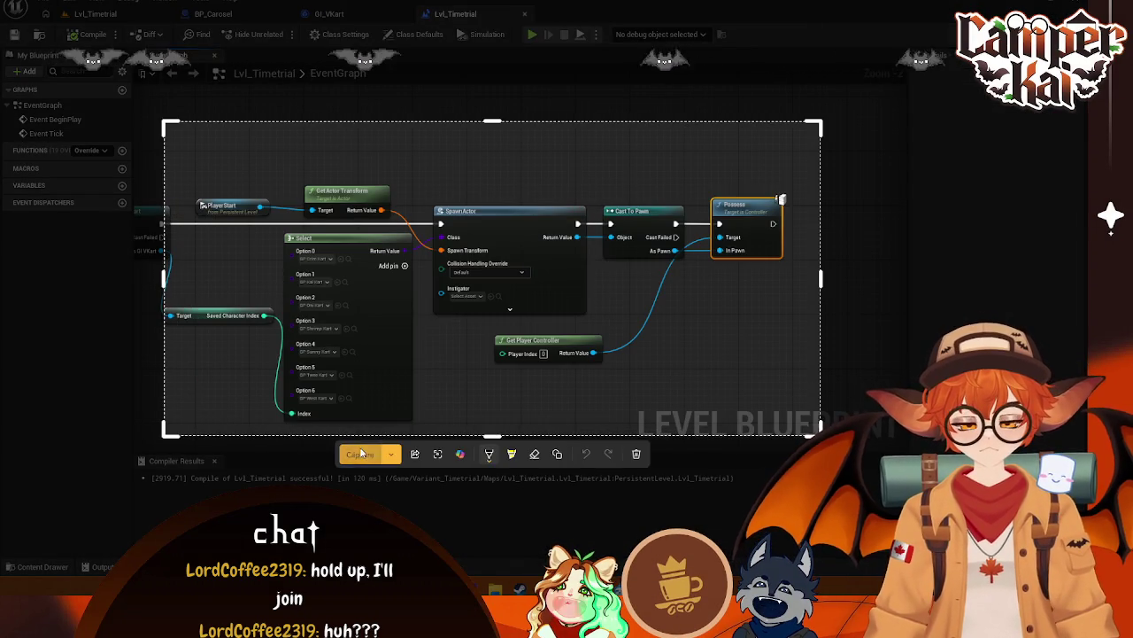
left_click(361, 454)
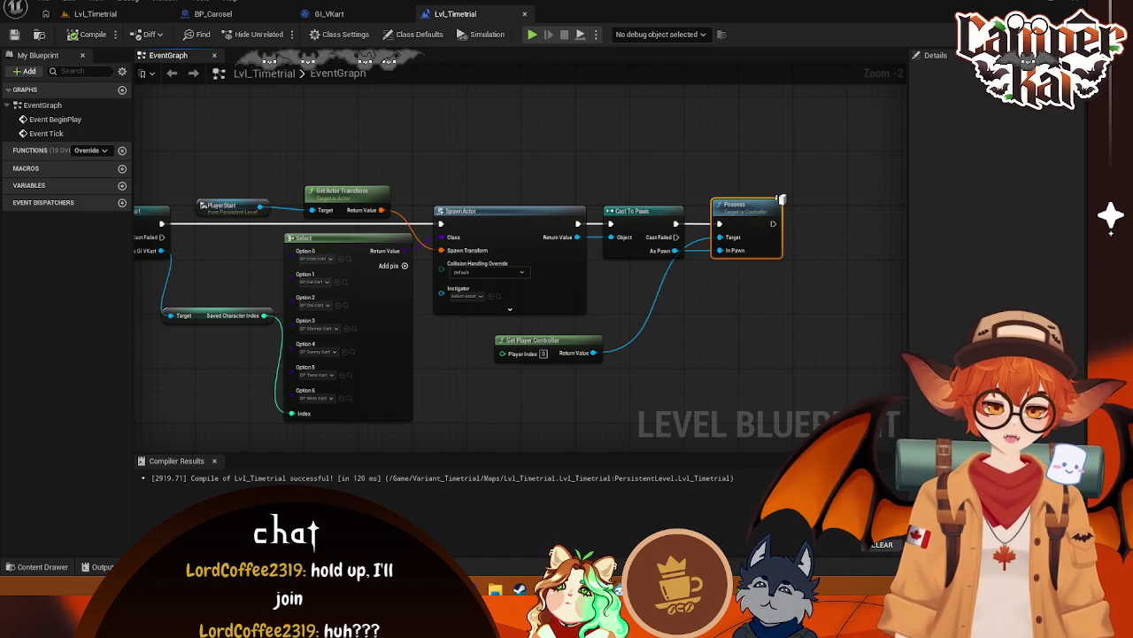
mouse_move(284, 134)
left_mouse_down()
mouse_move(374, 111)
mouse_move(336, 113)
left_mouse_up()
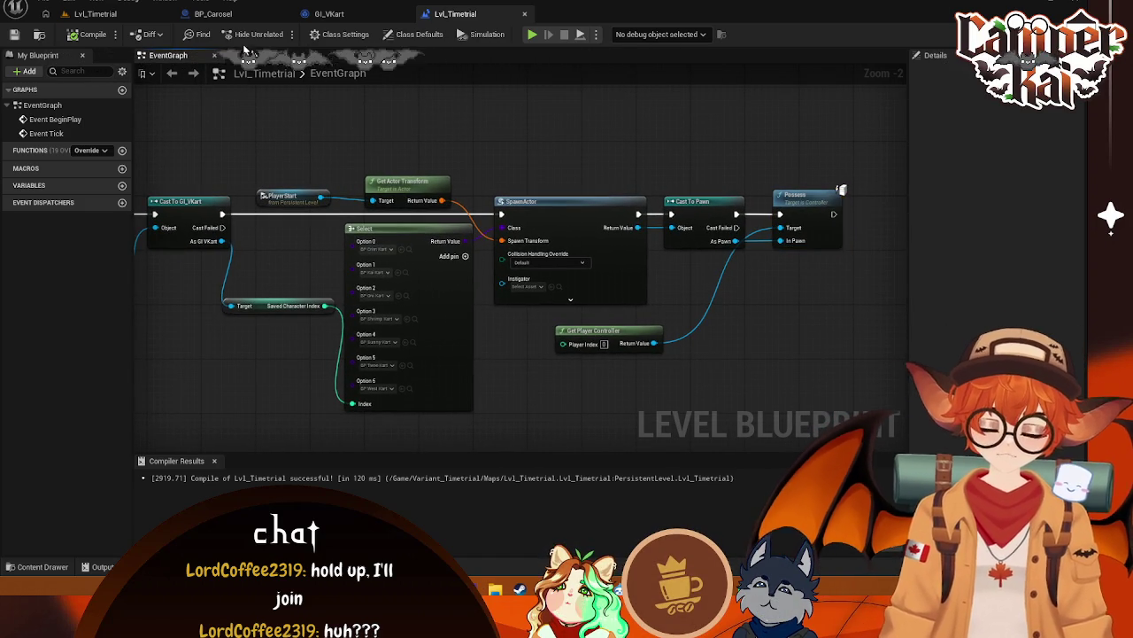
left_click(78, 13)
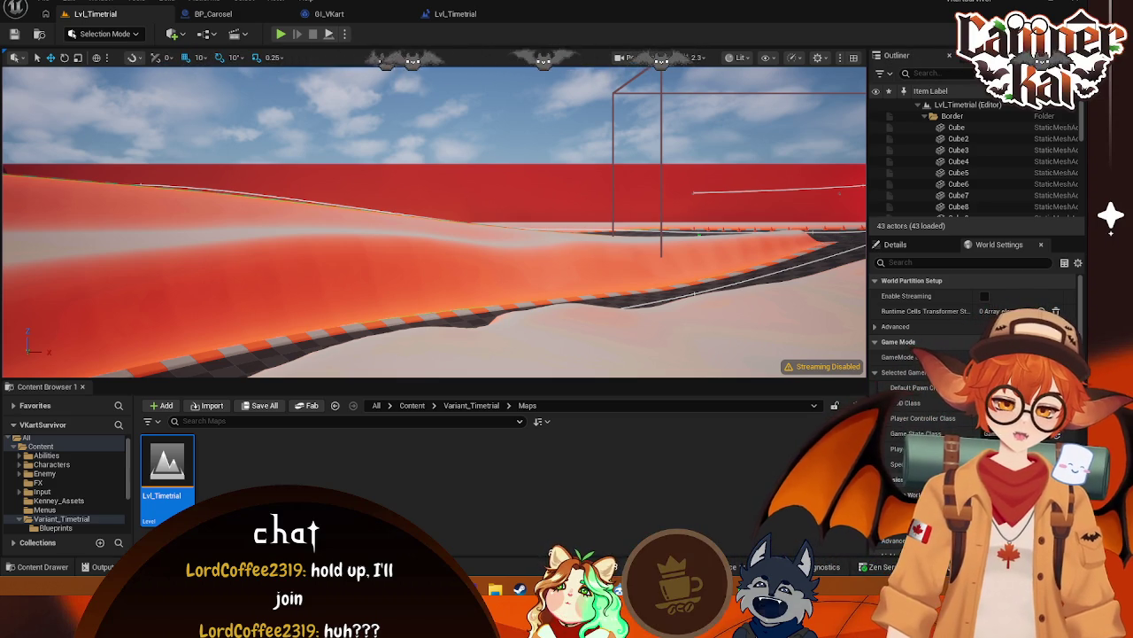
In Project Settings > Maps & Modes, set Editor Startup Map and Game Default Map to Lvl_CharSelect
left_click(64, 4)
left_click(97, 172)
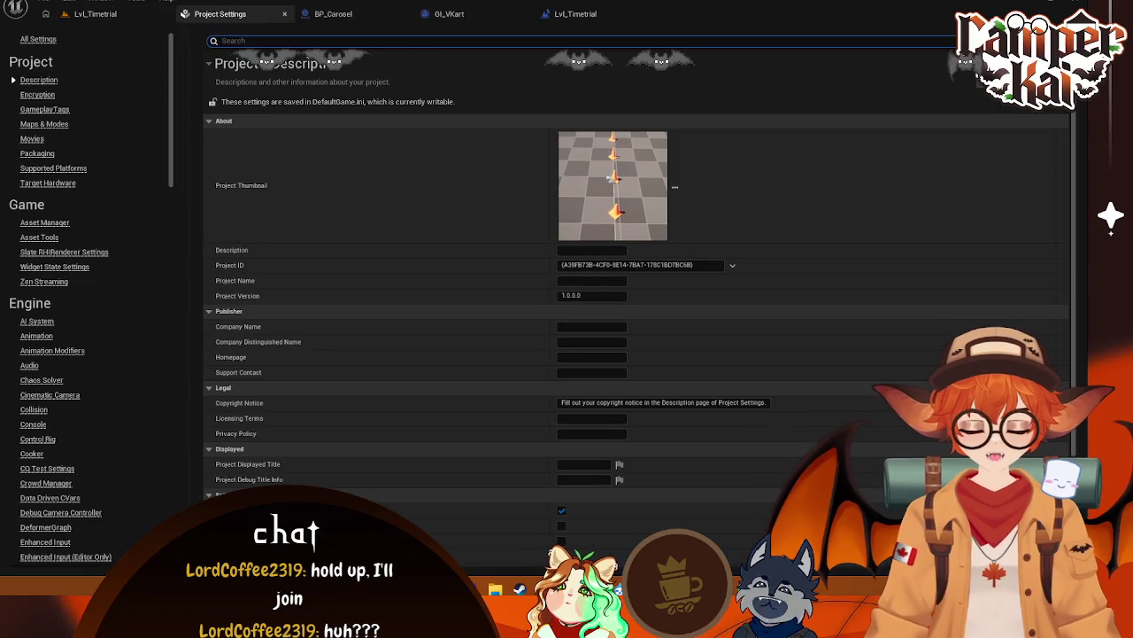
type("level")
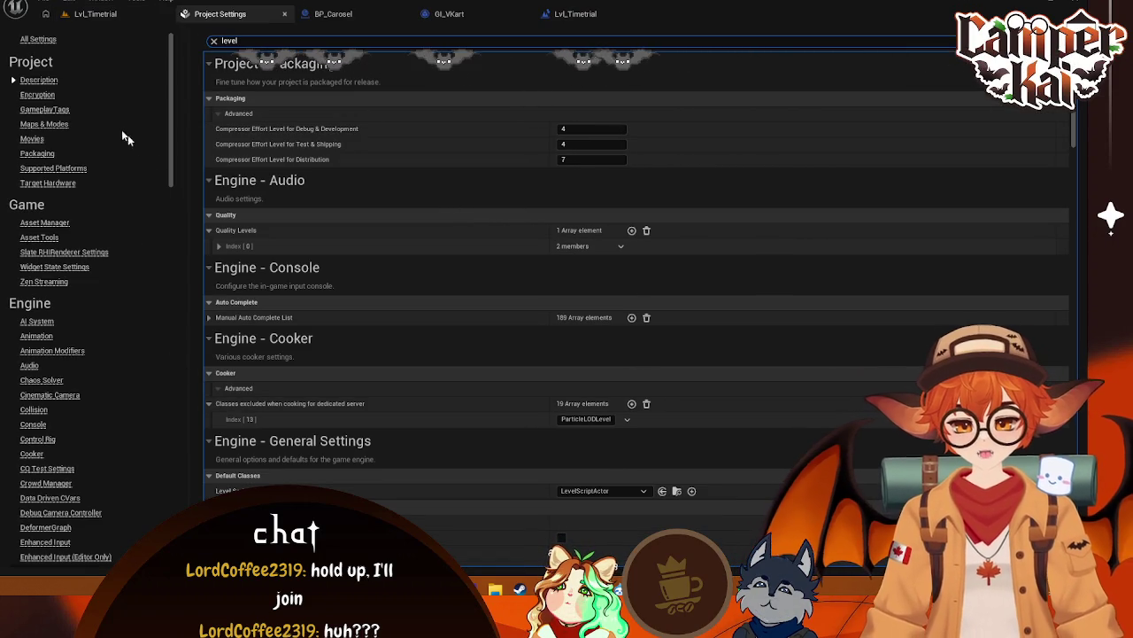
left_click(55, 126)
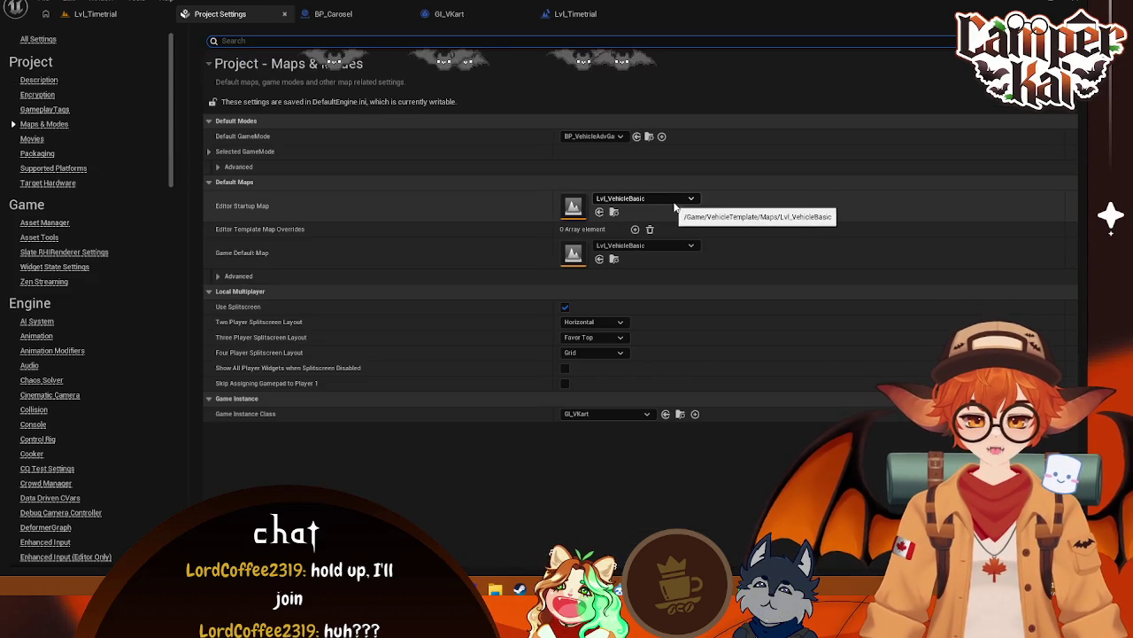
left_click(675, 203)
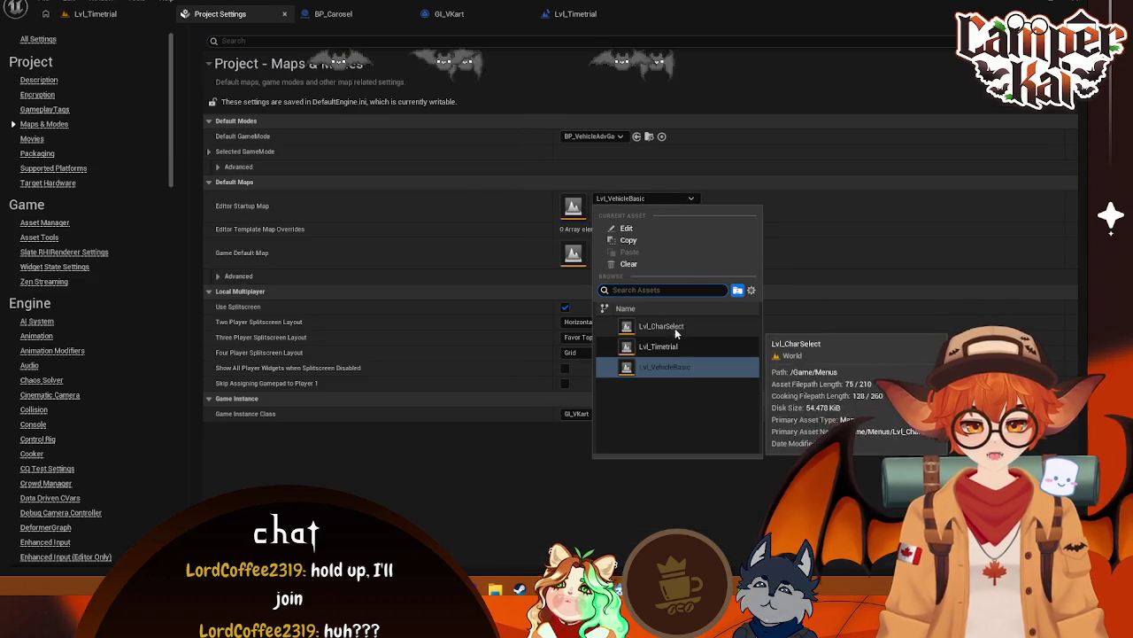
left_click(675, 328)
left_click(688, 246)
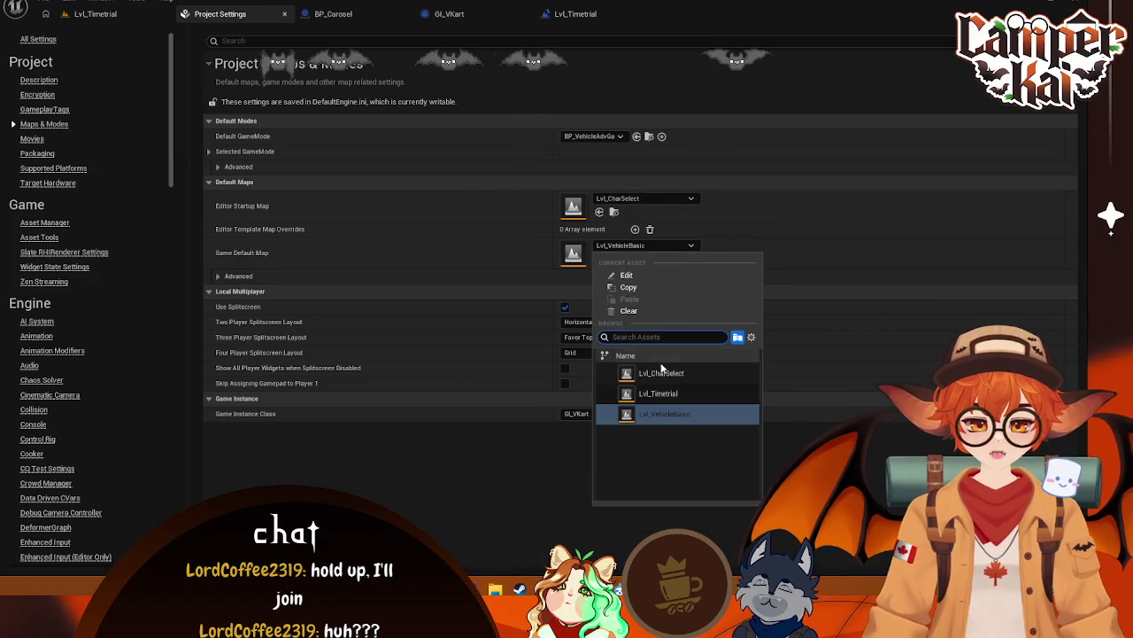
left_click(686, 370)
left_click(706, 80)
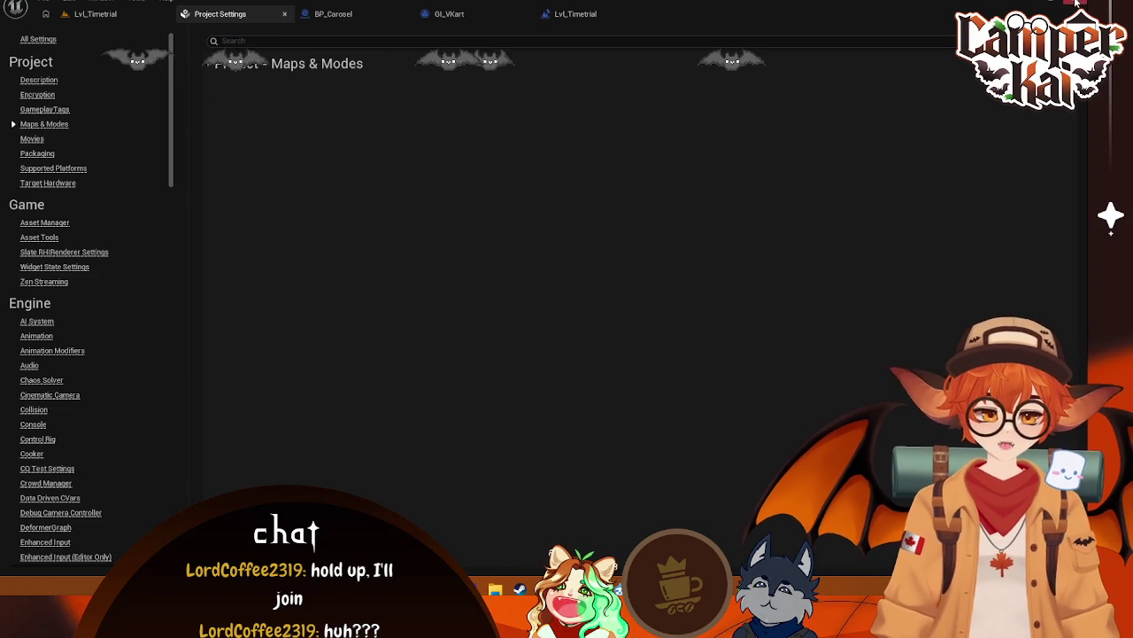
left_click(285, 13)
left_click(102, 14)
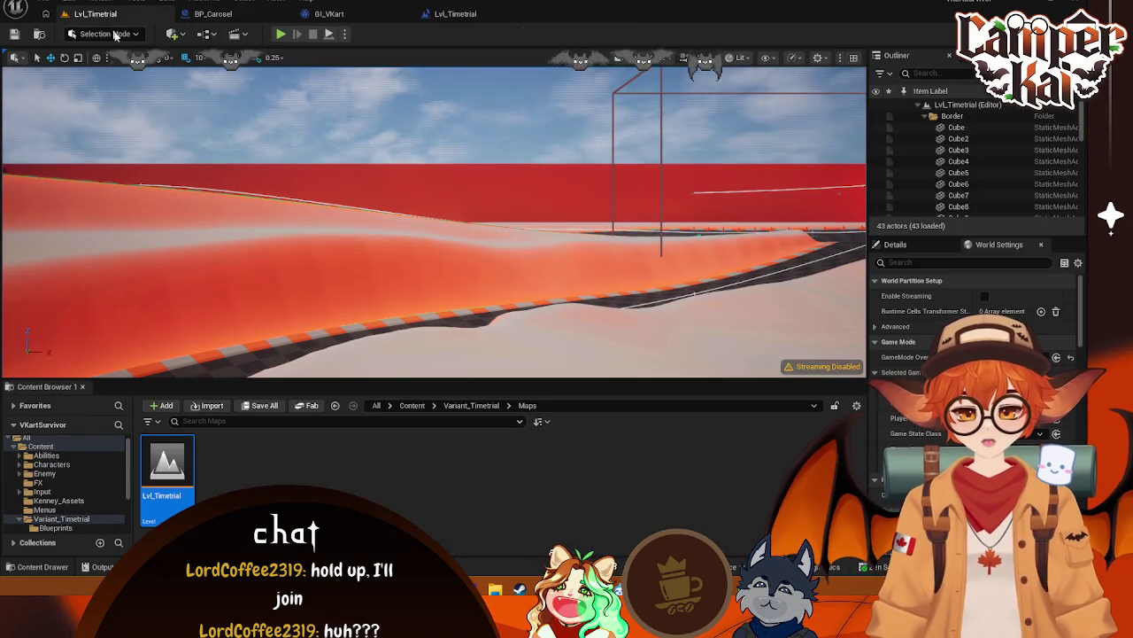
Briefly play-test Lvl_Timetrial driving forward, then look at the play mode options
left_click(281, 34)
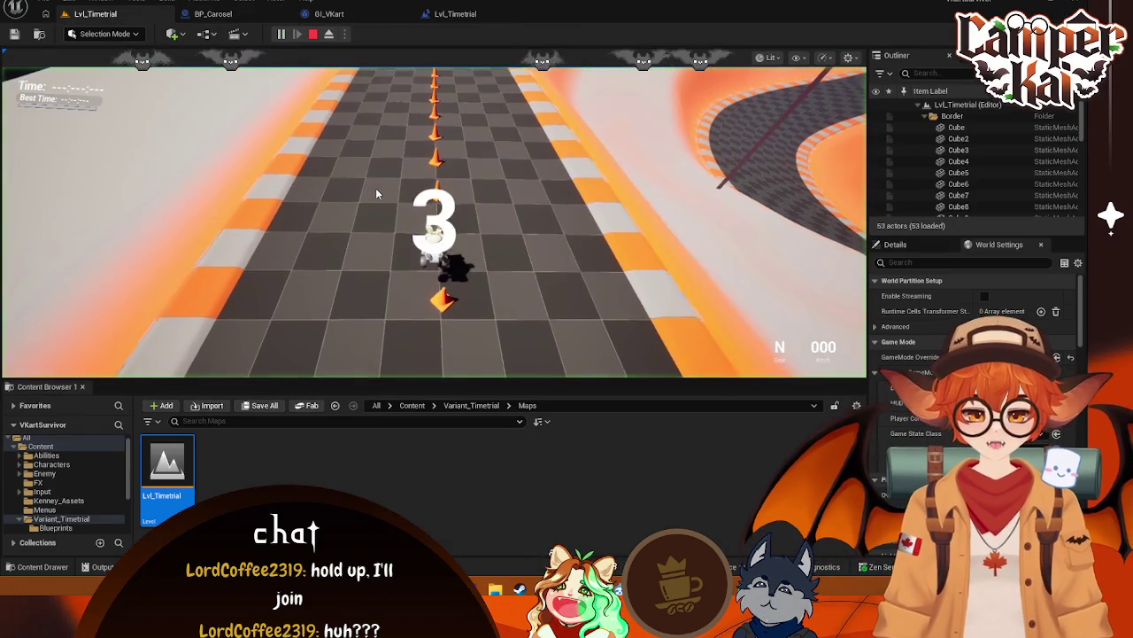
left_click(501, 286)
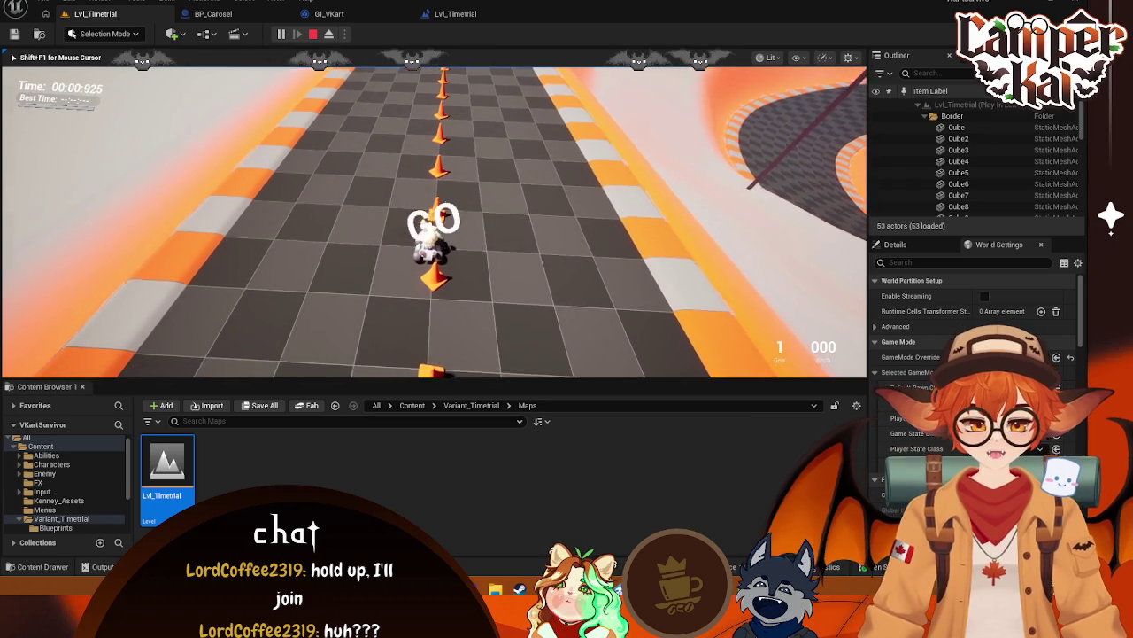
key("w")
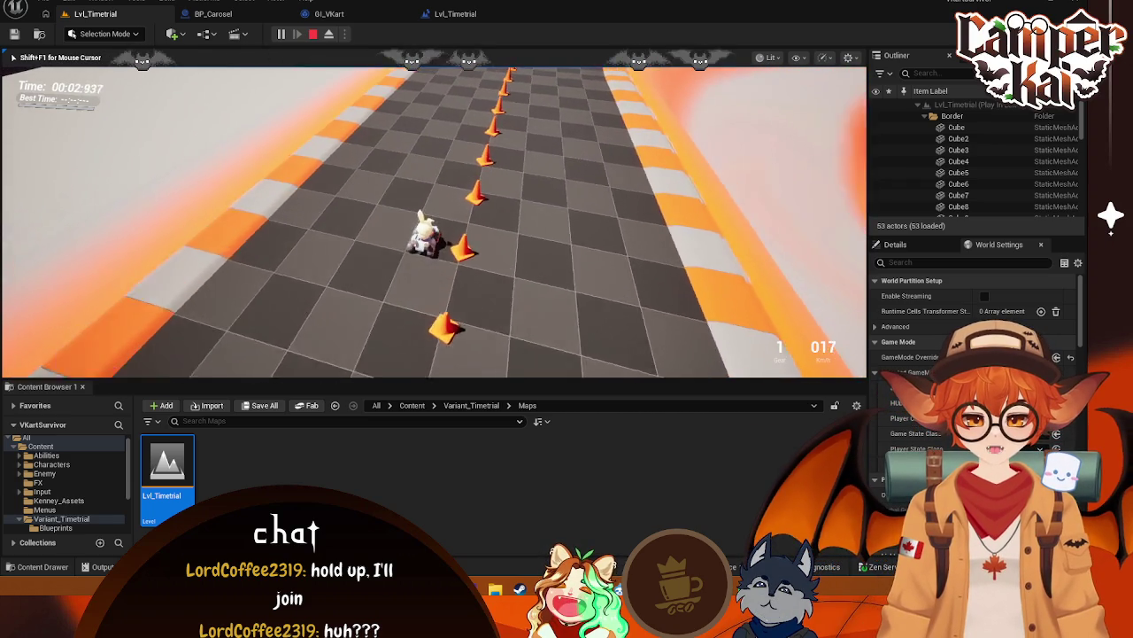
key("Escape")
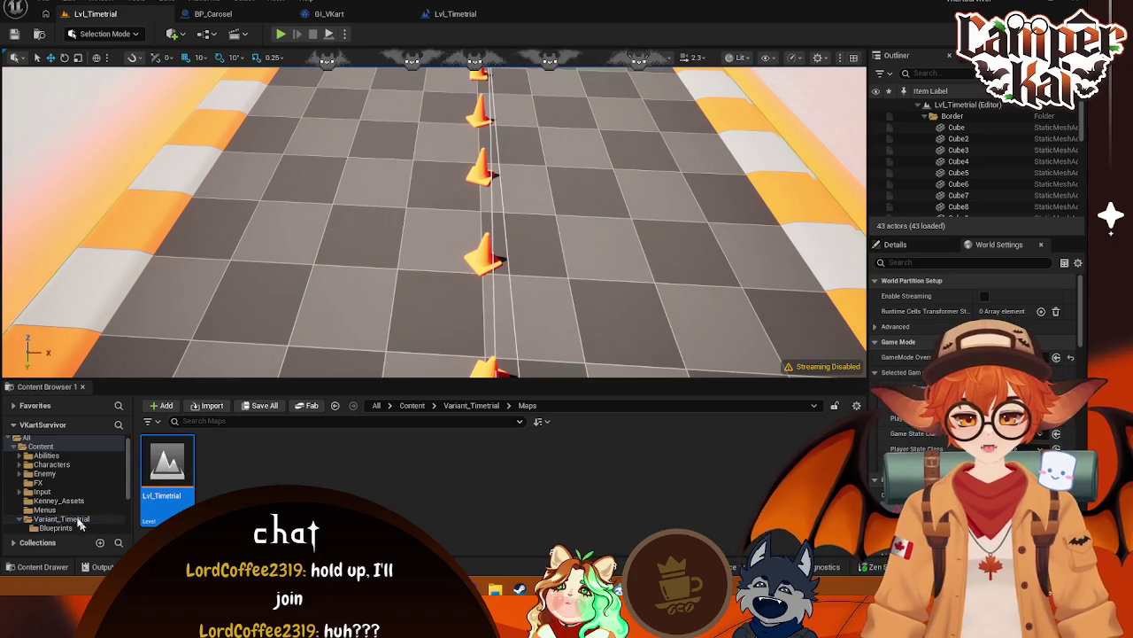
scroll(71, 518, "down", 2)
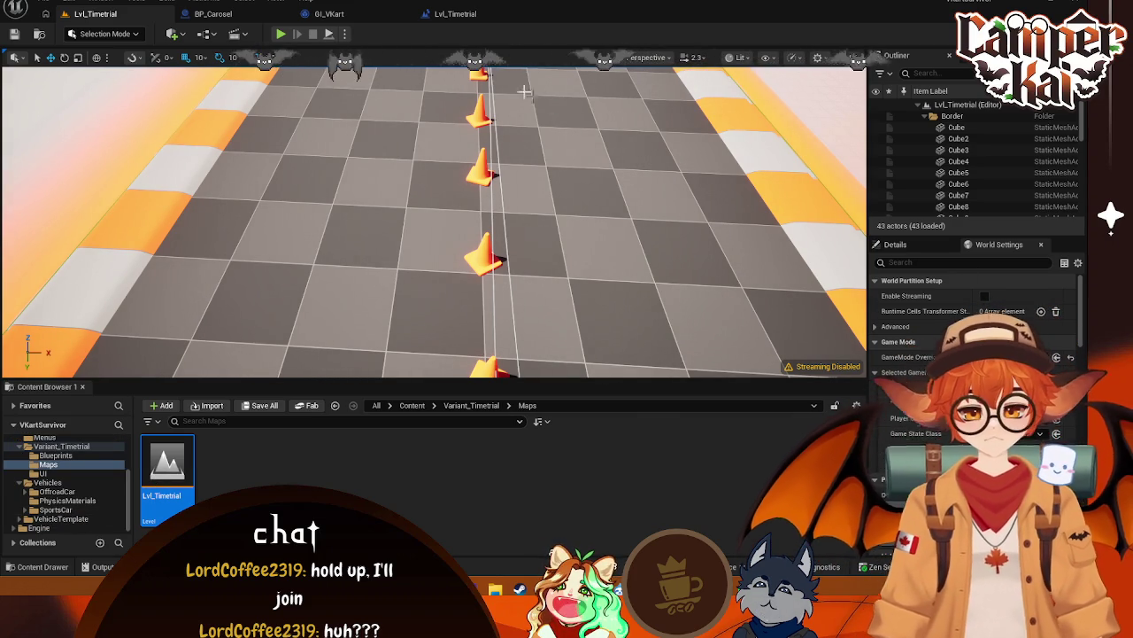
left_click(346, 35)
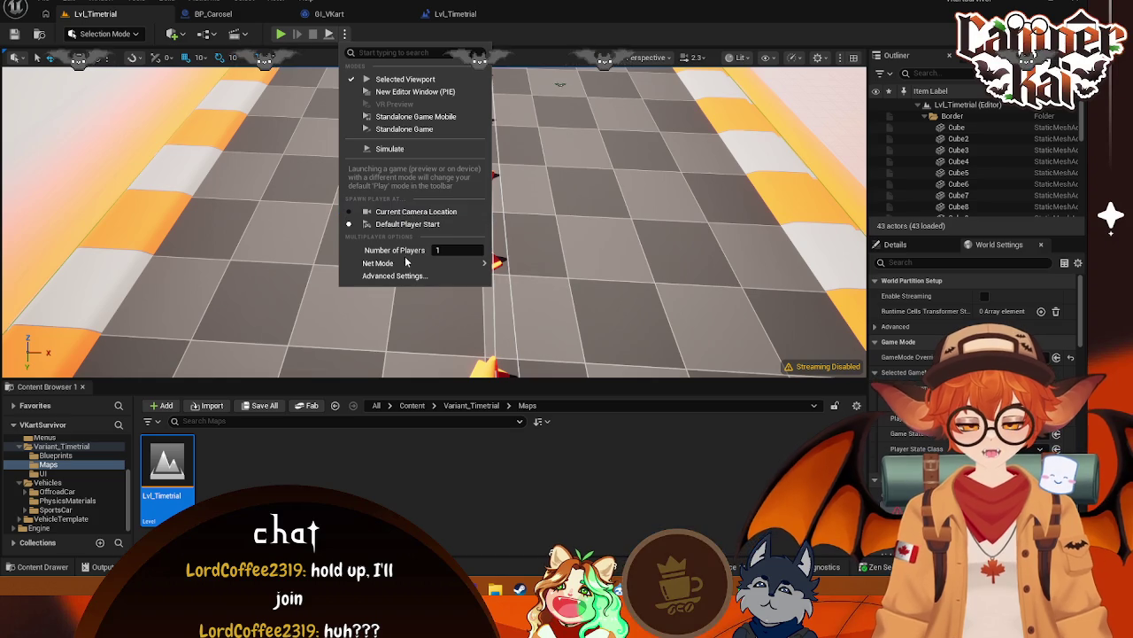
mouse_move(389, 263)
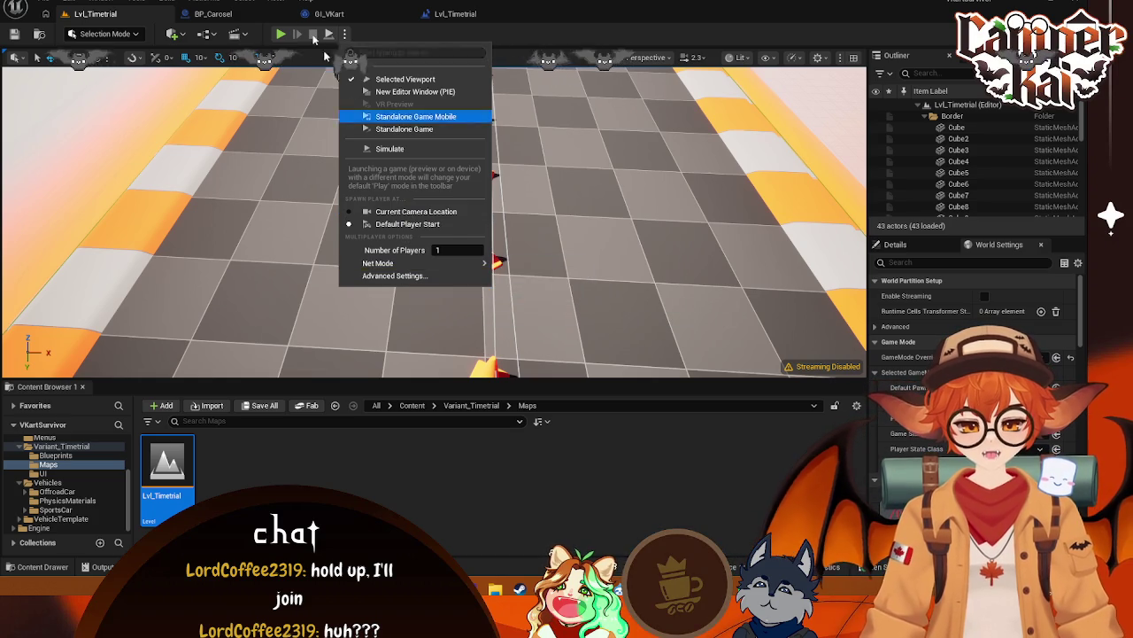
left_click(283, 35)
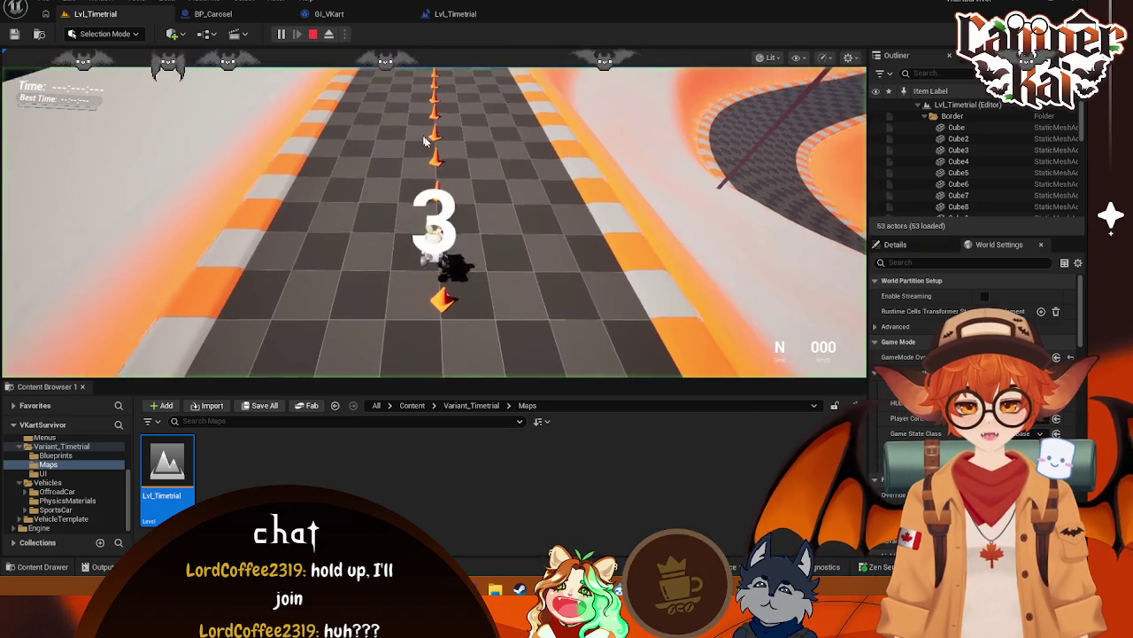
Drive the kart down the track and through the bend, then end play and close the error log
key("w")
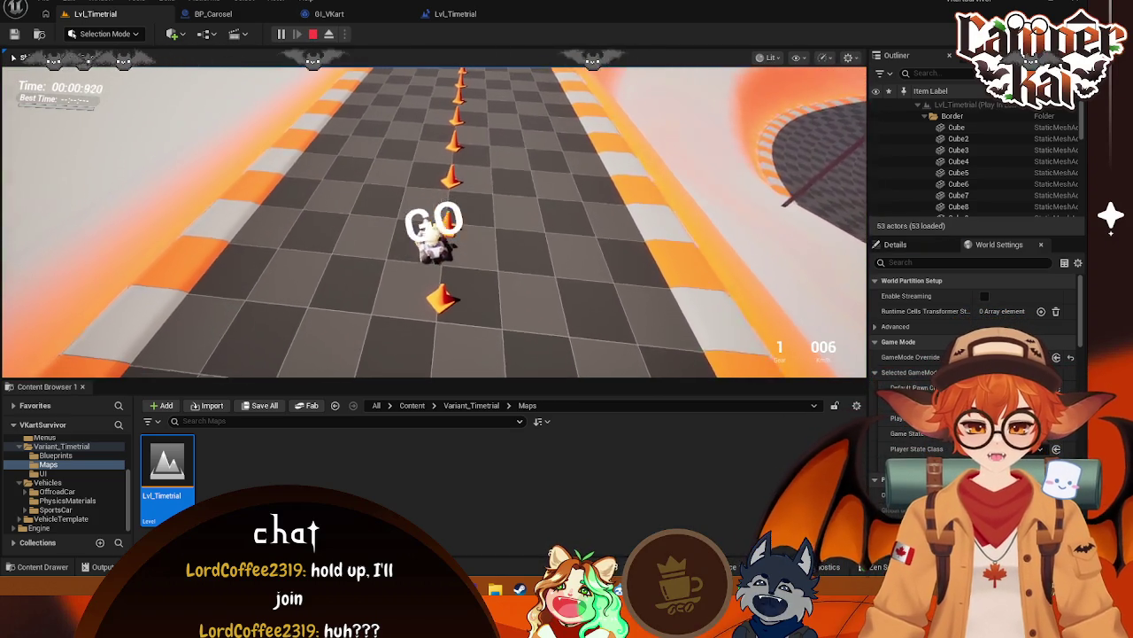
key("w")
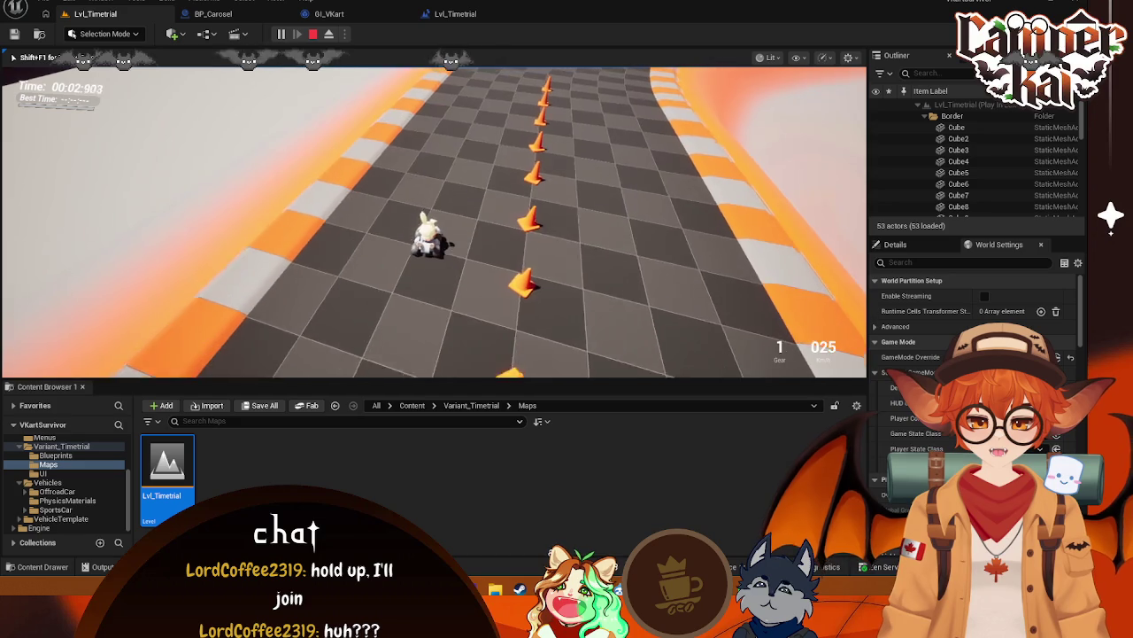
key("w")
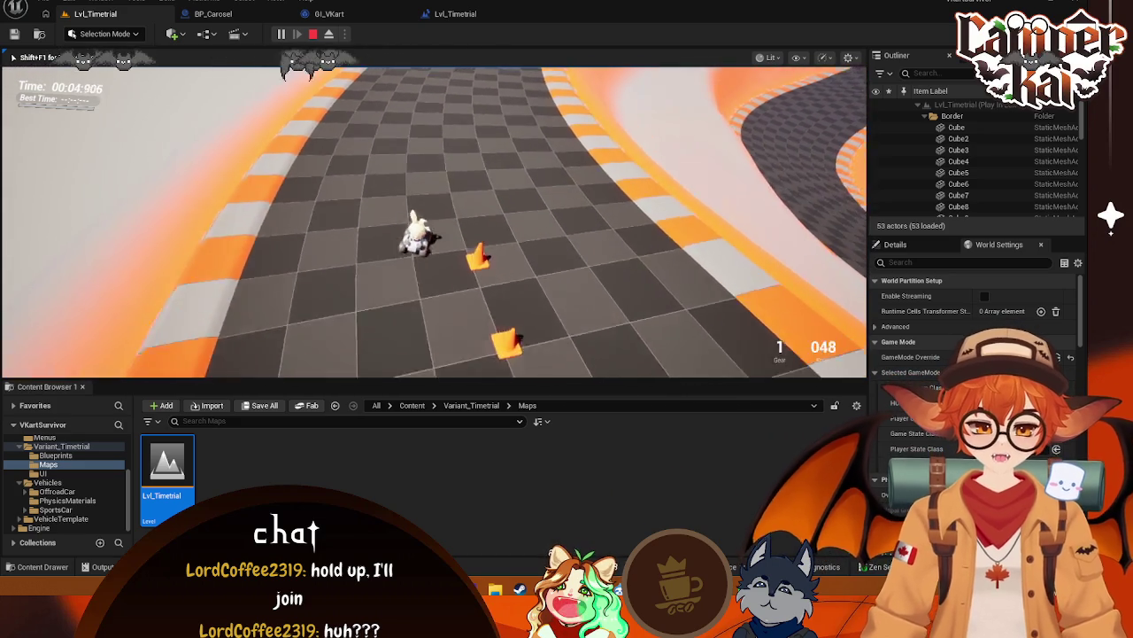
key("d")
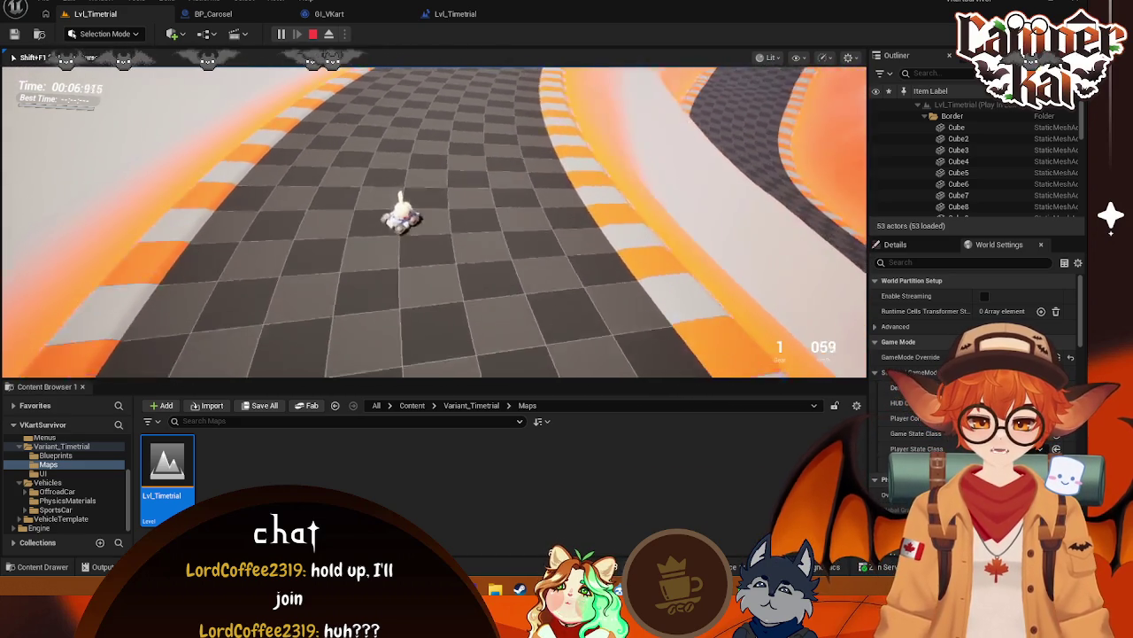
key("d")
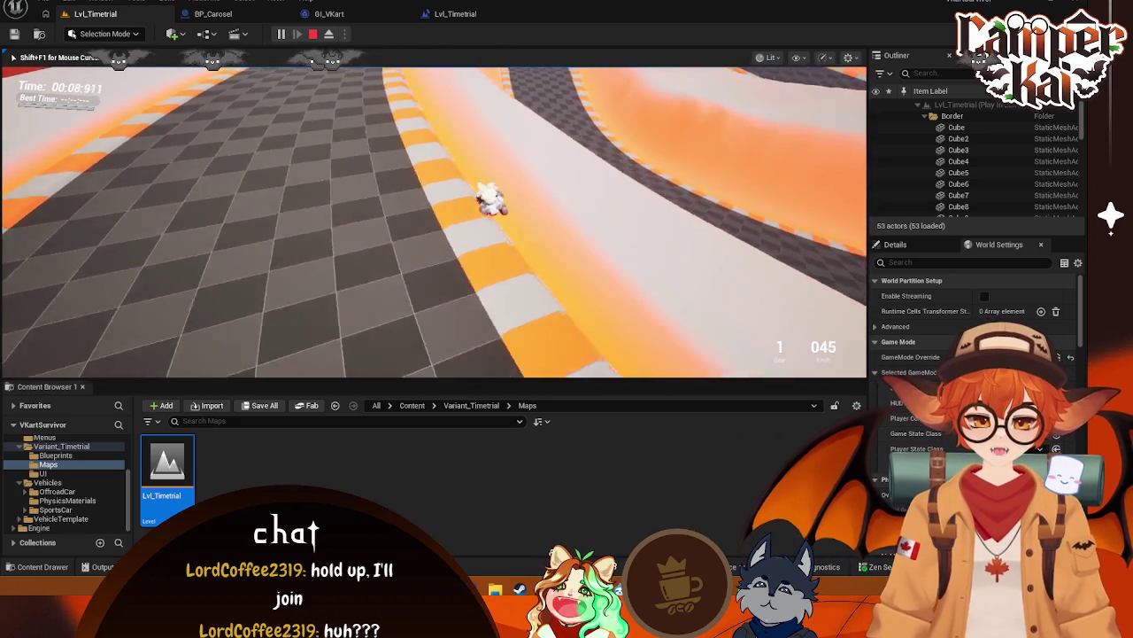
key("w")
key("a")
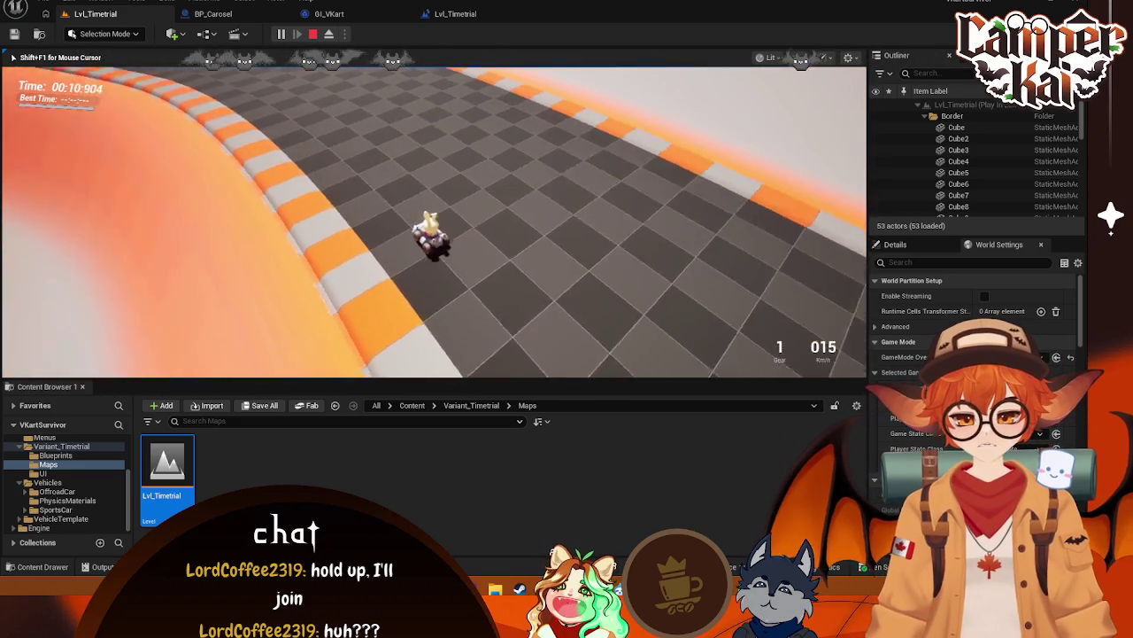
key("w")
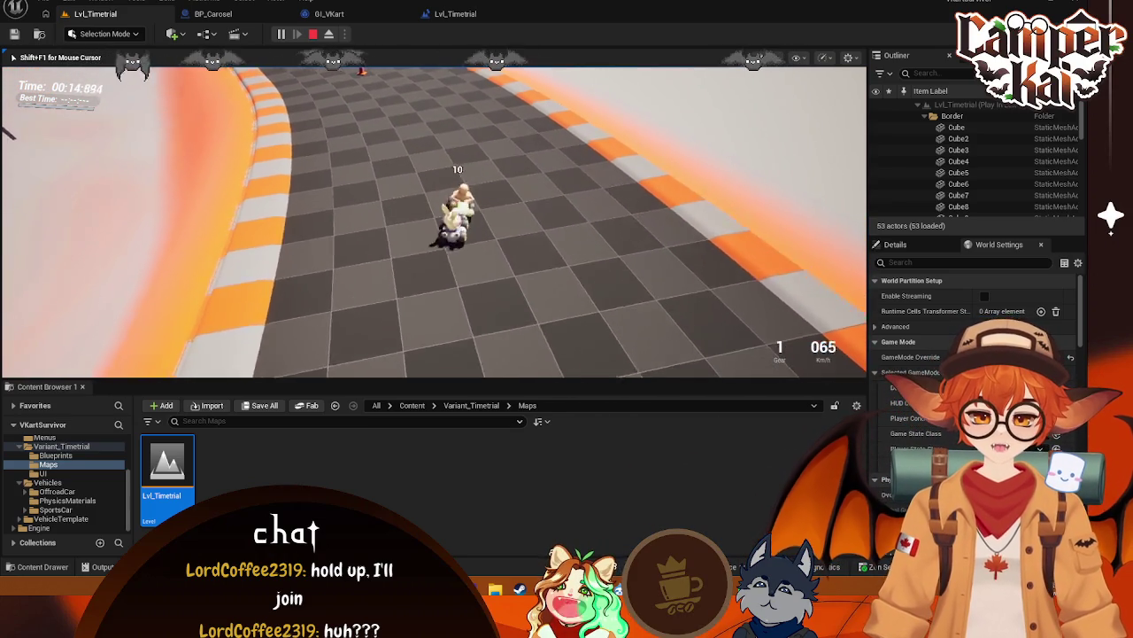
key("Escape")
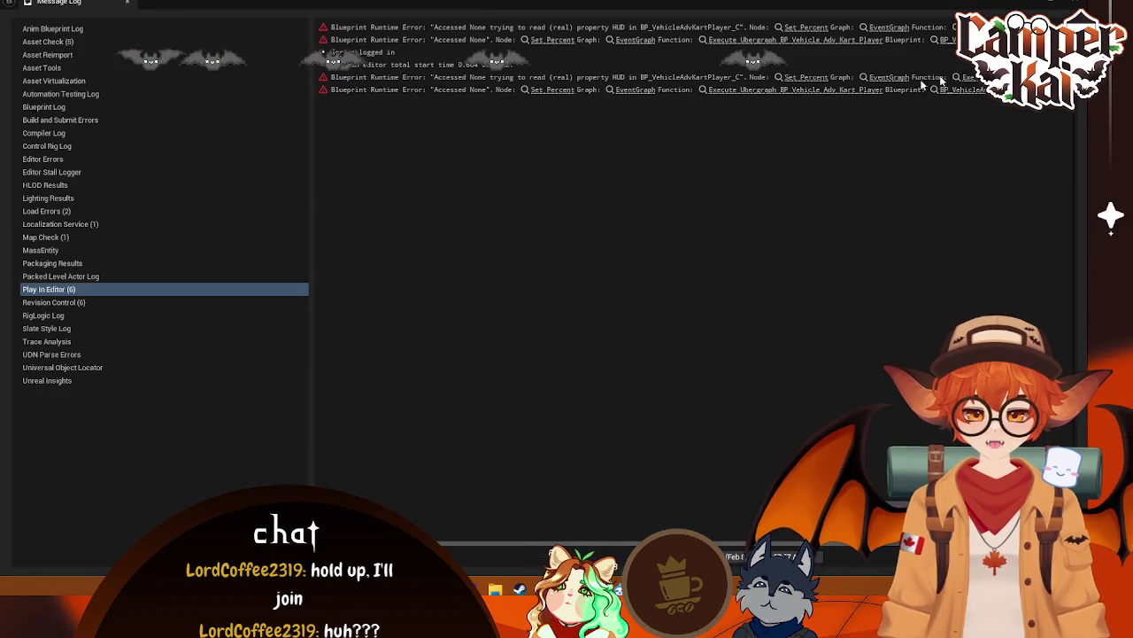
left_click(1076, 3)
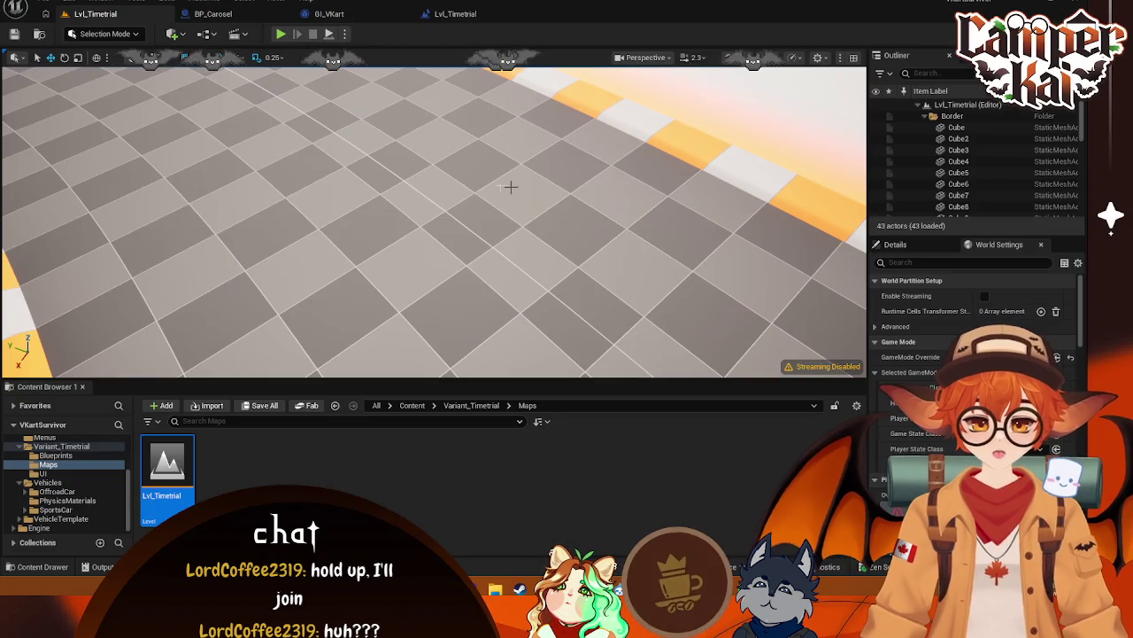
Browse to Content > Menus, play Lvl_CharSelect, and pick the shown kart to start the race
scroll(79, 453, "up", 4)
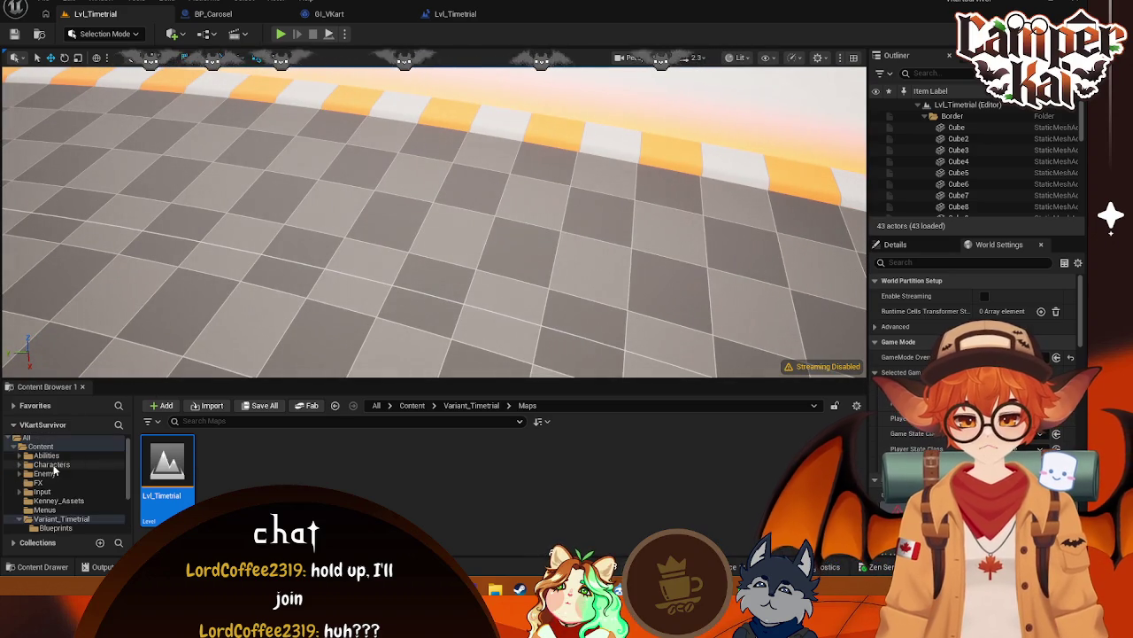
left_click(41, 450)
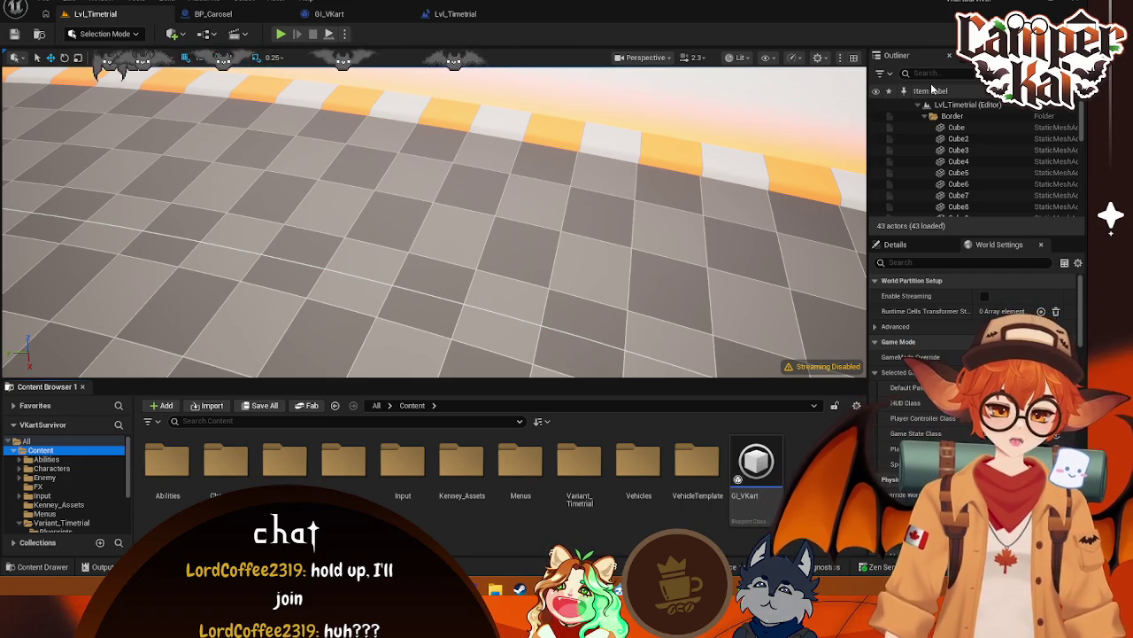
scroll(73, 503, "down", 3)
left_click(62, 520)
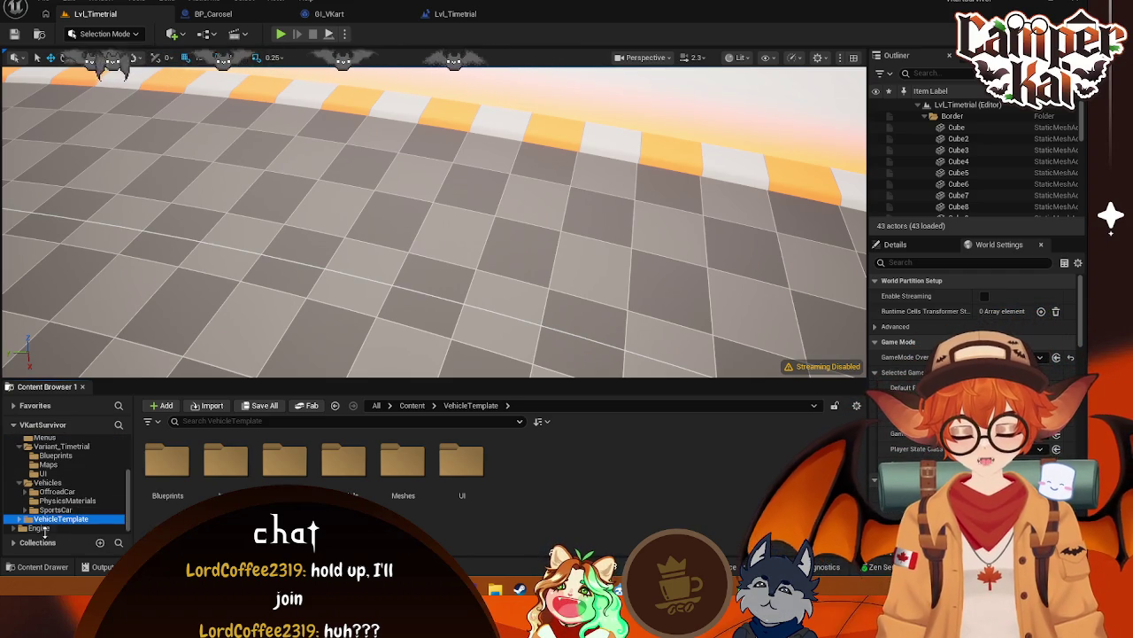
scroll(51, 460, "up", 3)
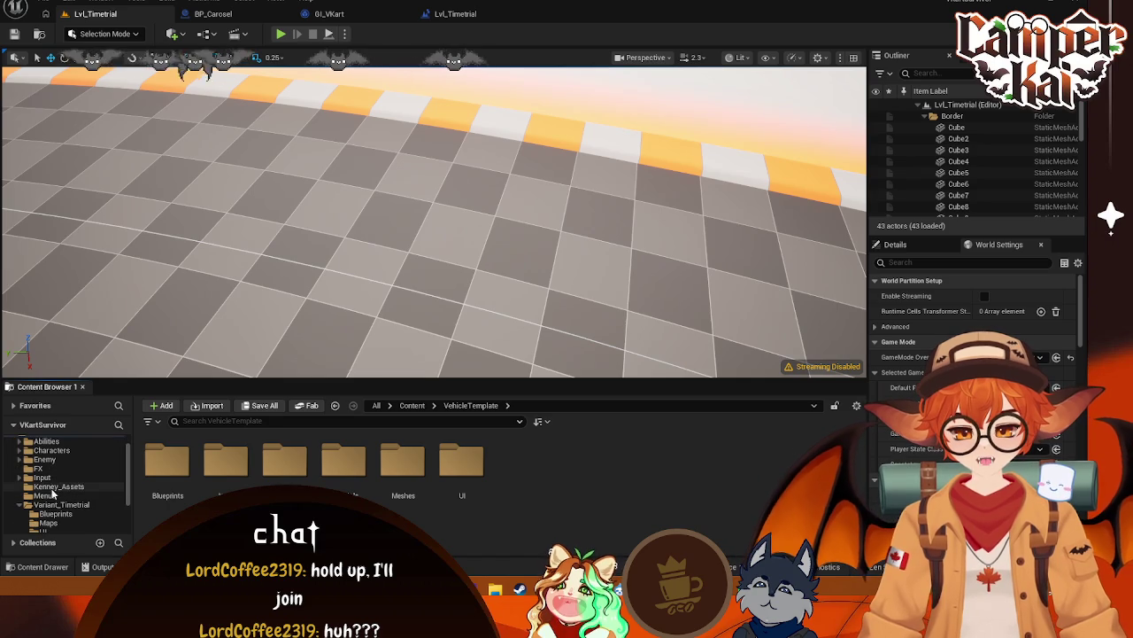
left_click(46, 495)
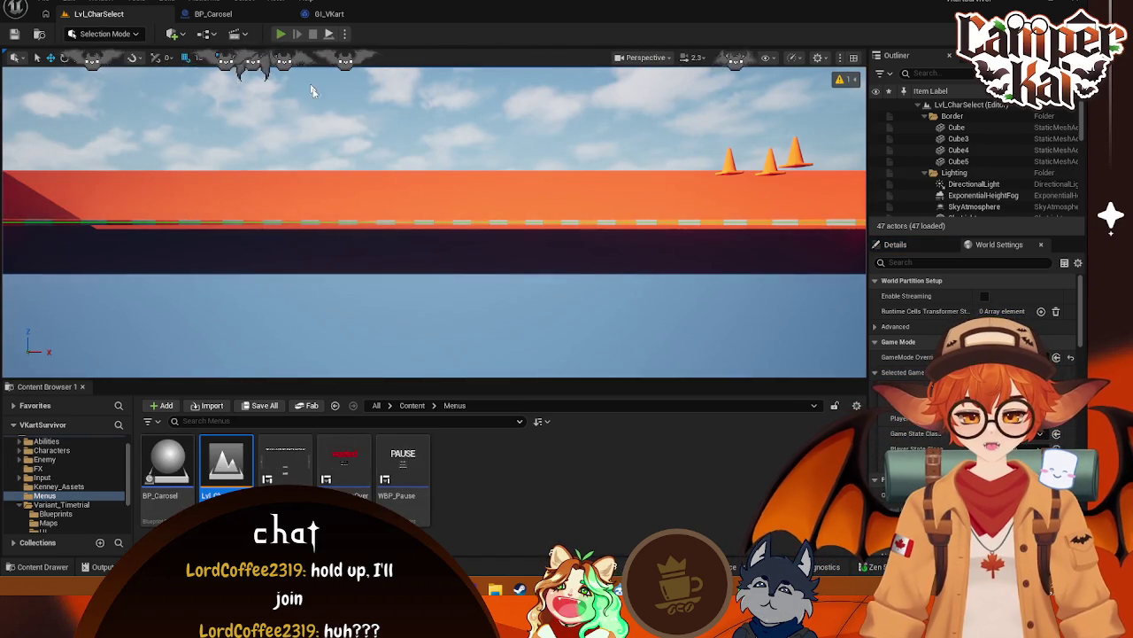
left_click(280, 34)
left_click(434, 285)
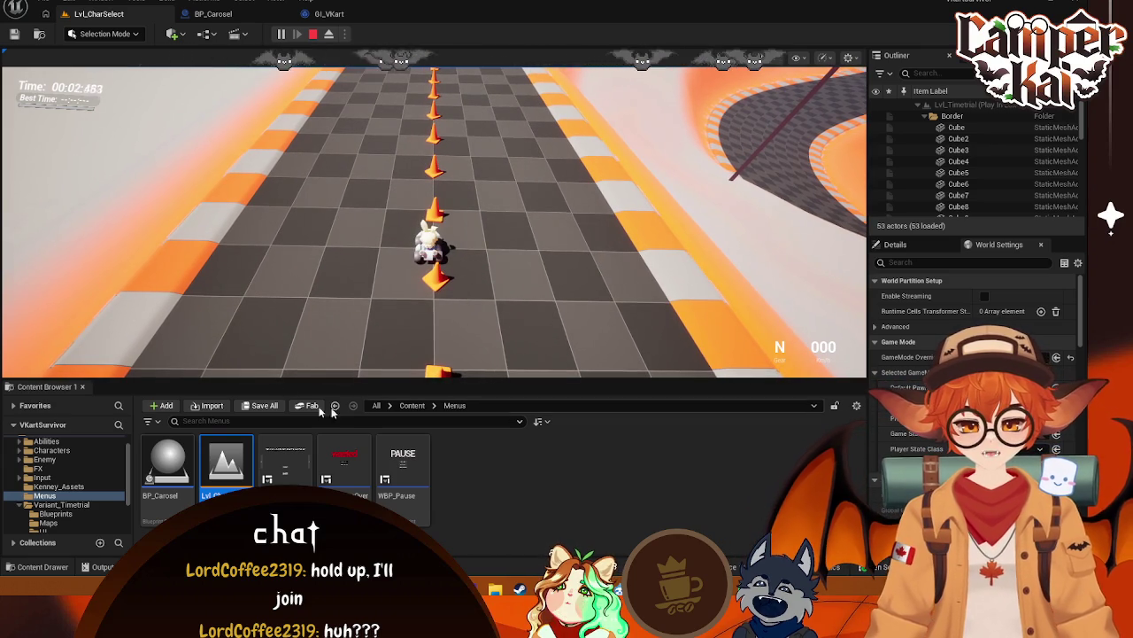
Drive the kart forward and left, stop play, and close the error log
key("w")
key("a")
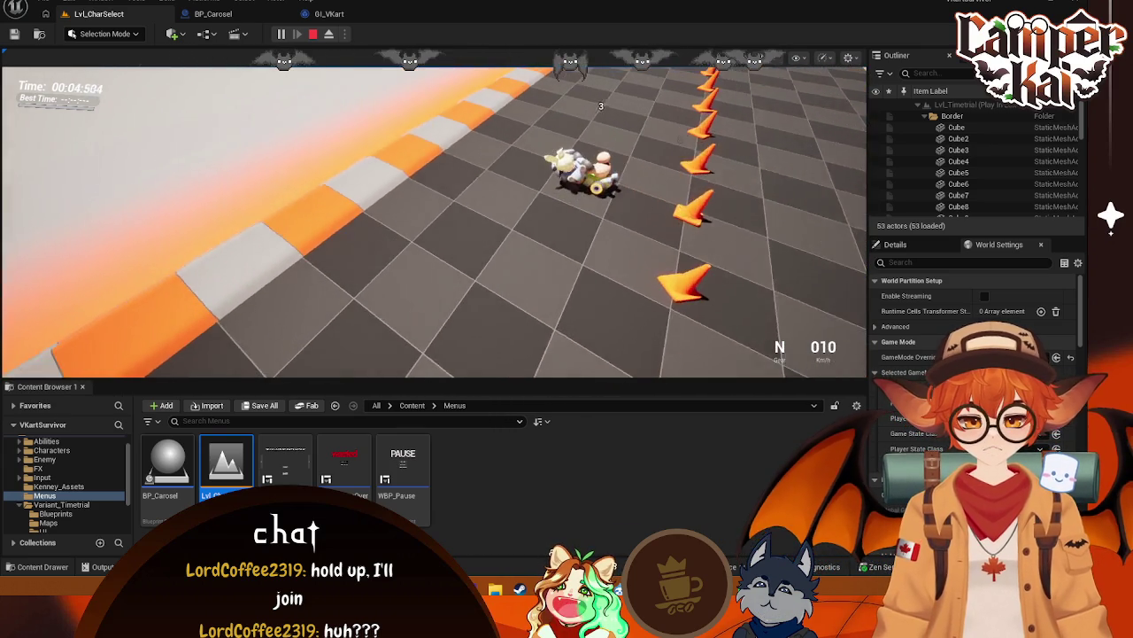
key("Escape")
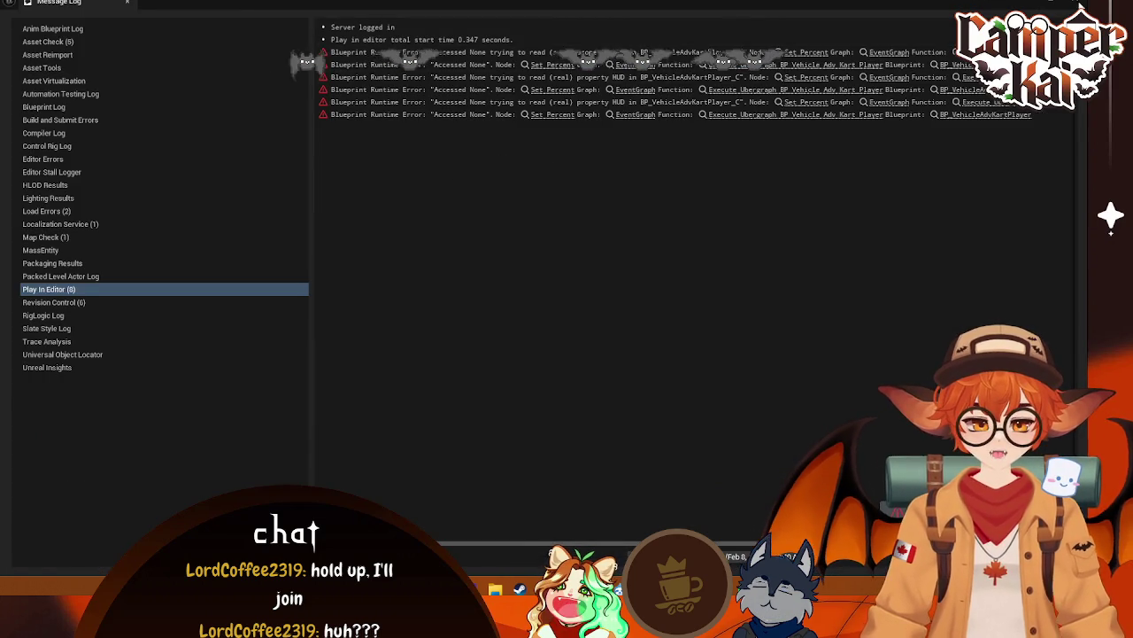
left_click(1081, 6)
Run two more play sessions from kart select into the race, stopping each one
left_click(283, 36)
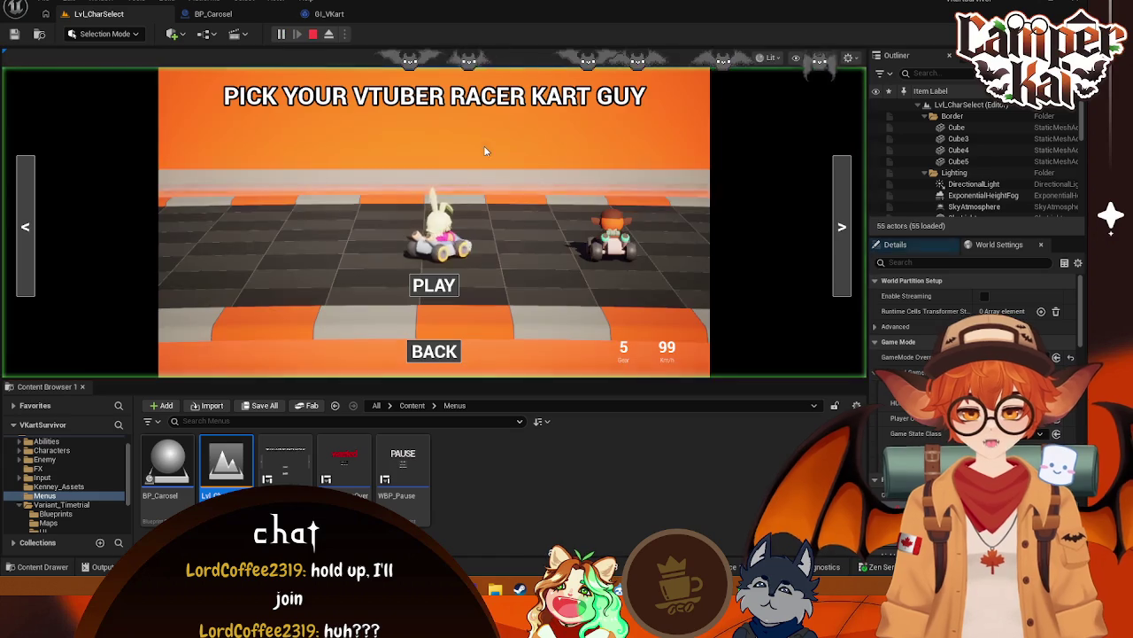
left_click(496, 257)
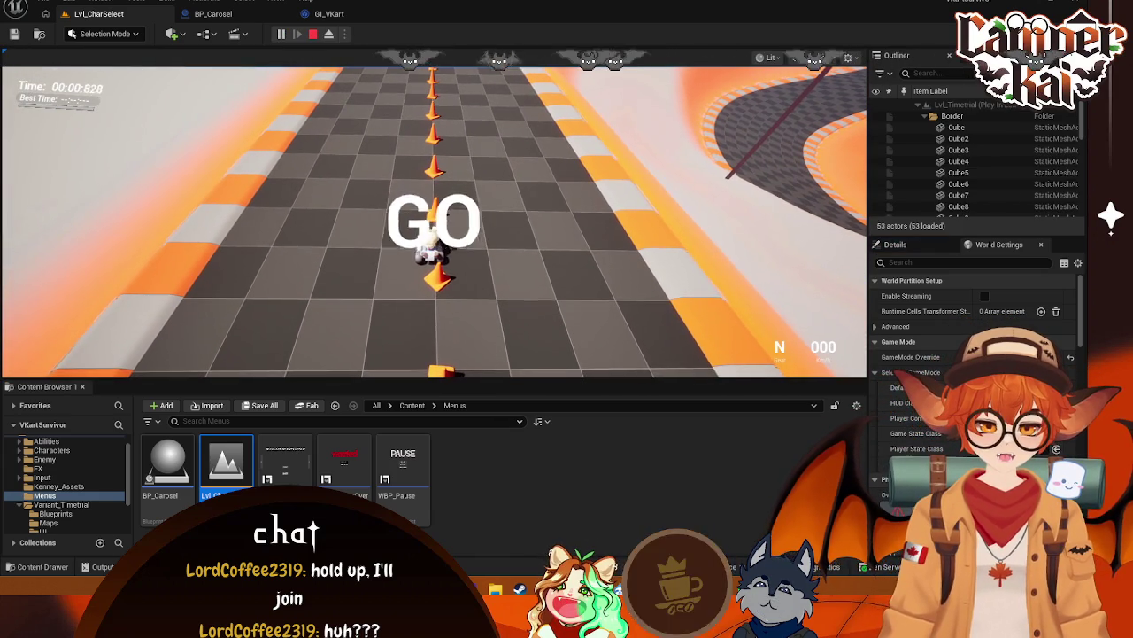
key("Escape")
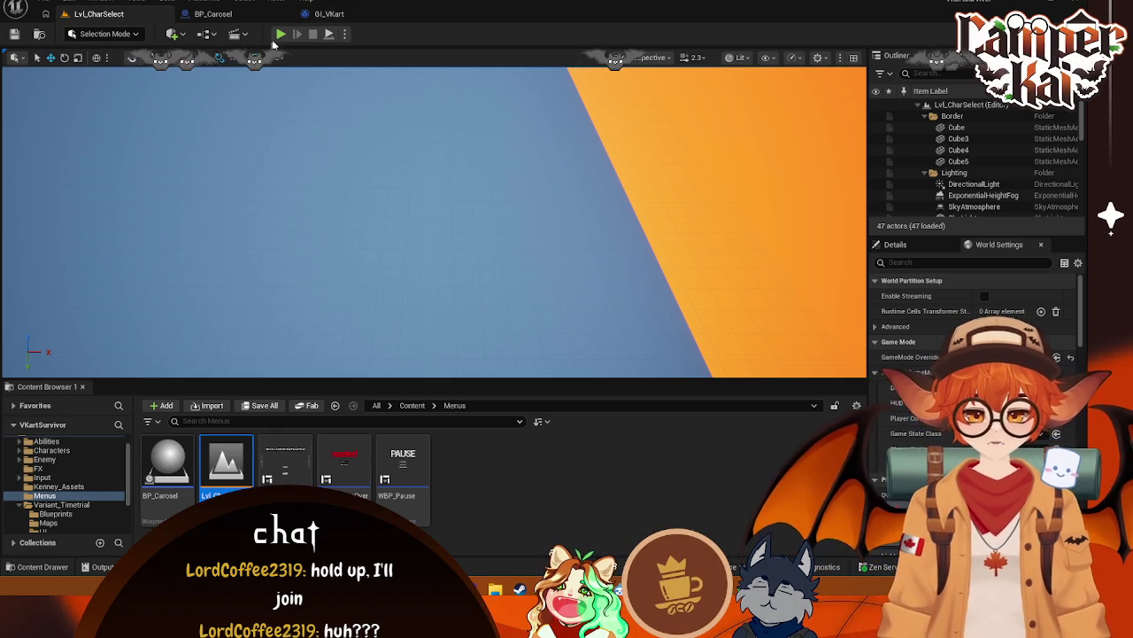
key("alt+p")
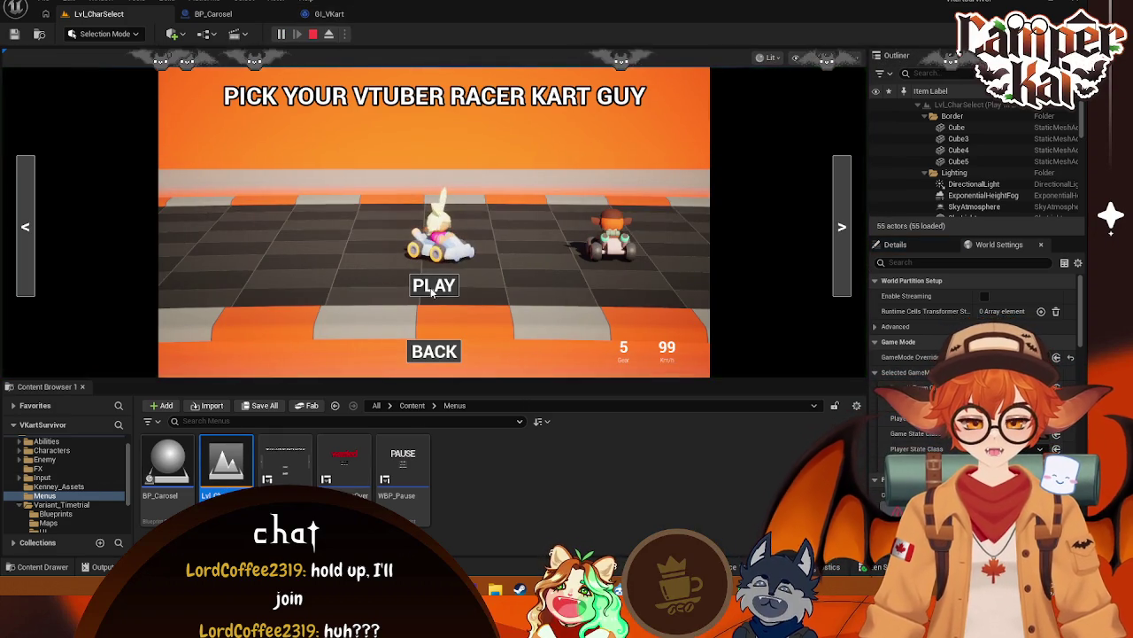
left_click(438, 281)
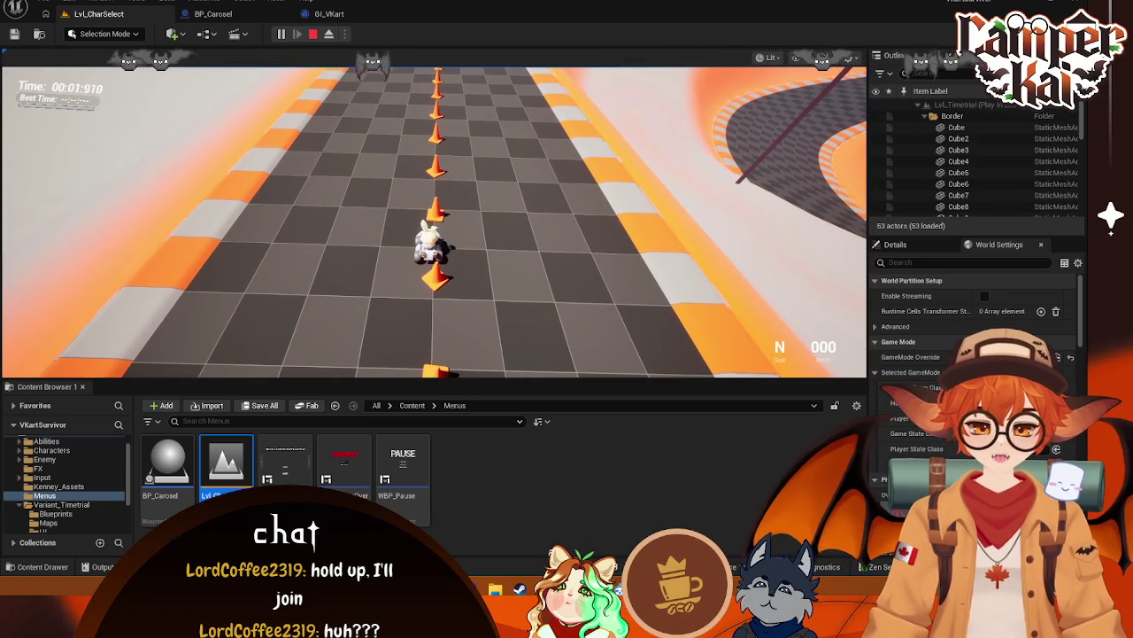
key("Escape")
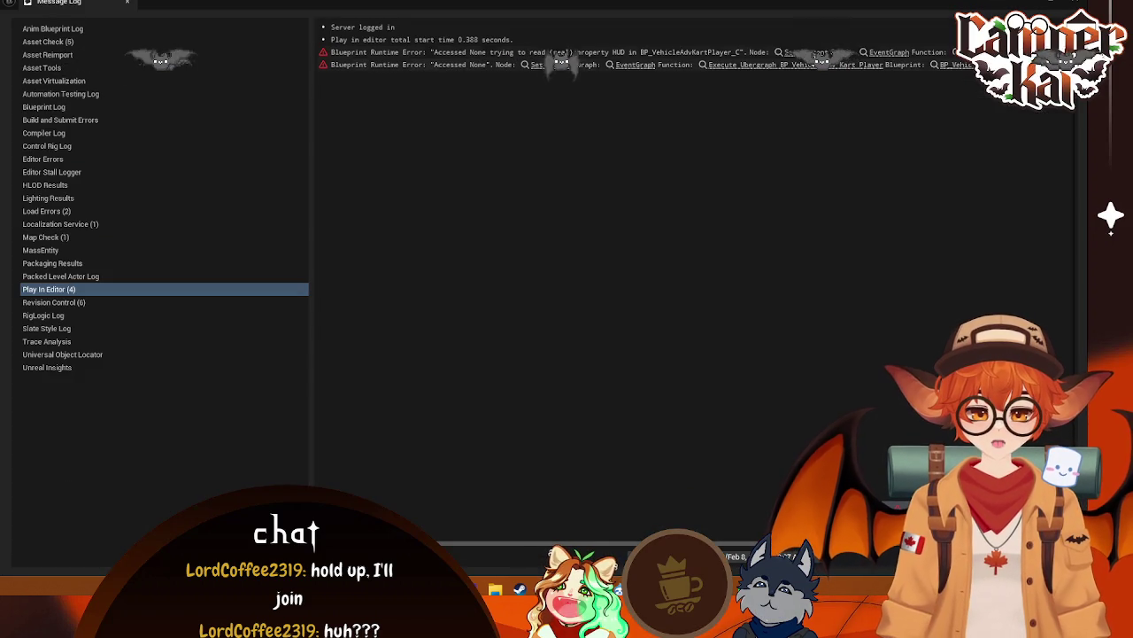
key("alt+Tab")
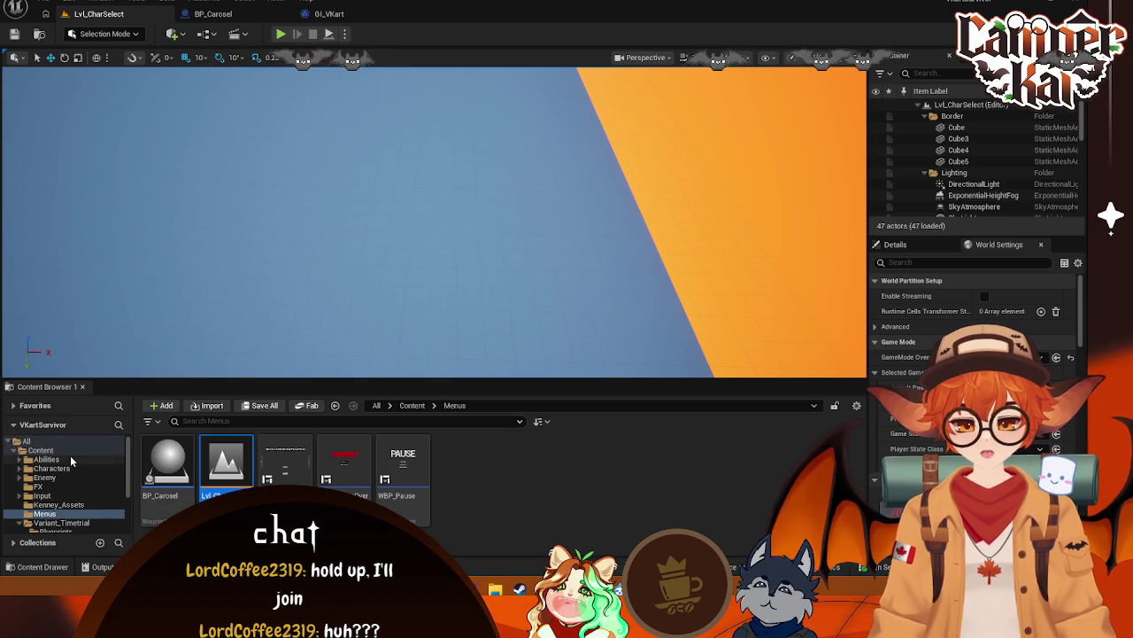
Open the Lvl_Timetrial level from the Maps folder
scroll(83, 487, "down", 2)
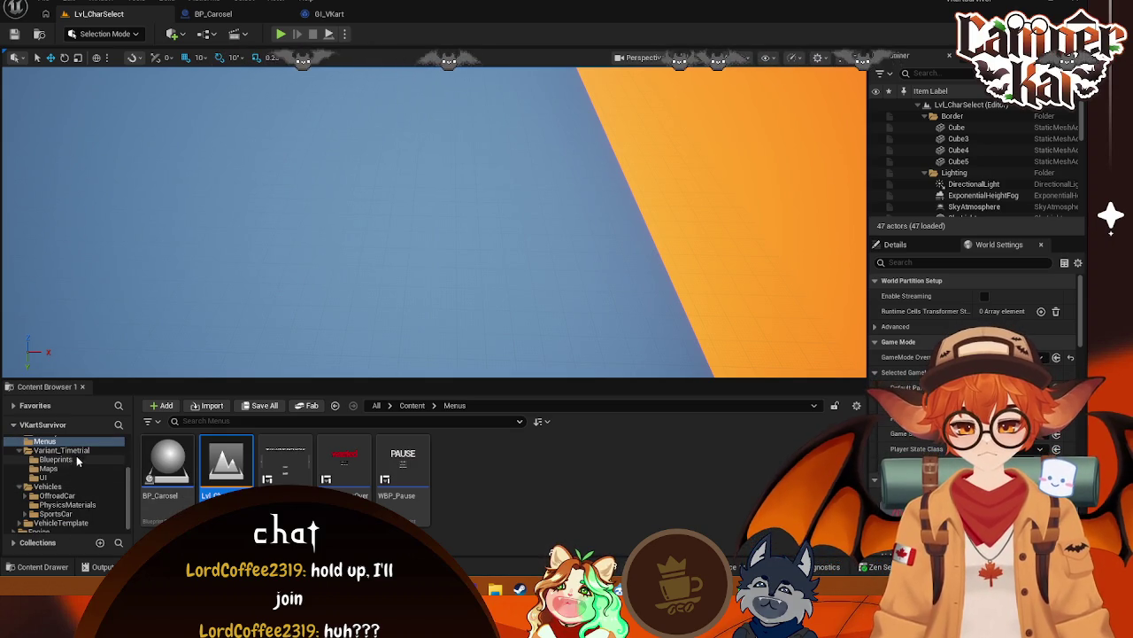
left_click(63, 468)
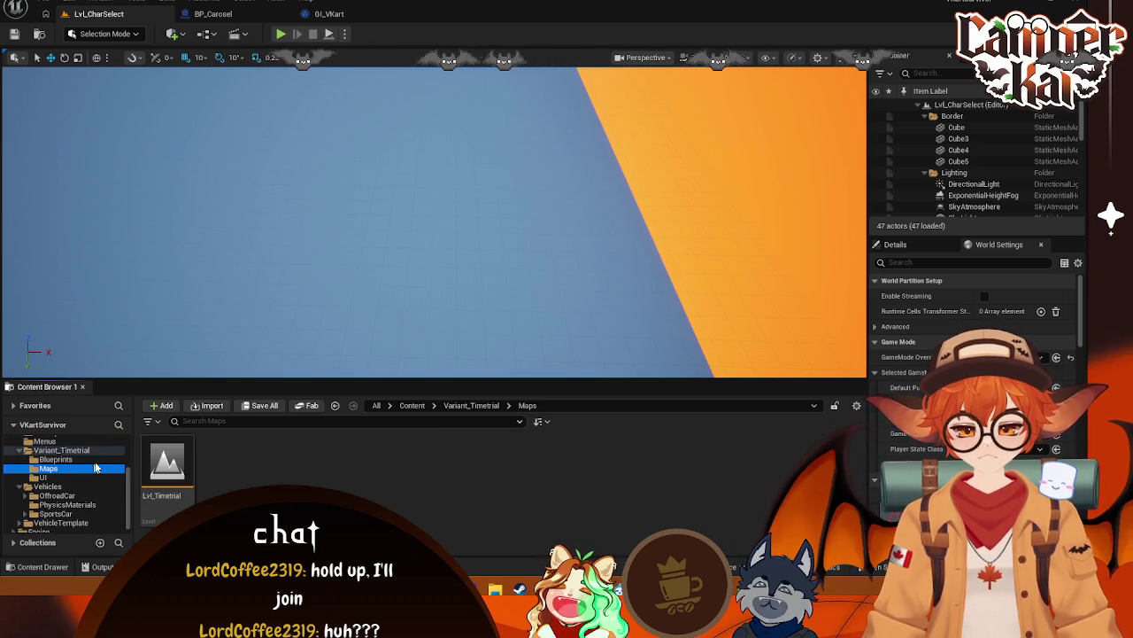
double_click(167, 462)
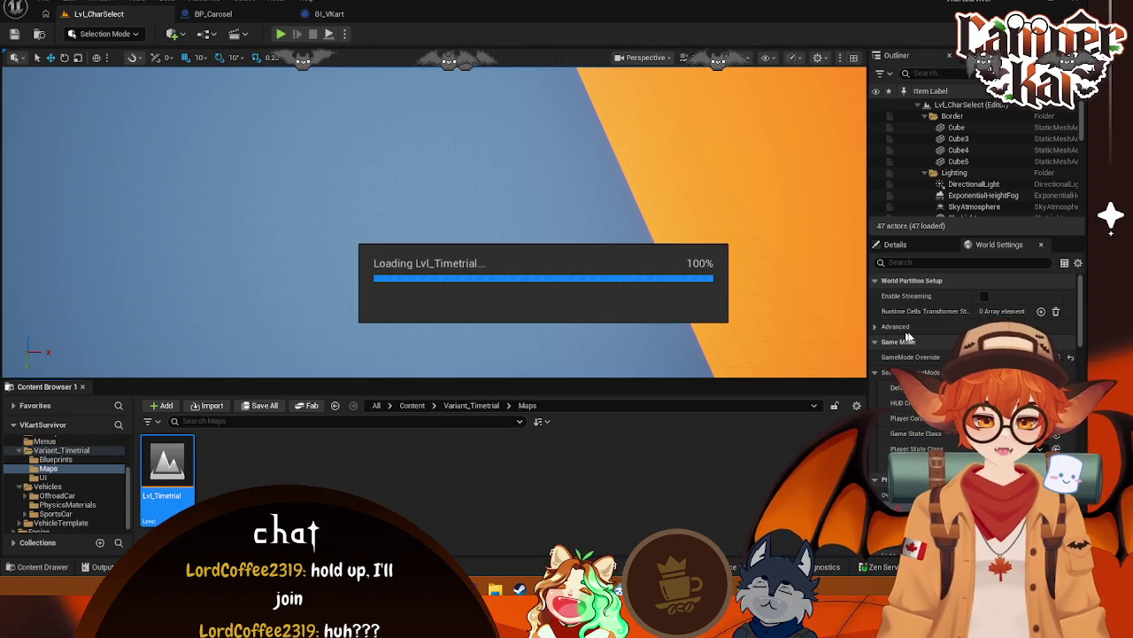
Choose a Default Pawn Class in World Settings and start a test play of the level
left_click(1000, 387)
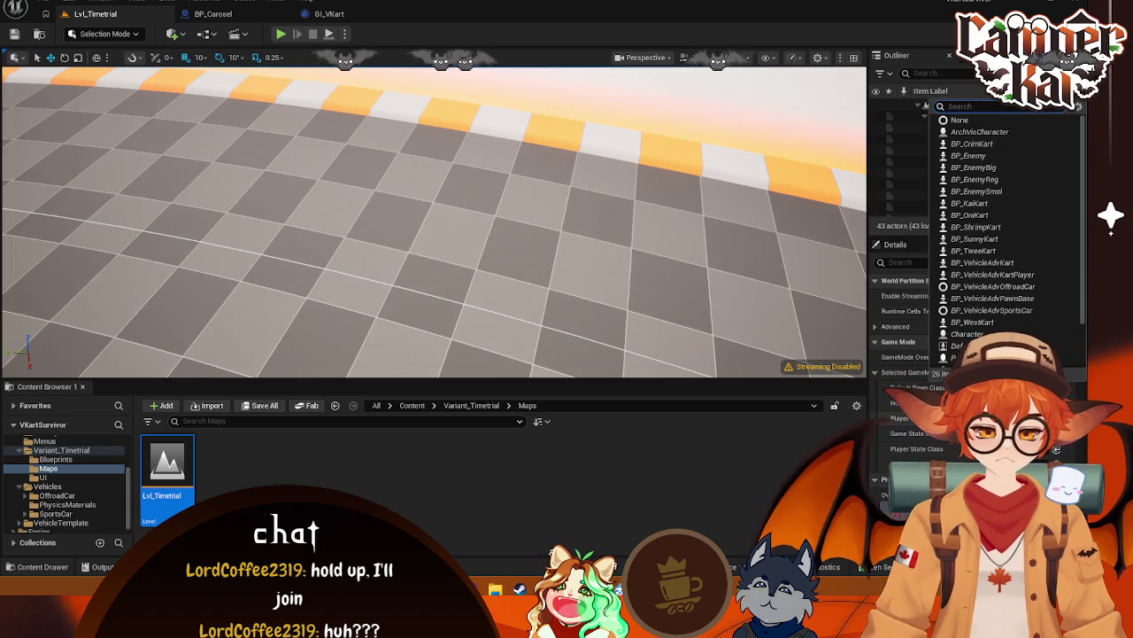
left_click(990, 204)
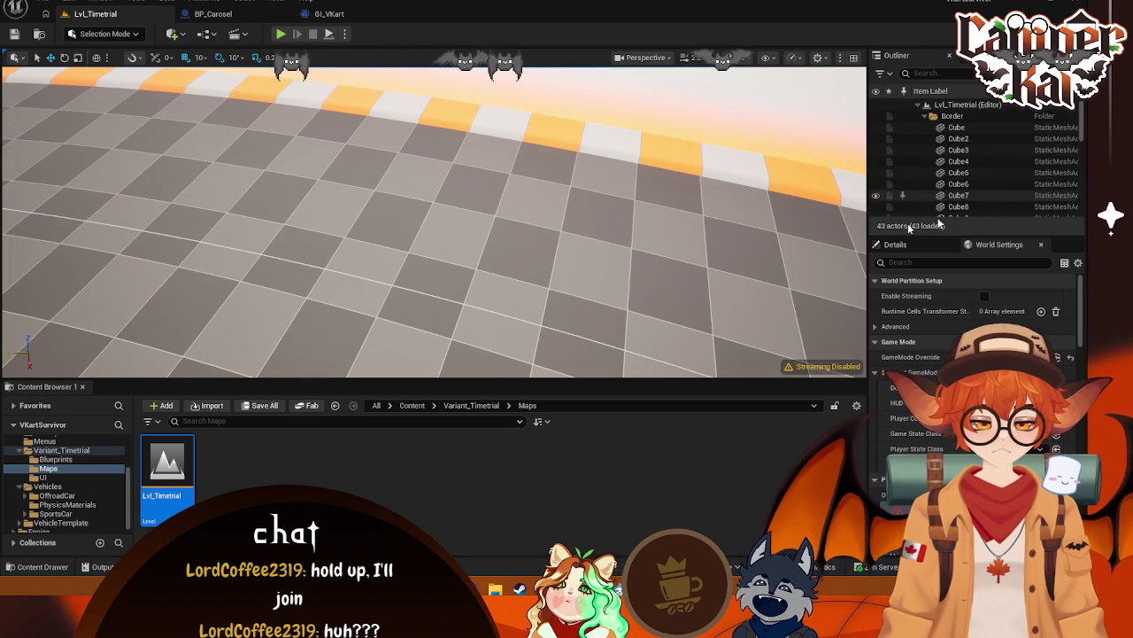
left_click(626, 245)
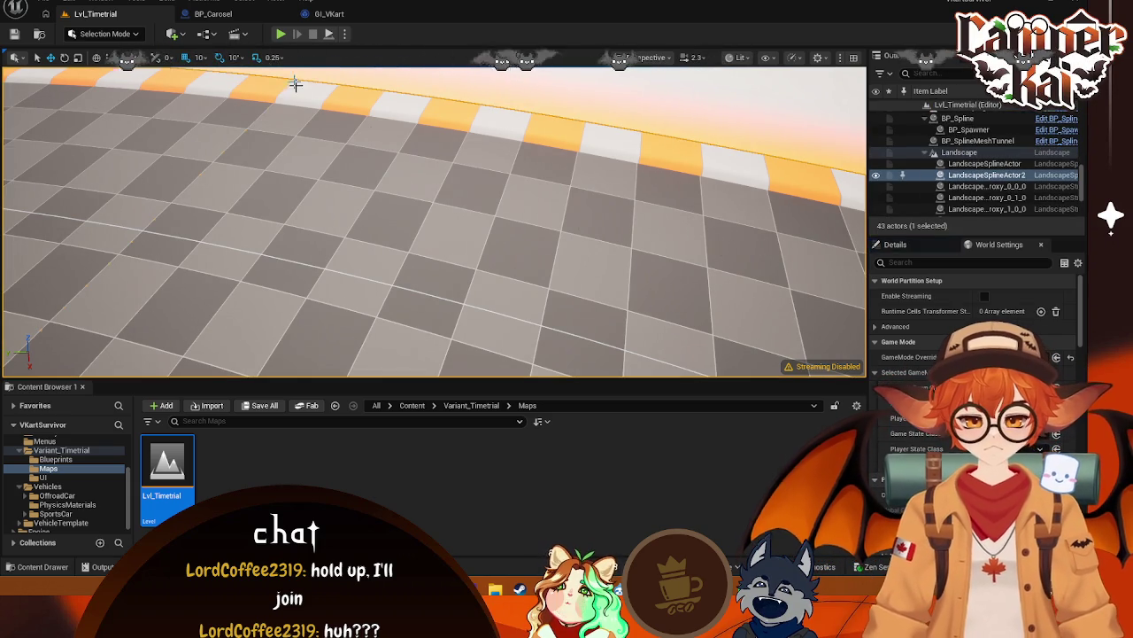
left_click(281, 35)
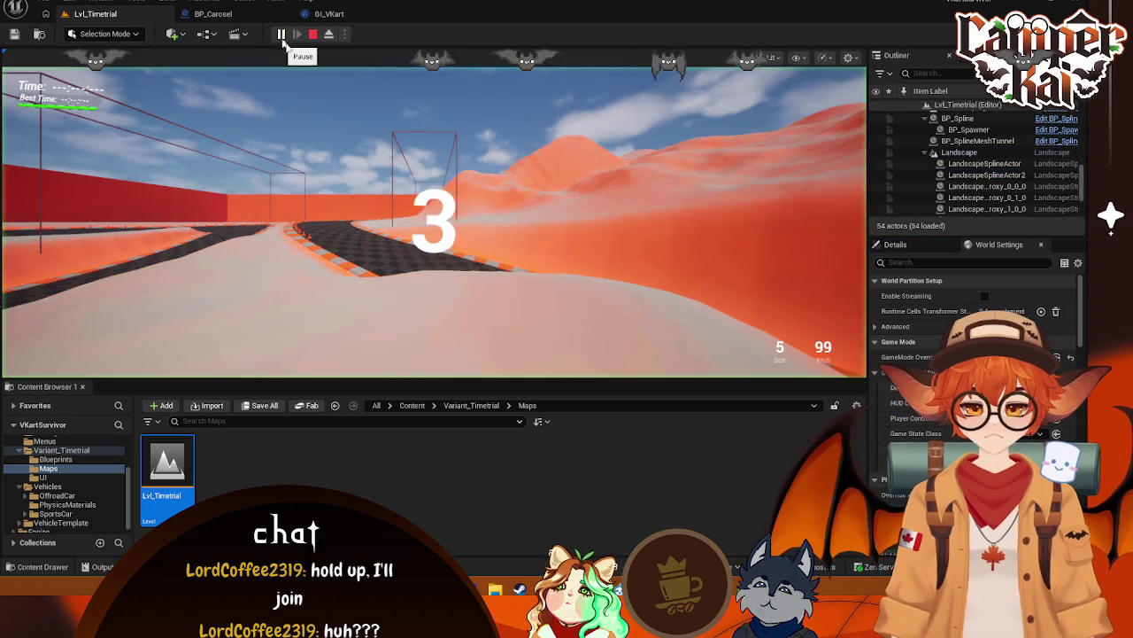
Stop the play session, replay Lvl_Timetrial once more, stop it and close the error log
key("Escape")
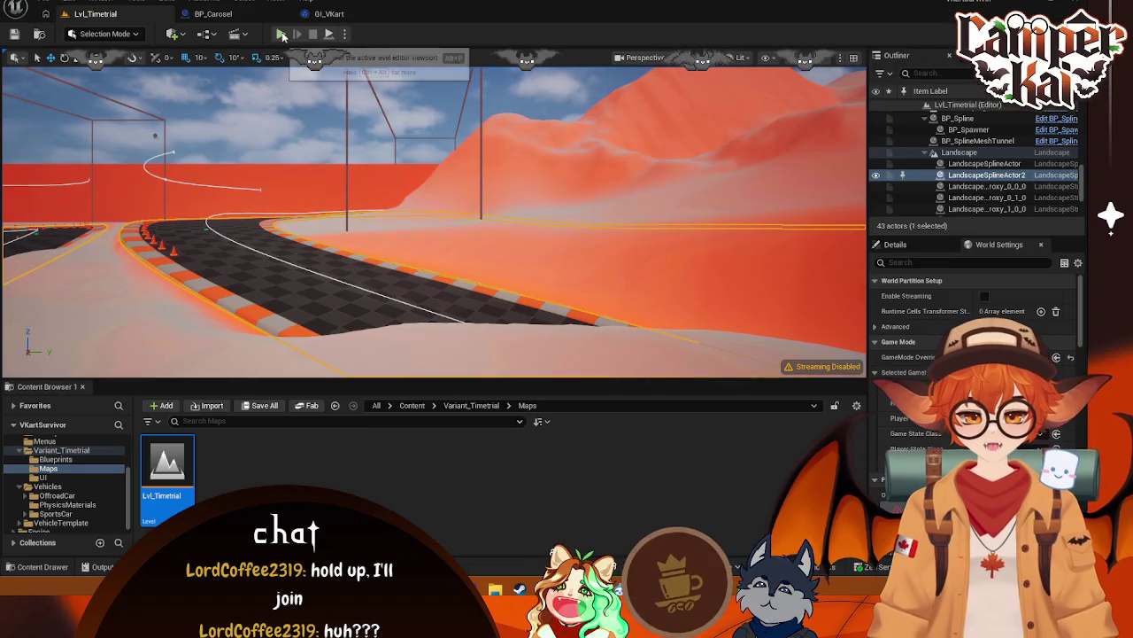
key("alt+p")
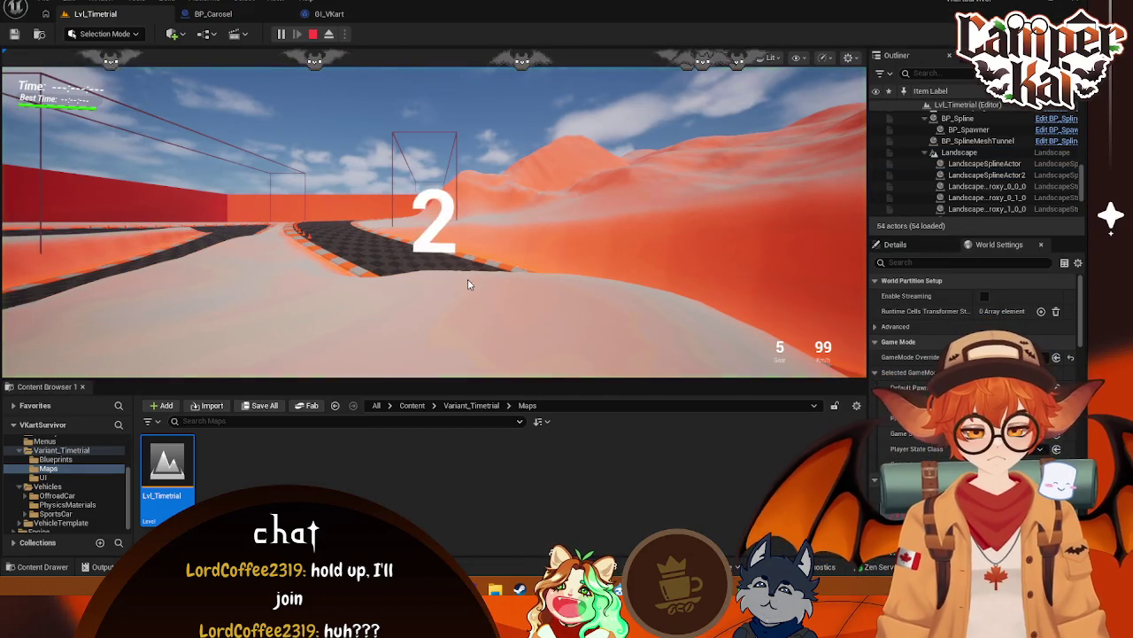
key("Escape")
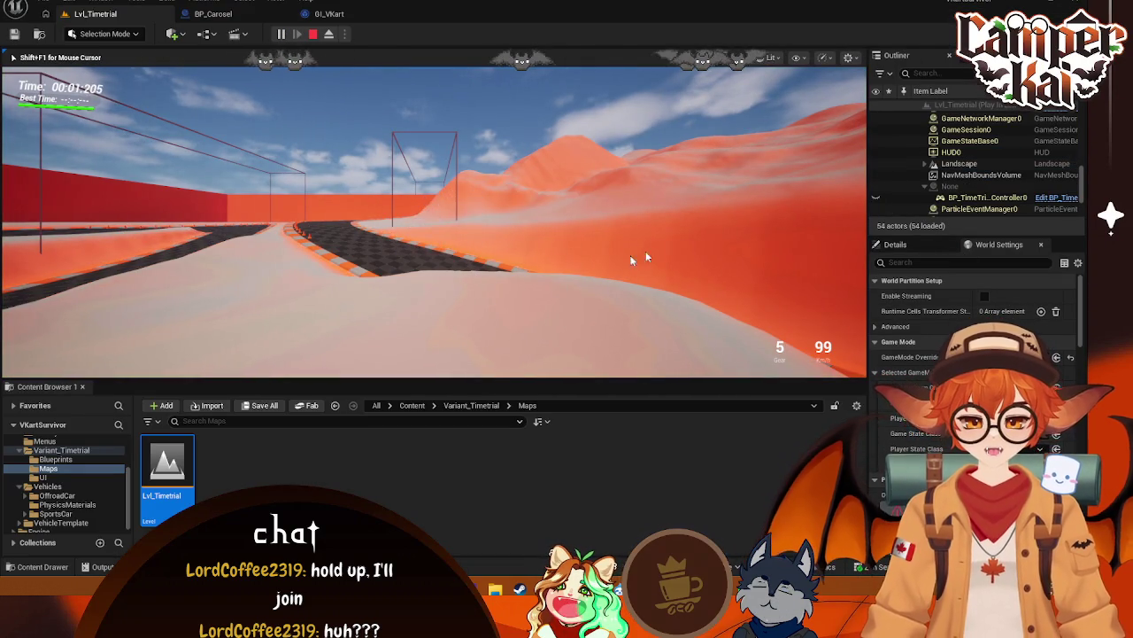
left_click(1063, 12)
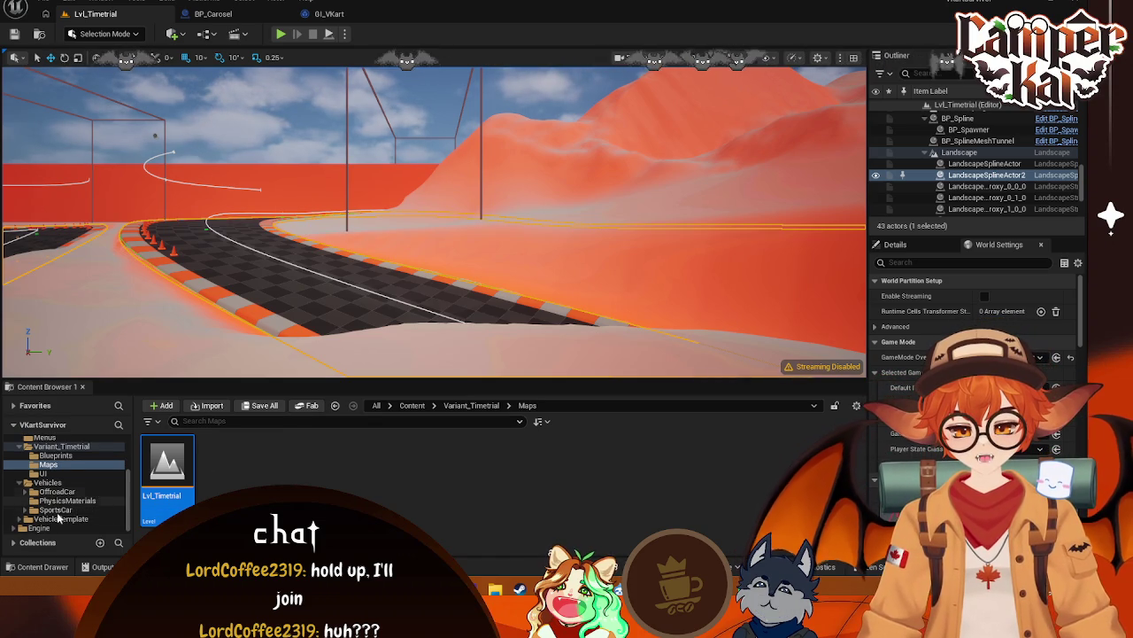
Open Lvl_CharSelect from Menus without saving, play and pick a kart, then stop and close the errors
left_click(44, 438)
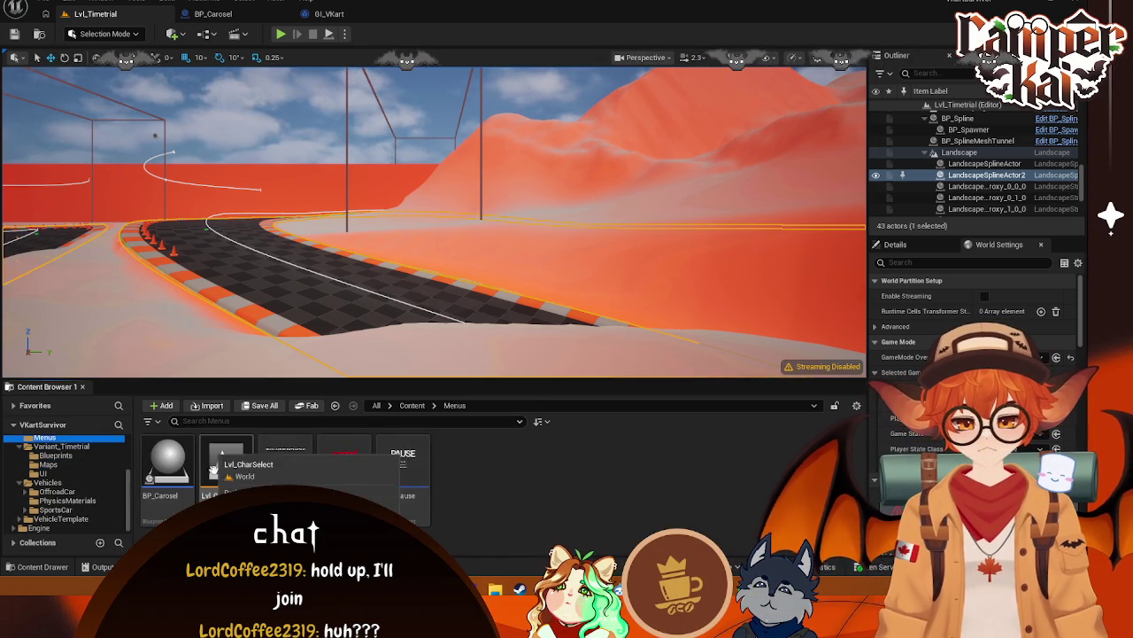
double_click(228, 472)
left_click(576, 417)
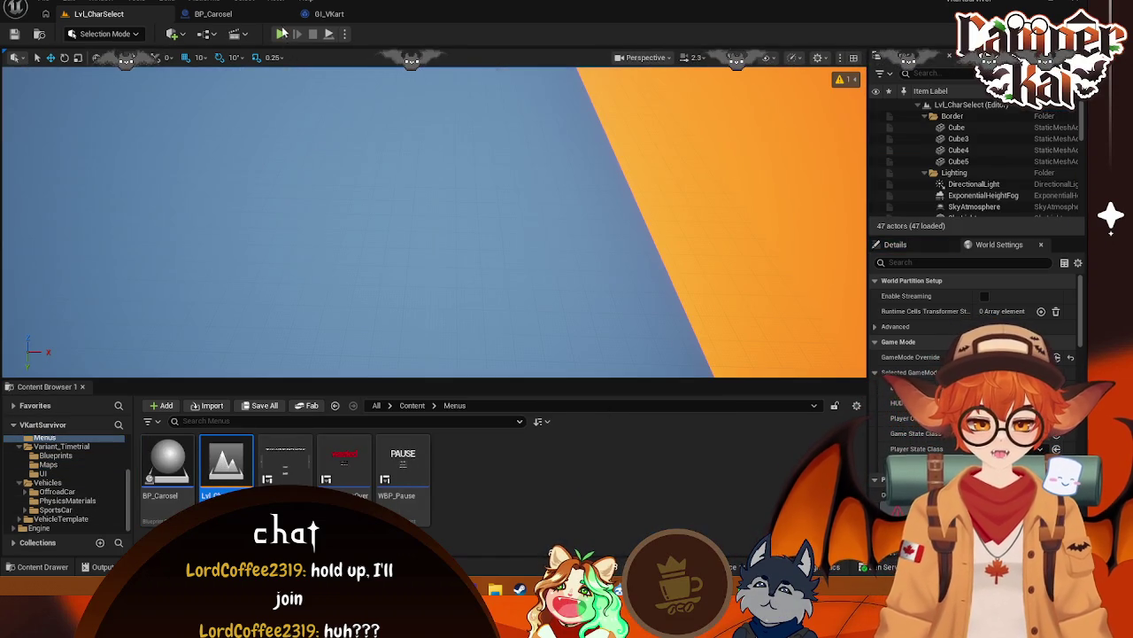
left_click(281, 35)
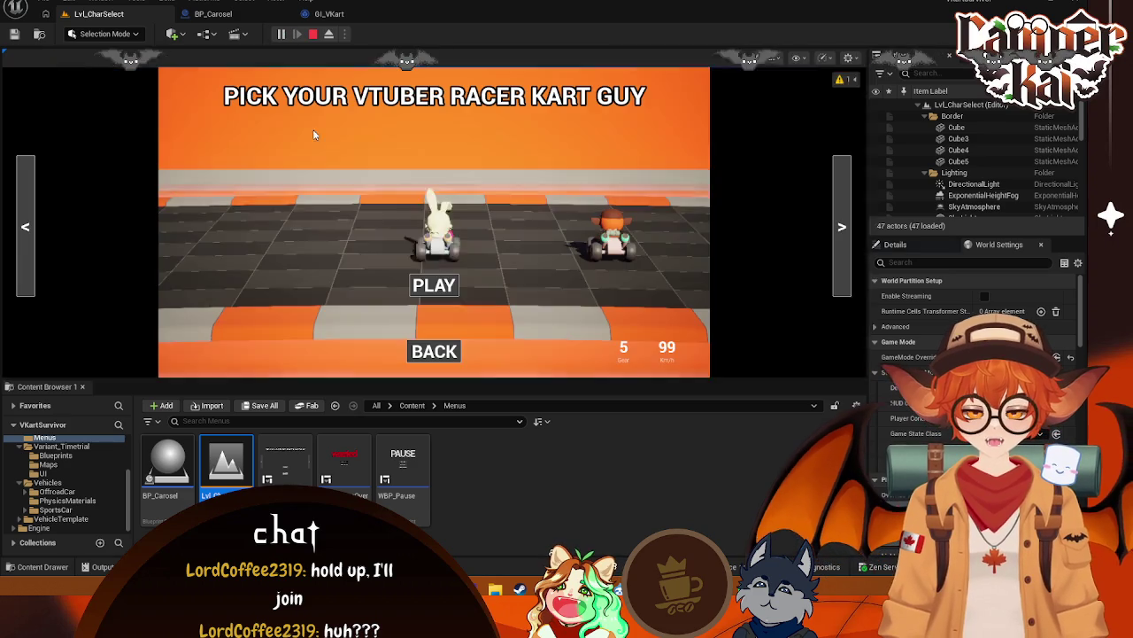
left_click(445, 297)
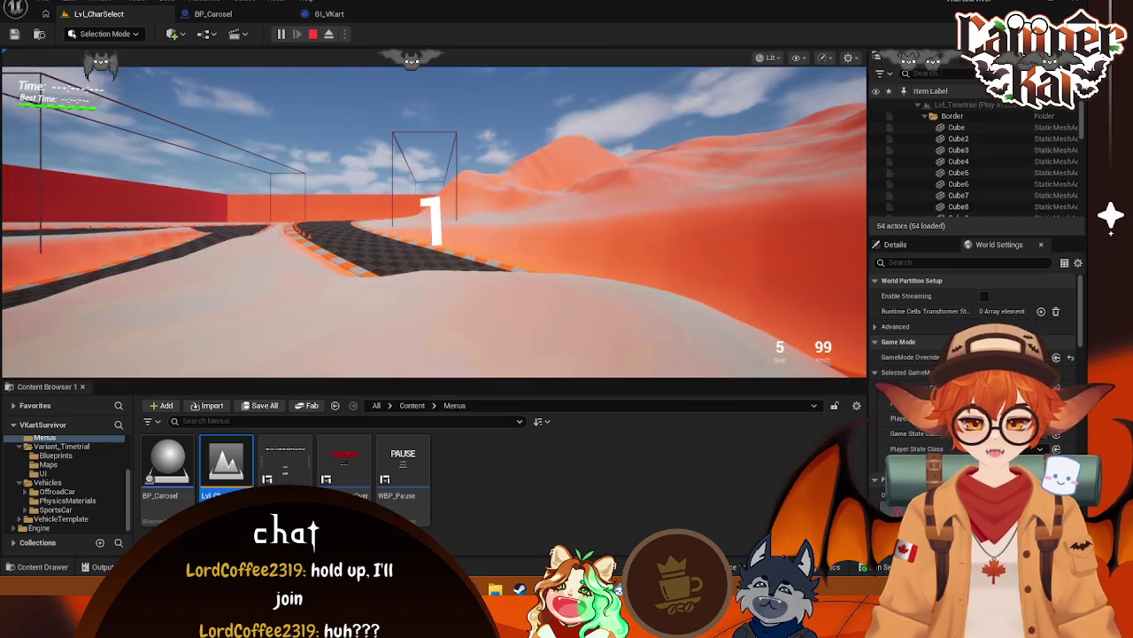
key("Escape")
left_click(1073, 3)
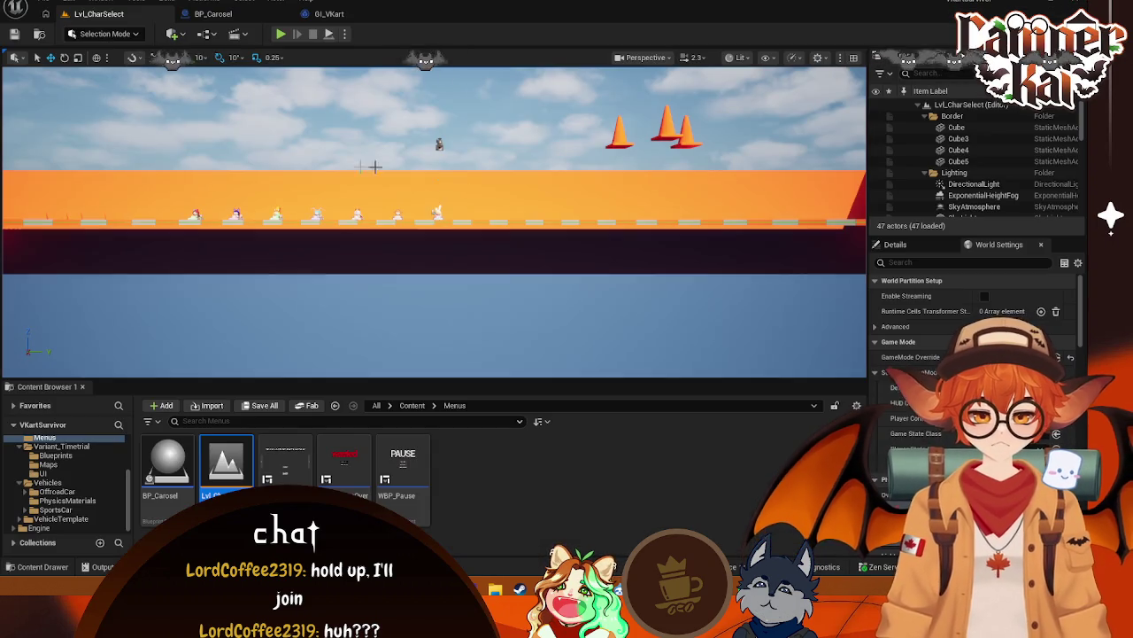
Reopen Lvl_Timetrial from the Maps folder and open its default pawn class list
left_click(53, 465)
double_click(167, 465)
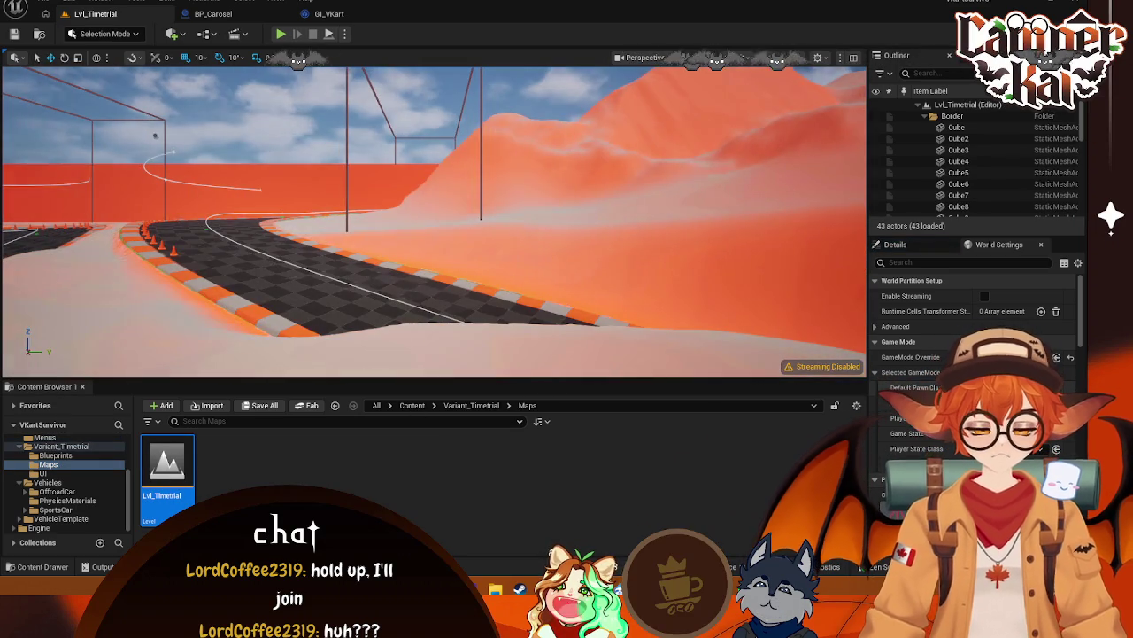
left_click(991, 387)
left_click(959, 121)
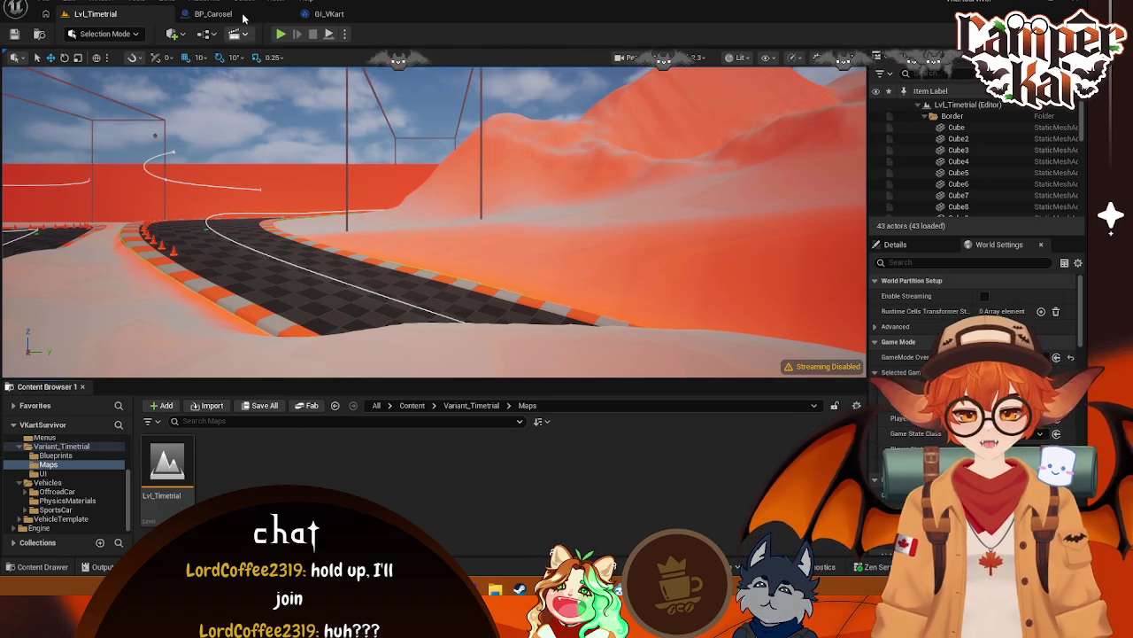
Open the Lvl_Timetrial Level Blueprint, look over its event graph, and return to the level view
left_click(203, 34)
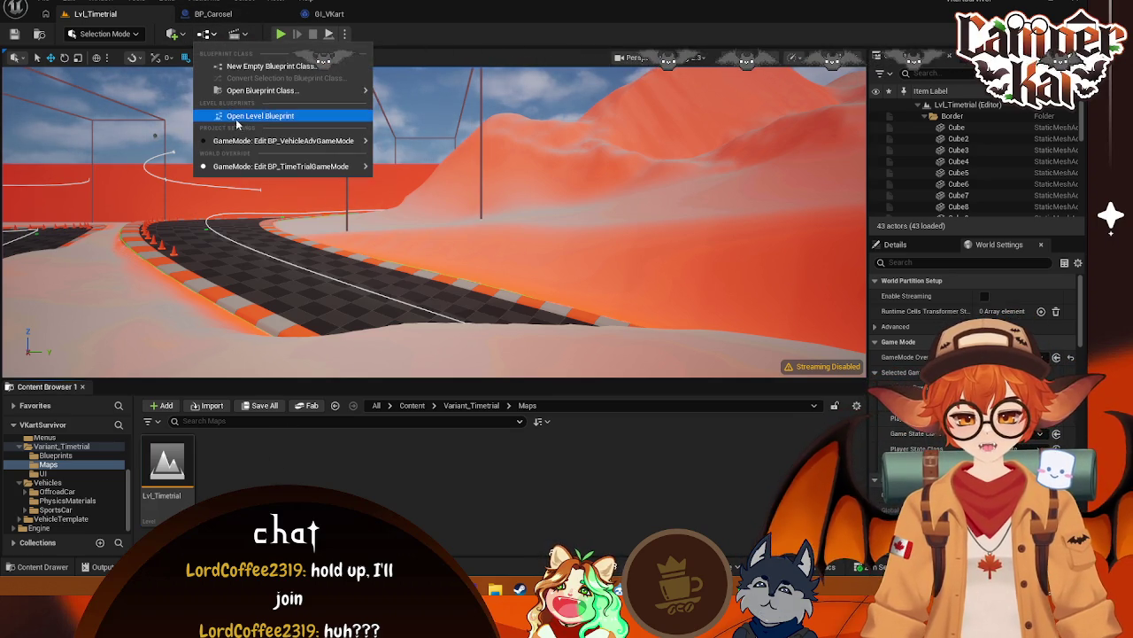
left_click(226, 116)
mouse_move(542, 281)
left_mouse_down()
mouse_move(594, 280)
mouse_move(409, 283)
left_mouse_up()
left_click(95, 13)
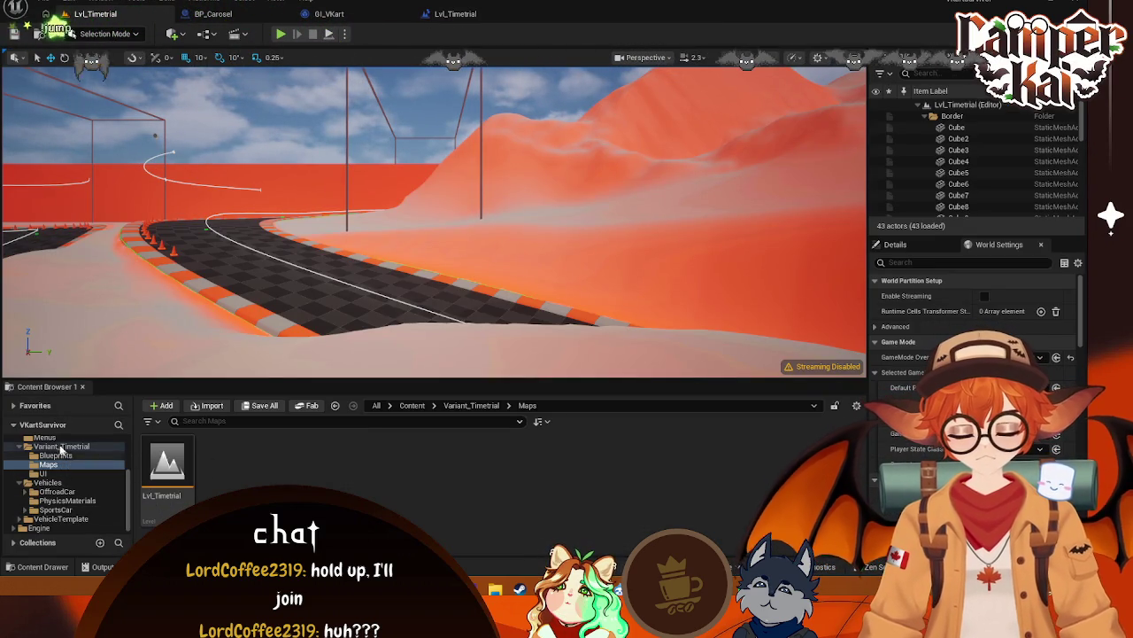
Load Lvl_CharSelect from the Menus folder, dismissing the save prompt
scroll(59, 456, "up", 1)
left_click(44, 456)
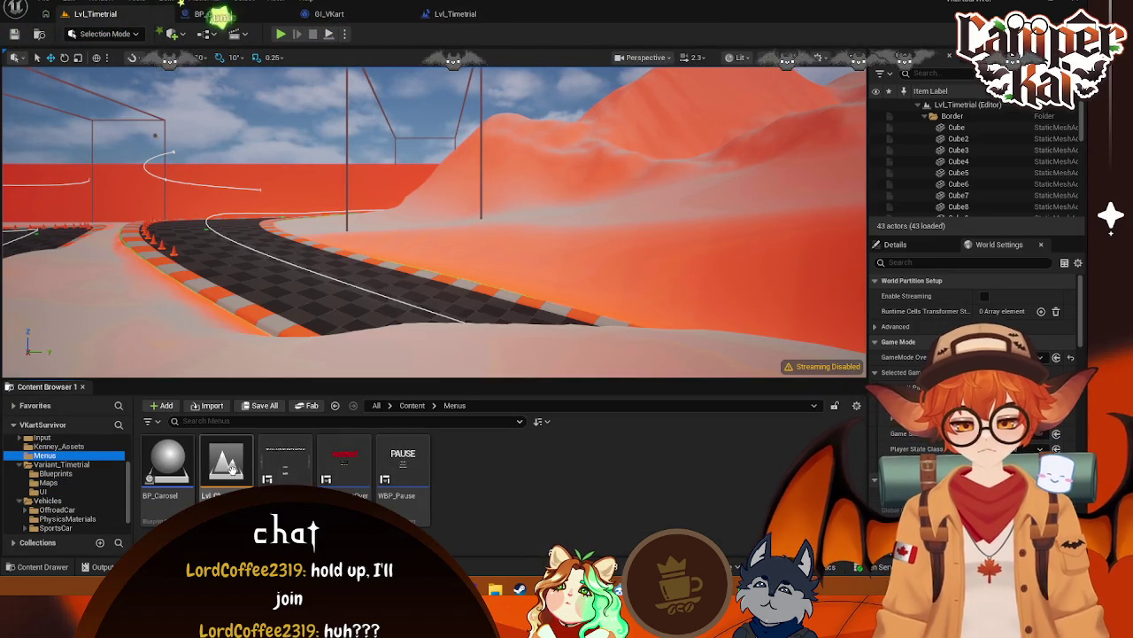
double_click(226, 462)
left_click(575, 417)
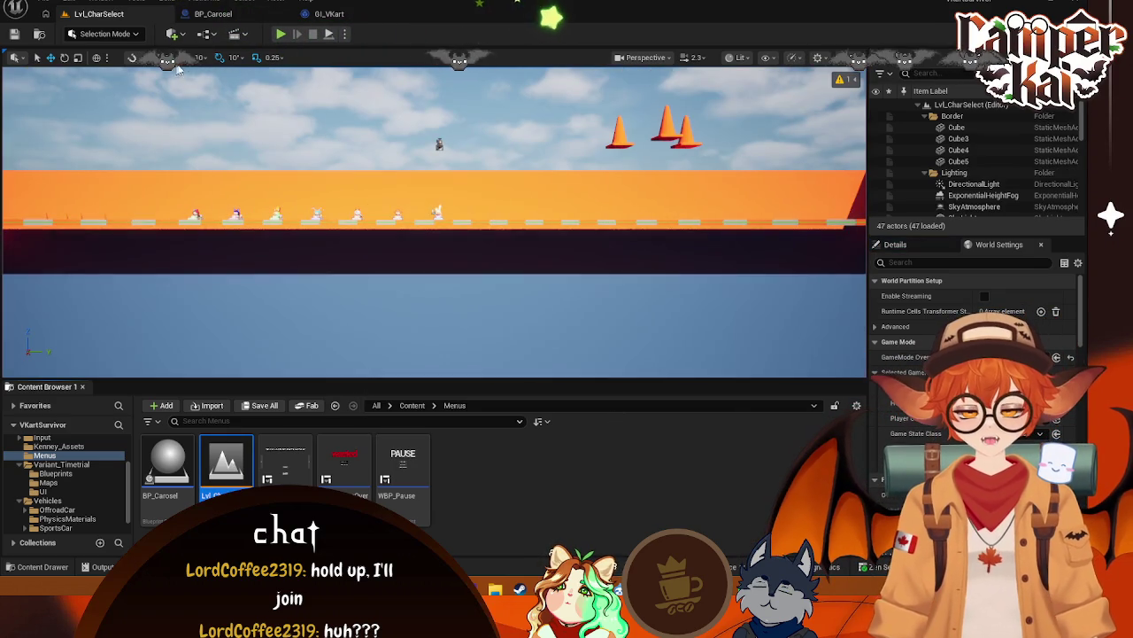
Open the Lvl_CharSelect Level Blueprint, inspect its BeginPlay chain, and return to the level view
left_click(202, 33)
left_click(255, 113)
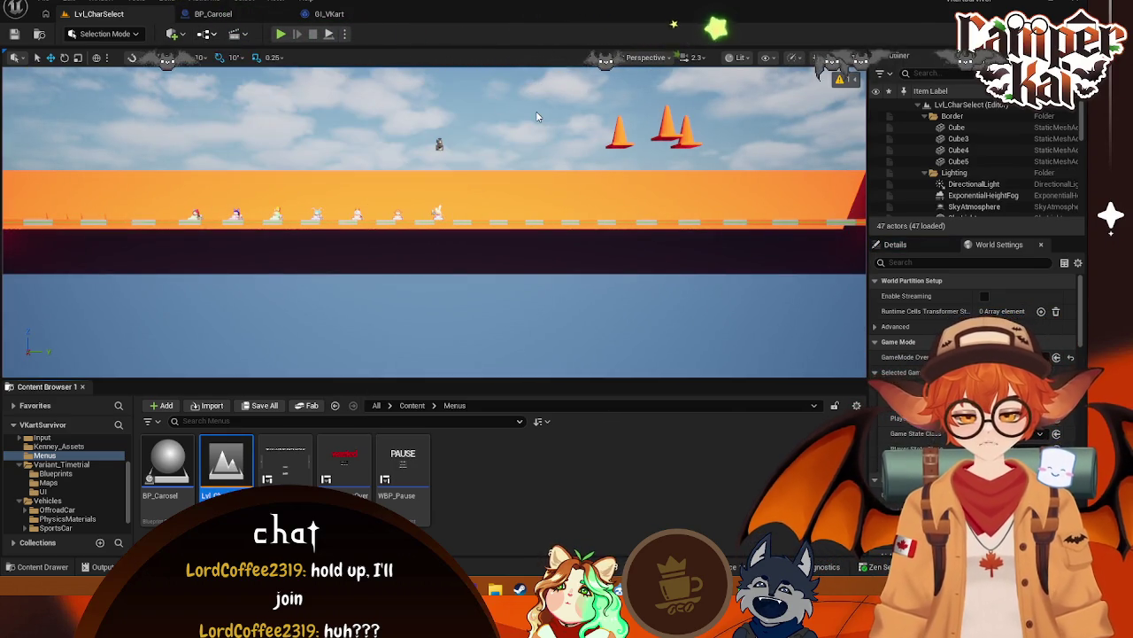
mouse_move(382, 332)
left_mouse_down()
mouse_move(693, 321)
mouse_move(639, 317)
left_mouse_up()
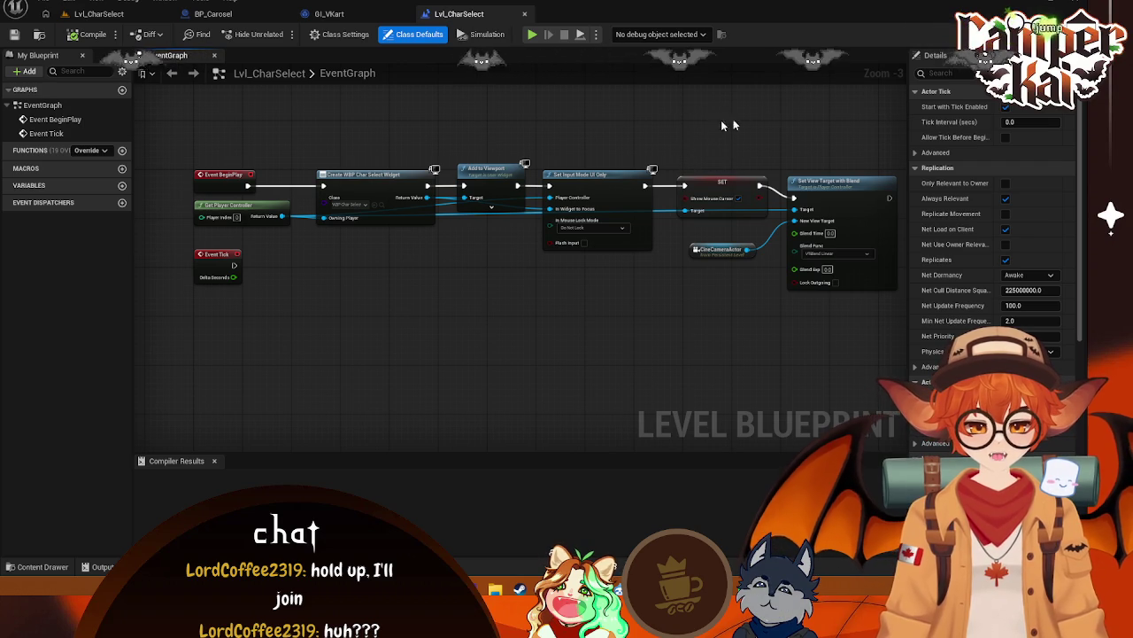
mouse_move(681, 108)
left_mouse_down()
mouse_move(639, 100)
mouse_move(658, 112)
mouse_move(442, 228)
mouse_move(243, 232)
left_mouse_up()
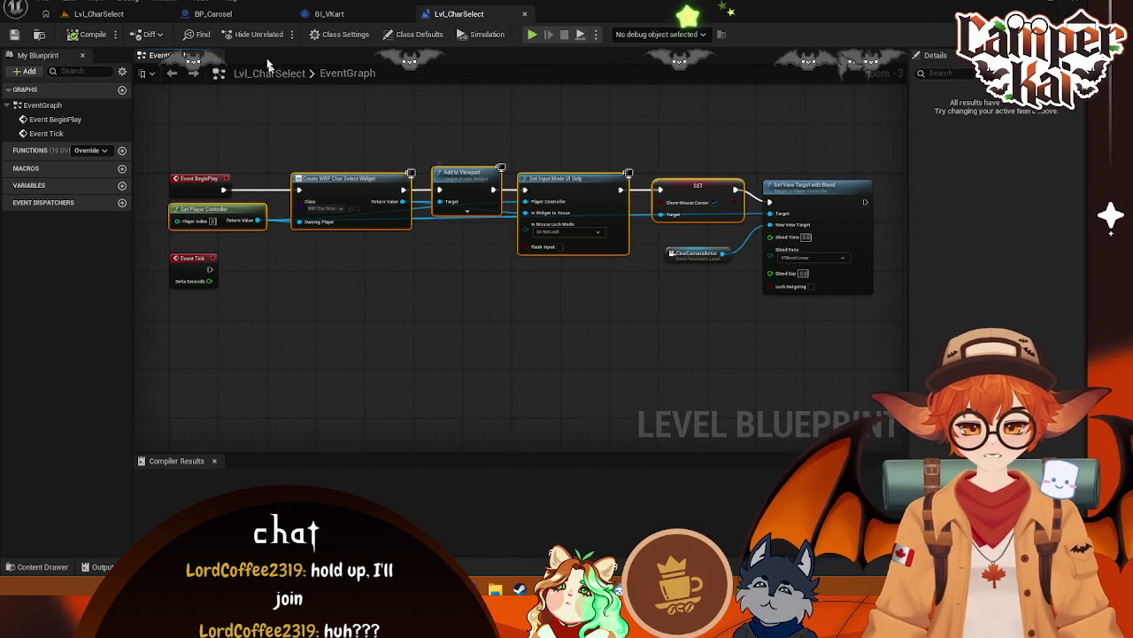
left_click(98, 13)
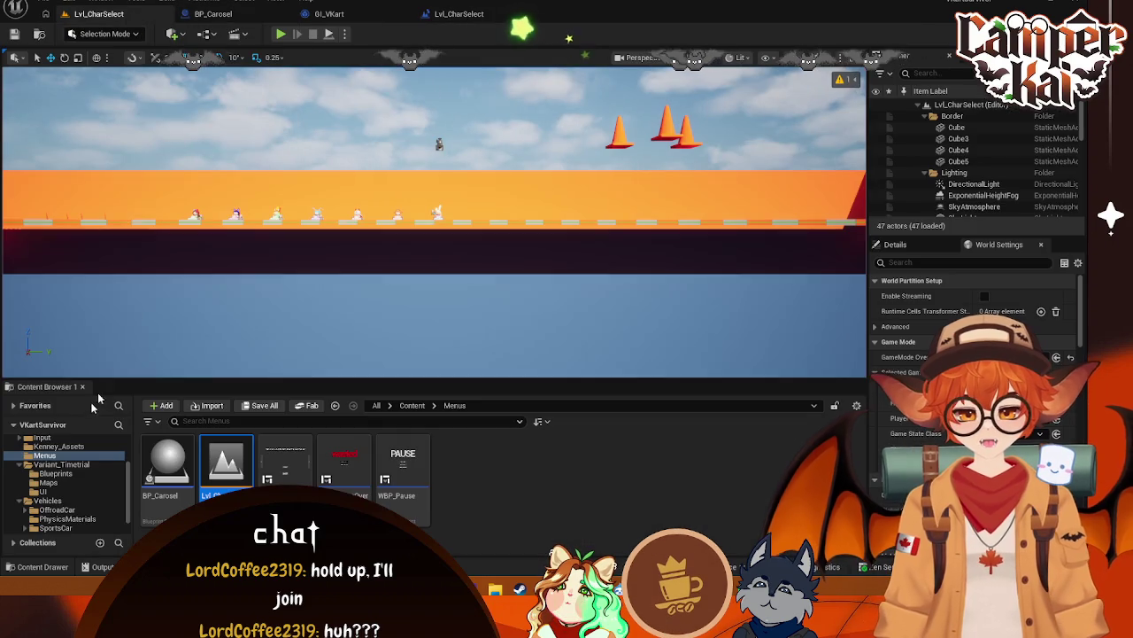
Open Lvl_Timetrial from Maps and open its Level Blueprint
scroll(44, 496, "down", 1)
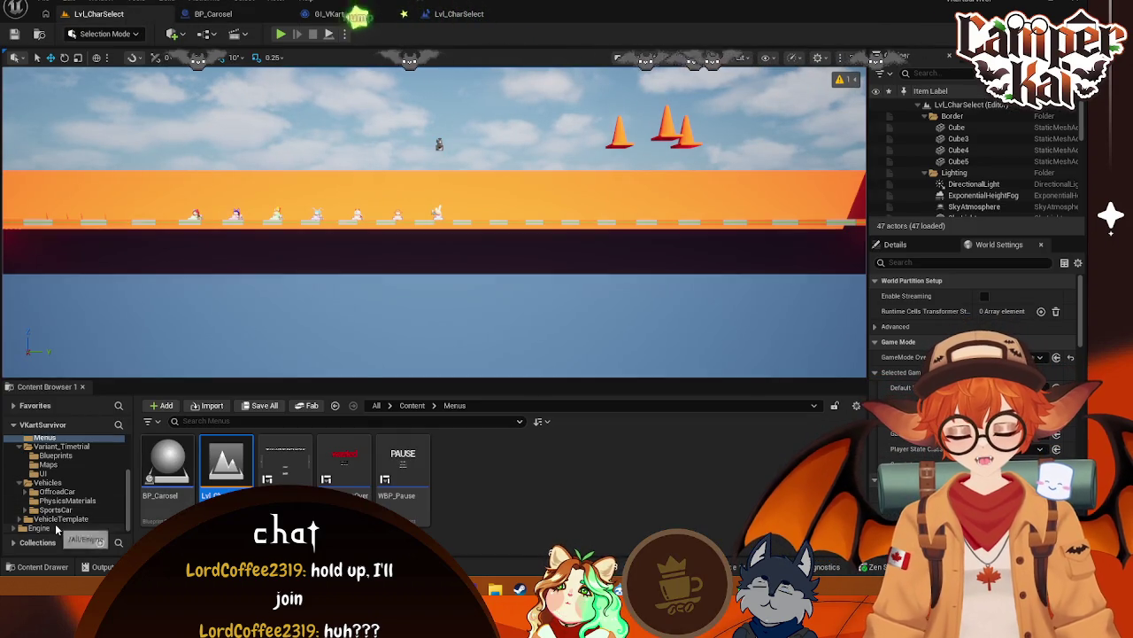
scroll(53, 509, "up", 1)
left_click(48, 482)
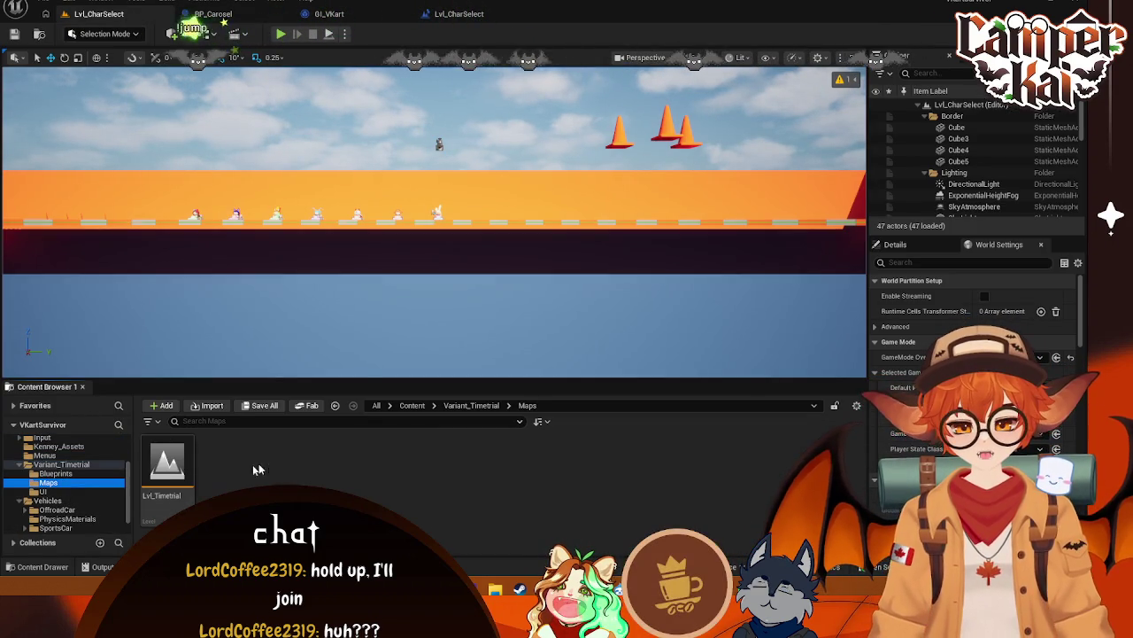
double_click(167, 465)
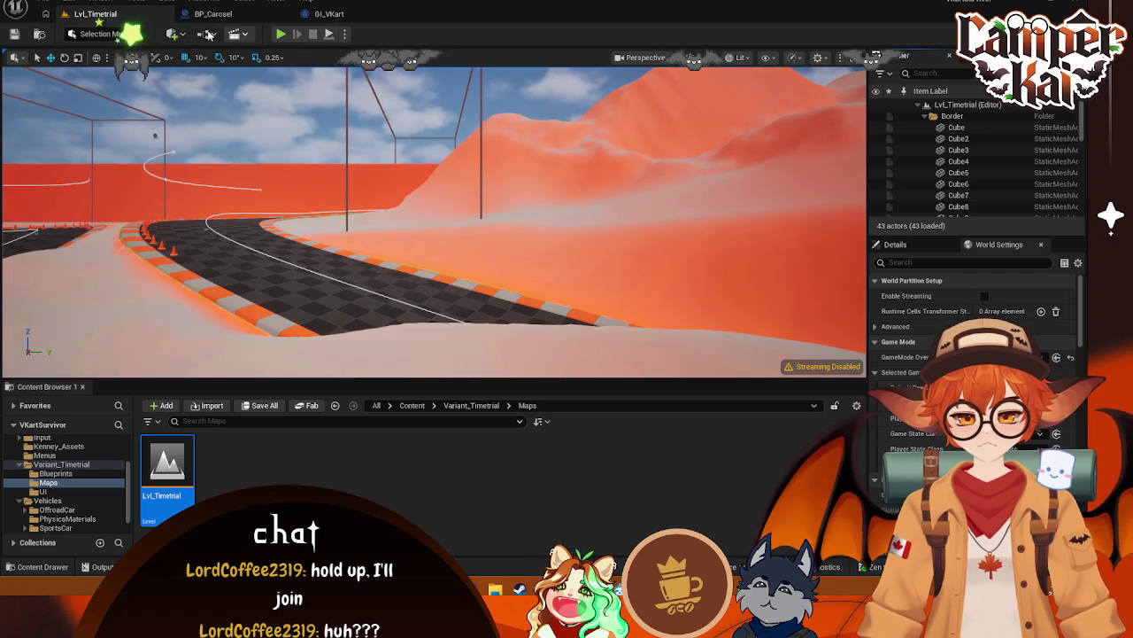
left_click(205, 34)
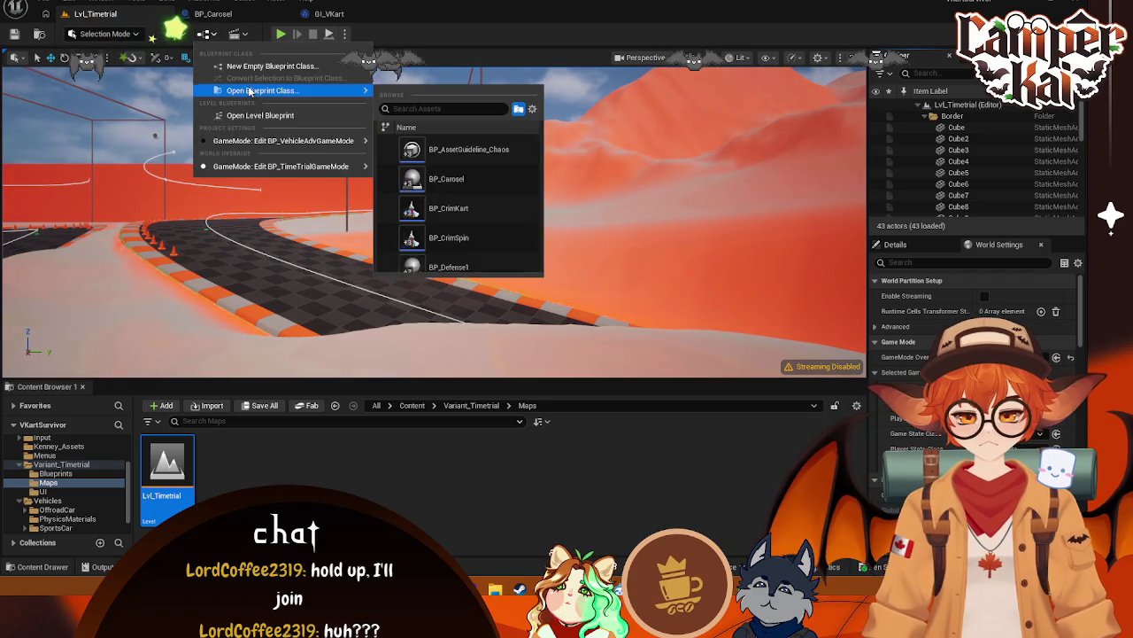
left_click(259, 115)
Bring the SpawnActor and Possess nodes into view and paste the copied widget setup nodes
left_click(479, 186)
left_click(673, 299)
left_click_drag(673, 300, 575, 245)
right_click(713, 183)
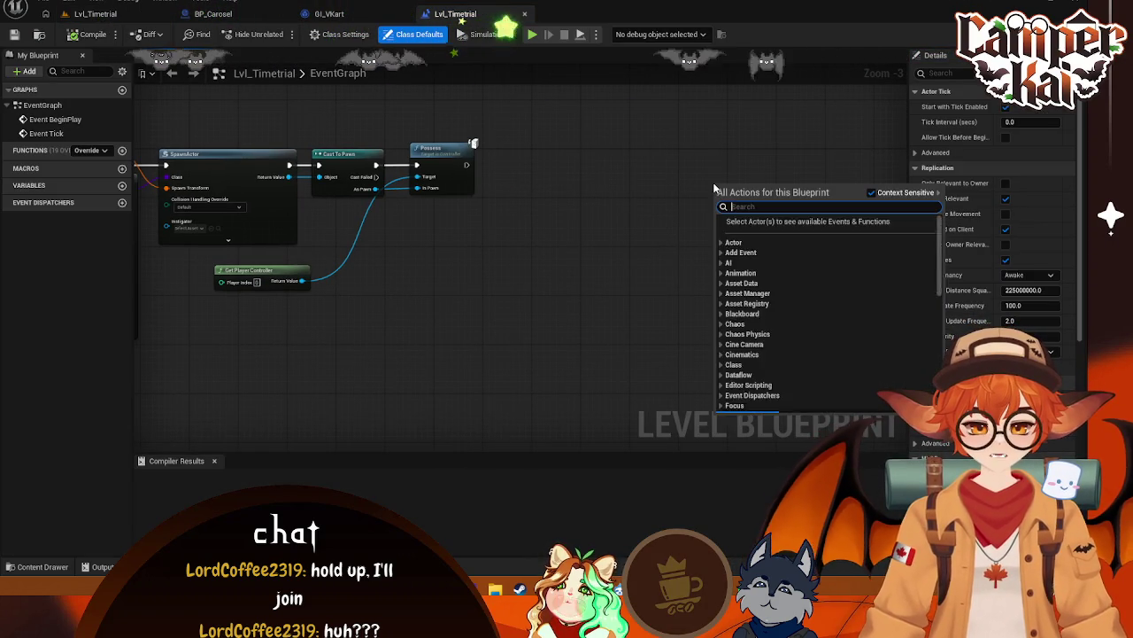
left_click(609, 198)
right_click(610, 200)
key("Escape")
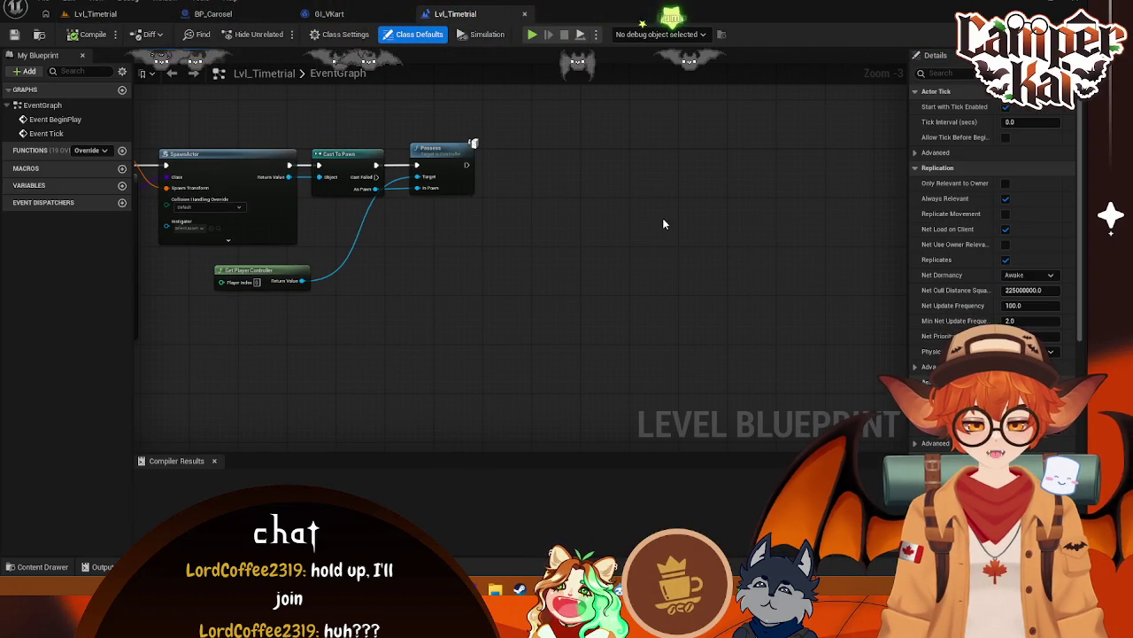
key("ctrl+v")
Position the pasted nodes and wire Possess's exec output into Create WBP Char Select Widget
left_click_drag(751, 169, 596, 156)
left_click_drag(459, 215, 476, 160)
left_click_drag(308, 152, 400, 174)
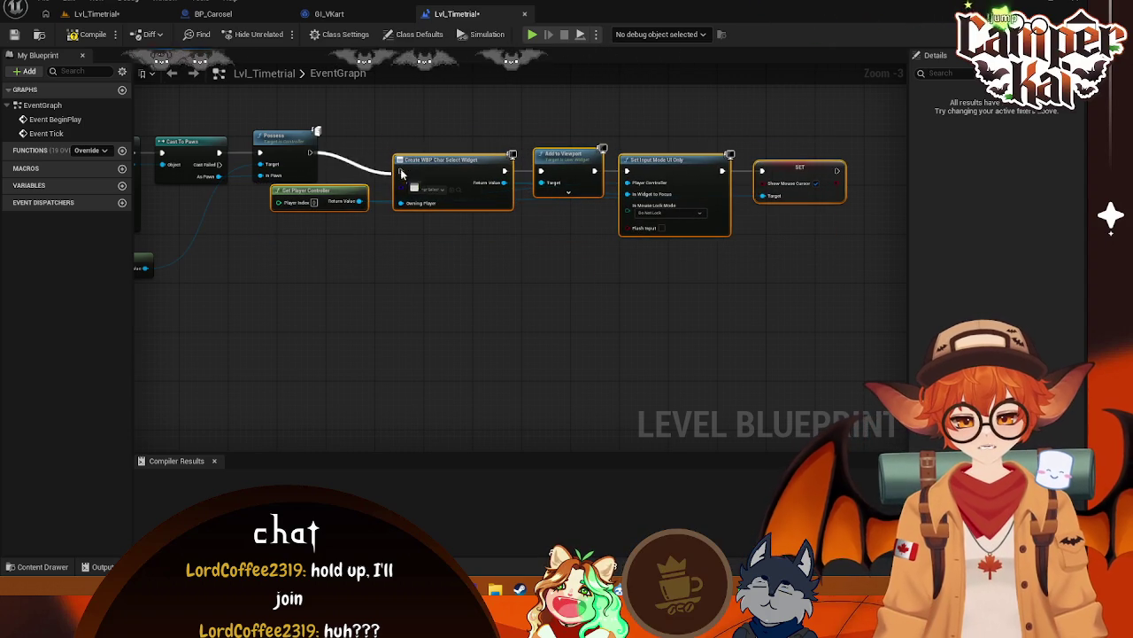
left_click_drag(524, 258, 487, 268)
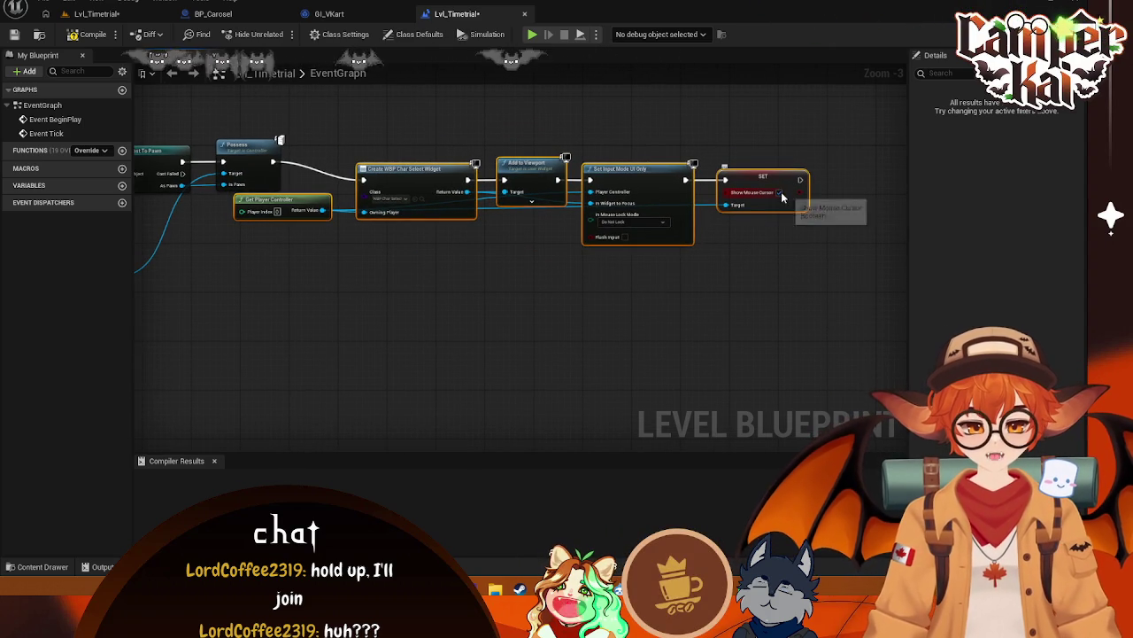
Delete the Create Widget, Add to Viewport and Set Input Mode UI Only nodes
scroll(662, 221, "up", 1)
left_click(629, 162)
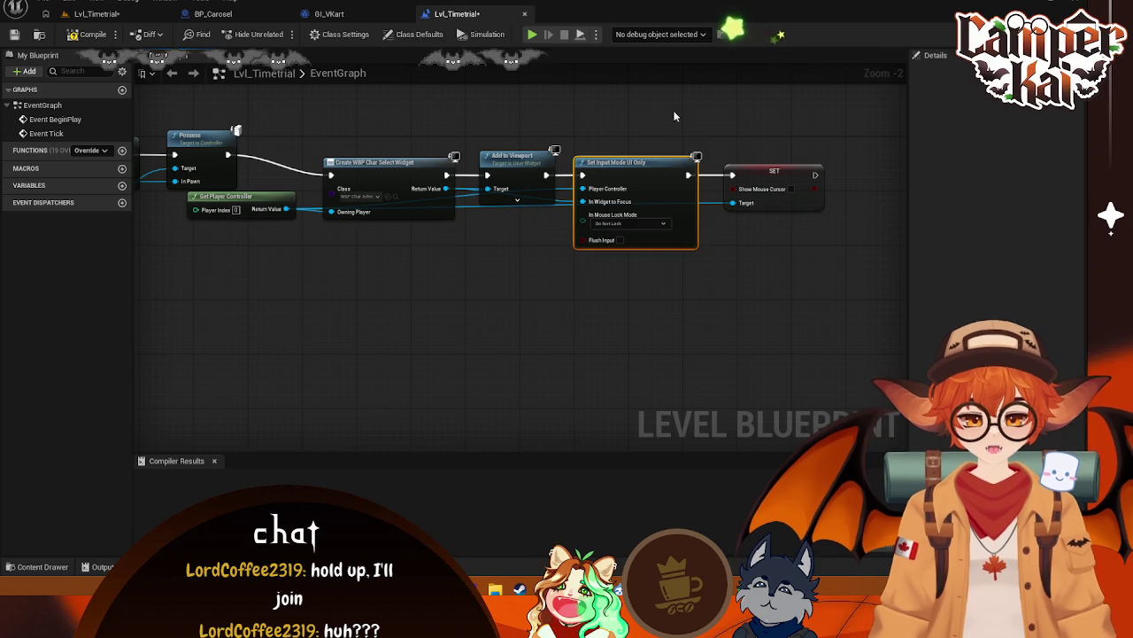
key("Delete")
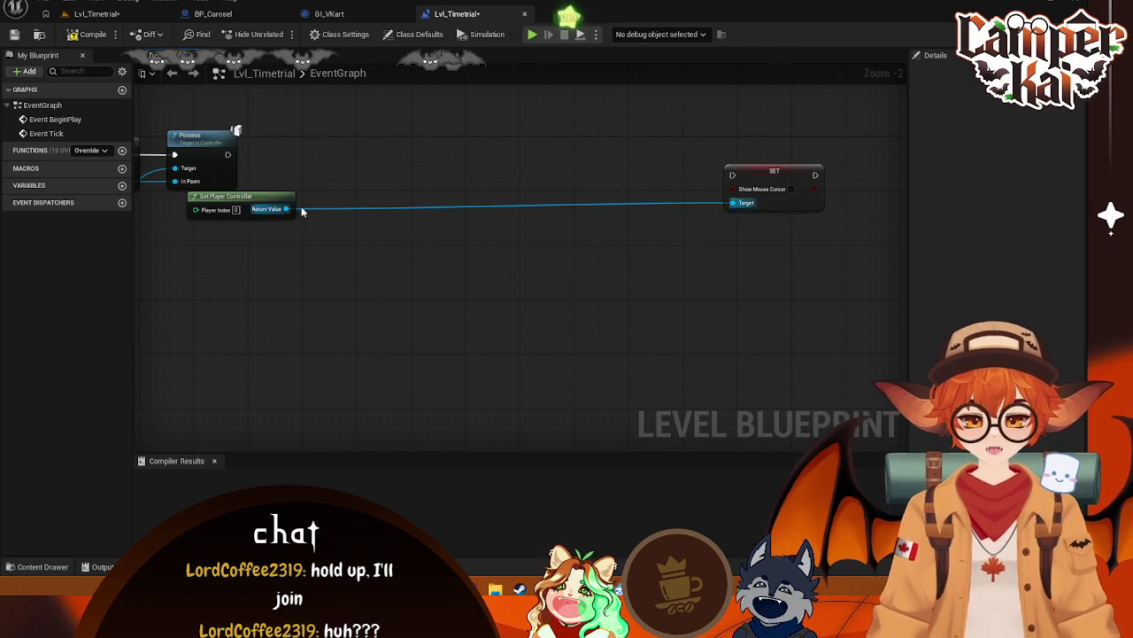
Add Set Input Mode Game Only after Possess, wire it to SET and the player controller
left_click_drag(228, 154, 495, 134)
type("set")
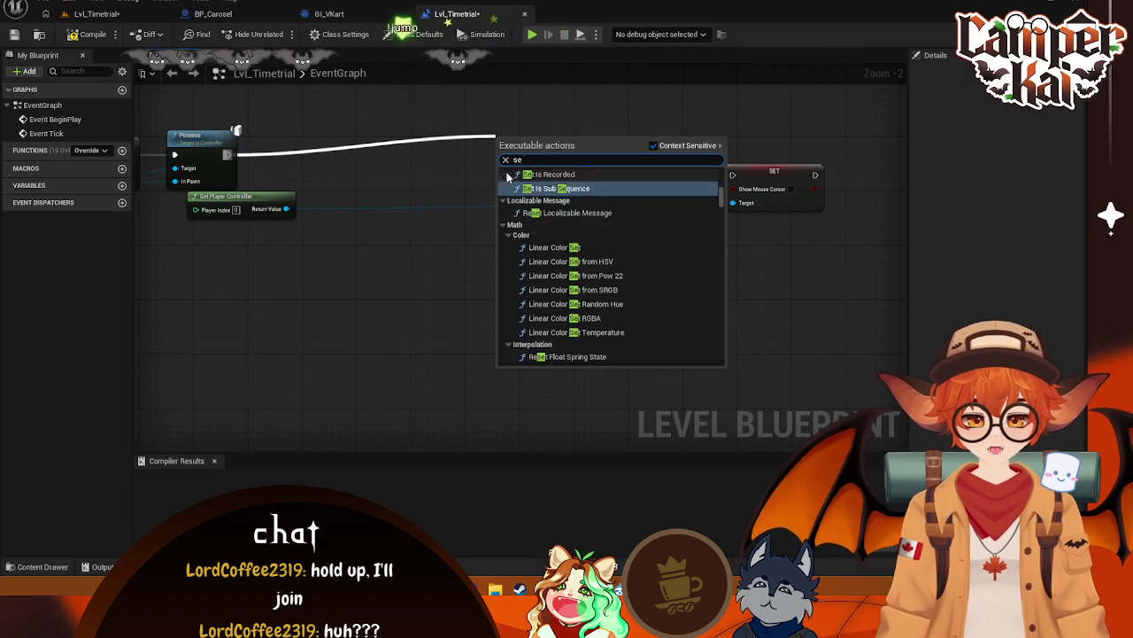
type(" in")
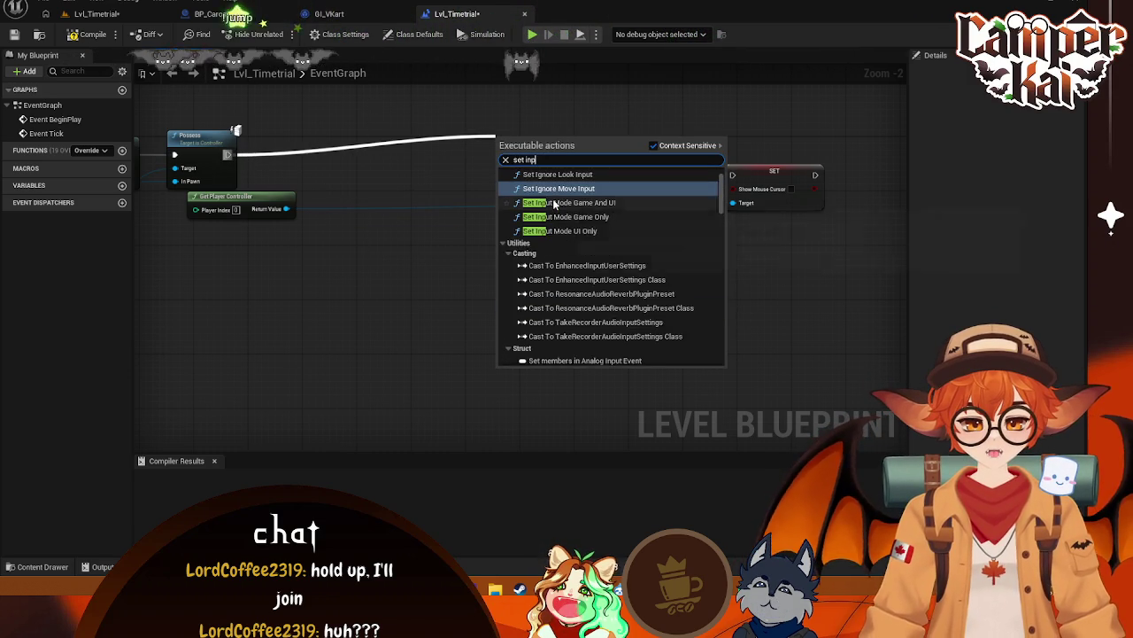
left_click(602, 217)
left_click_drag(578, 155, 733, 175)
left_click_drag(290, 212, 502, 168)
Tidy Get Player Controller, Game Only and Show Mouse Cursor nodes, then compile the level blueprint
left_click_drag(236, 202, 310, 181)
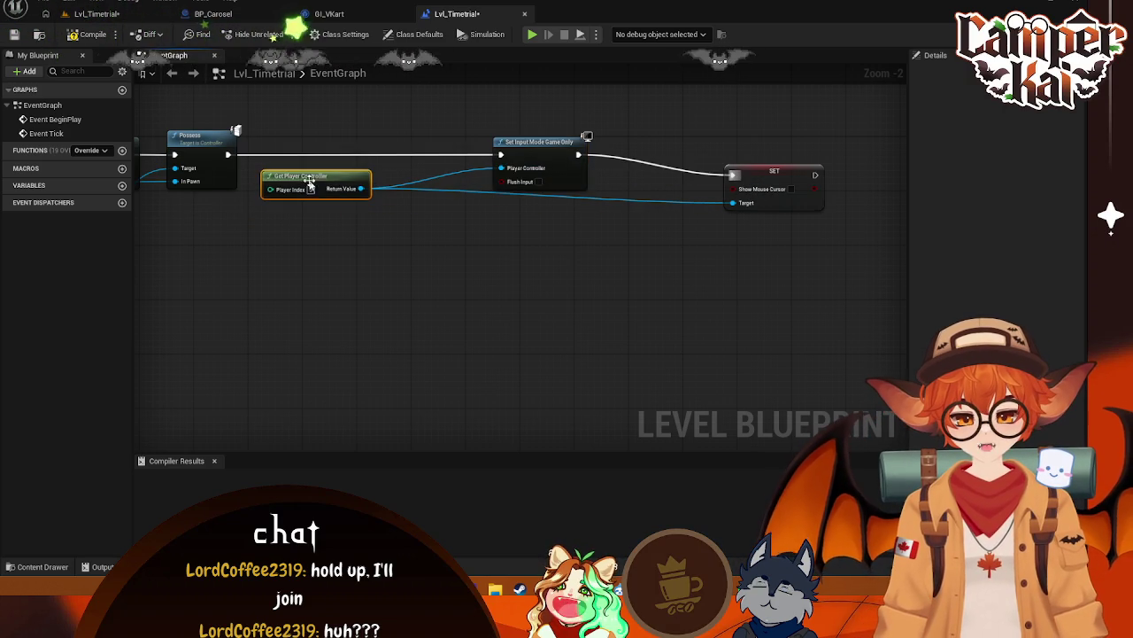
left_click_drag(558, 155, 469, 154)
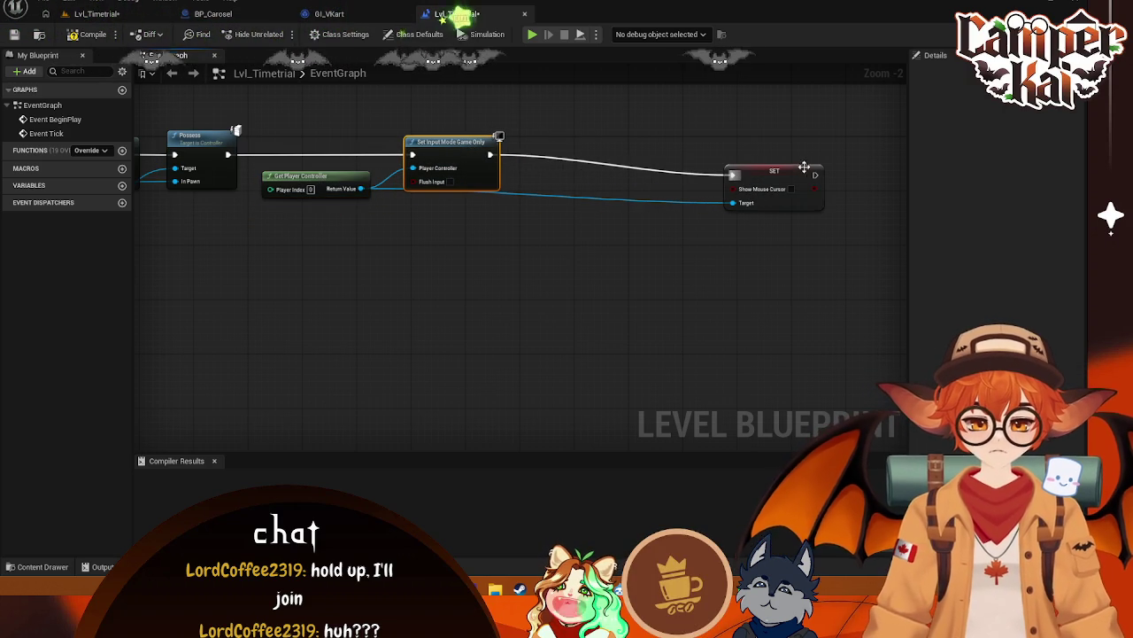
mouse_move(785, 177)
left_mouse_down()
mouse_move(565, 157)
mouse_move(591, 159)
left_mouse_up()
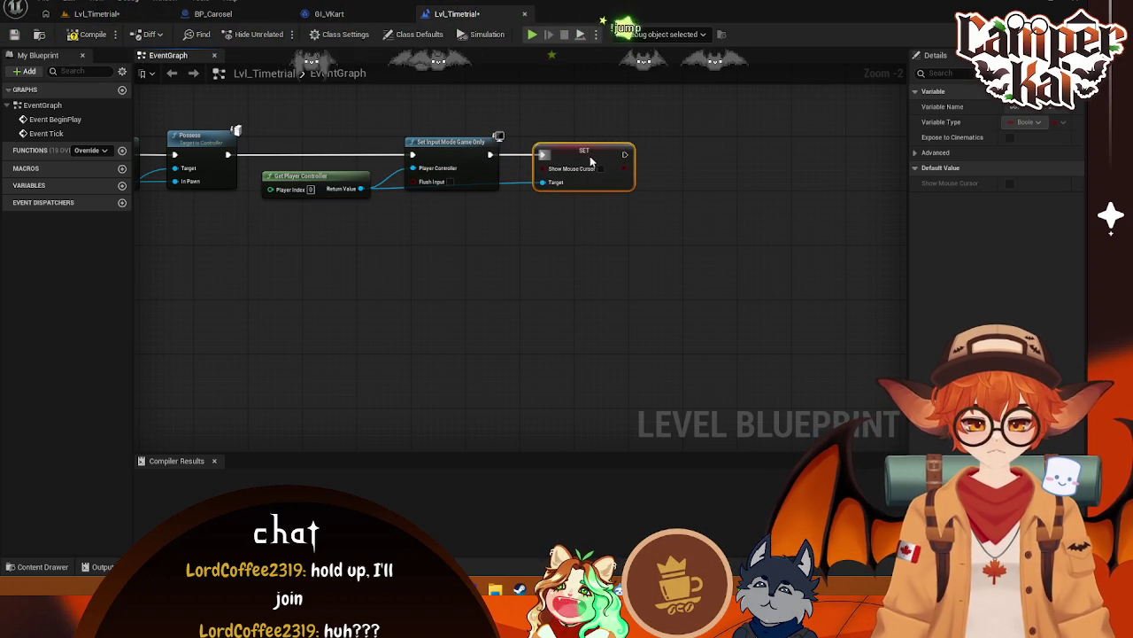
left_click(86, 38)
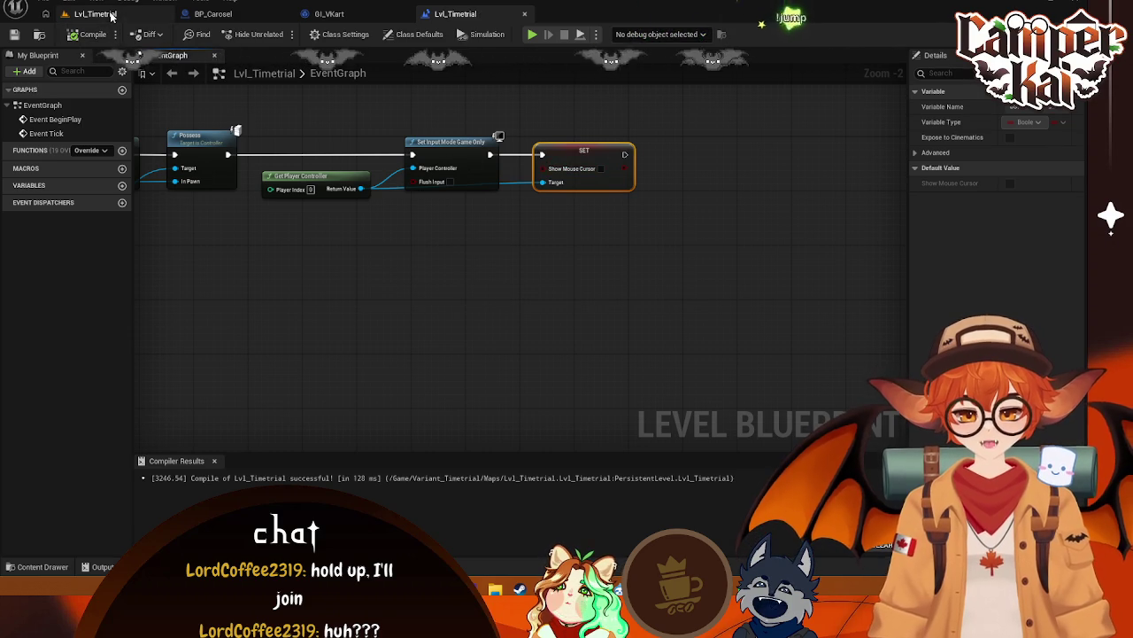
left_click(95, 13)
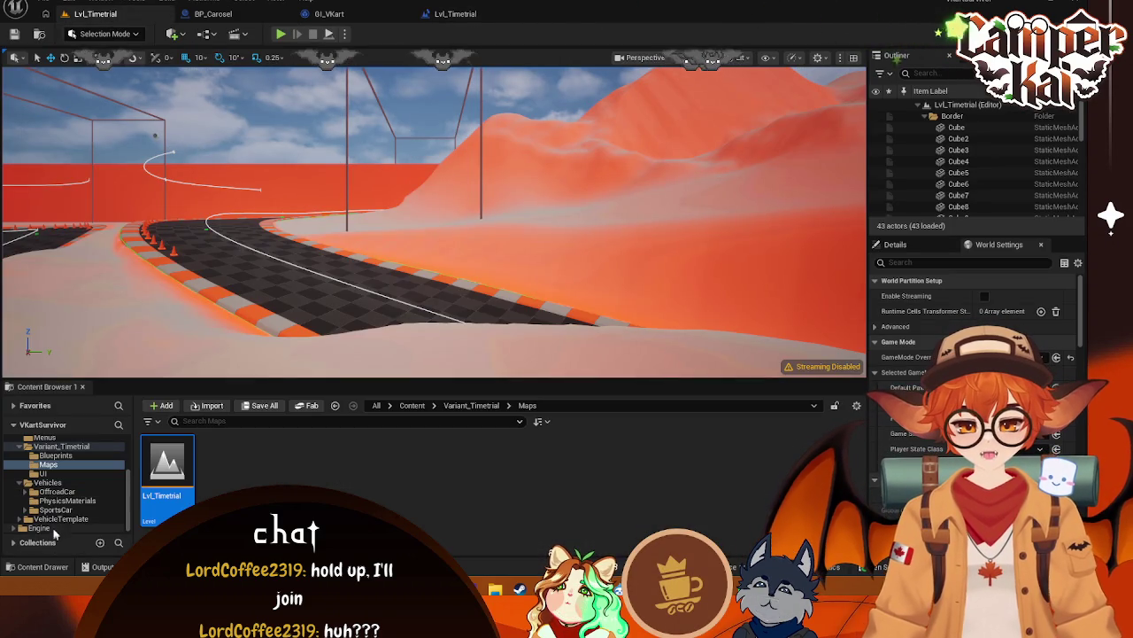
Open the Lvl_CharSelect level from the Menus folder
scroll(62, 466, "up", 1)
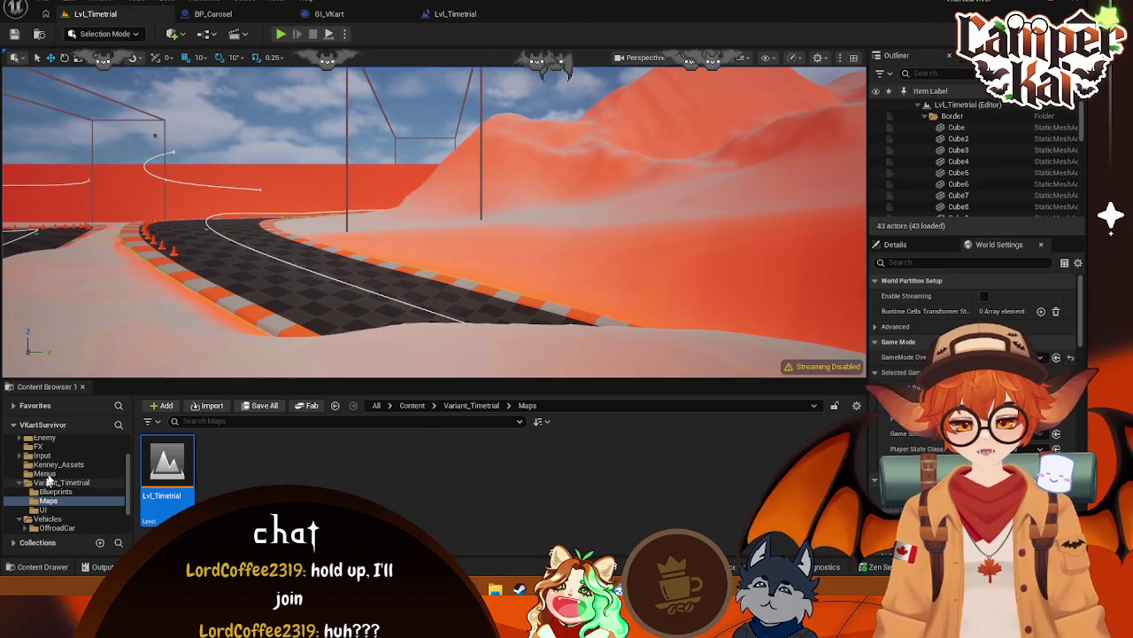
left_click(44, 474)
double_click(251, 454)
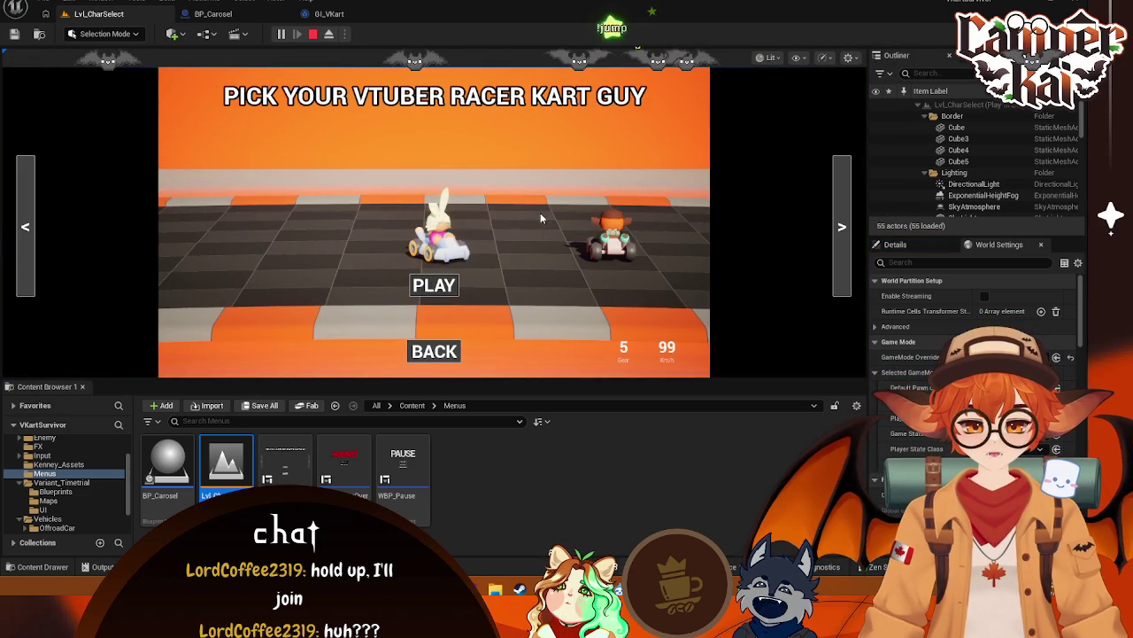
Pick a kart, drive it forward in the race, then stop the test play
left_click(434, 284)
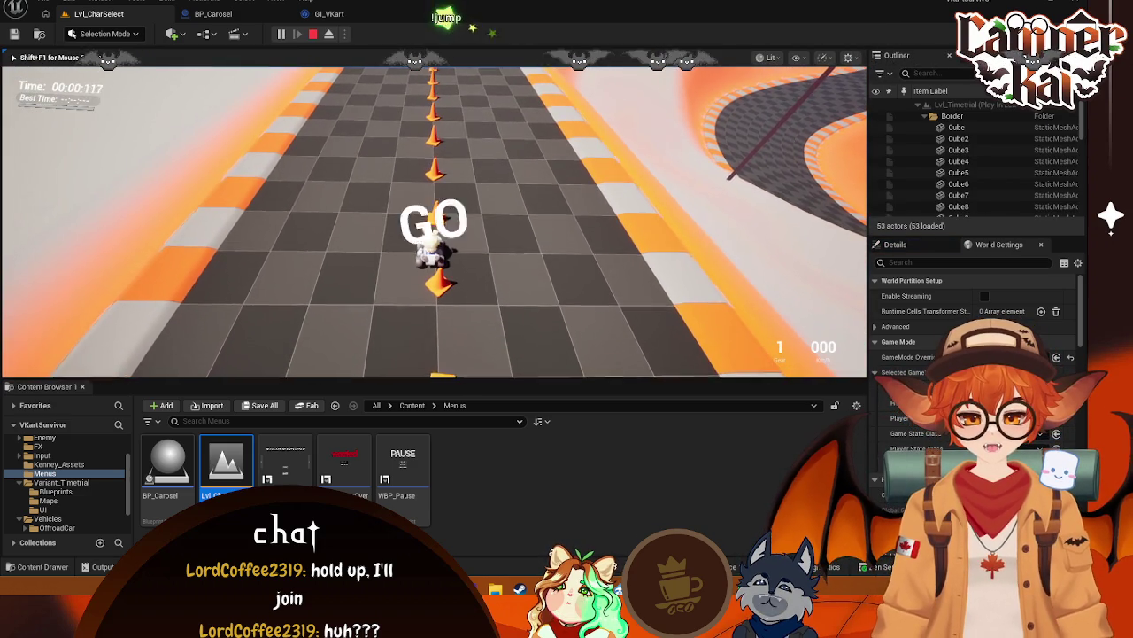
key("w")
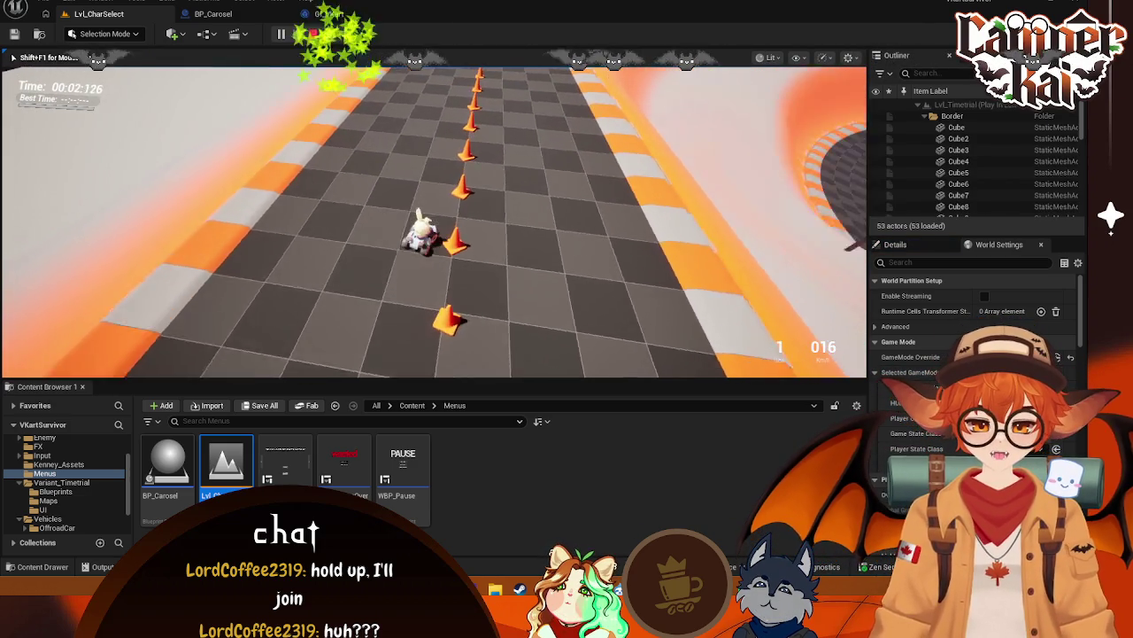
key("w")
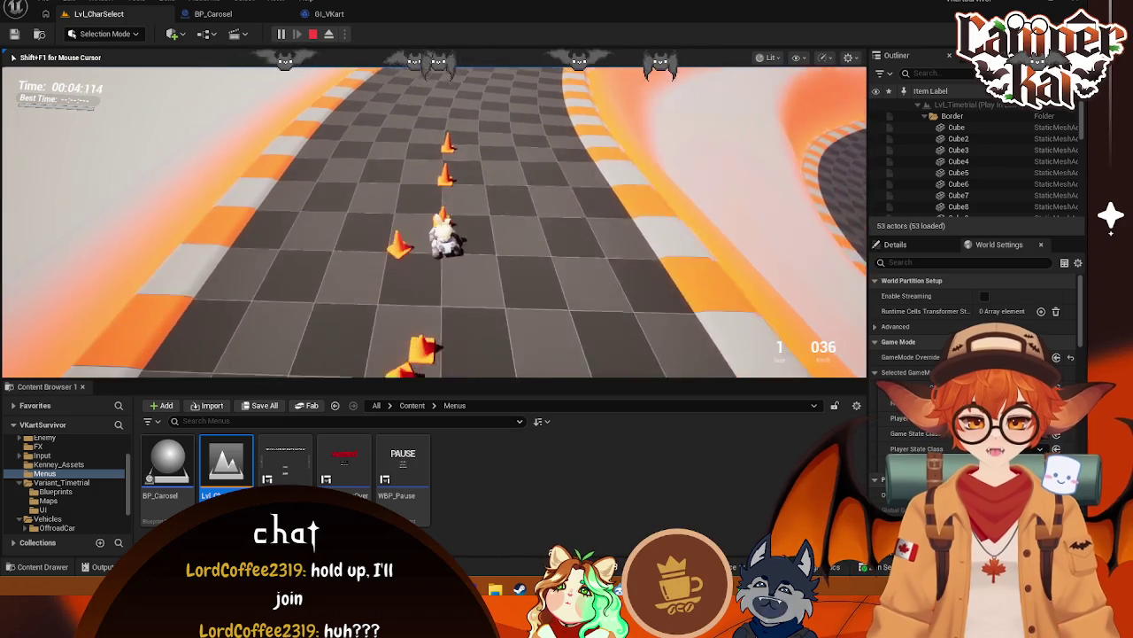
key("Escape")
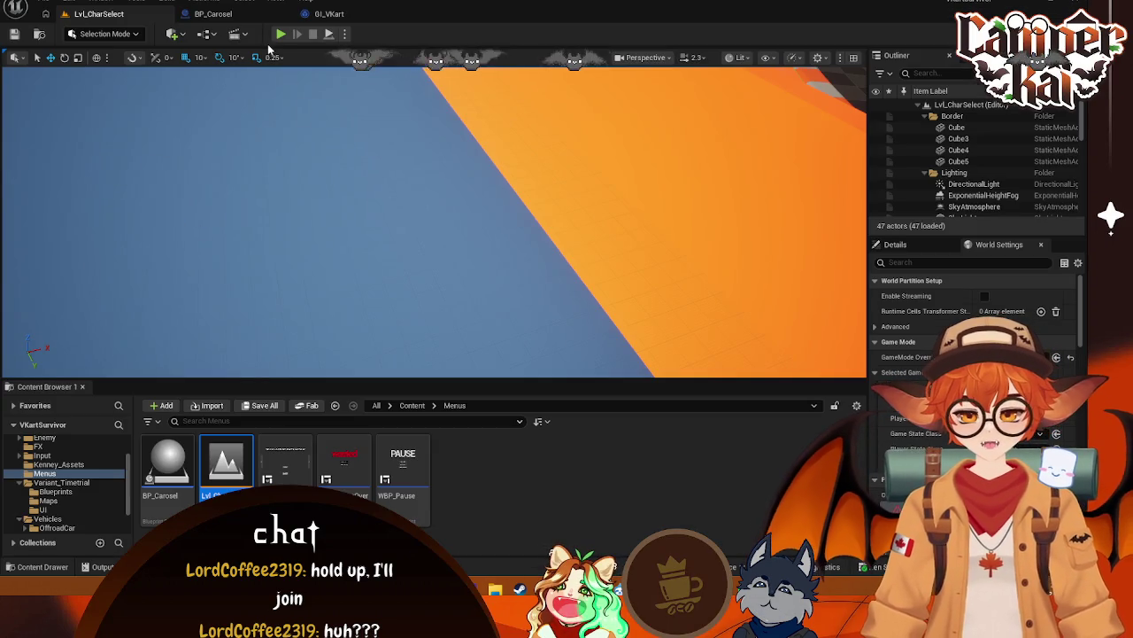
mouse_move(283, 177)
left_mouse_down()
mouse_move(292, 181)
mouse_move(318, 142)
mouse_move(327, 97)
mouse_move(337, 204)
mouse_move(345, 159)
mouse_move(373, 177)
left_mouse_up()
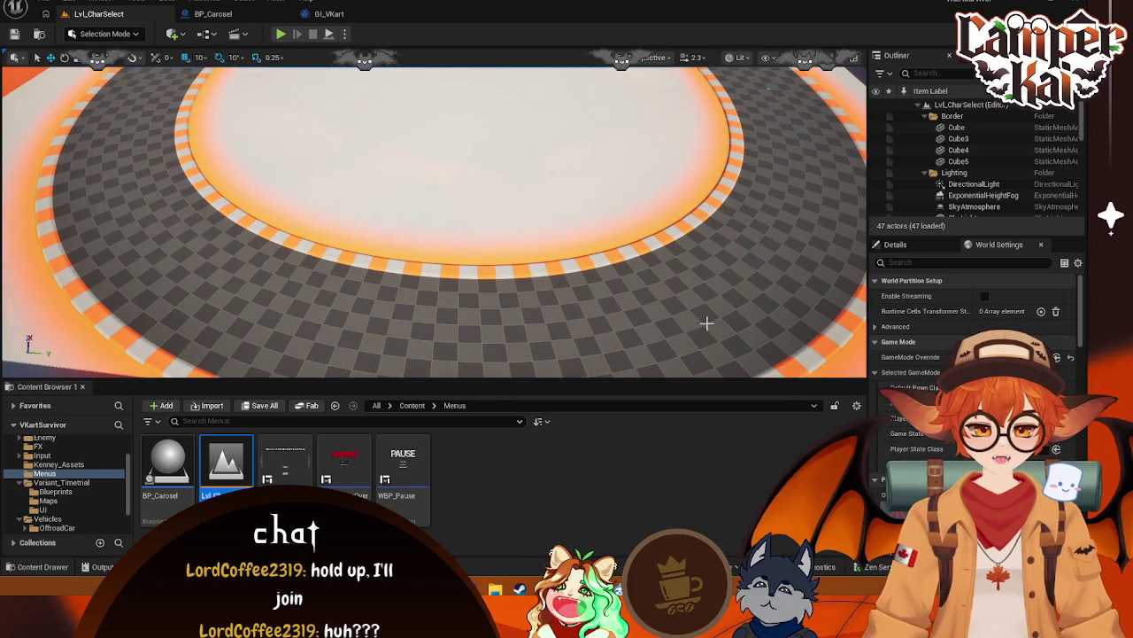
left_click(354, 214)
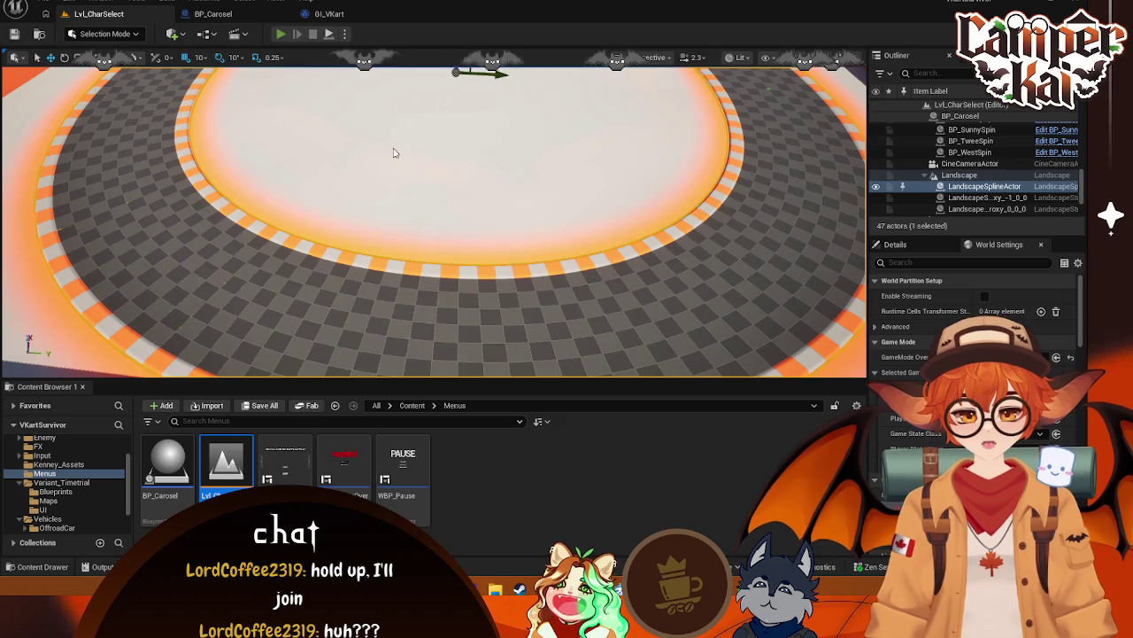
key("alt+p")
left_click(433, 284)
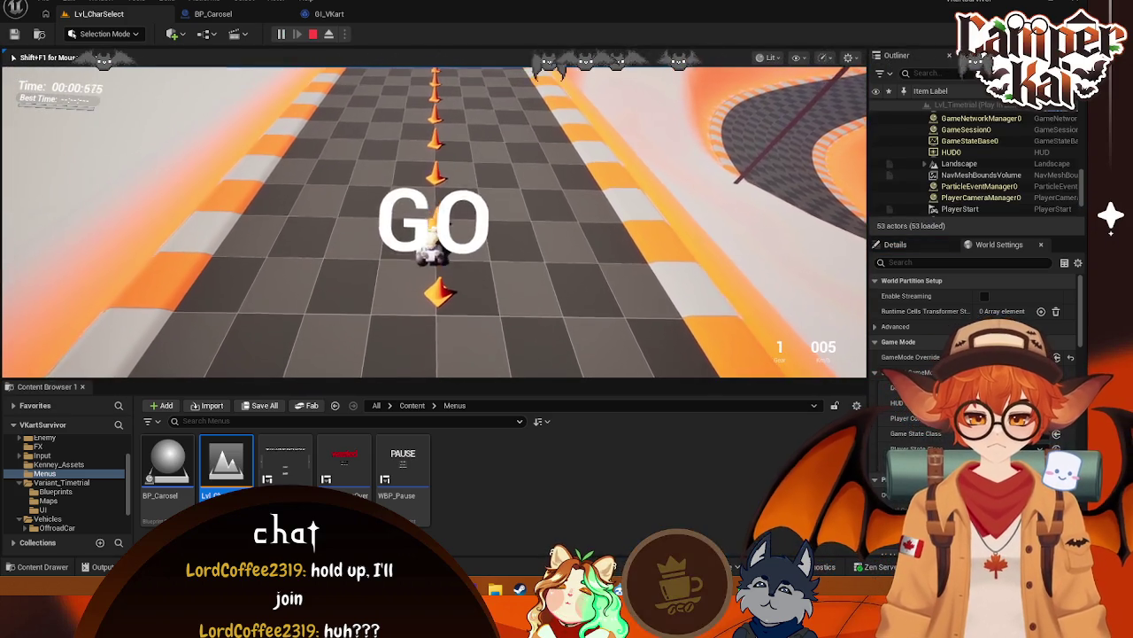
key("w")
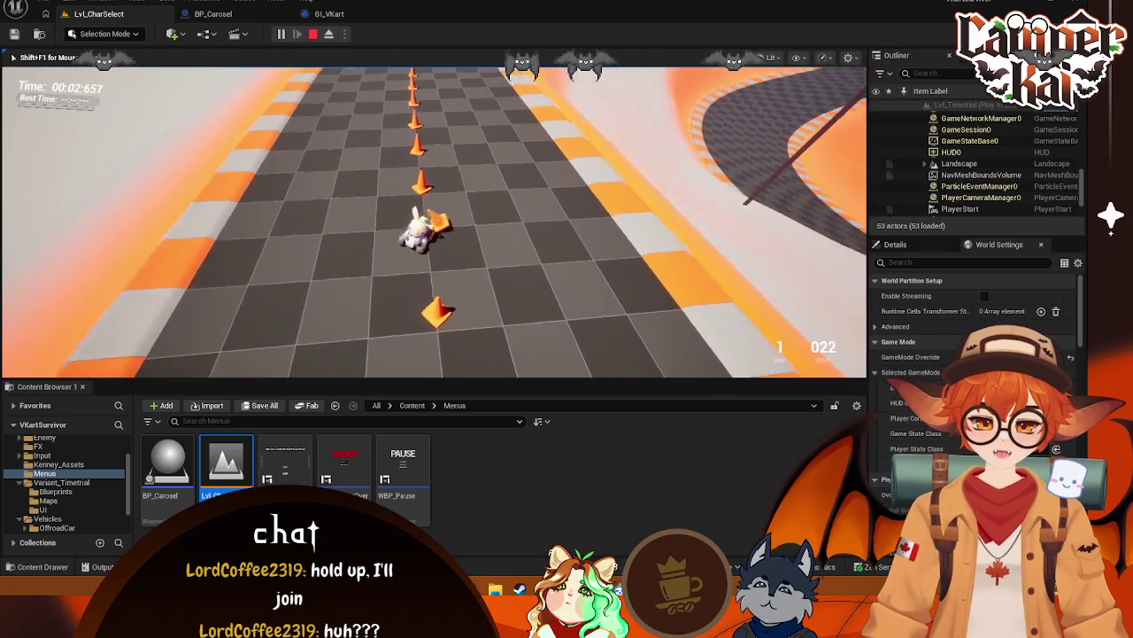
key("d")
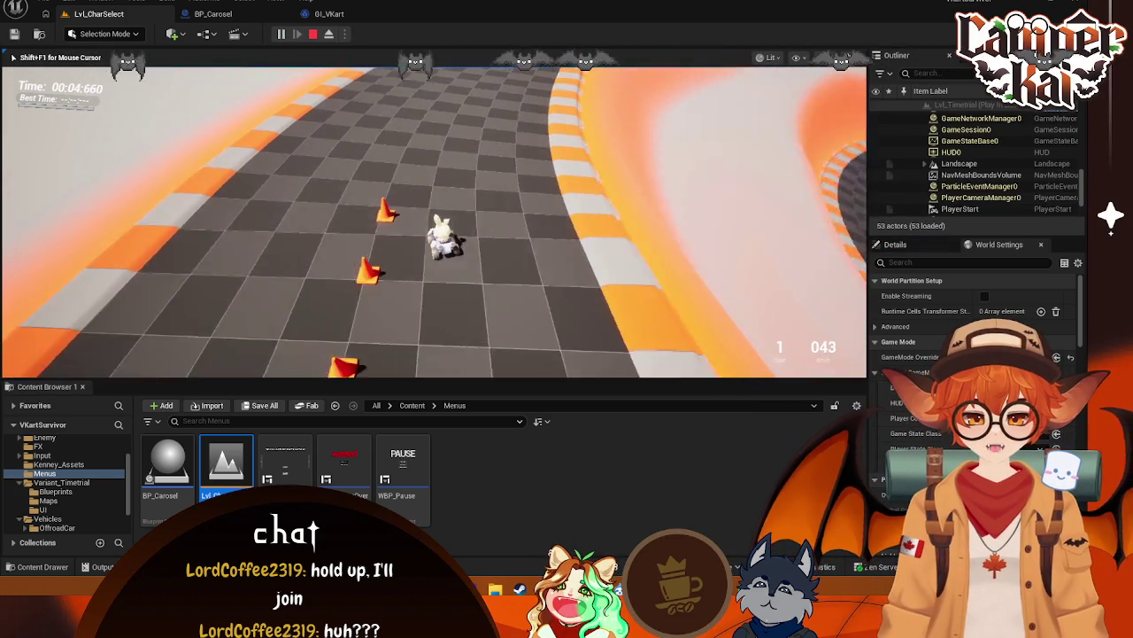
key("d")
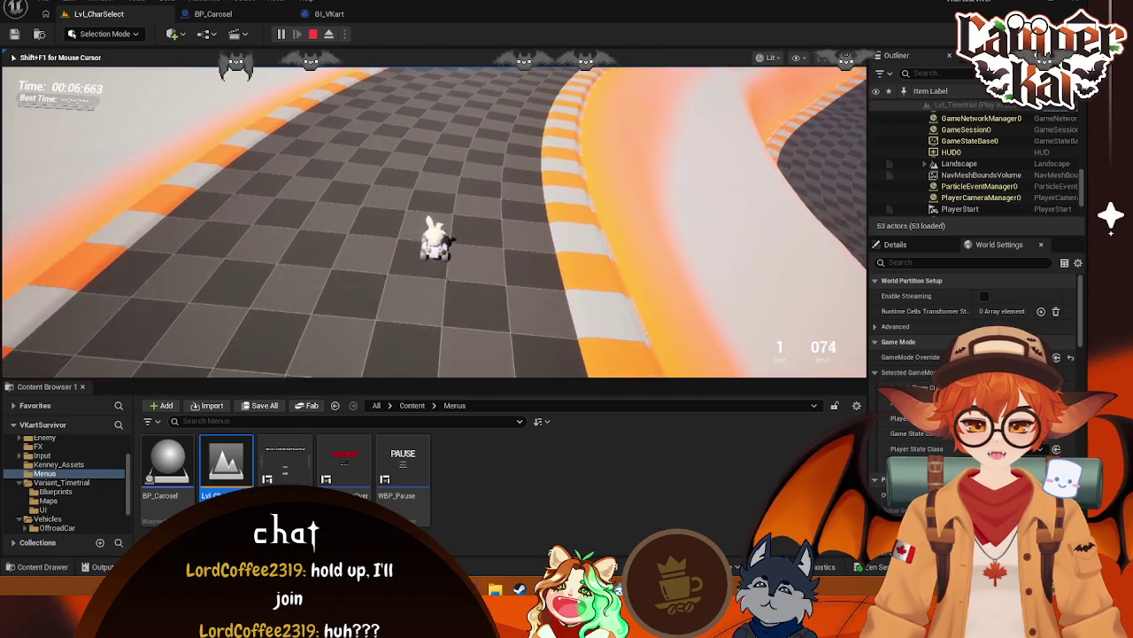
key("Escape")
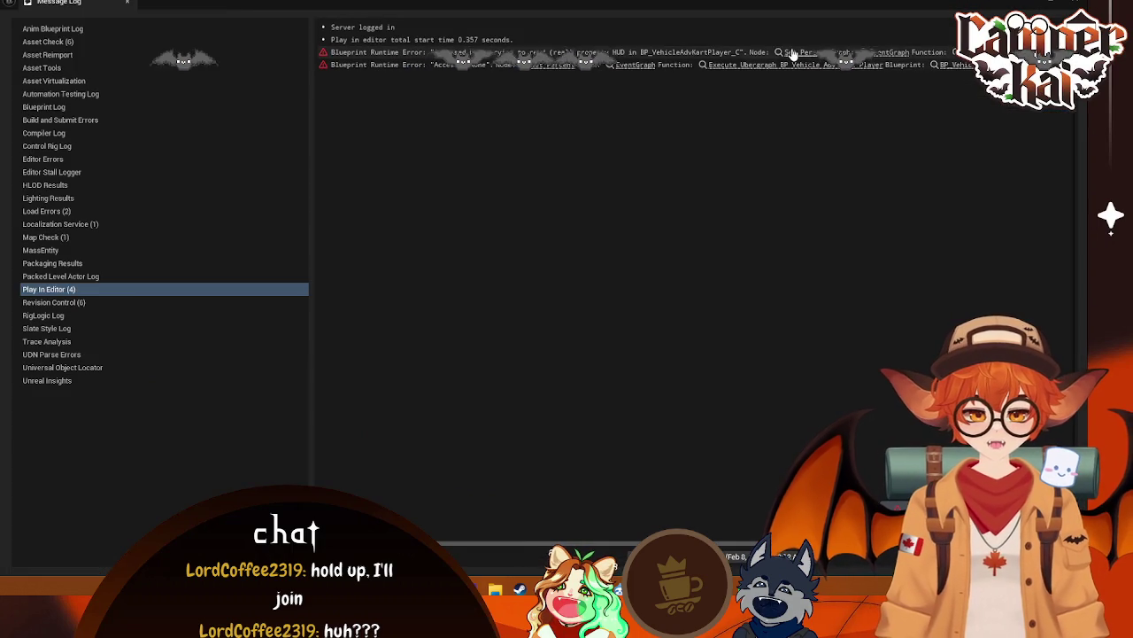
left_click(470, 66)
left_click(410, 55, "shift")
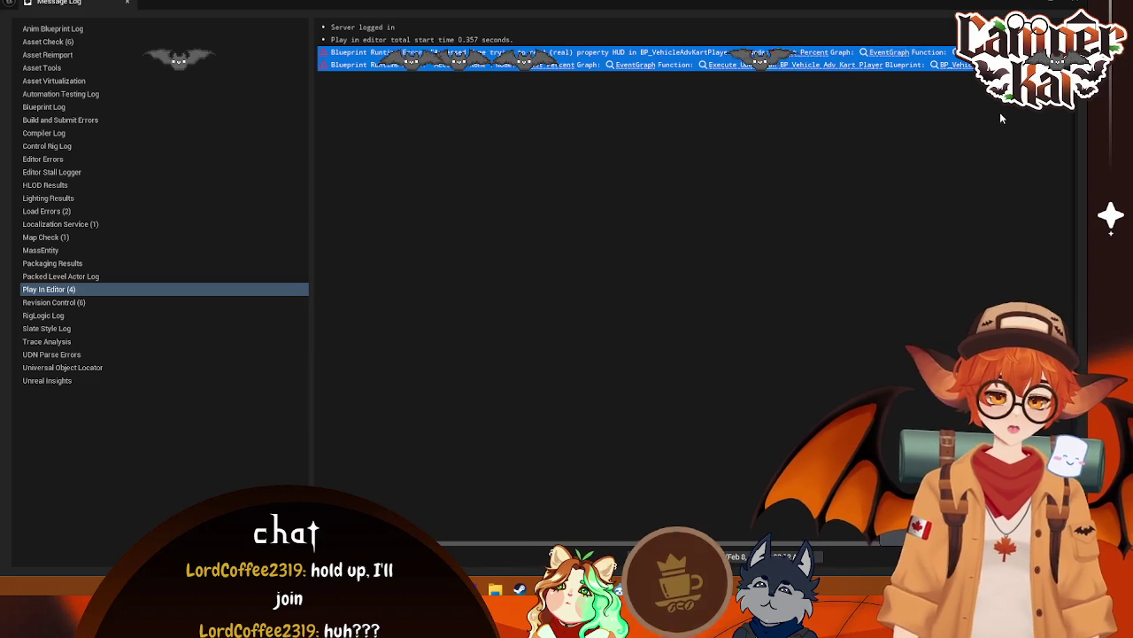
left_click(1075, 4)
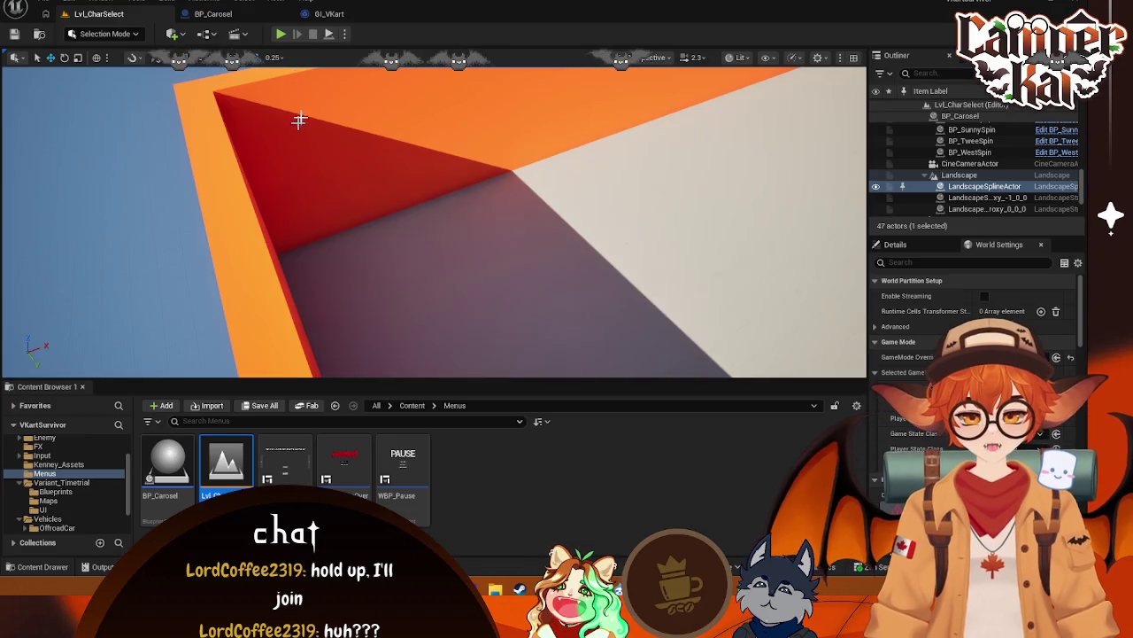
left_click(247, 21)
Tidy the BP_Carosel Event Graph, close it, and return to the Lvl_CharSelect level
scroll(643, 150, "down", 2)
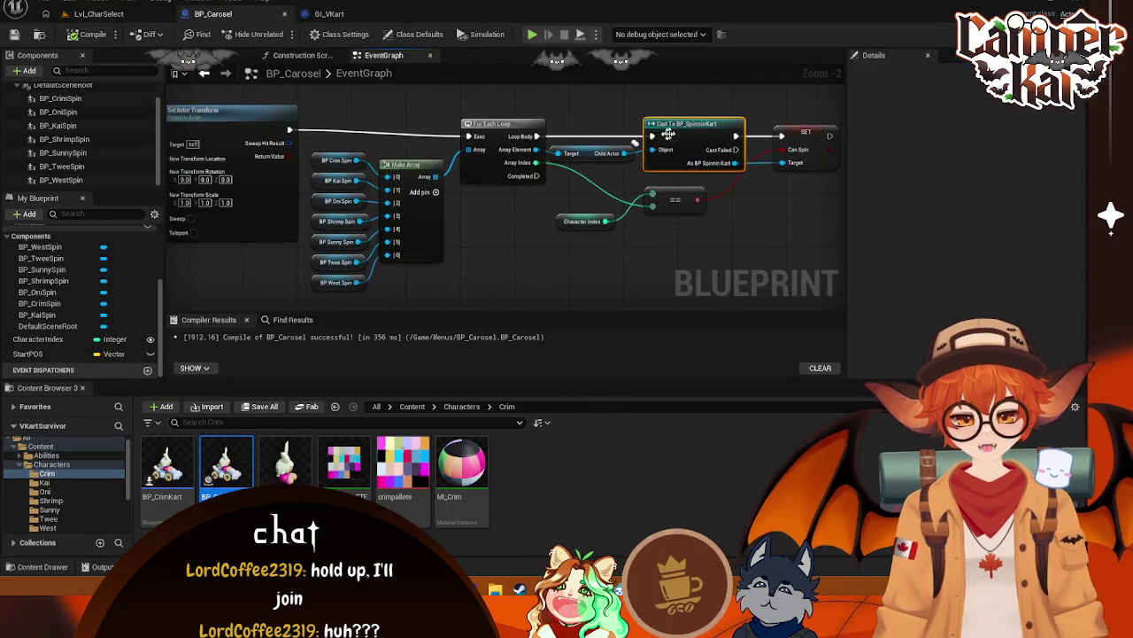
scroll(643, 151, "up", 1)
scroll(521, 242, "down", 1)
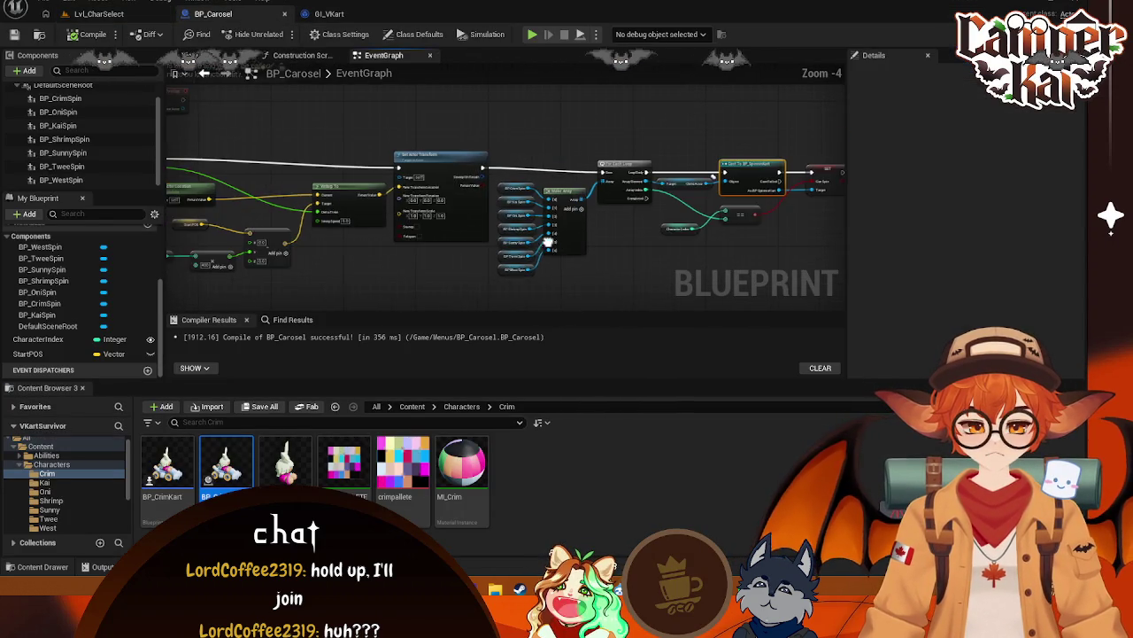
scroll(646, 241, "up", 1)
scroll(361, 222, "down", 1)
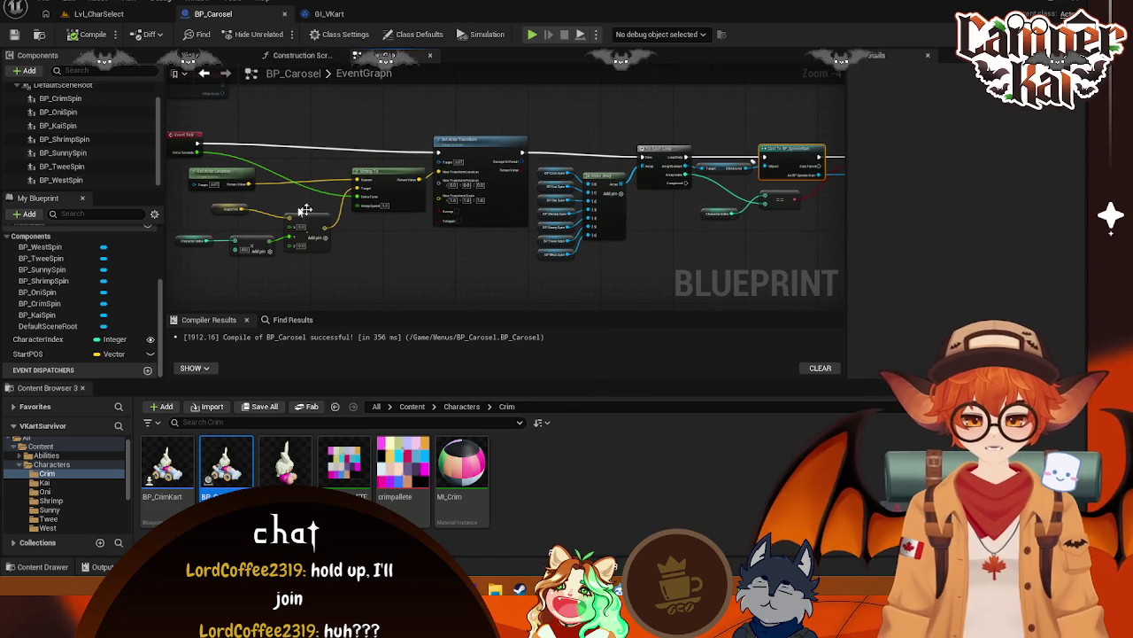
left_click_drag(209, 176, 281, 182)
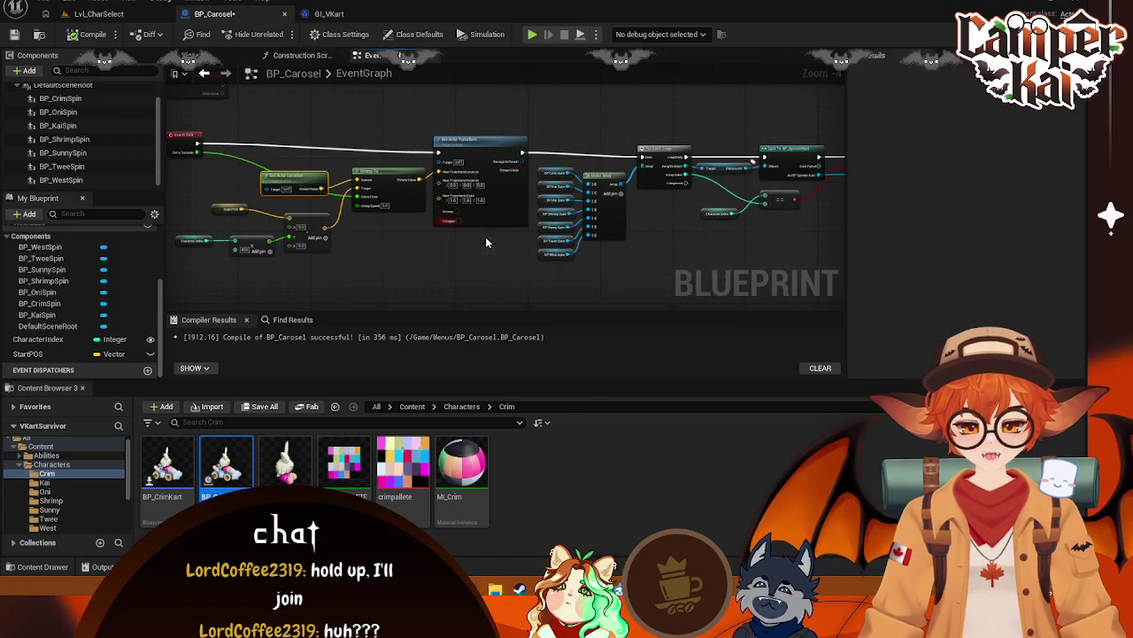
mouse_move(528, 260)
left_mouse_down()
mouse_move(460, 265)
mouse_move(547, 253)
left_mouse_up()
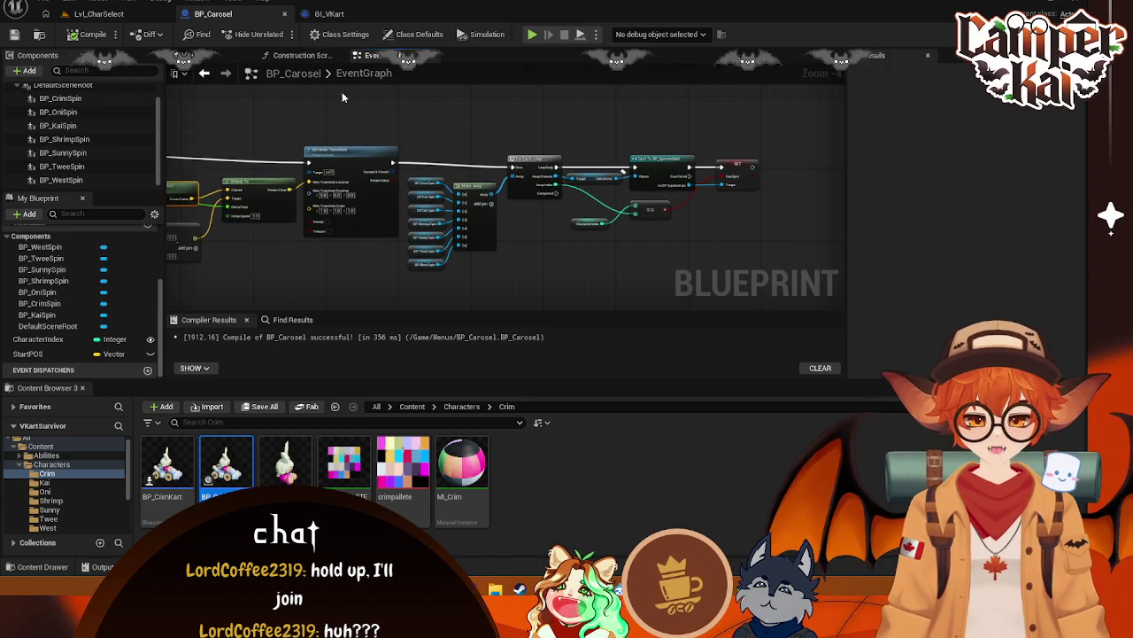
left_click(284, 14)
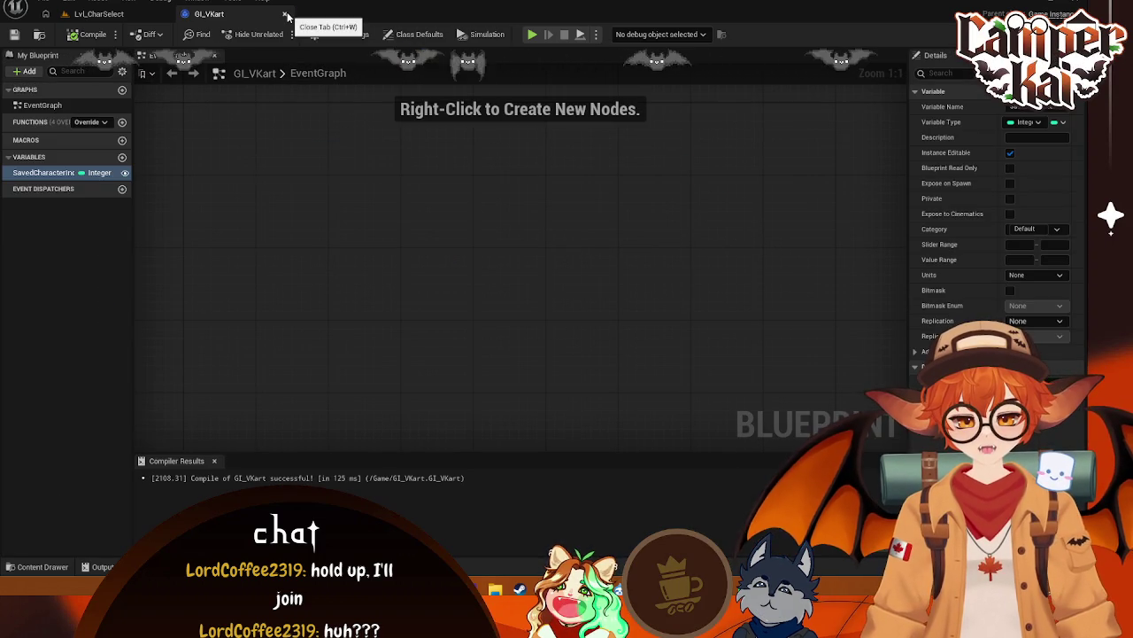
left_click(127, 20)
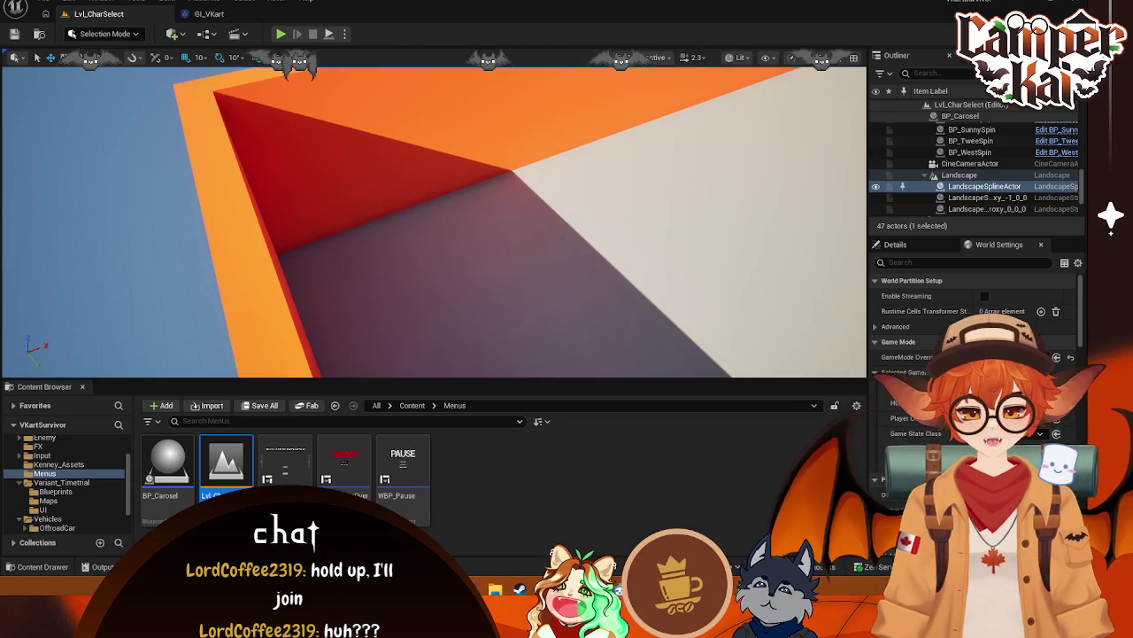
Open BP_VehicleAdvKartPlayer from the Characters folder
scroll(66, 473, "up", 2)
left_click(53, 467)
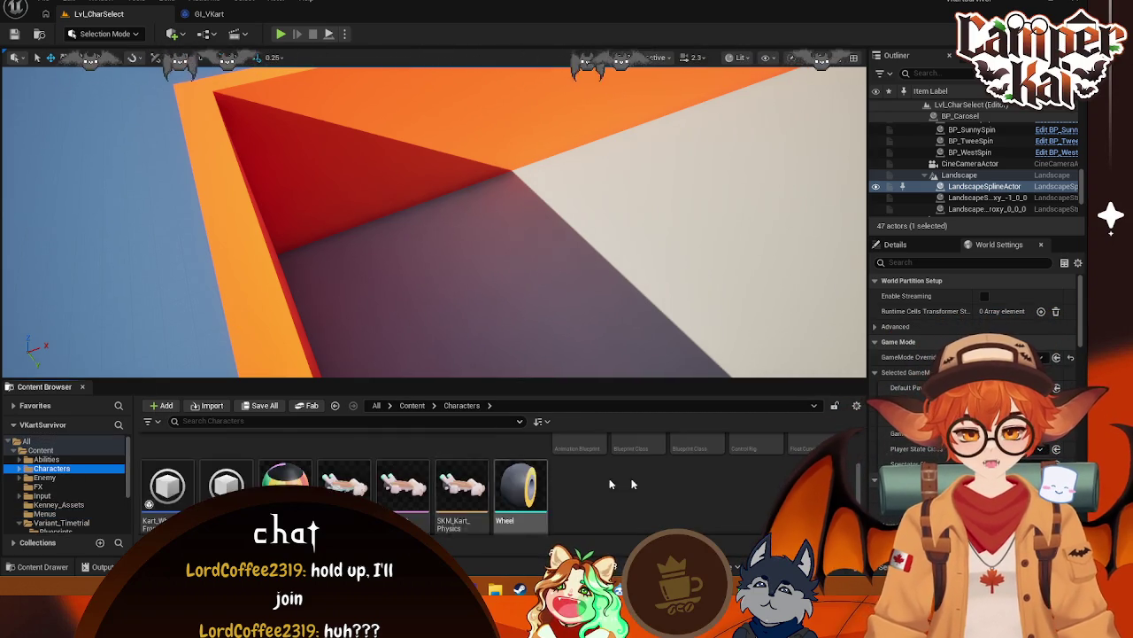
scroll(567, 478, "up", 2)
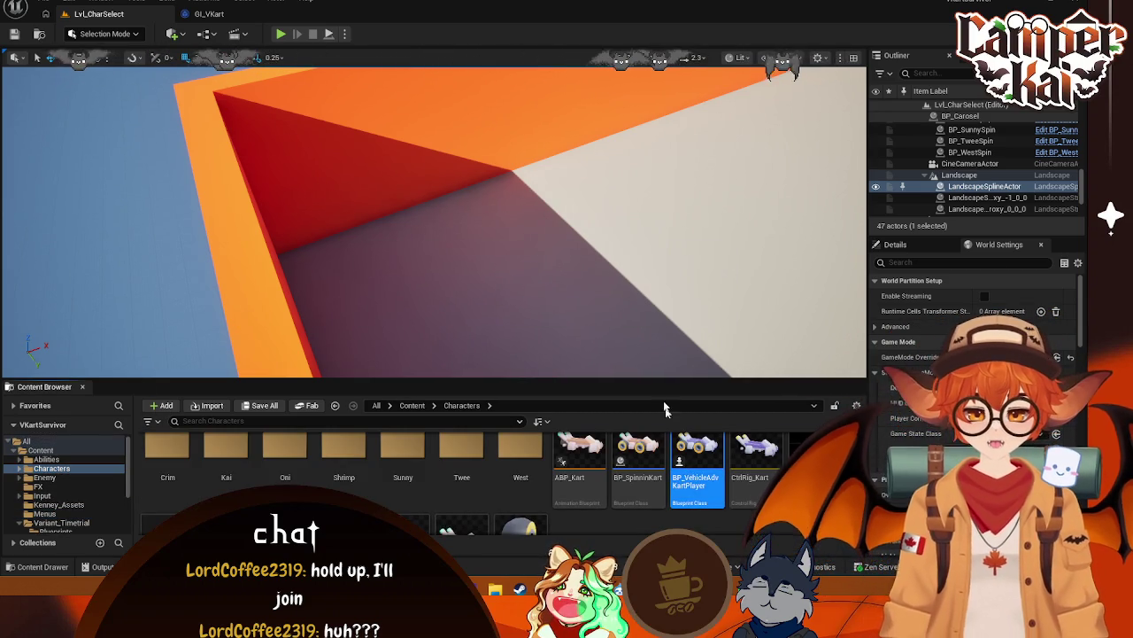
double_click(682, 447)
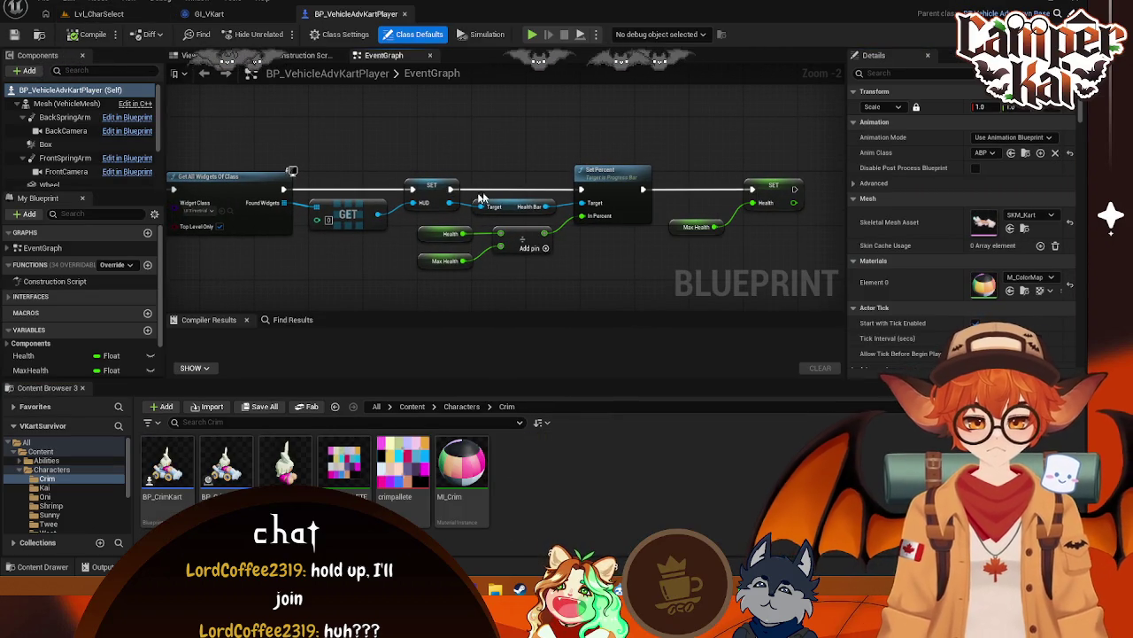
Add an Is Valid check on the Health Bar reference
left_click_drag(546, 206, 565, 155)
type("is valid")
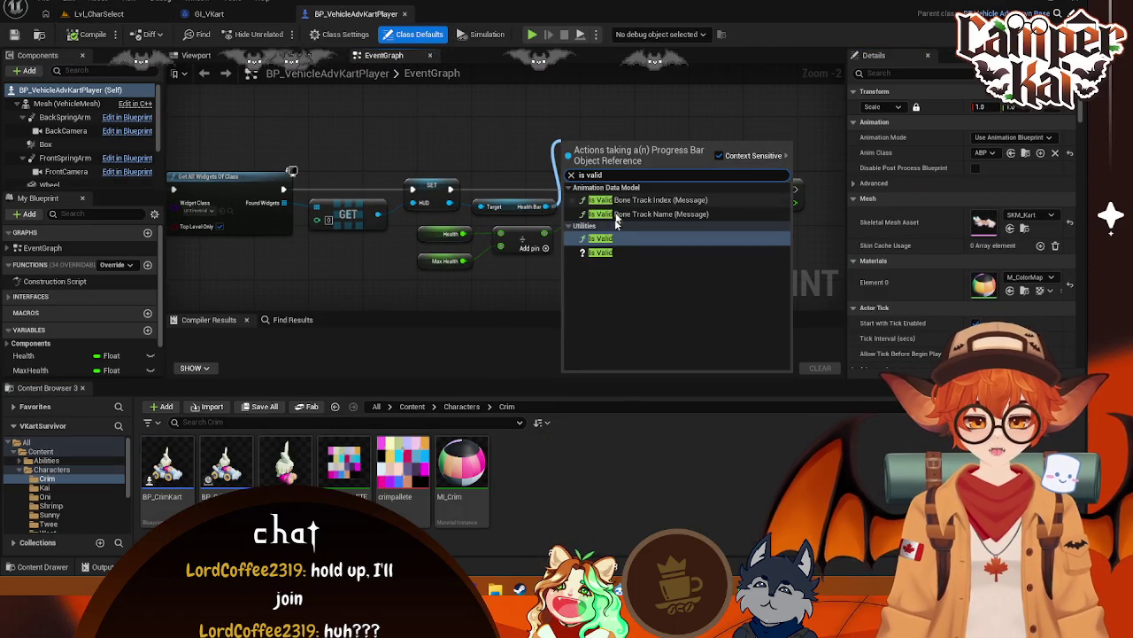
left_click(602, 238)
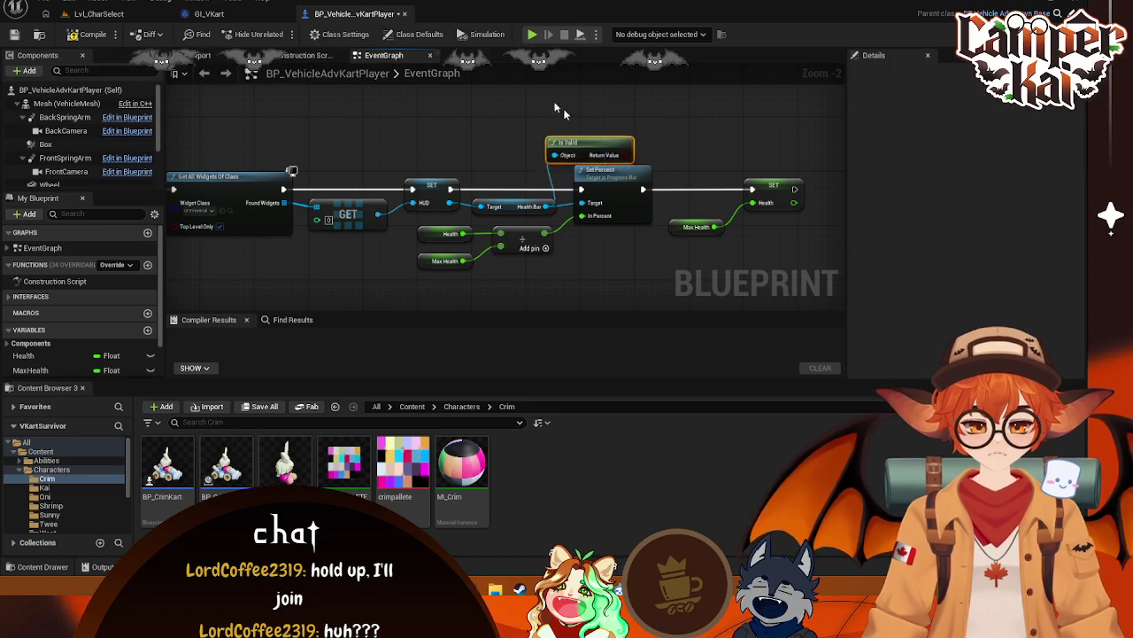
left_click_drag(575, 149, 515, 94)
Shift the health calculation and Set Percent nodes right to make room for a check
mouse_move(603, 193)
left_mouse_down()
mouse_move(761, 177)
mouse_move(676, 166)
left_mouse_up()
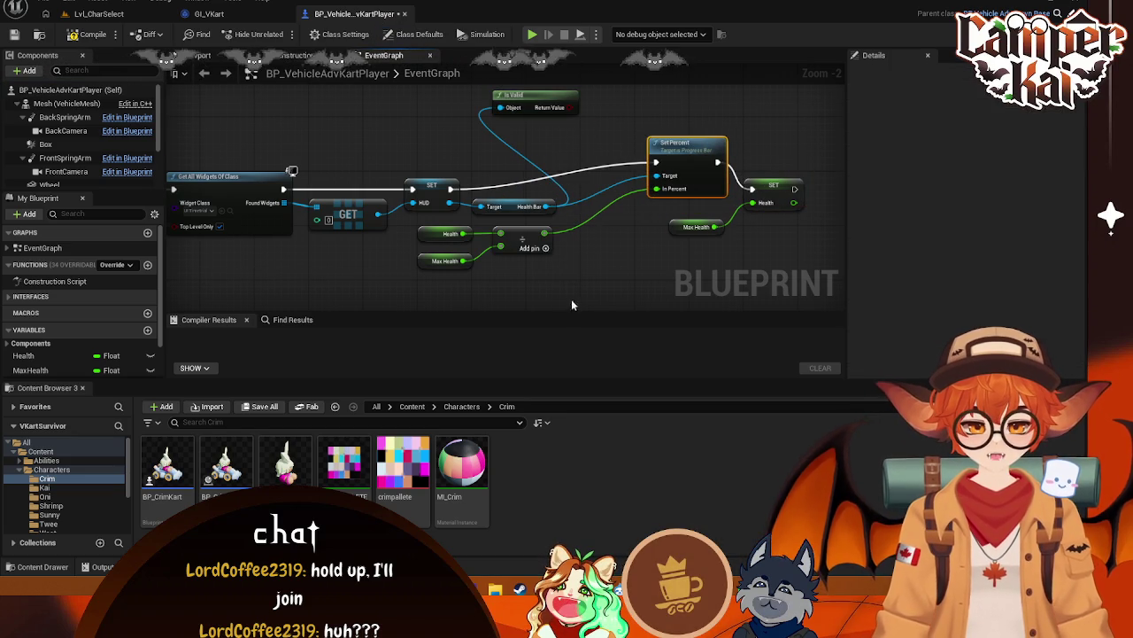
left_click_drag(573, 288, 416, 207)
left_click_drag(513, 215, 636, 221)
mouse_move(765, 224)
left_mouse_down()
mouse_move(678, 222)
mouse_move(723, 172)
left_mouse_up()
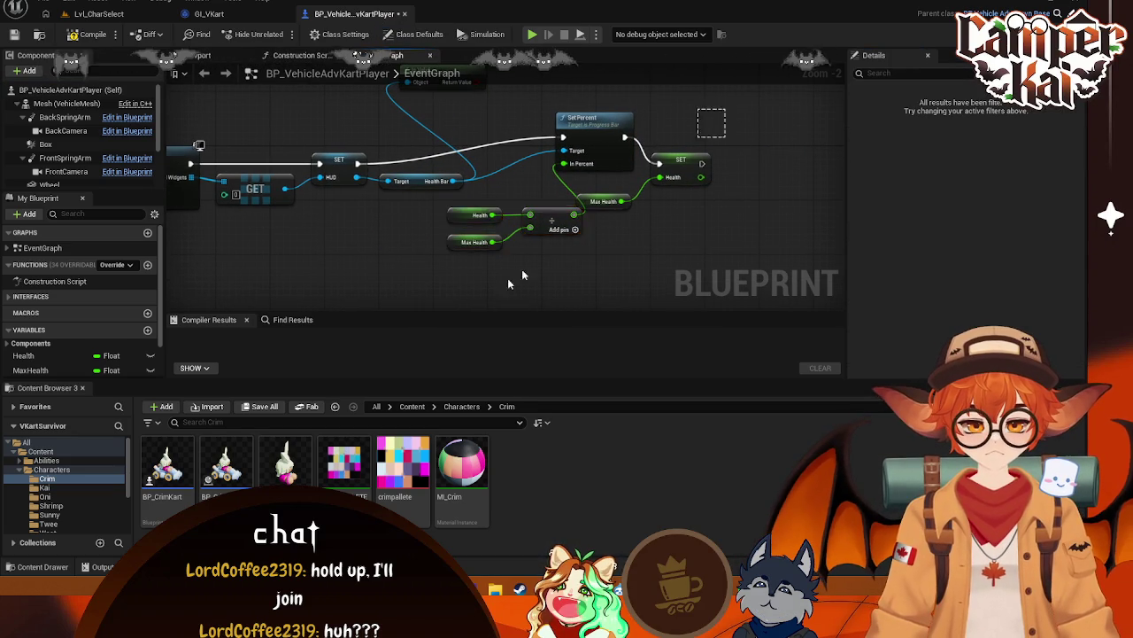
left_click_drag(726, 110, 480, 274)
mouse_move(623, 167)
left_mouse_down()
mouse_move(777, 174)
mouse_move(775, 227)
left_mouse_up()
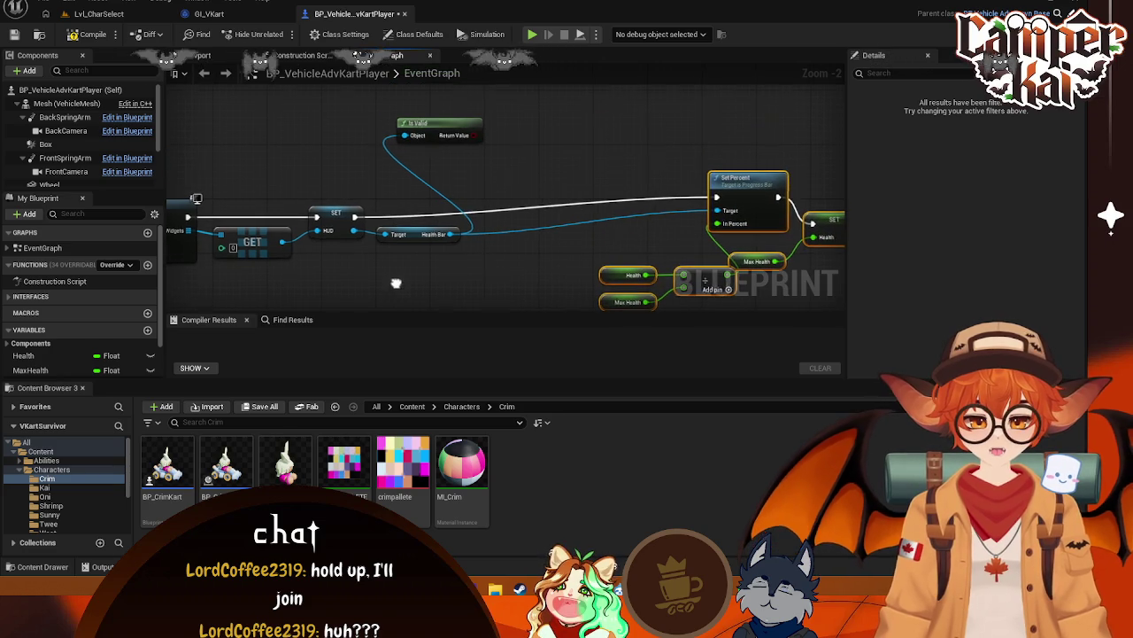
Insert a Branch driven by the Is Valid result before Set Percent
mouse_move(469, 132)
left_mouse_down()
mouse_move(520, 147)
mouse_move(524, 228)
mouse_move(507, 193)
mouse_move(509, 248)
mouse_move(580, 203)
left_mouse_up()
type("branch")
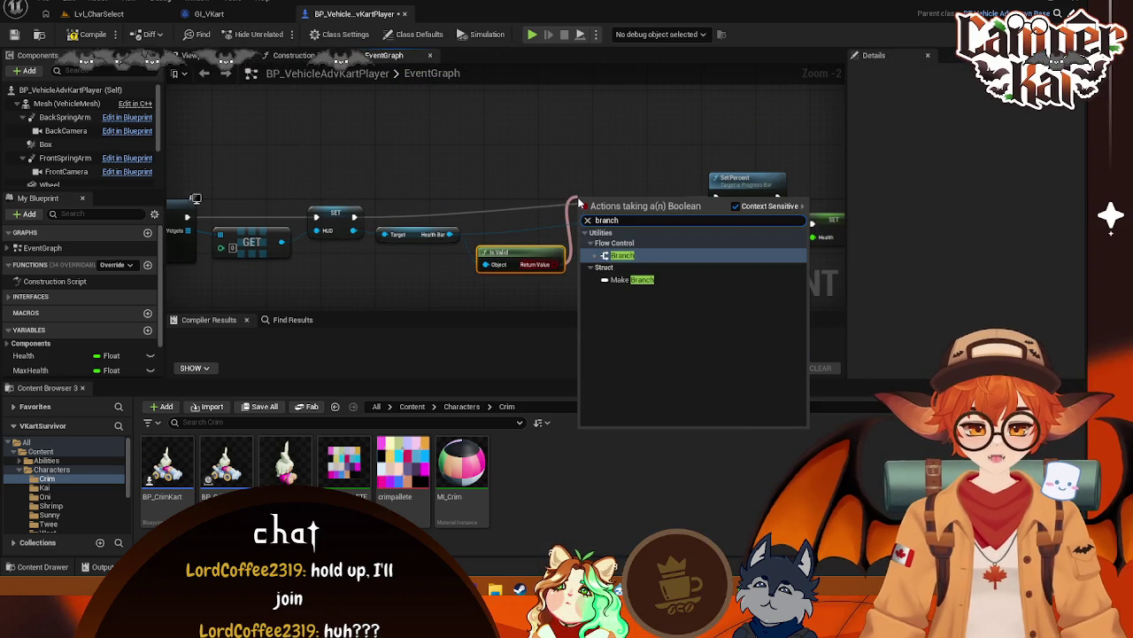
left_click(621, 256)
mouse_move(655, 206)
left_mouse_down()
mouse_move(572, 137)
mouse_move(557, 149)
mouse_move(575, 146)
mouse_move(483, 152)
left_mouse_up()
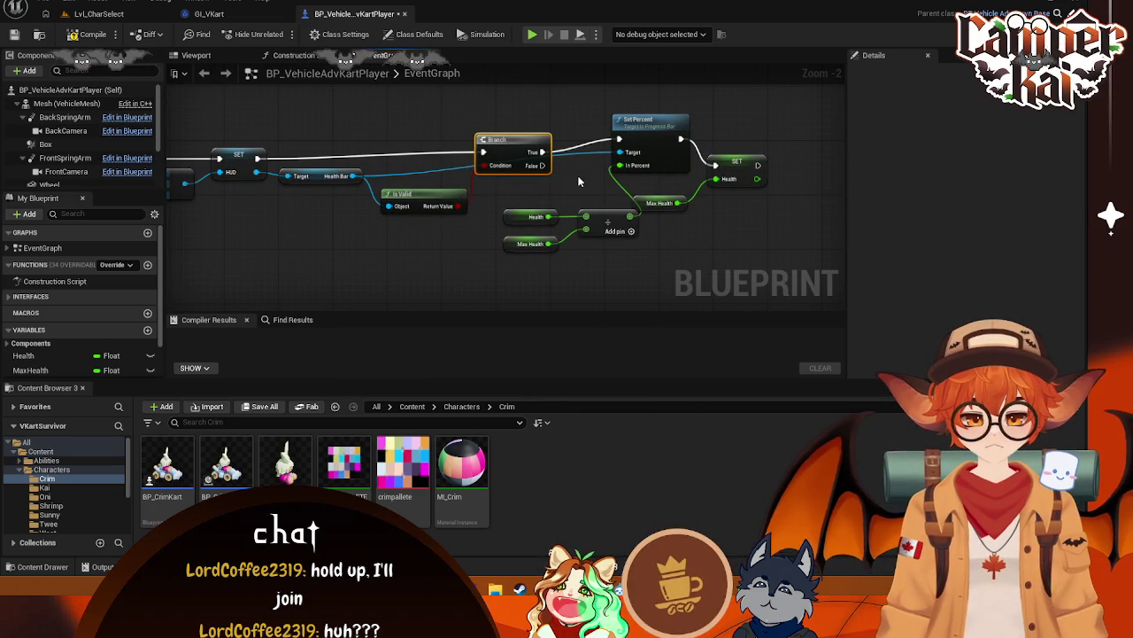
Compile, test-play a race, review the HUD runtime error, and return to the Blueprint
left_click(84, 35)
left_click(280, 34)
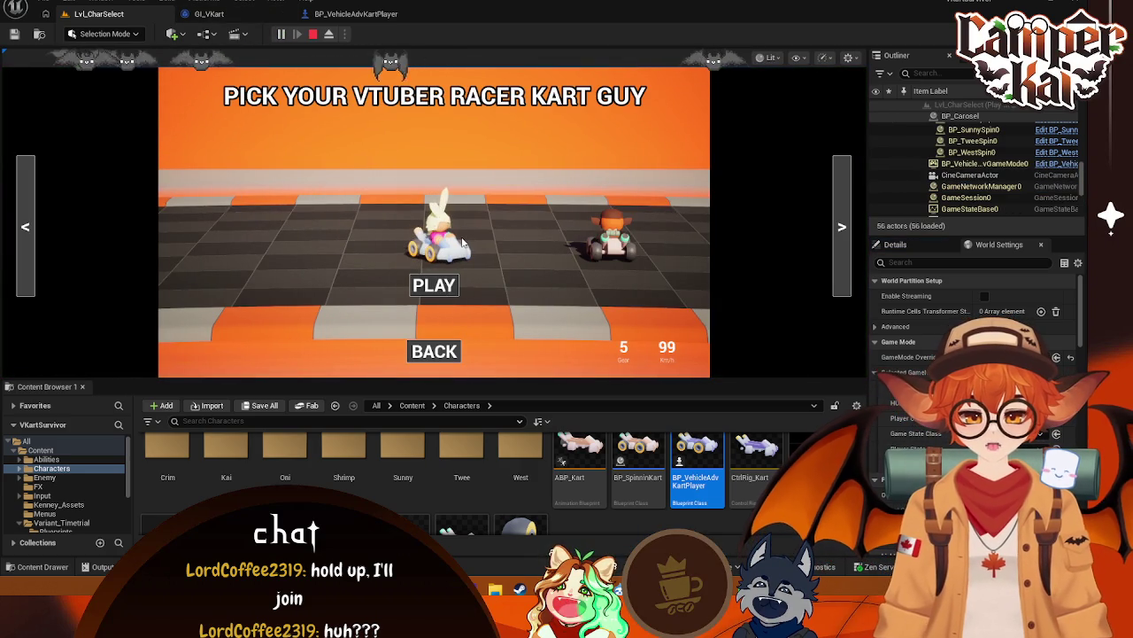
left_click(434, 284)
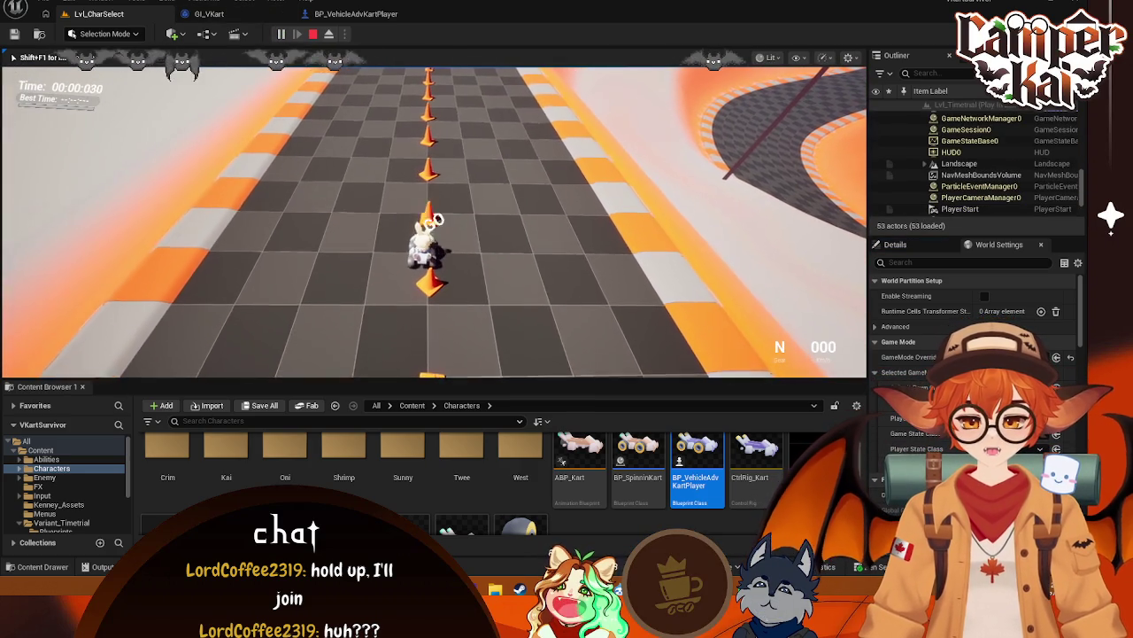
key("Escape")
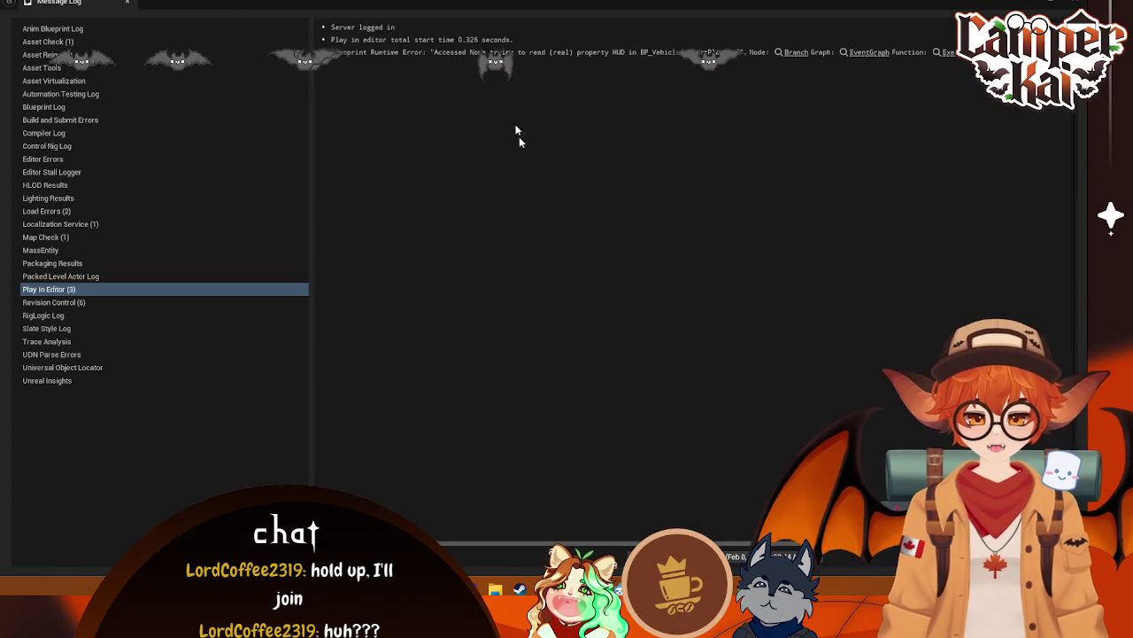
left_click(456, 53)
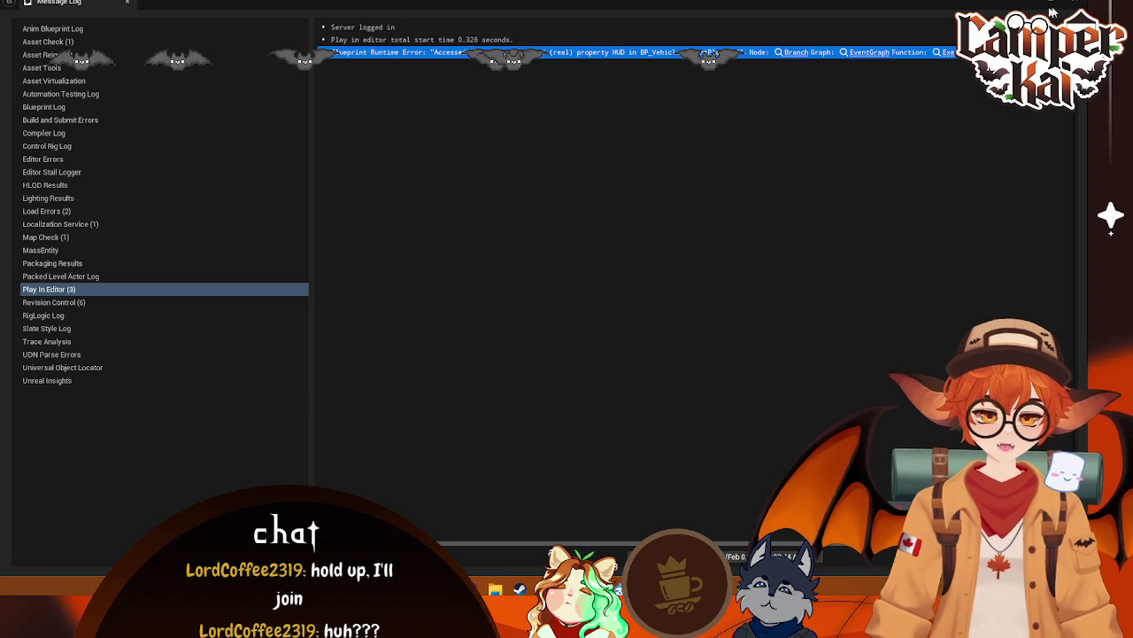
left_click(1076, 4)
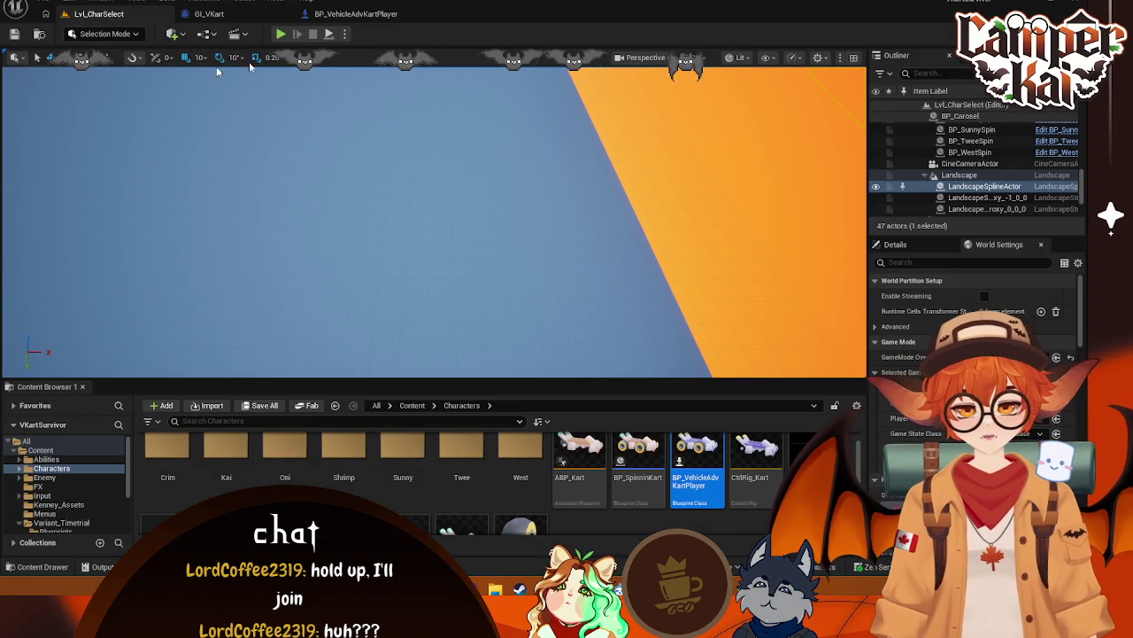
left_click(373, 11)
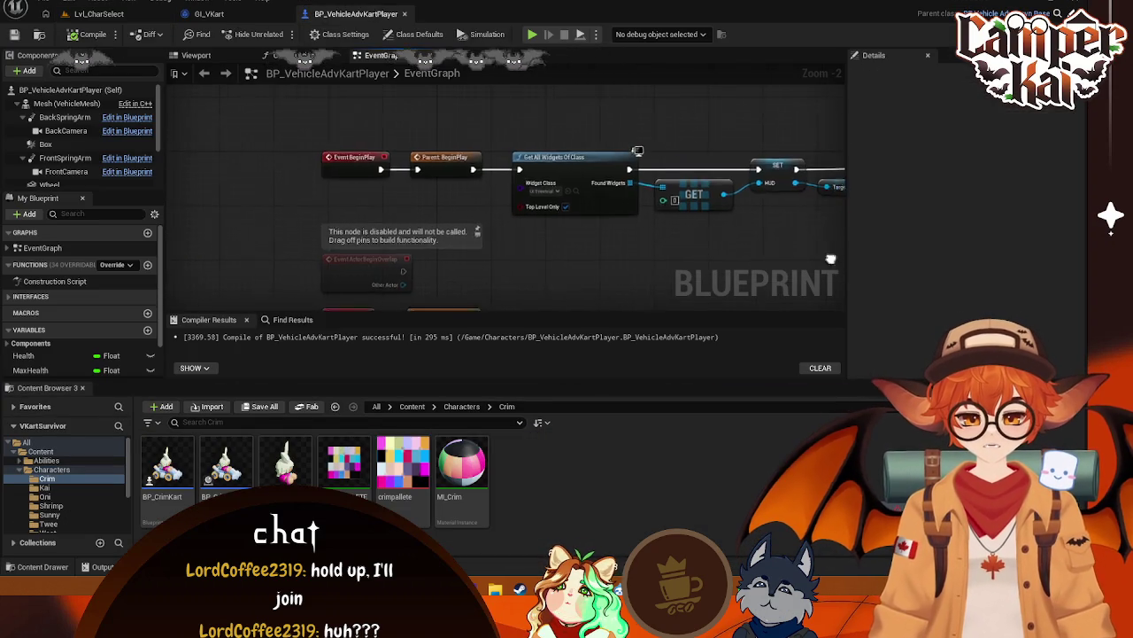
Add a Delay node right after BeginPlay
mouse_move(648, 231)
left_mouse_down()
mouse_move(634, 263)
mouse_move(571, 272)
left_mouse_up()
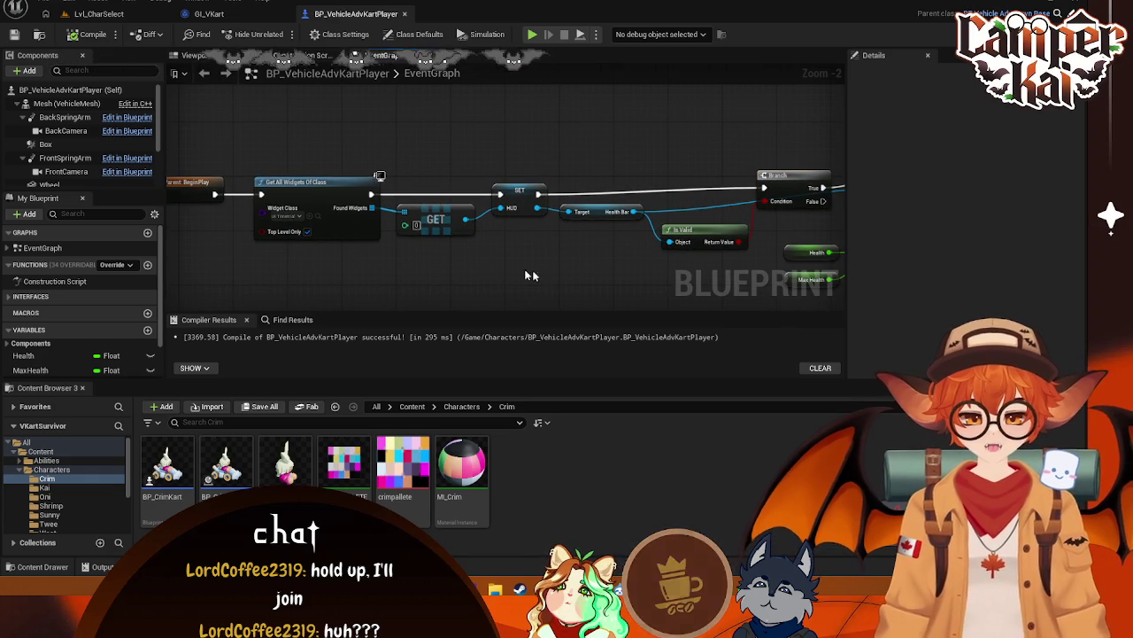
left_click(569, 280)
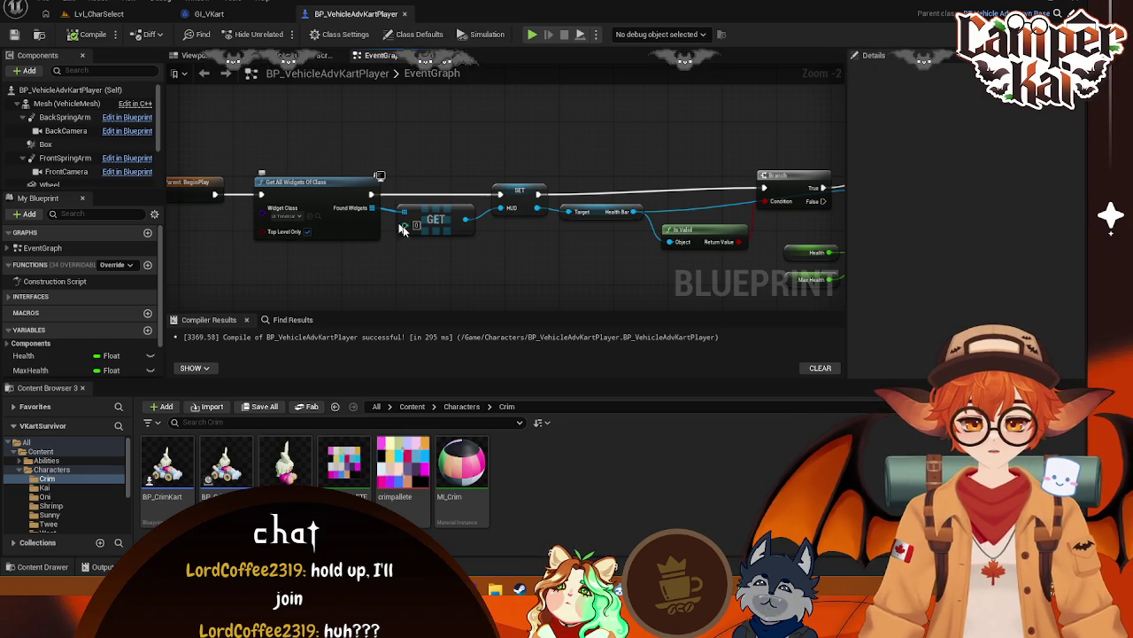
left_click_drag(214, 194, 267, 132)
type("delay")
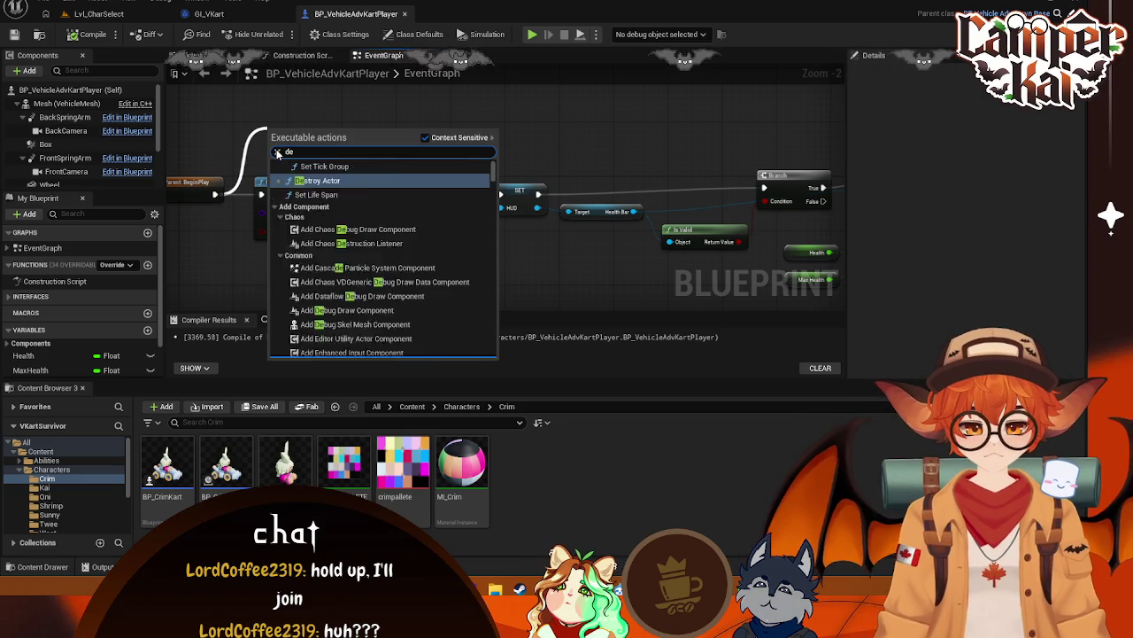
key("BackSpace")
type("y")
key("Return")
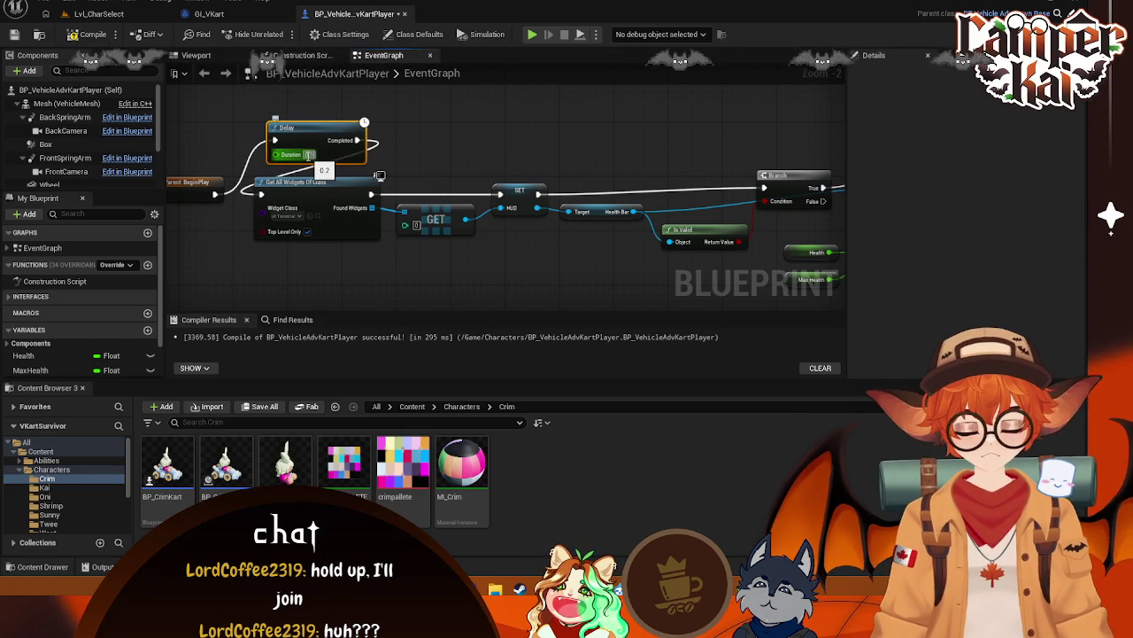
Delete the validity Branch and reconnect the execution wire to the Set node
scroll(458, 298, "down", 2)
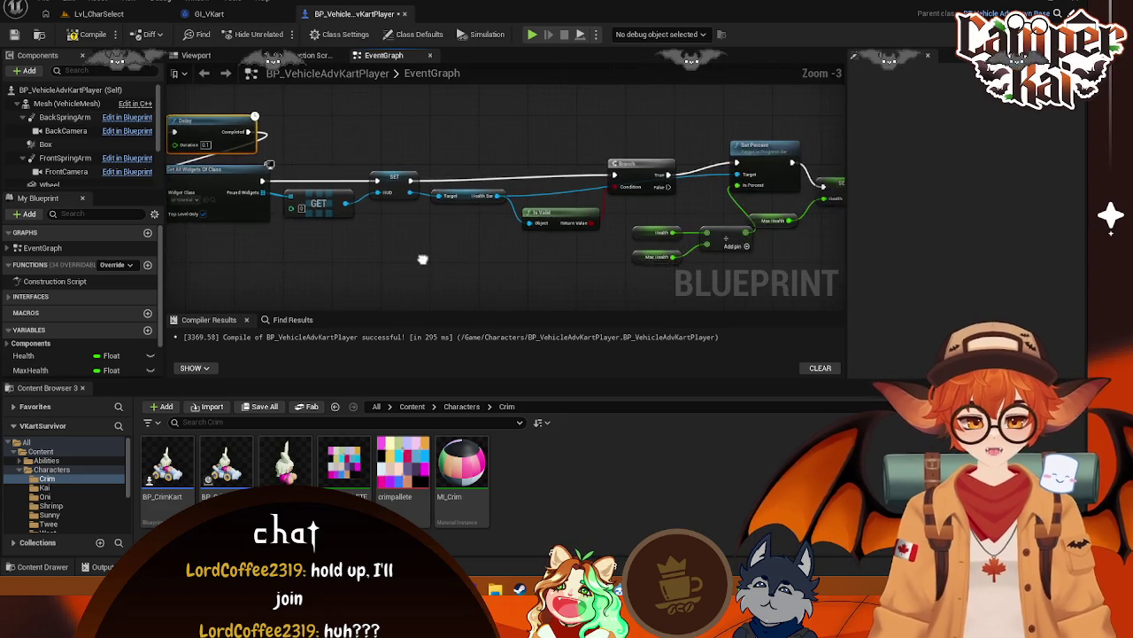
right_click(584, 251)
key("Escape")
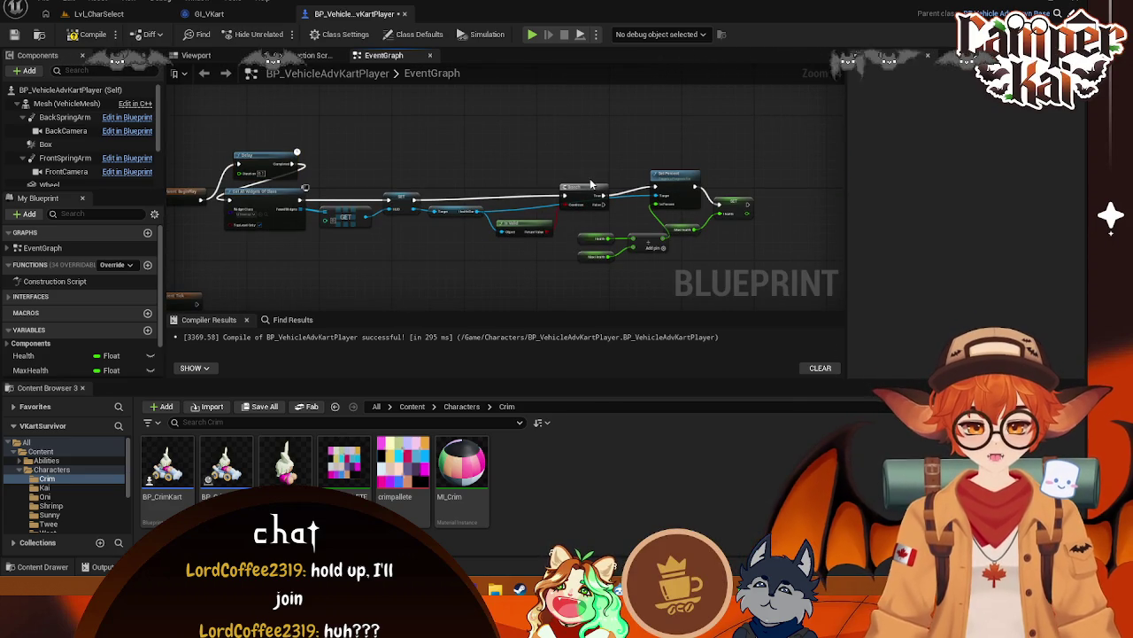
key("Delete")
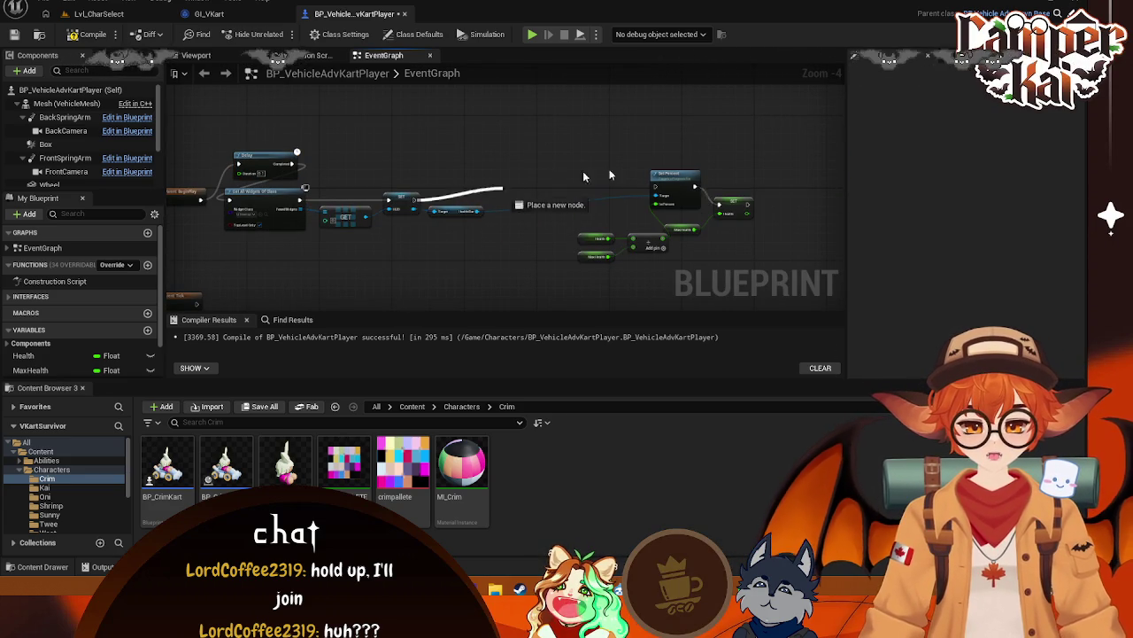
left_click_drag(651, 189, 529, 209)
Save the kart player Blueprint with Ctrl+S and go back to the character-select level
left_click_drag(598, 264, 347, 163)
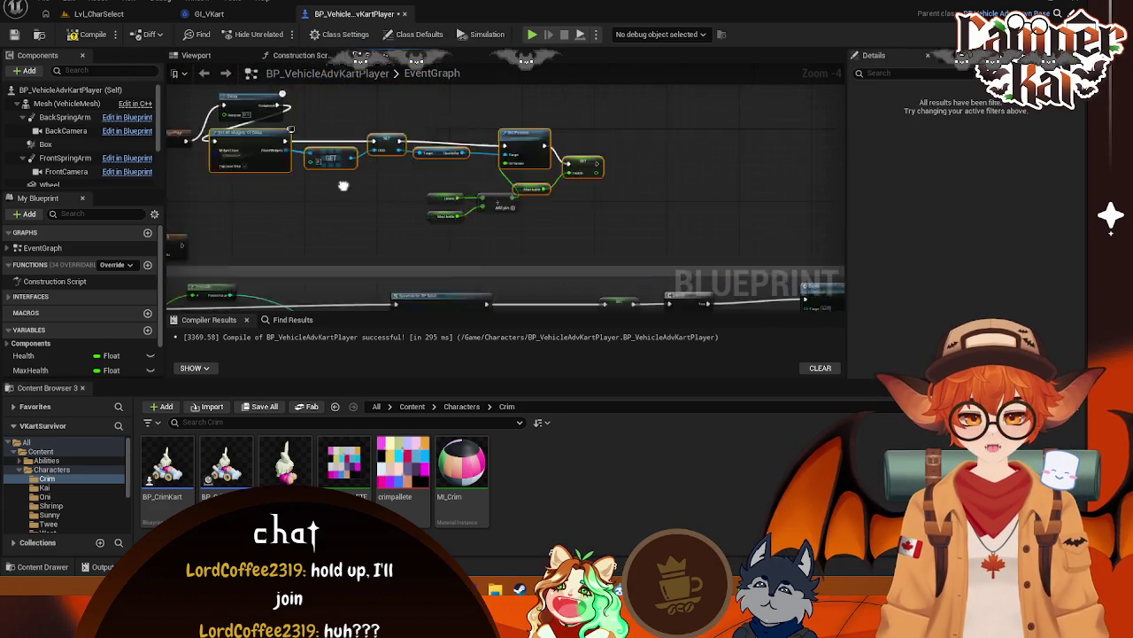
mouse_move(243, 196)
left_mouse_down()
mouse_move(345, 209)
mouse_move(345, 180)
mouse_move(329, 174)
left_mouse_up()
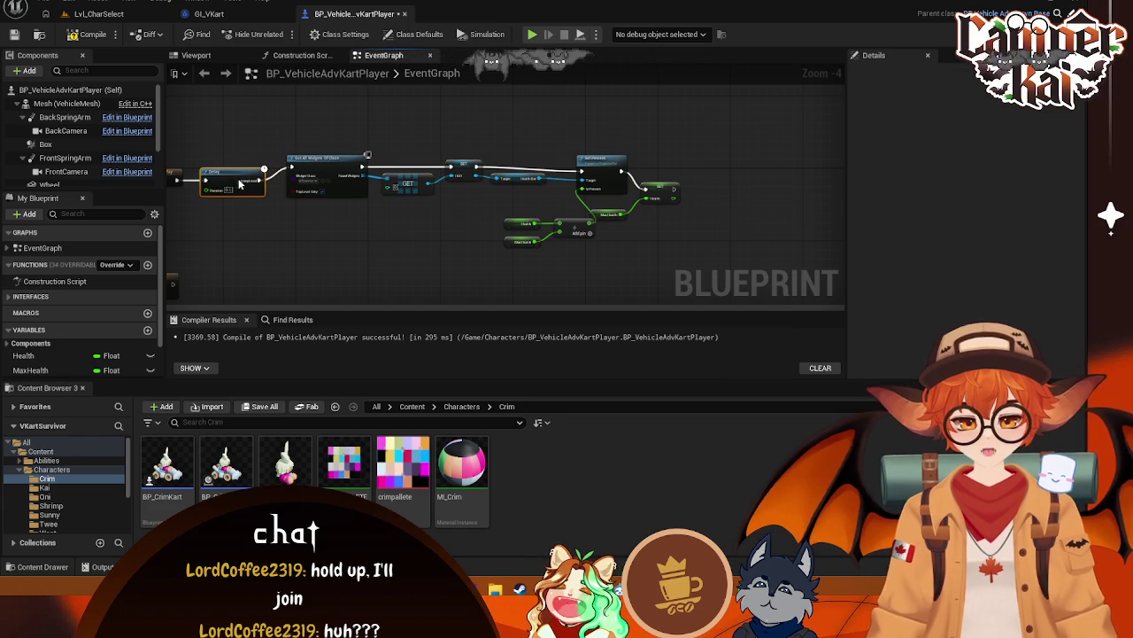
key("ctrl+s")
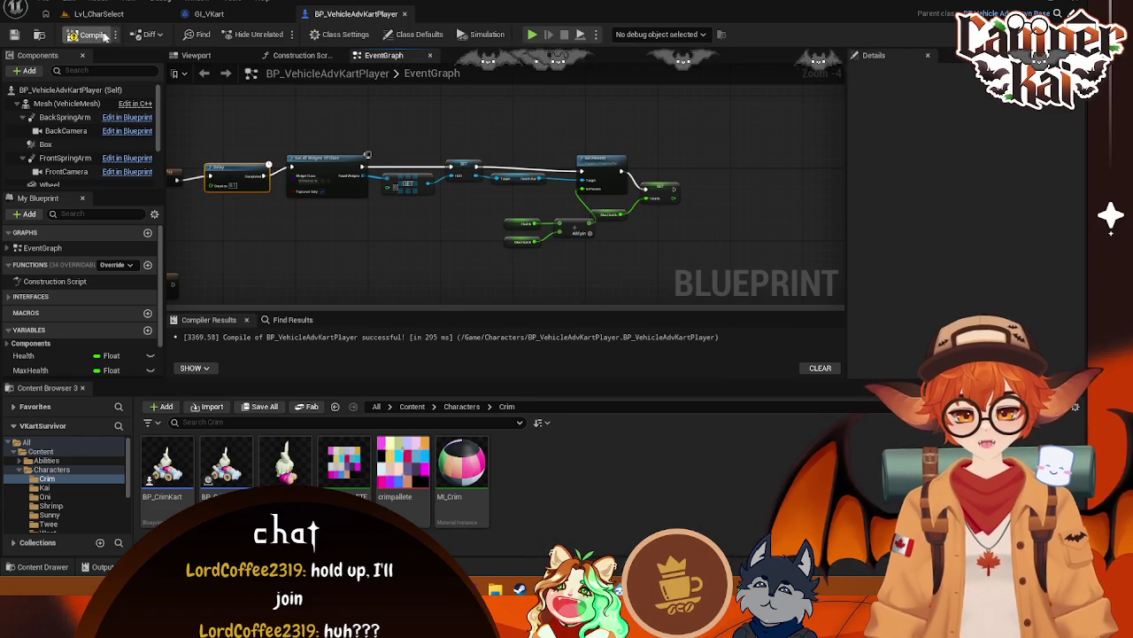
left_click(98, 16)
Start a test play with alt+P, pick the kart and drive down the track
key("alt+p")
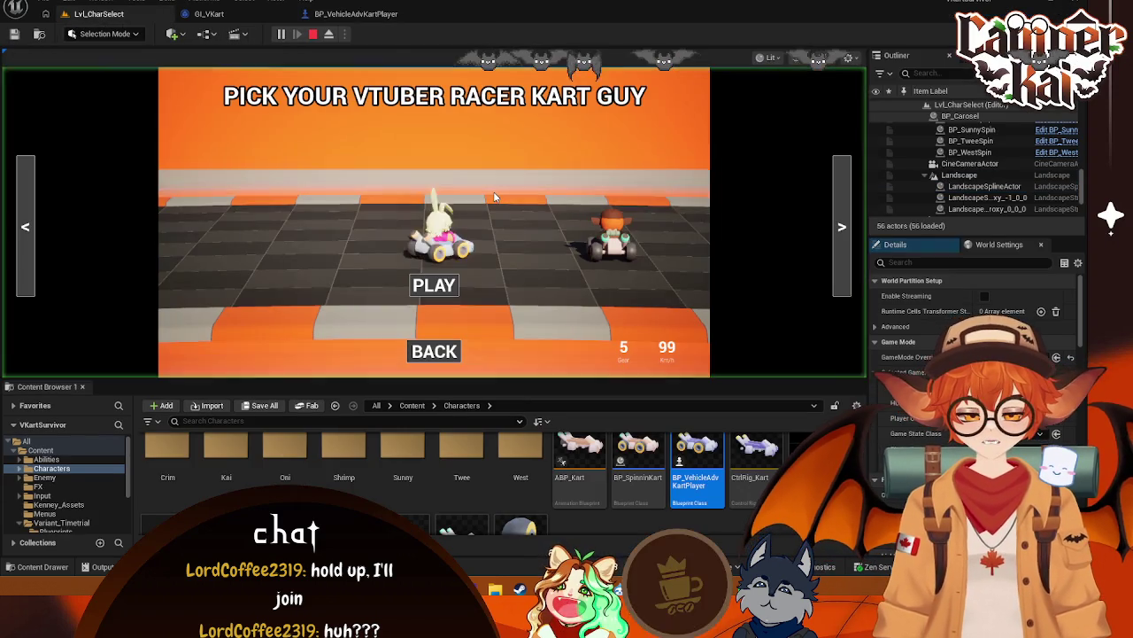
left_click(442, 285)
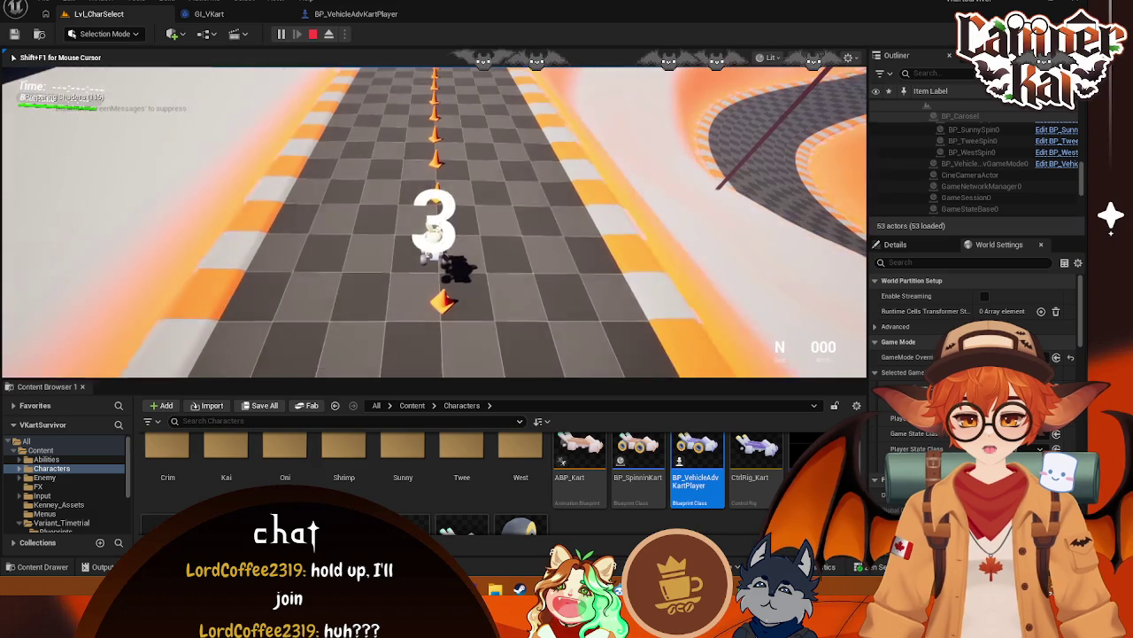
key("w")
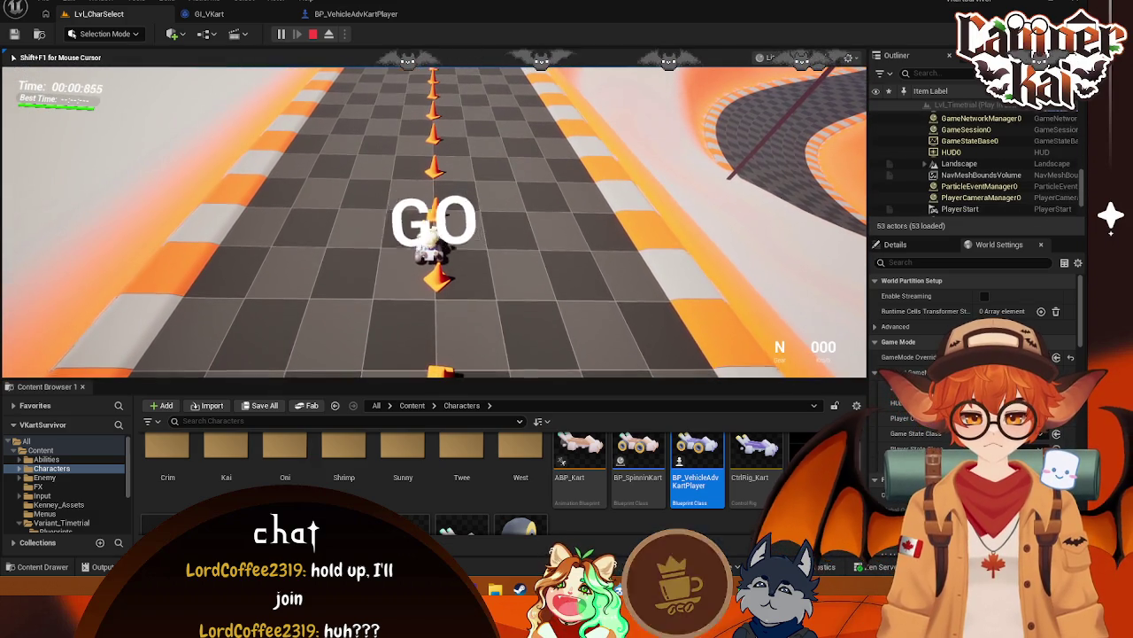
key("d")
key("a")
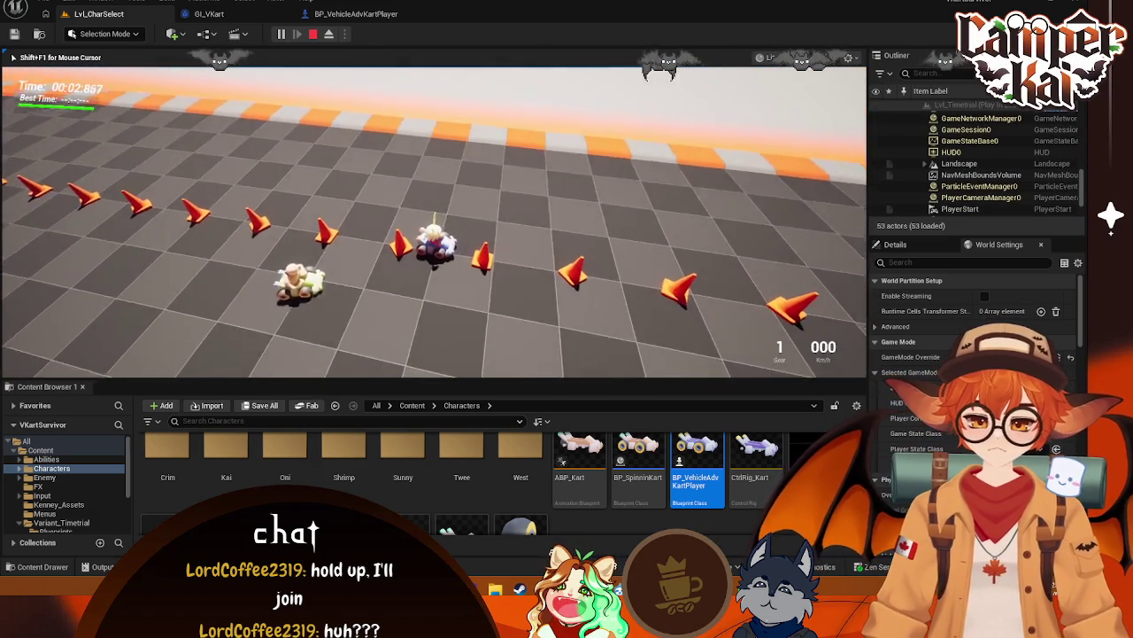
key("w")
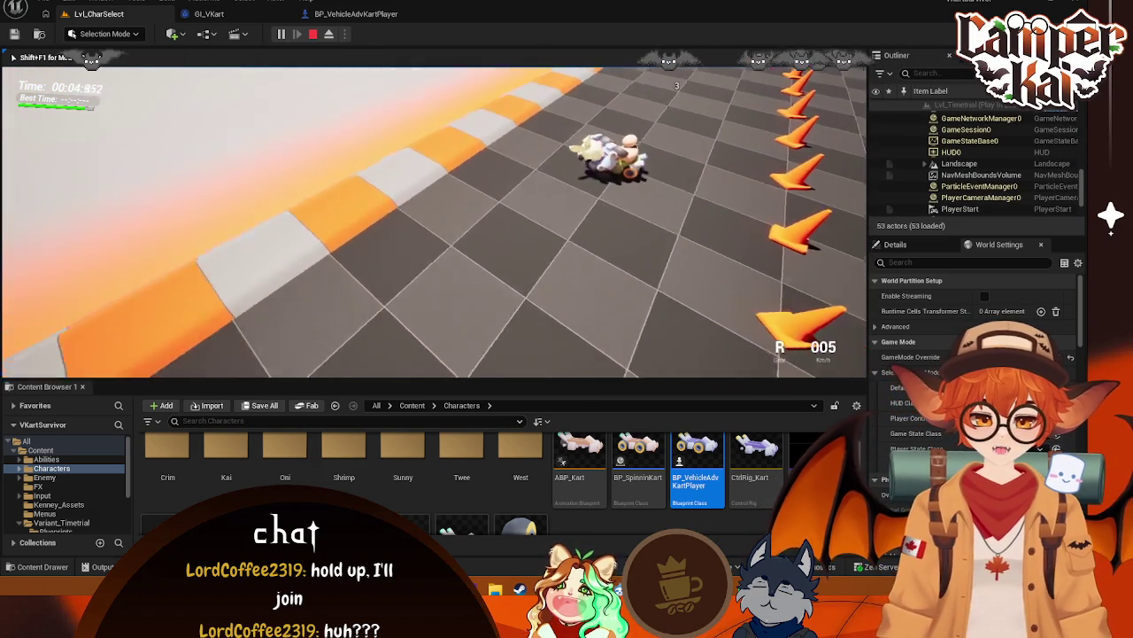
key("d")
Keep driving the time-trial track with WASD, then stop the session and look around
key("w")
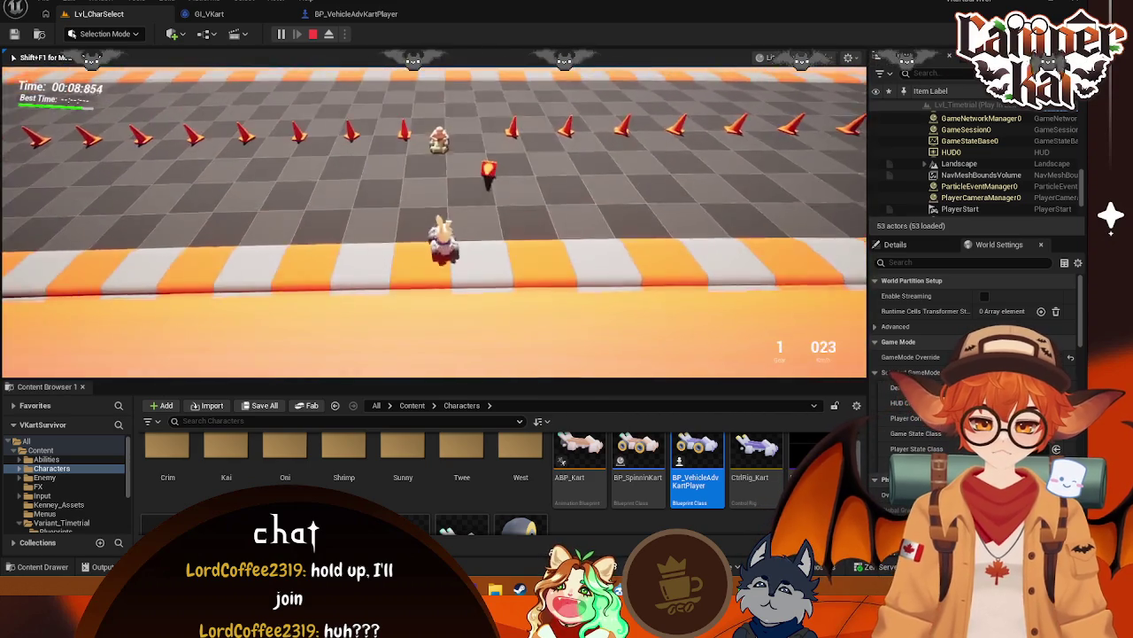
key("a")
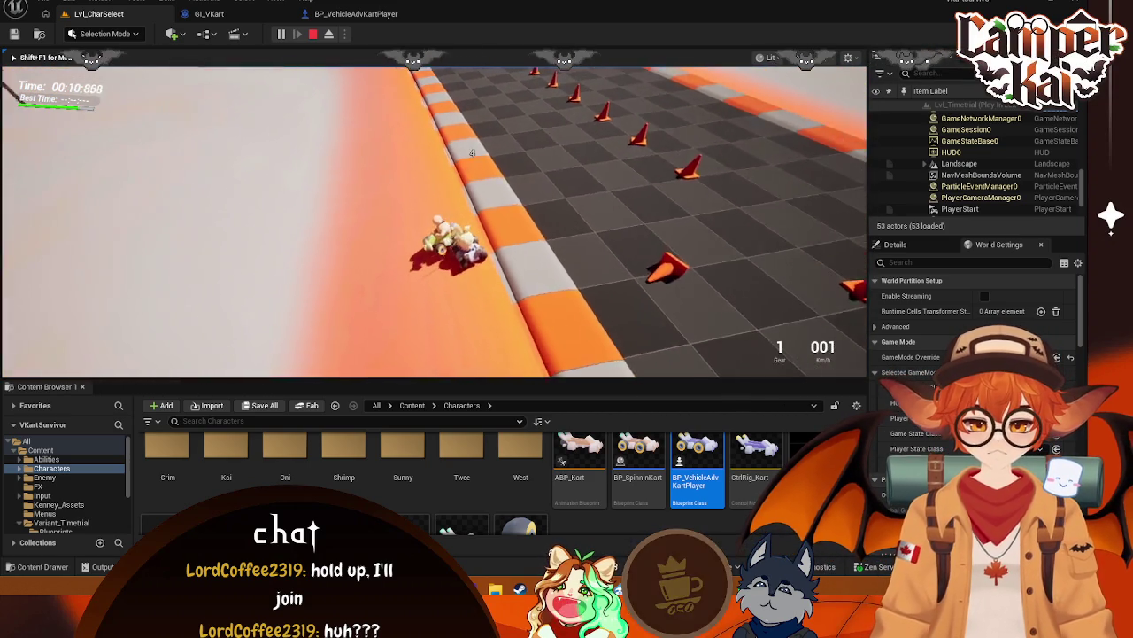
key("d")
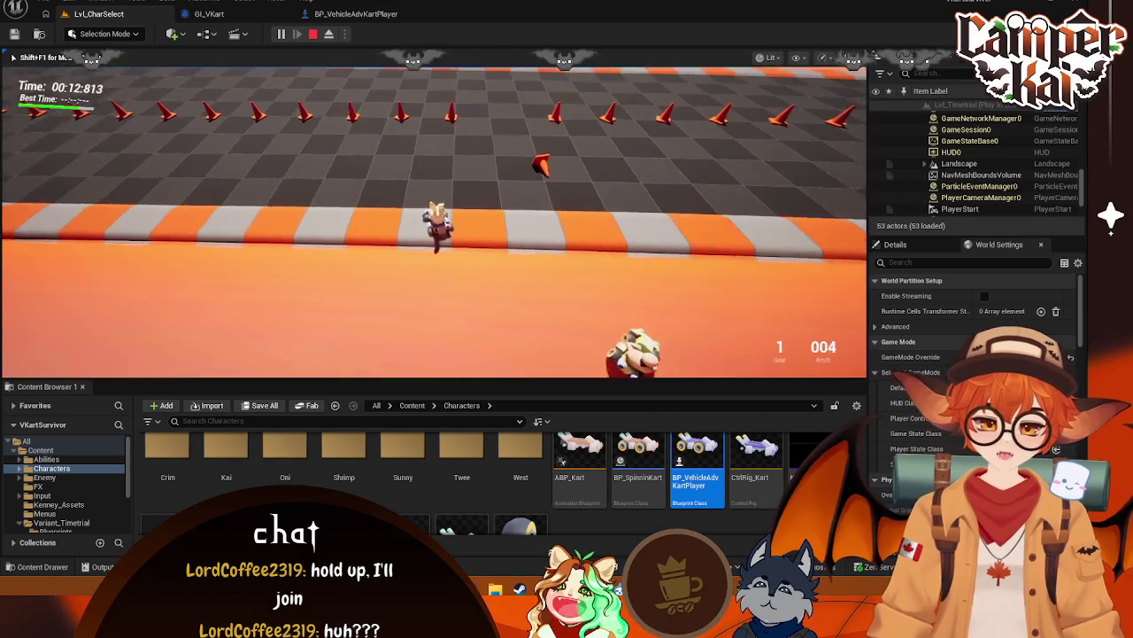
key("d")
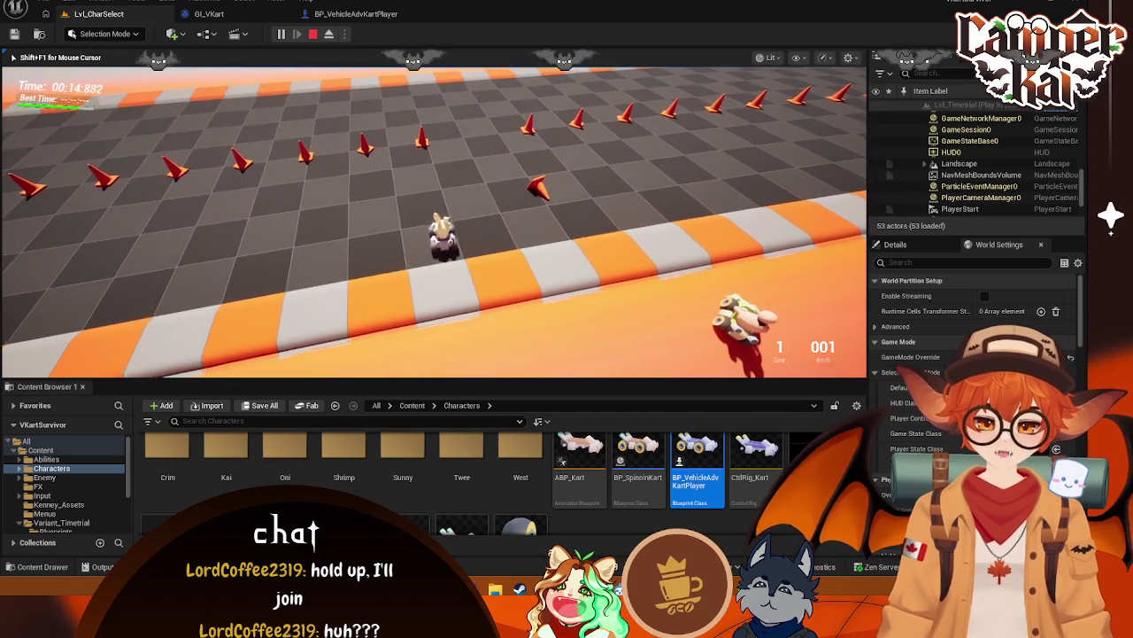
key("w")
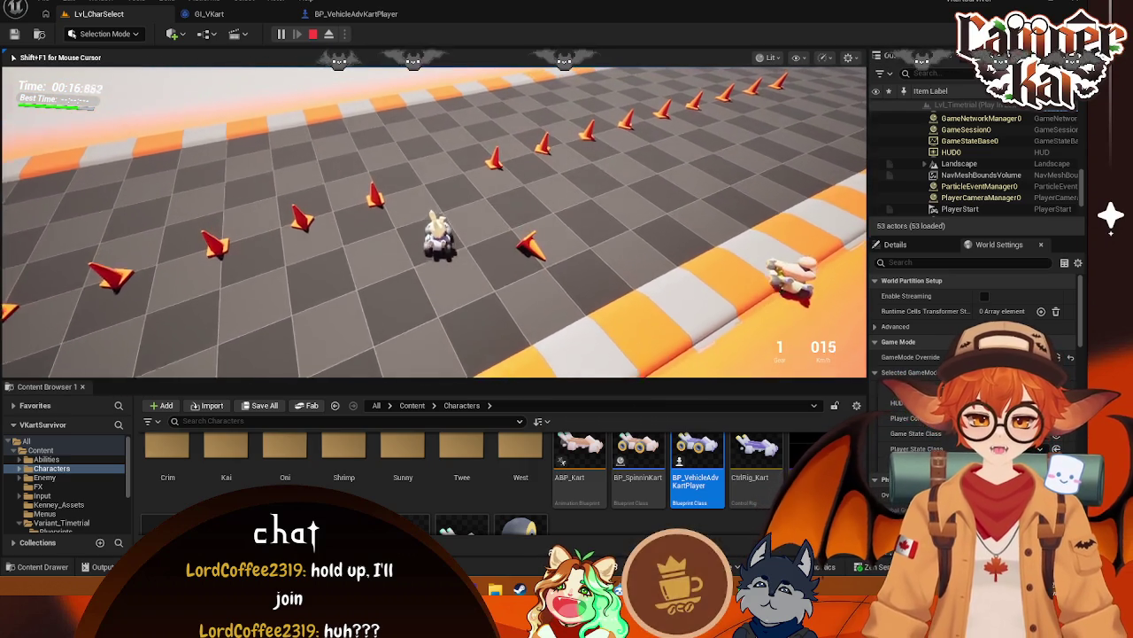
key("d")
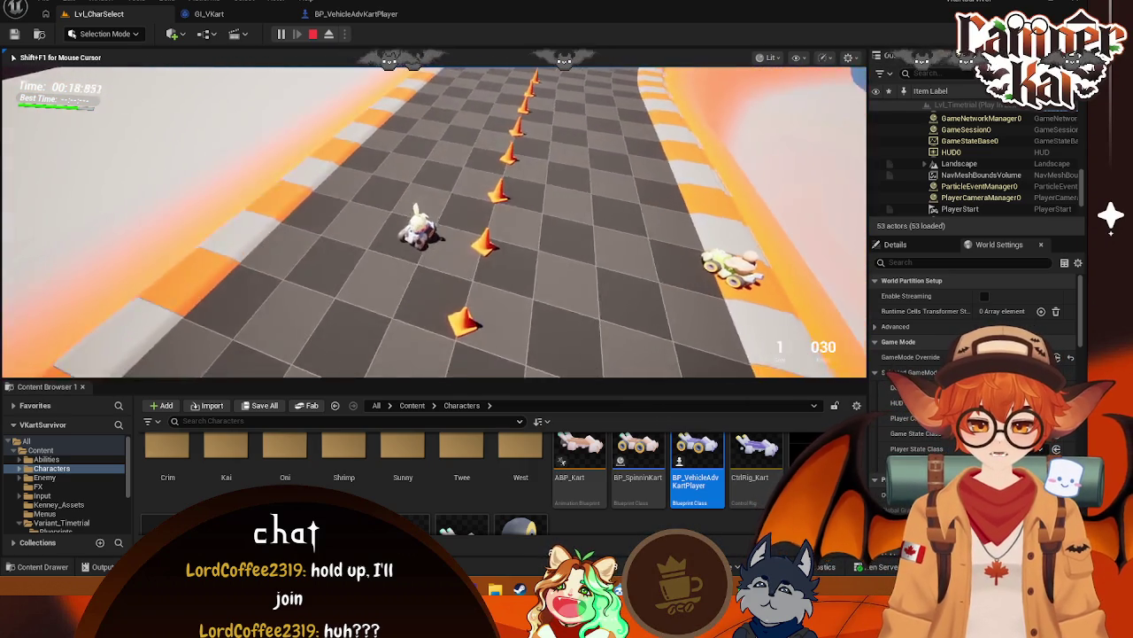
key("Escape")
left_click_drag(527, 216, 526, 216)
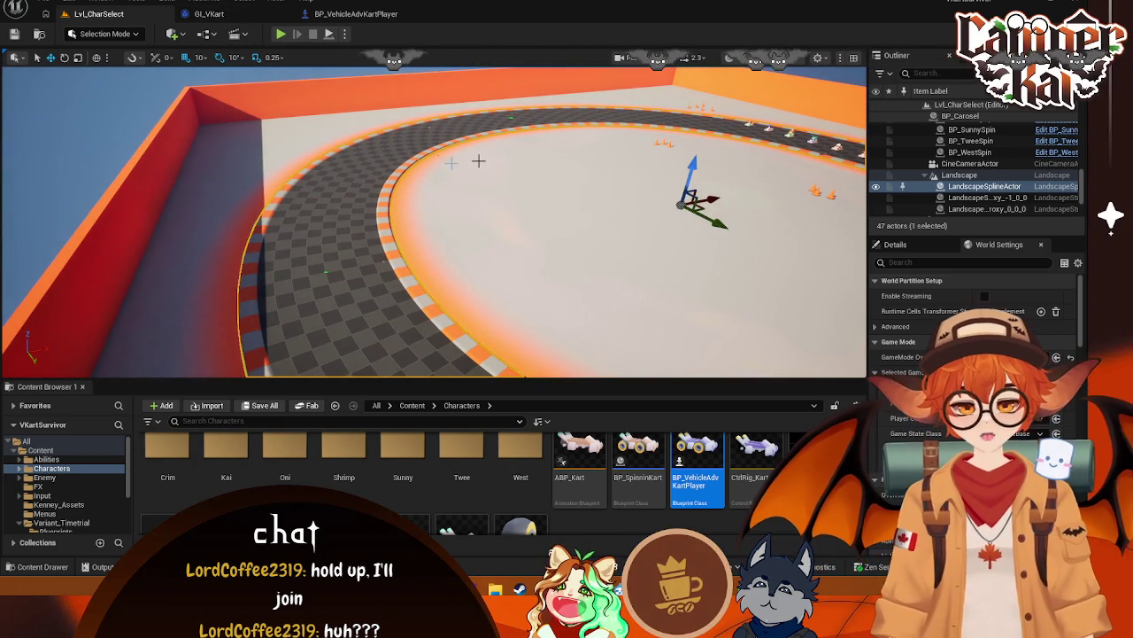
Run a quick test play of the kart select screen, then stop it
left_click(281, 33)
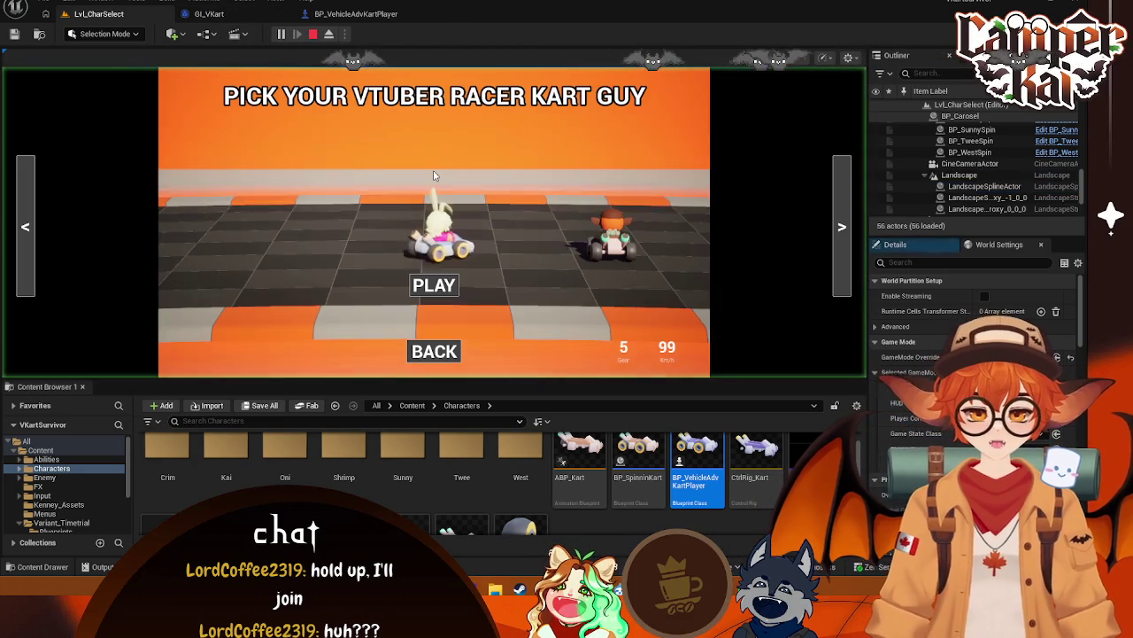
scroll(59, 505, "down", 2)
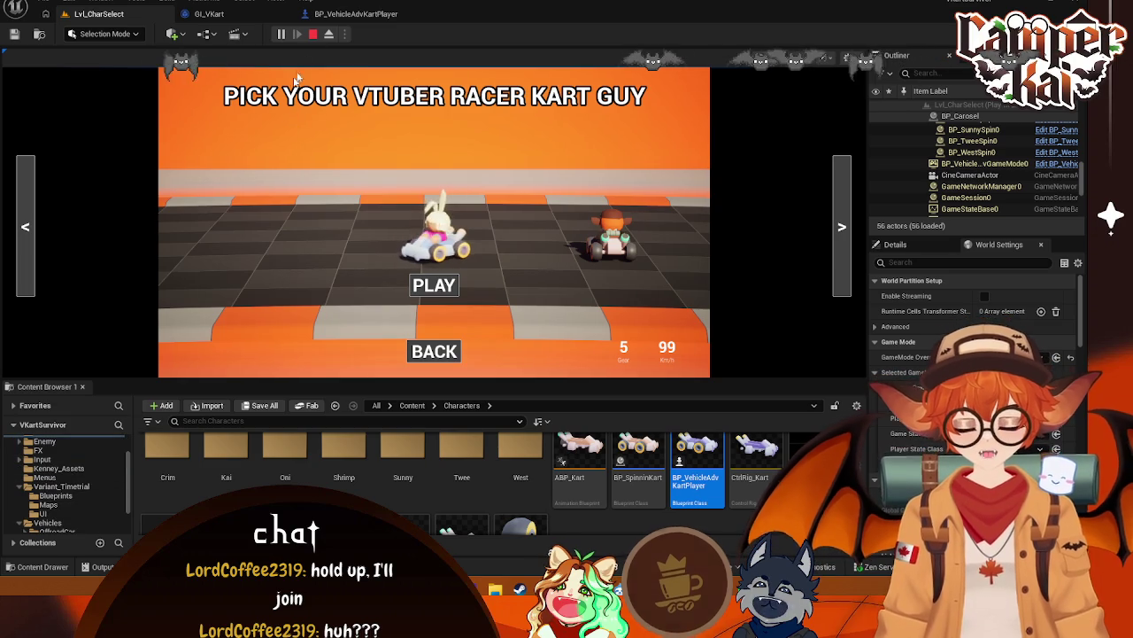
left_click(313, 34)
Open Lvl_Timetrial from Variant_Timetrial > Maps, saving changes and skipping BP_VehicleAdvGameMode's failed save
scroll(95, 506, "down", 2)
scroll(94, 507, "down", 2)
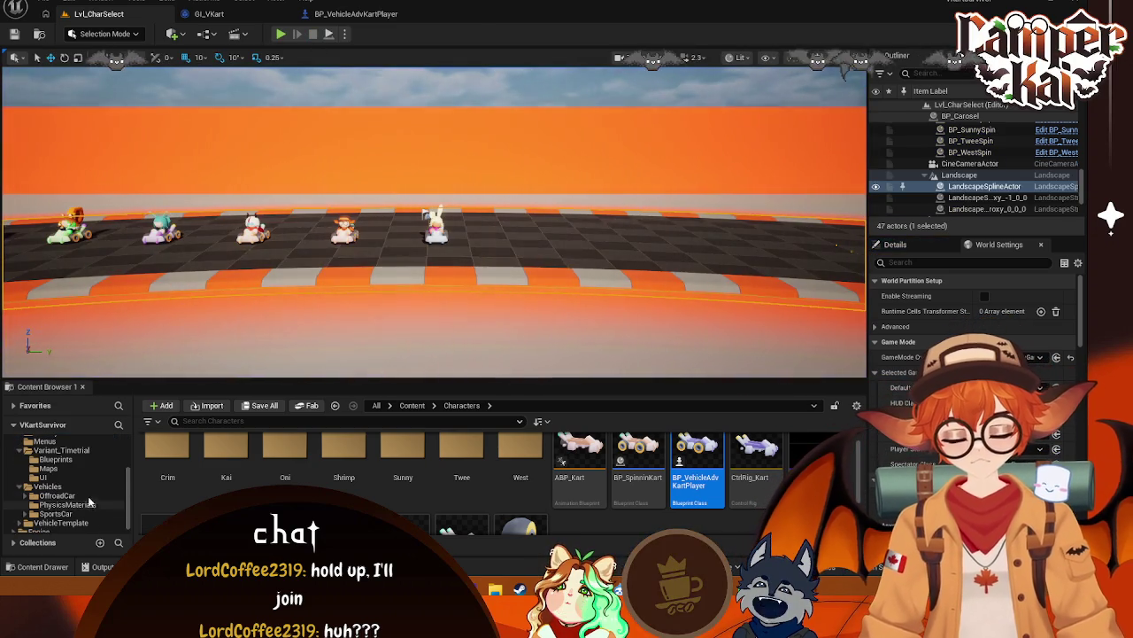
left_click(49, 465)
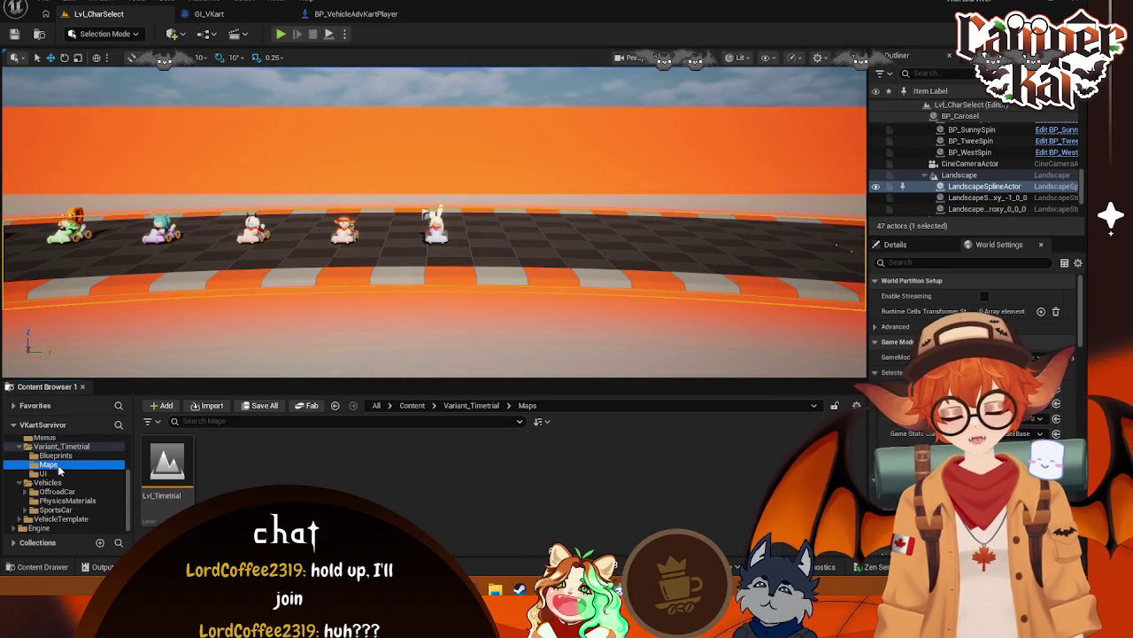
double_click(167, 465)
left_click(577, 414)
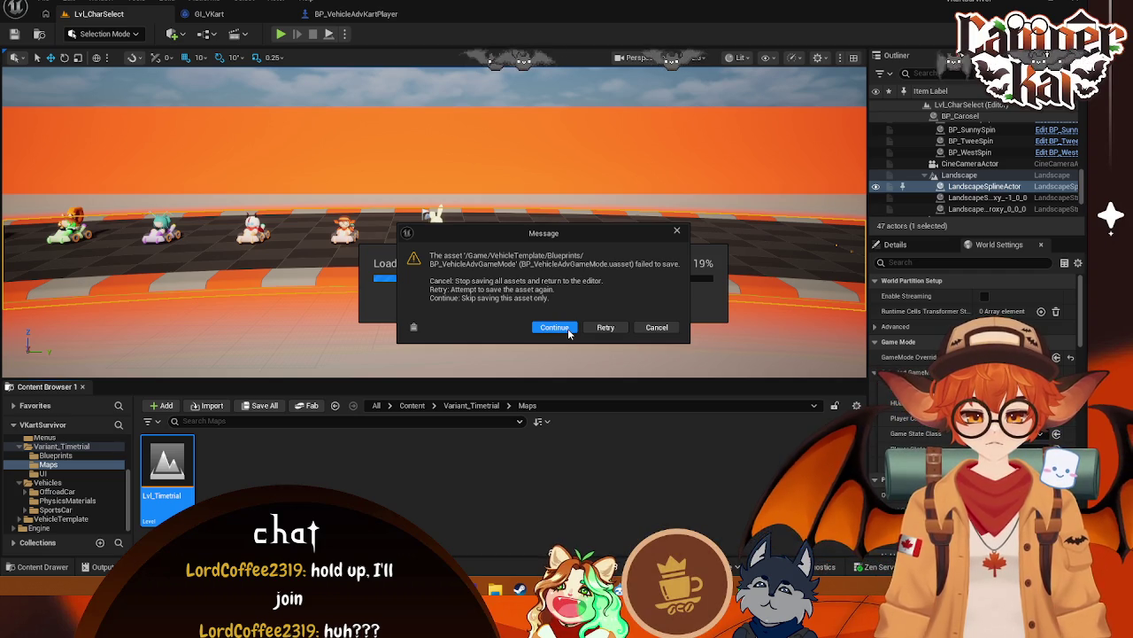
left_click(554, 328)
left_click(632, 308)
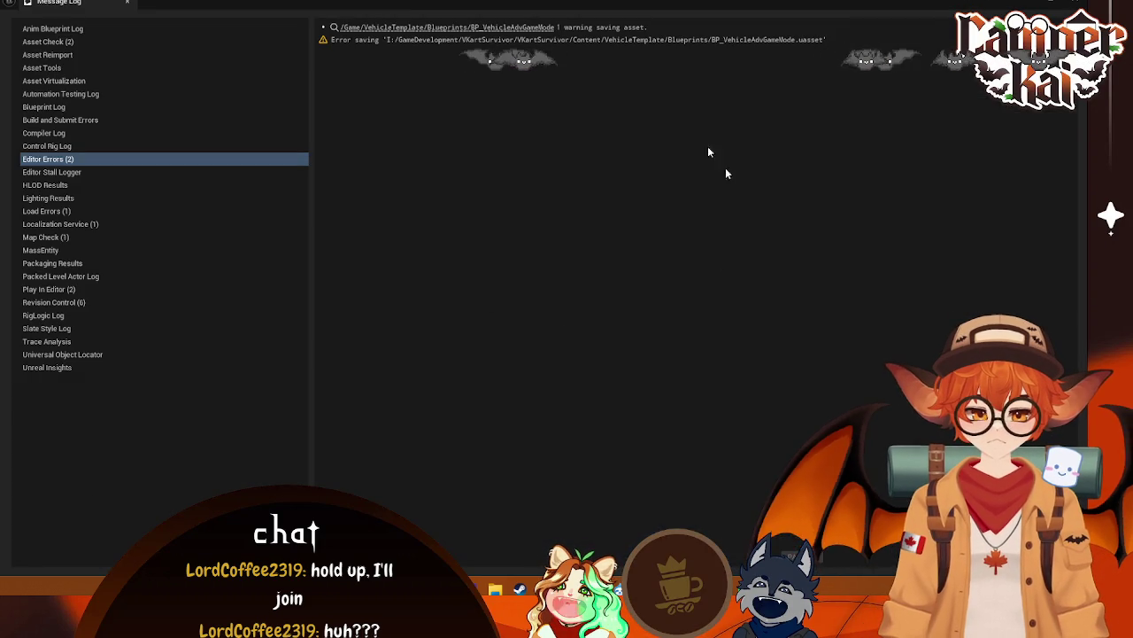
left_click(620, 40)
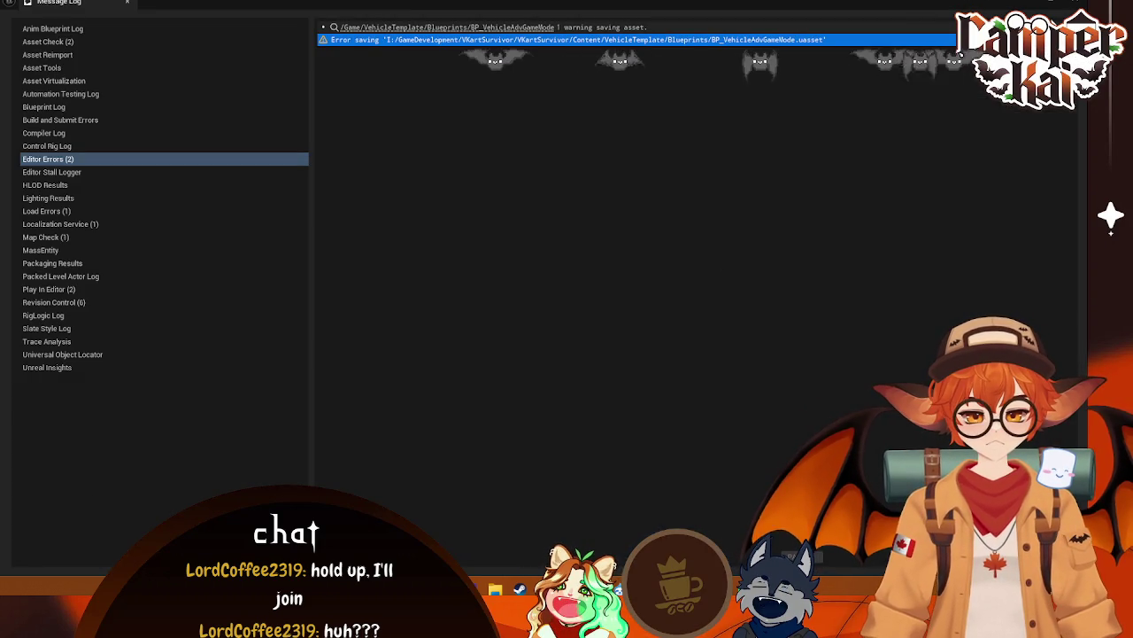
key("alt+Tab")
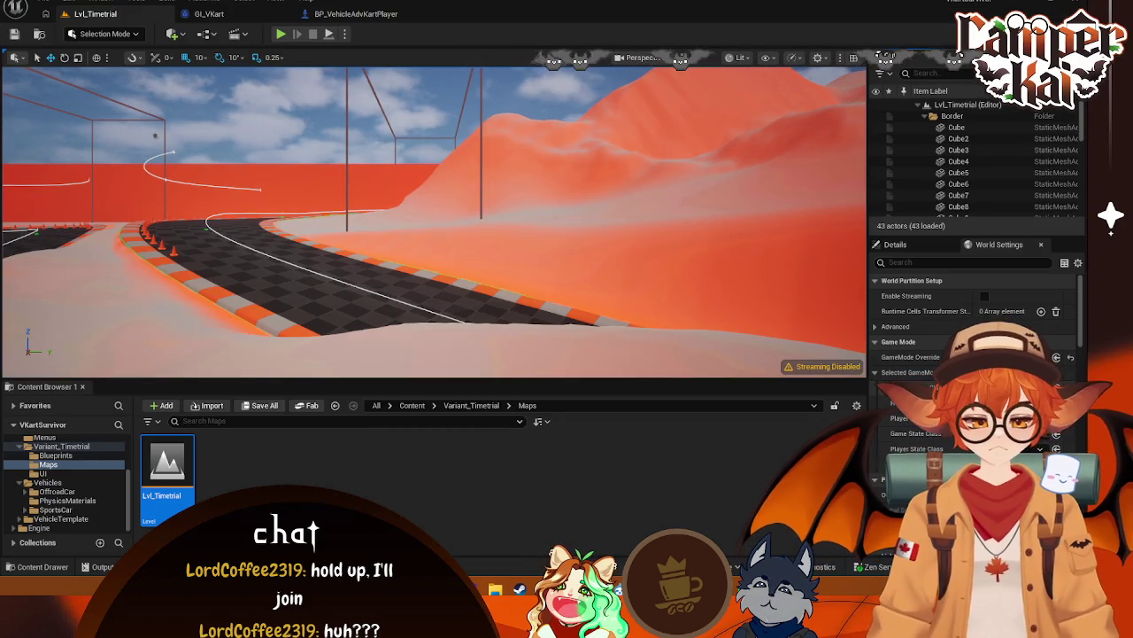
Fly along the track and delete the BP_EnemyBig actor from Lvl_Timetrial
mouse_move(578, 271)
left_mouse_down()
mouse_move(620, 266)
mouse_move(638, 292)
mouse_move(637, 221)
mouse_move(645, 310)
mouse_move(660, 297)
mouse_move(645, 264)
mouse_move(463, 301)
mouse_move(414, 171)
mouse_move(443, 242)
left_mouse_up()
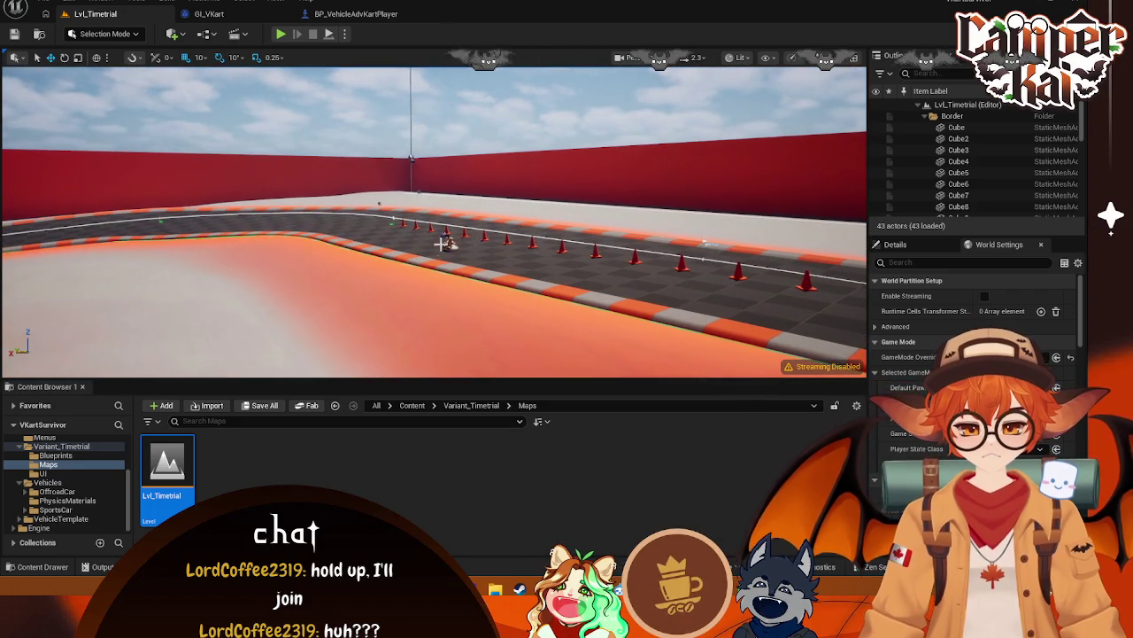
left_click(450, 244)
key("Delete")
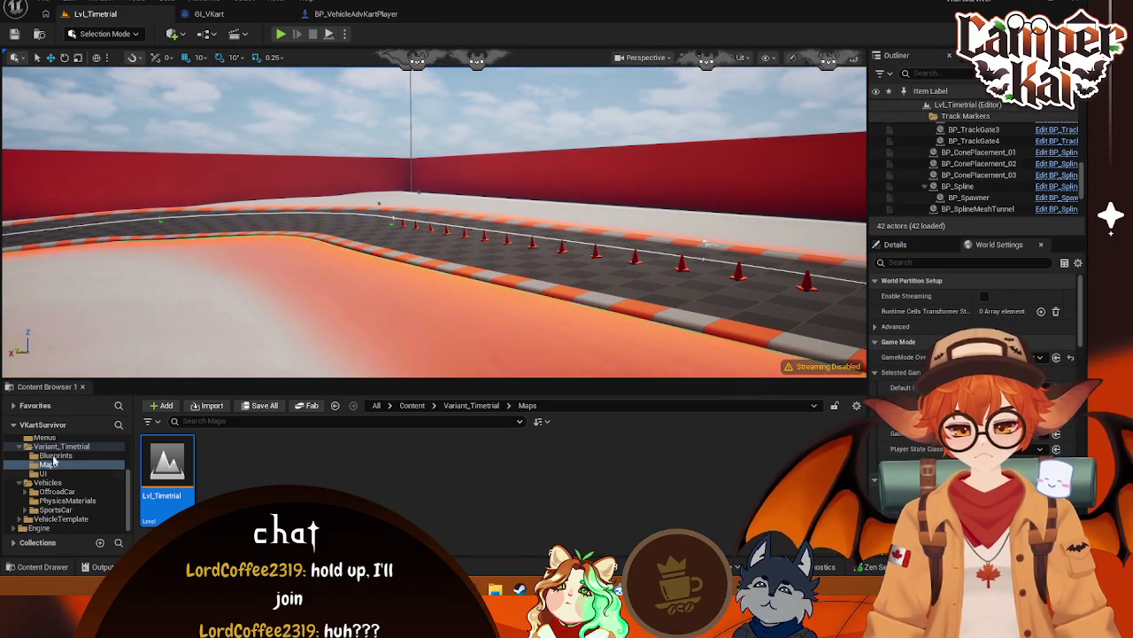
Open the Lvl_CharSelect level from the Menus folder
scroll(55, 460, "up", 1)
left_click(46, 454)
double_click(243, 466)
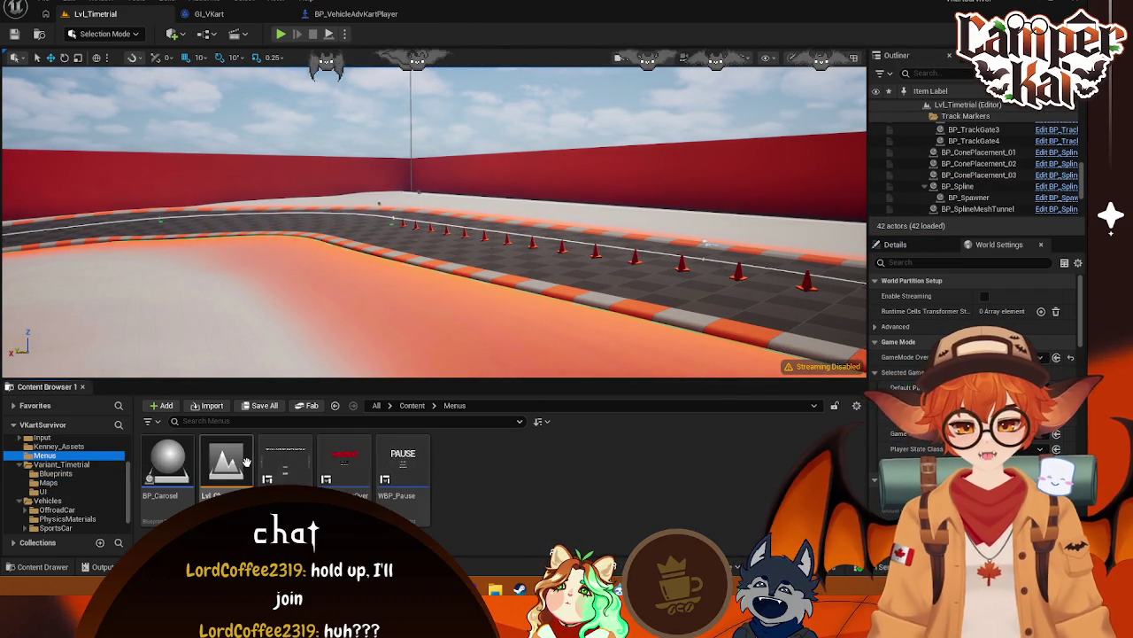
Save pending changes when switching levels, skip the failing BP_VehicleAdvGameMode, and close the Message Log
left_click(560, 420)
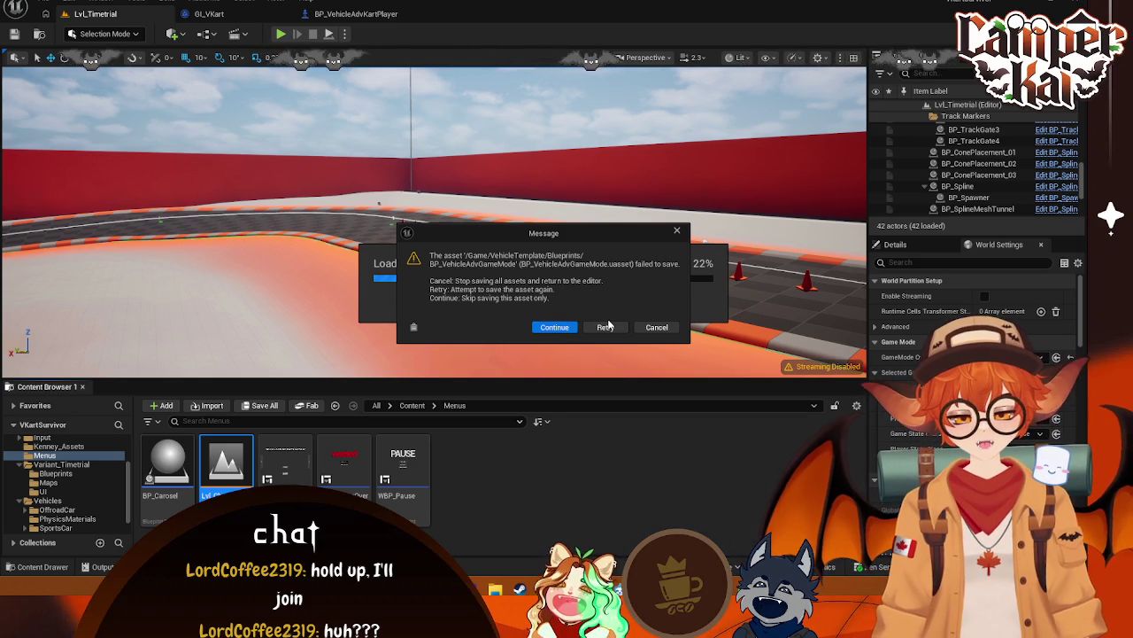
left_click(609, 328)
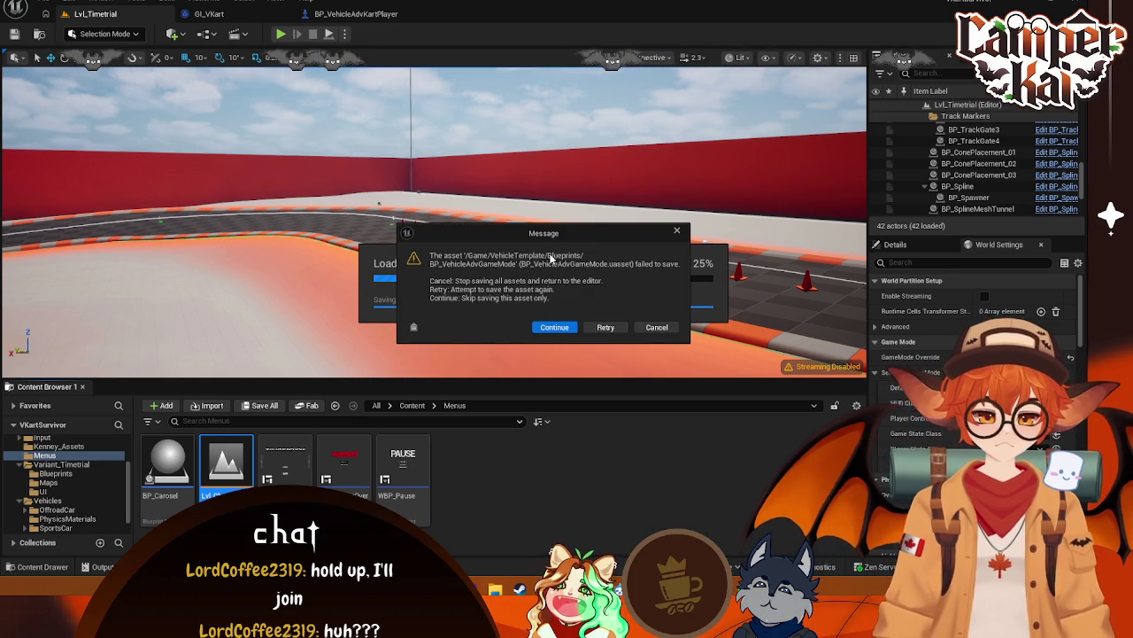
left_click(557, 327)
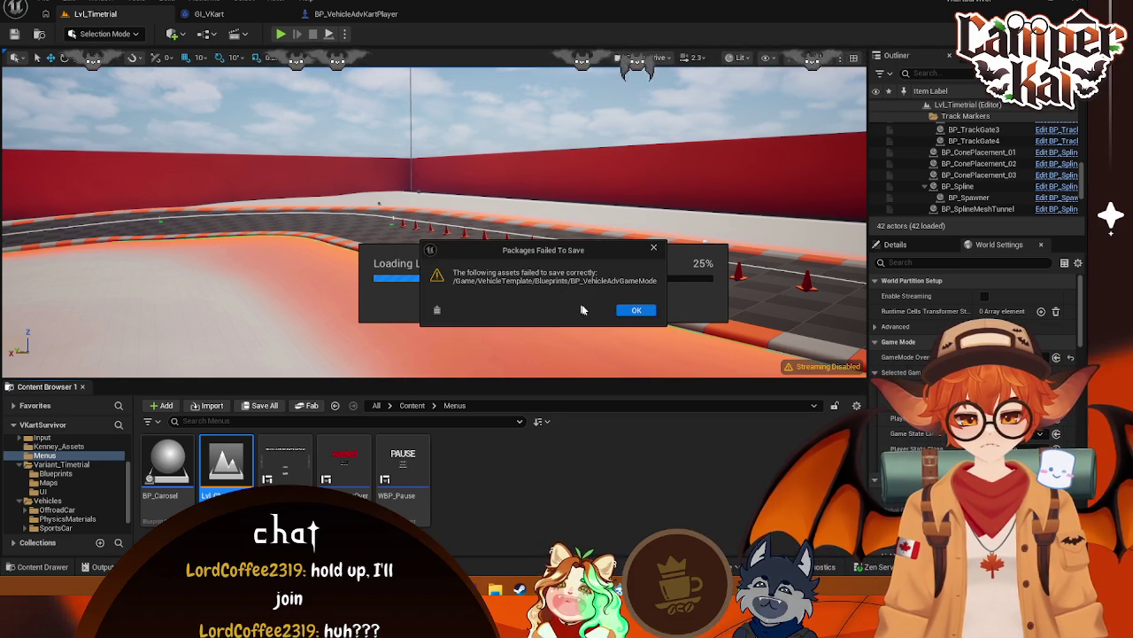
left_click(636, 313)
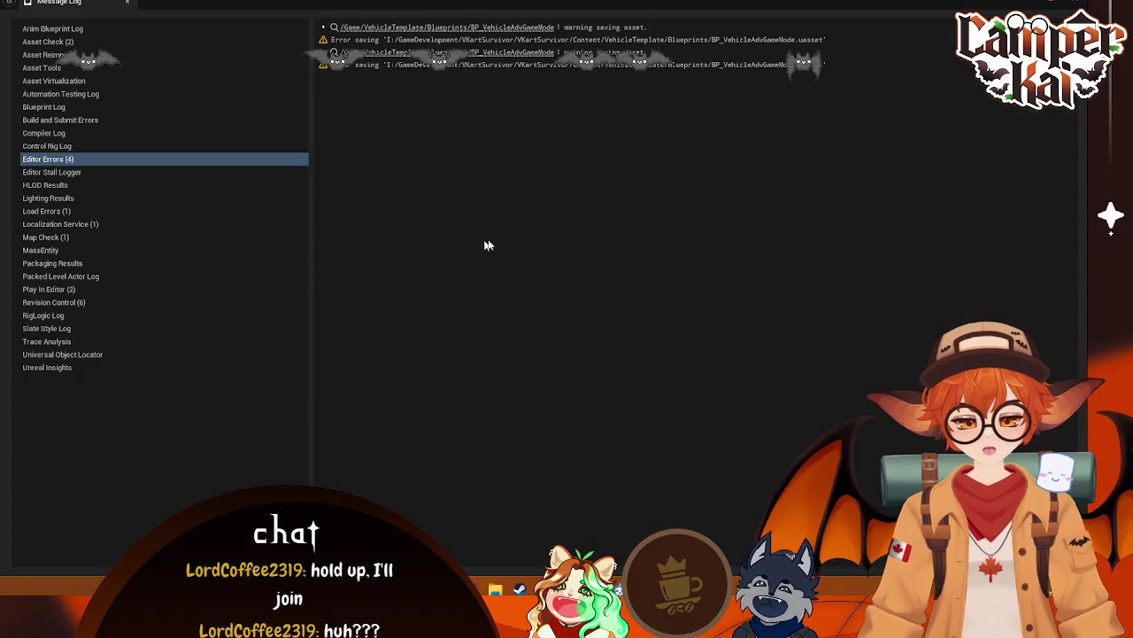
left_click(699, 41)
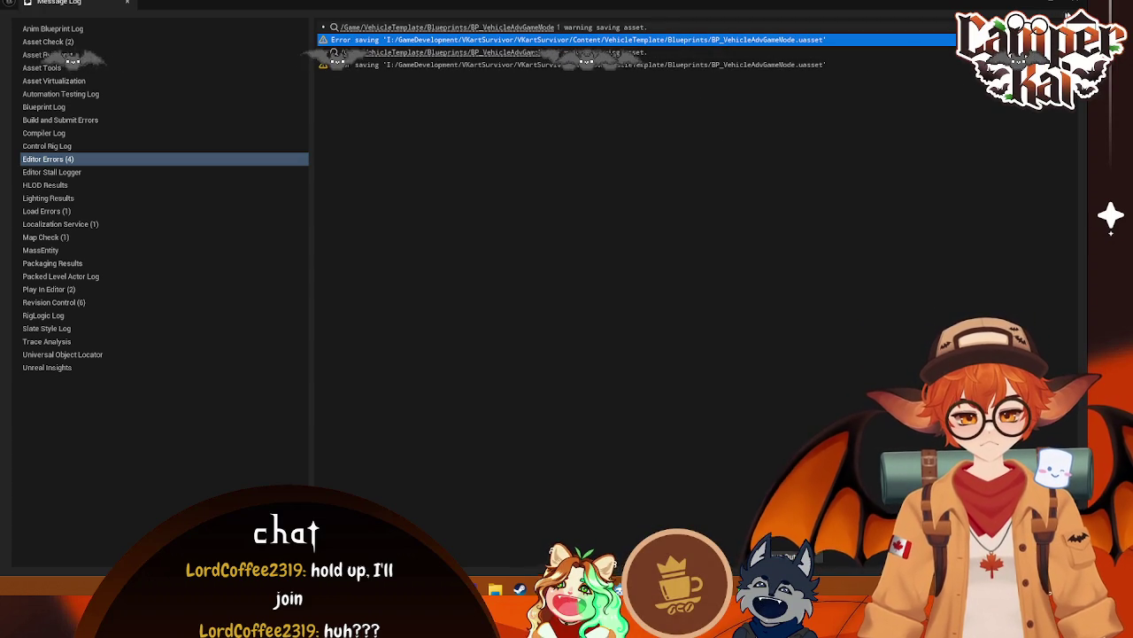
left_click(127, 2)
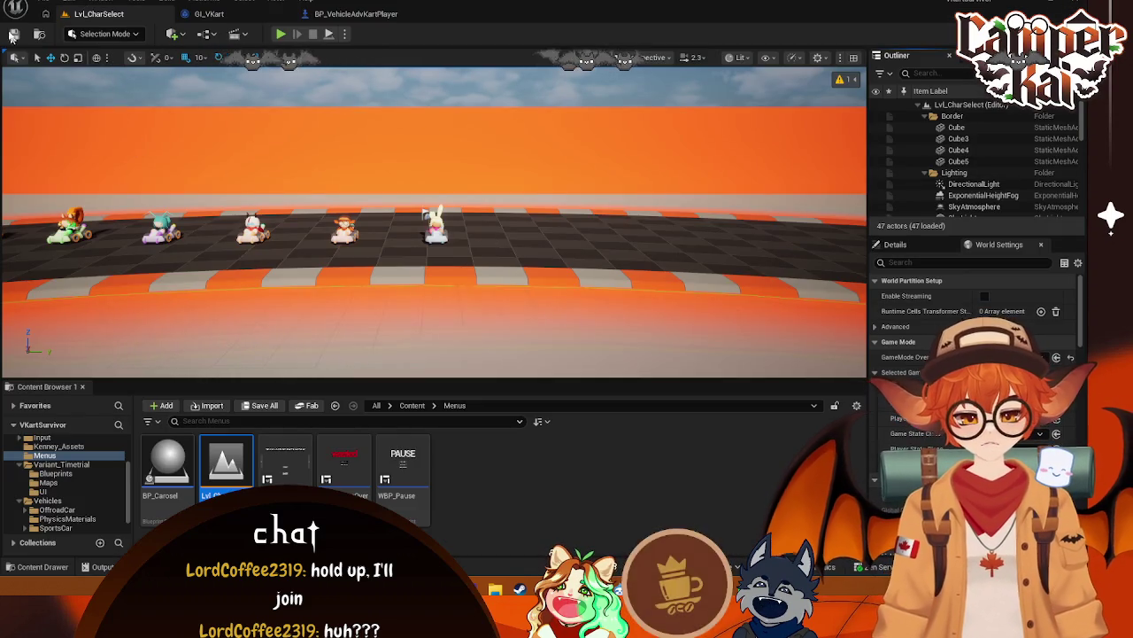
Retry Save All three times, dismissing BP_VehicleAdvGameMode's repeated save-failure errors each time
left_click(42, 3)
left_click(72, 158)
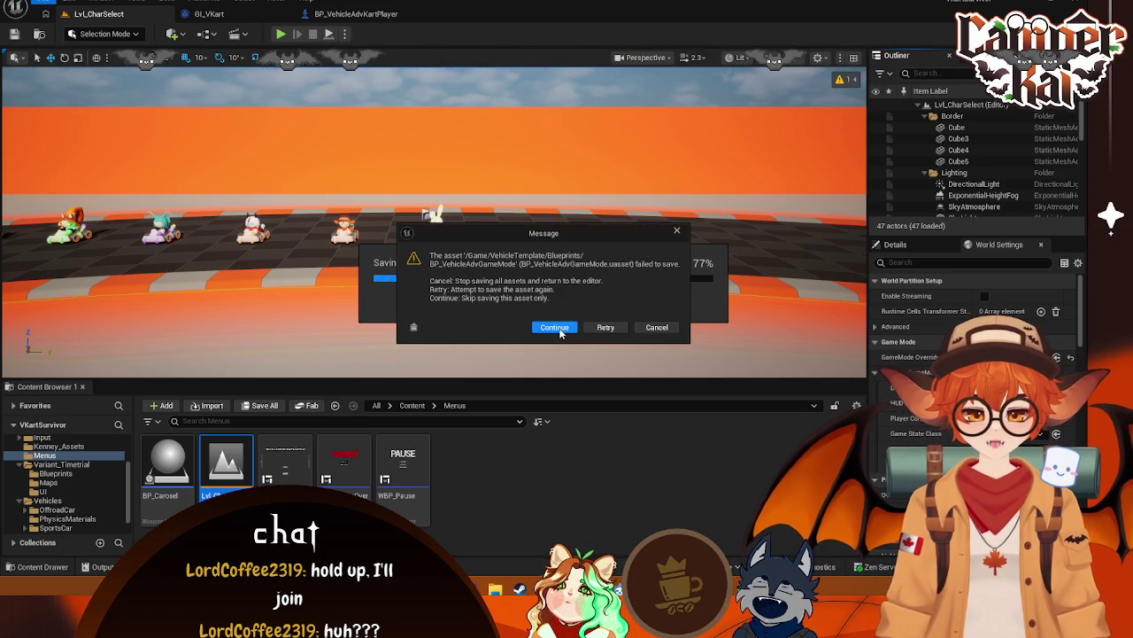
left_click(655, 328)
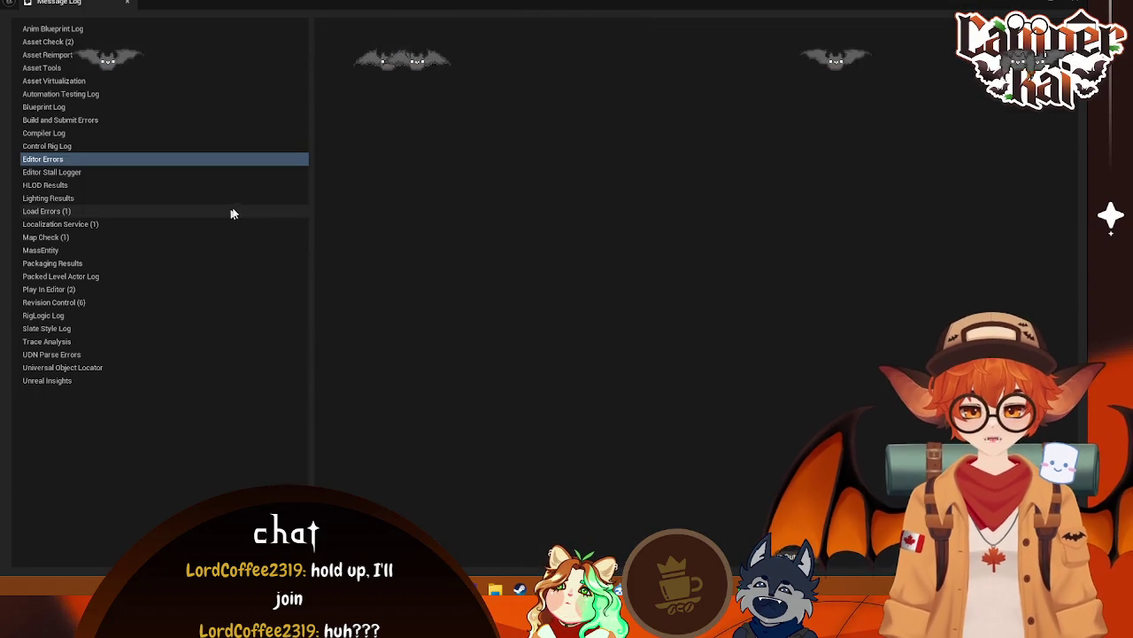
left_click(127, 3)
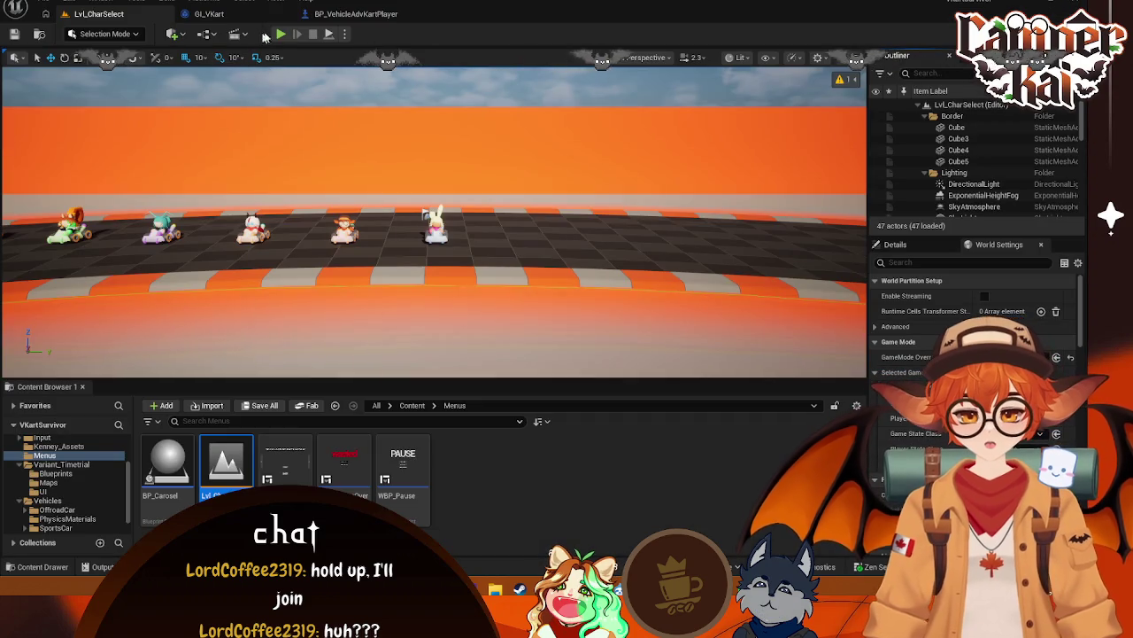
left_click(43, 2)
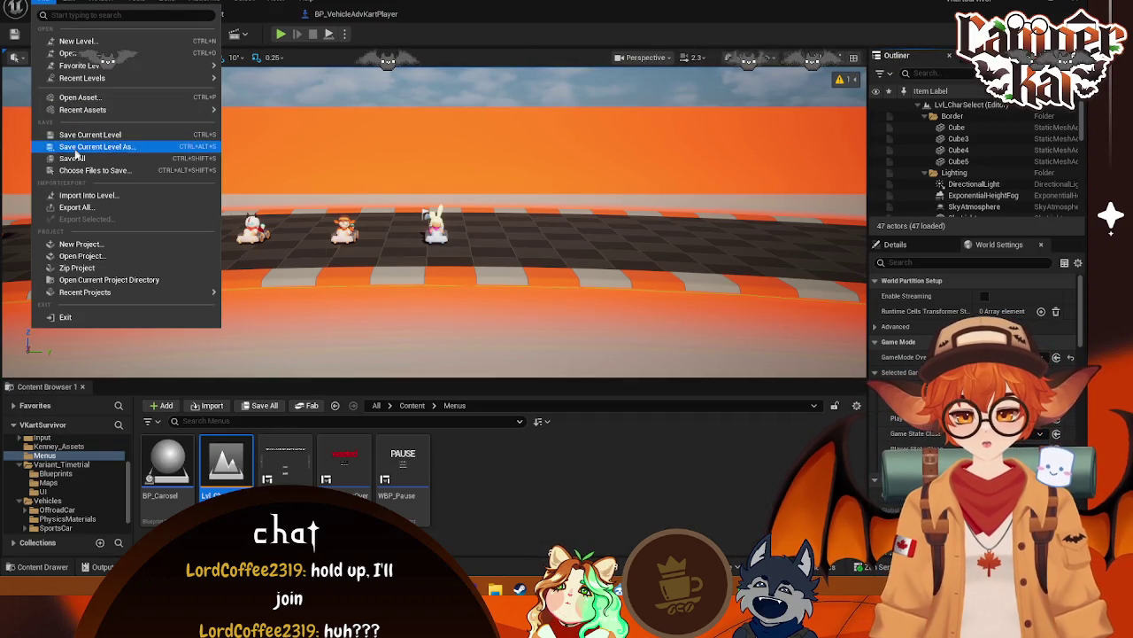
left_click(106, 146)
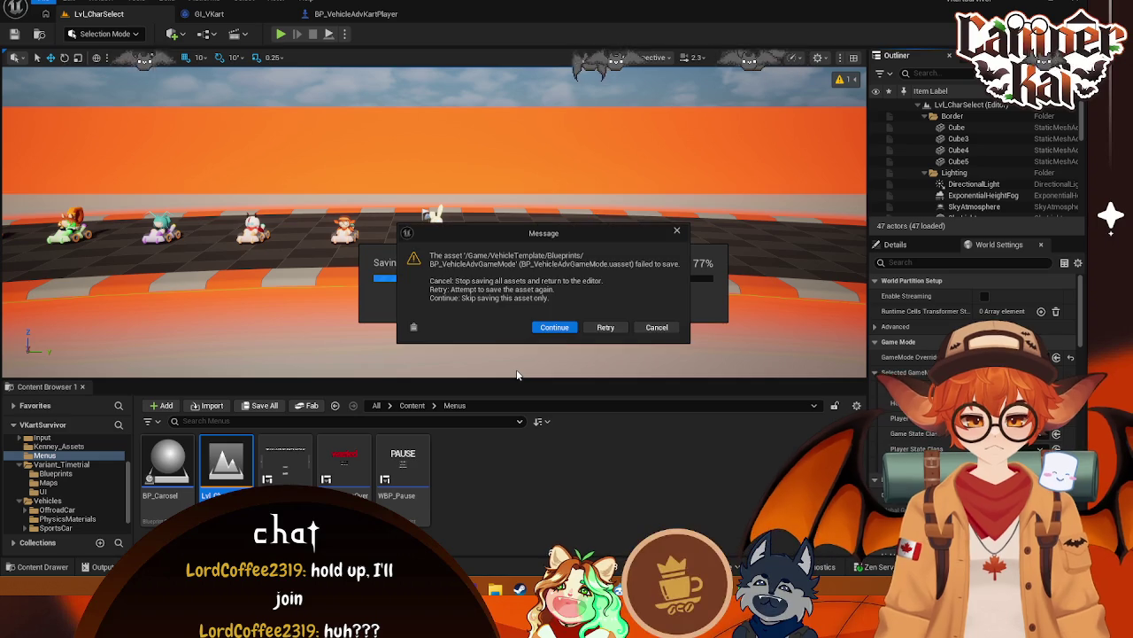
left_click(651, 329)
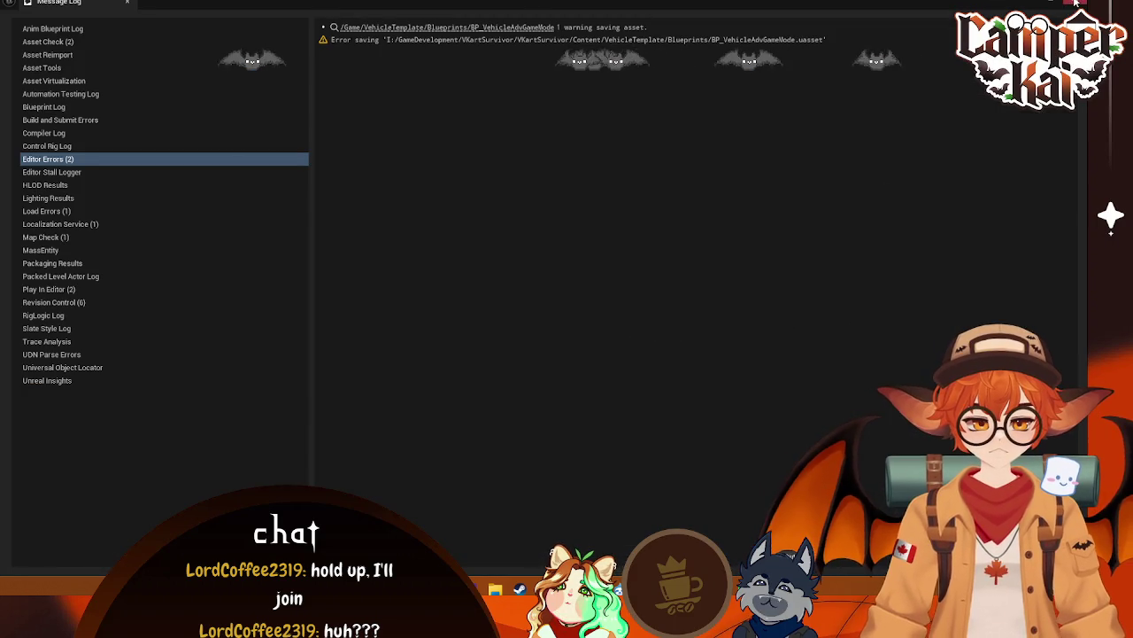
left_click(1075, 3)
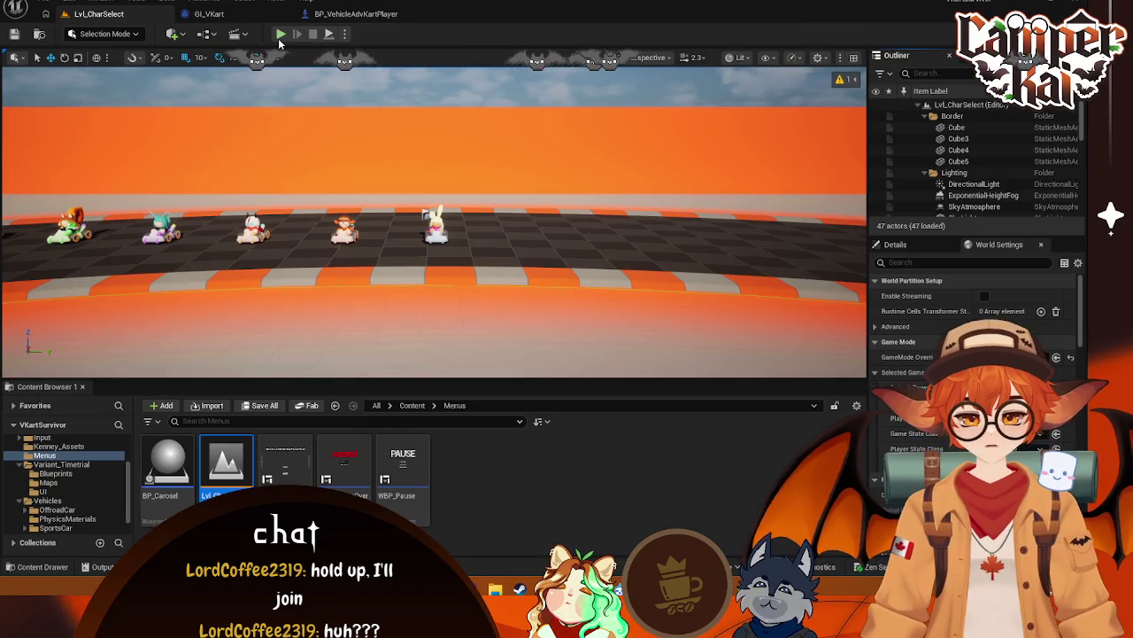
left_click(31, 3)
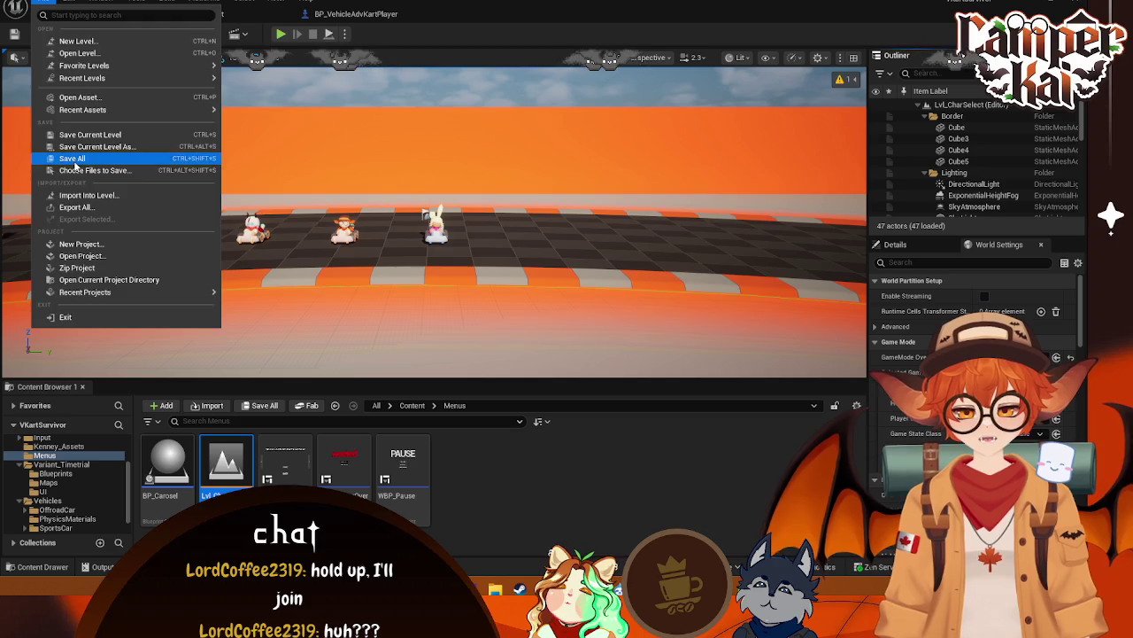
left_click(74, 160)
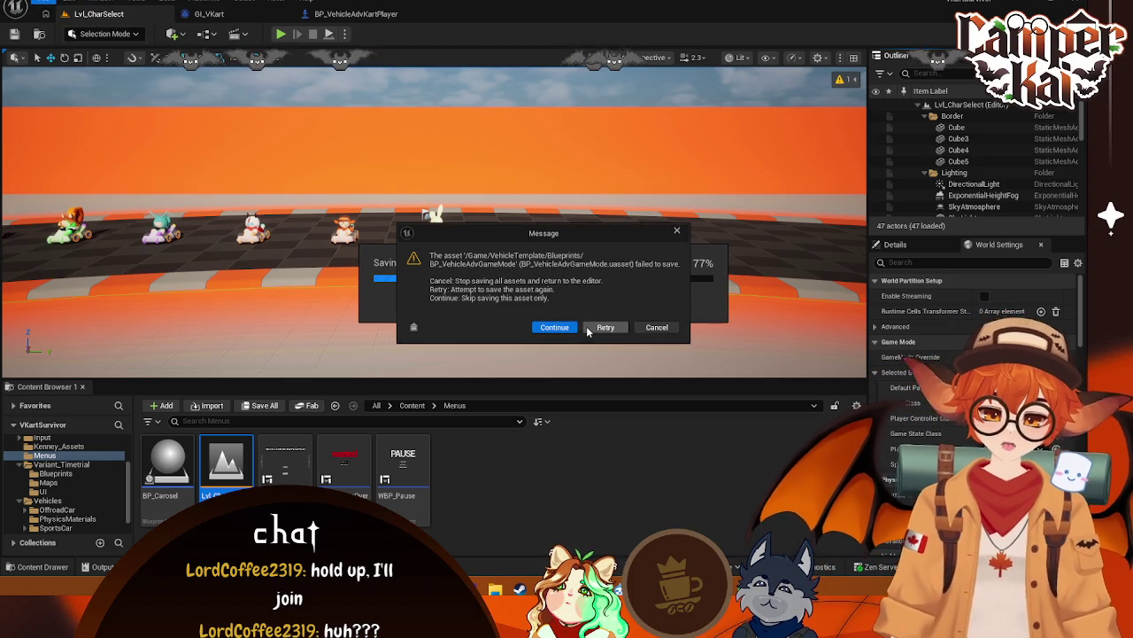
left_click(614, 328)
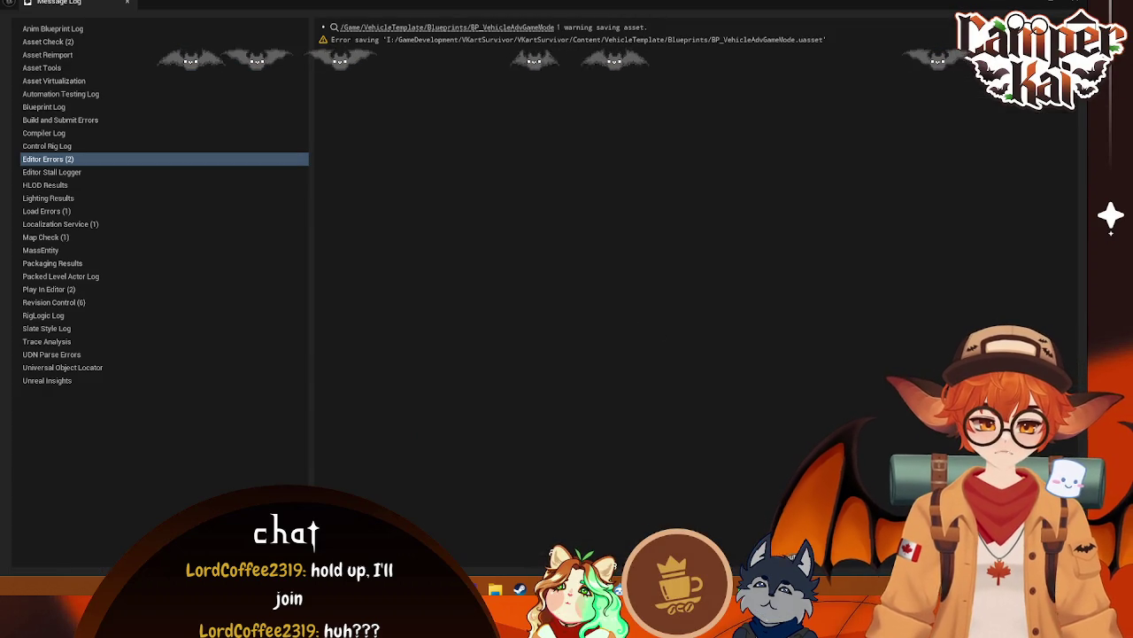
left_click(126, 2)
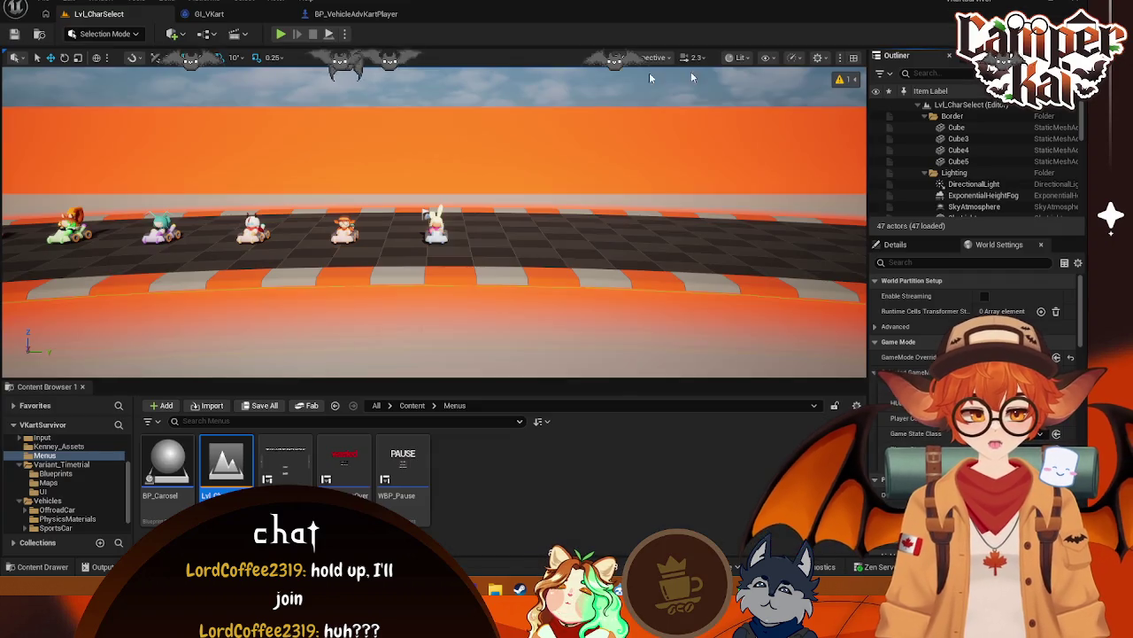
left_click(280, 33)
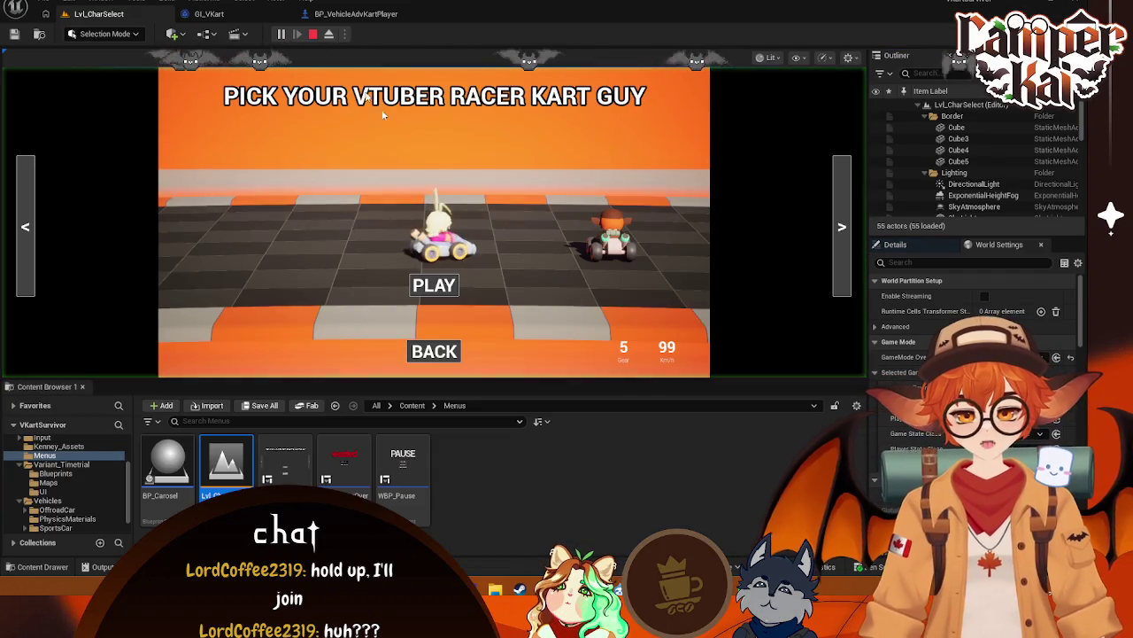
left_click(830, 229)
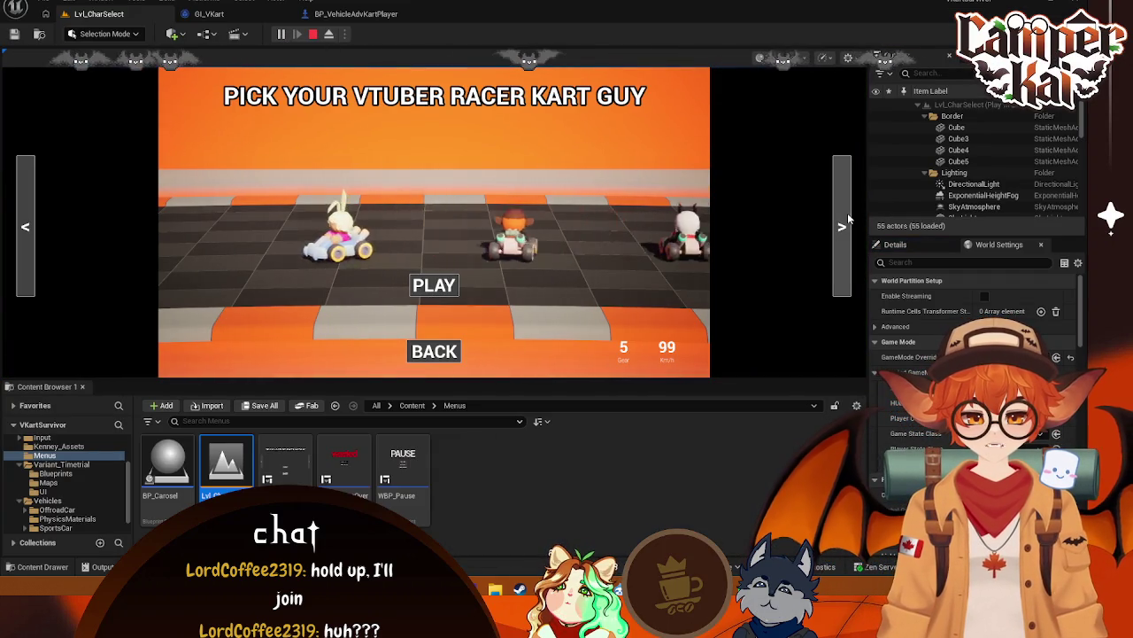
left_click(434, 284)
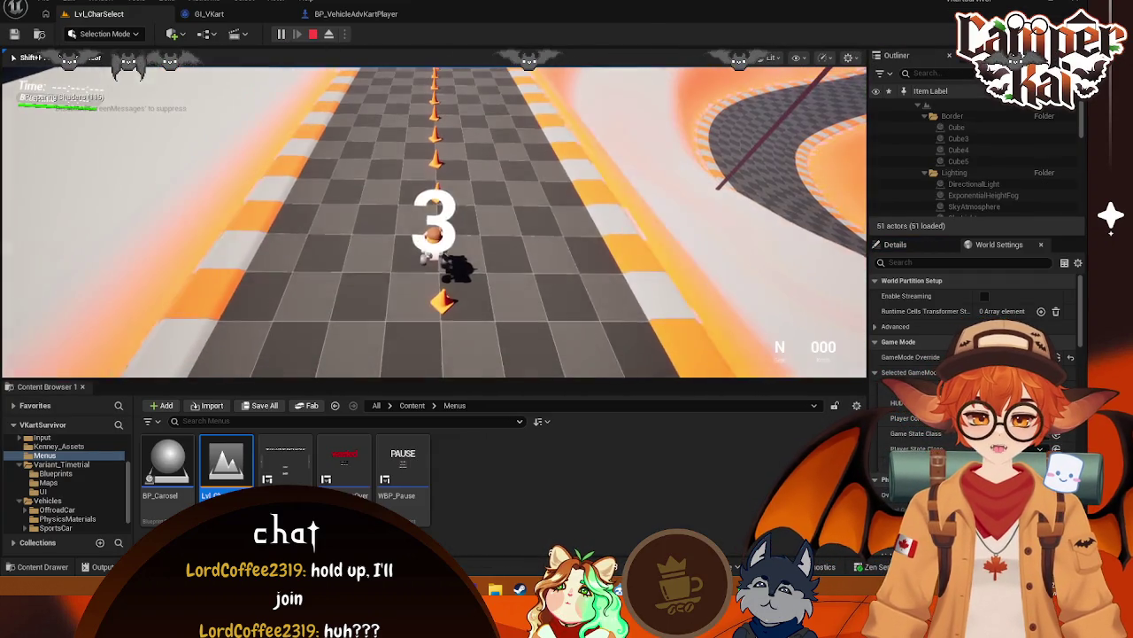
key("w")
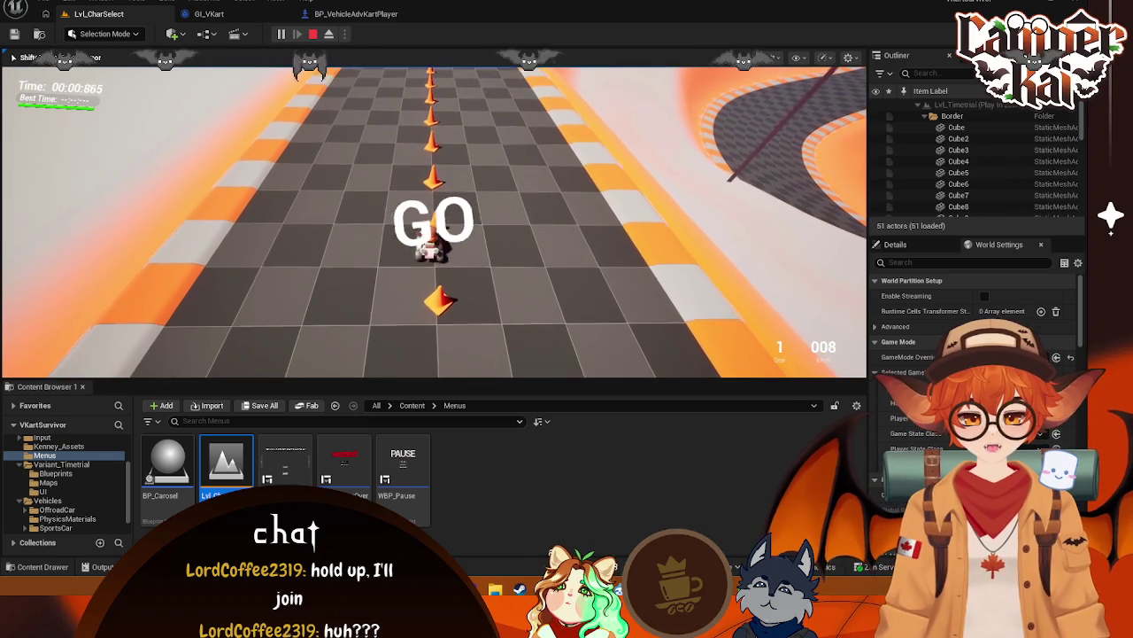
key("a")
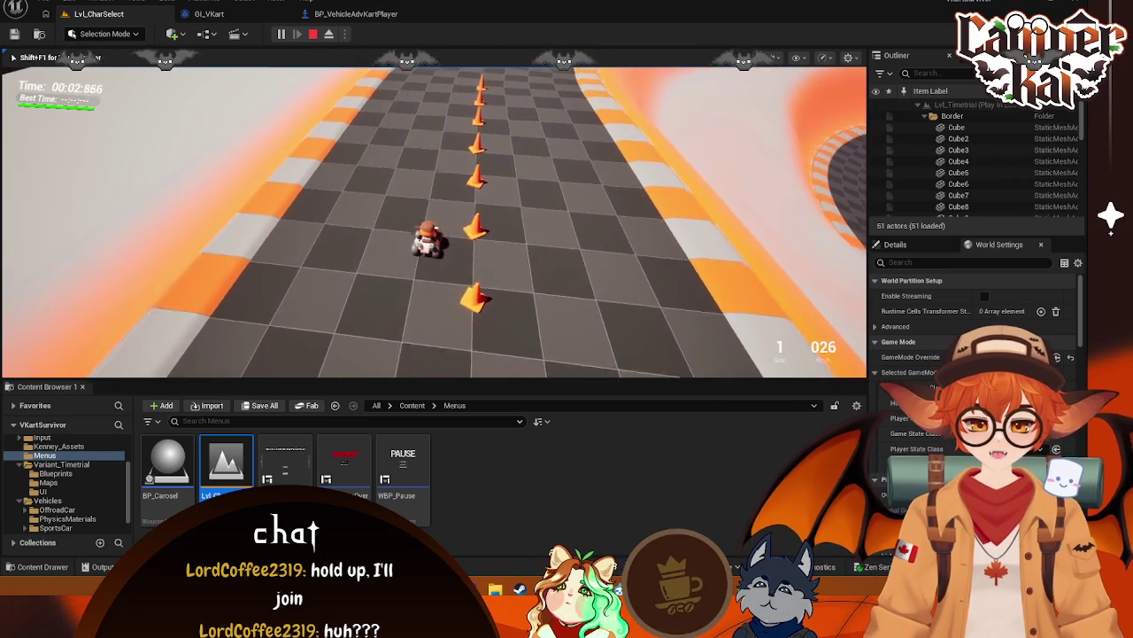
key("d")
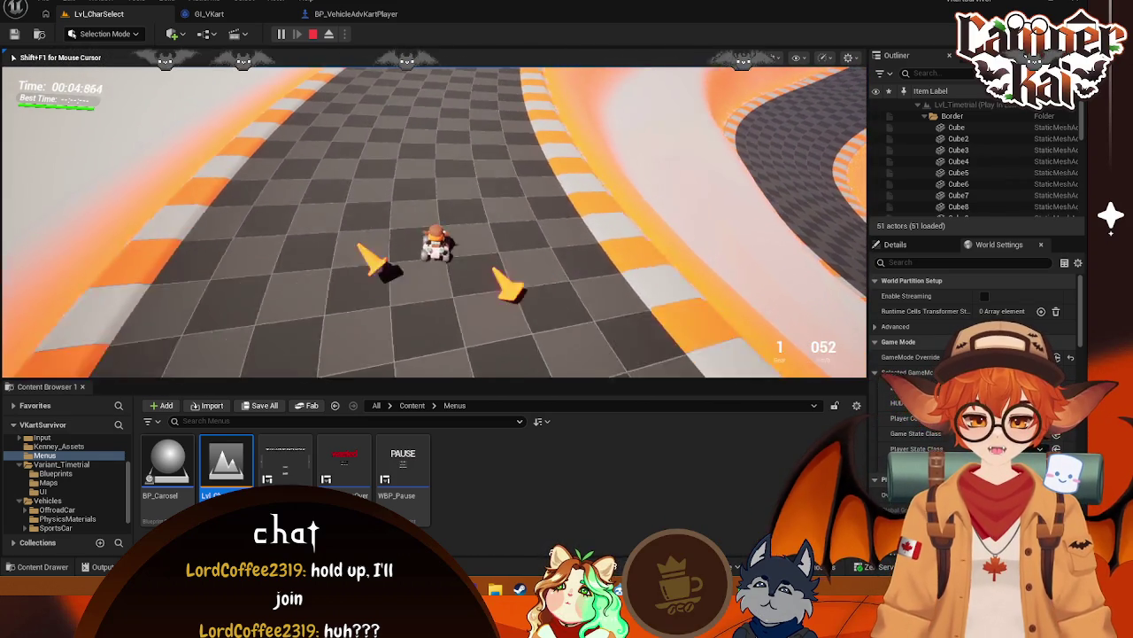
key("Escape")
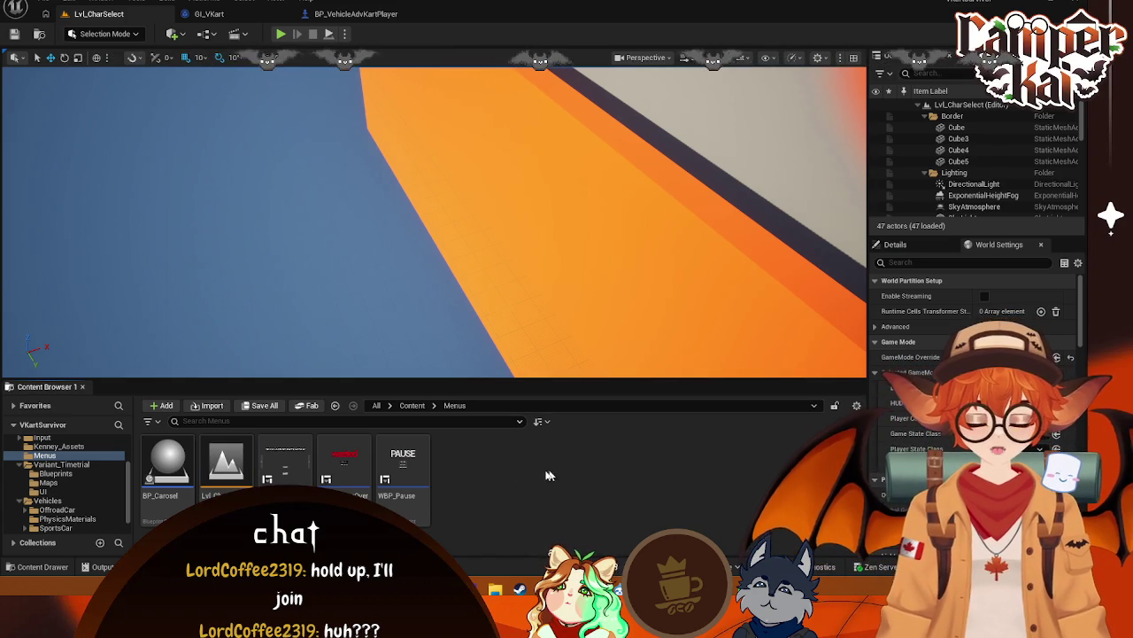
Create a new level asset in the Menus folder and open it
right_click(474, 483)
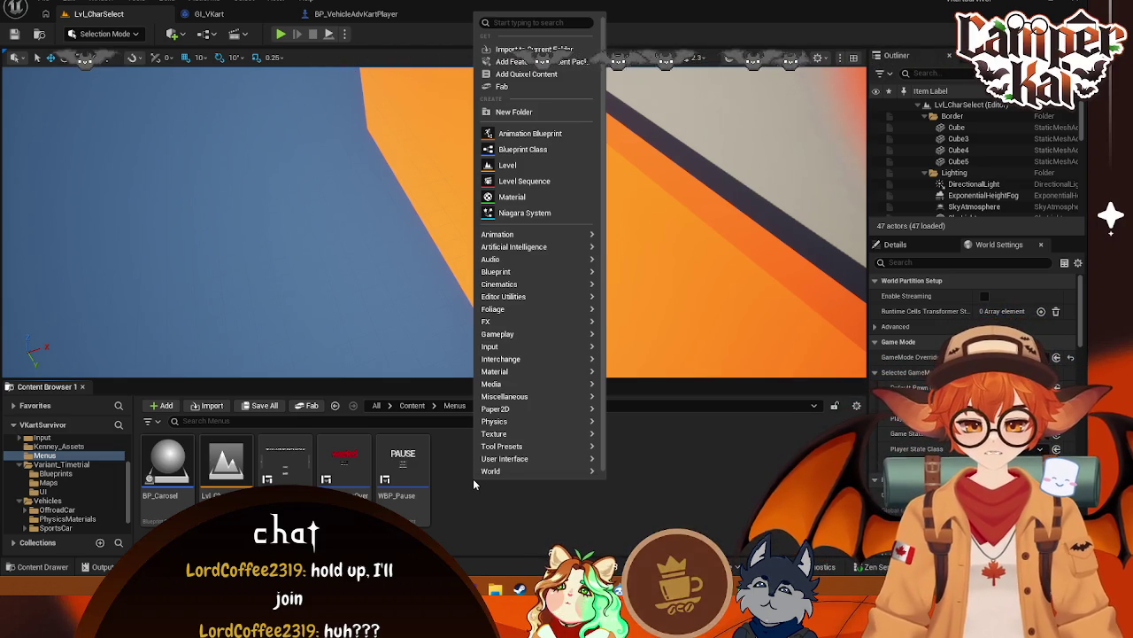
left_click(439, 503)
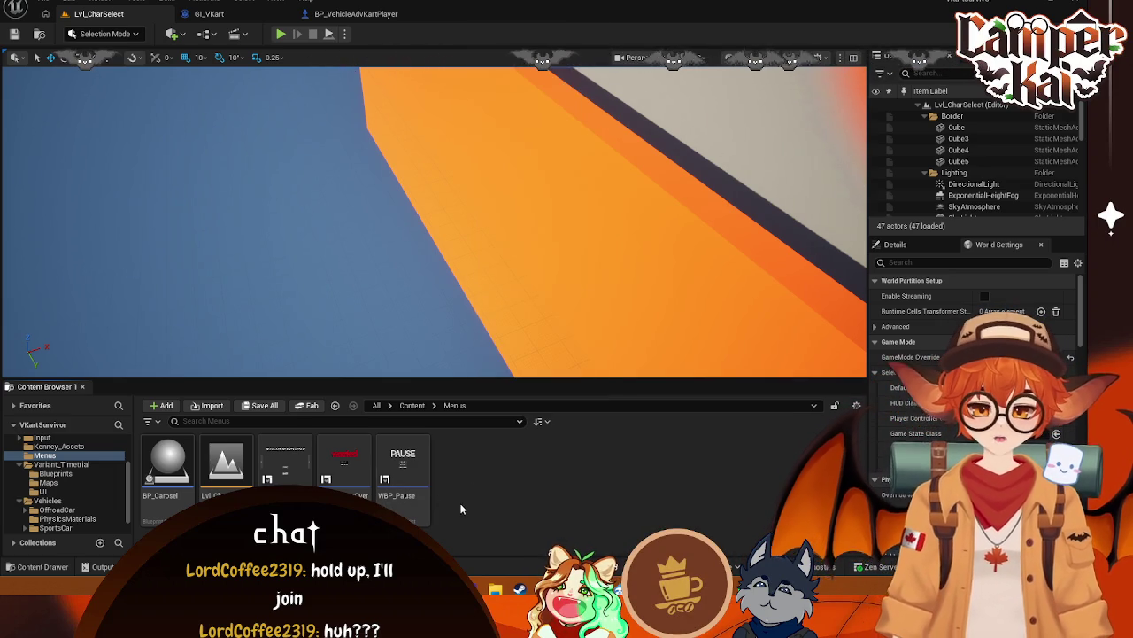
right_click(460, 500)
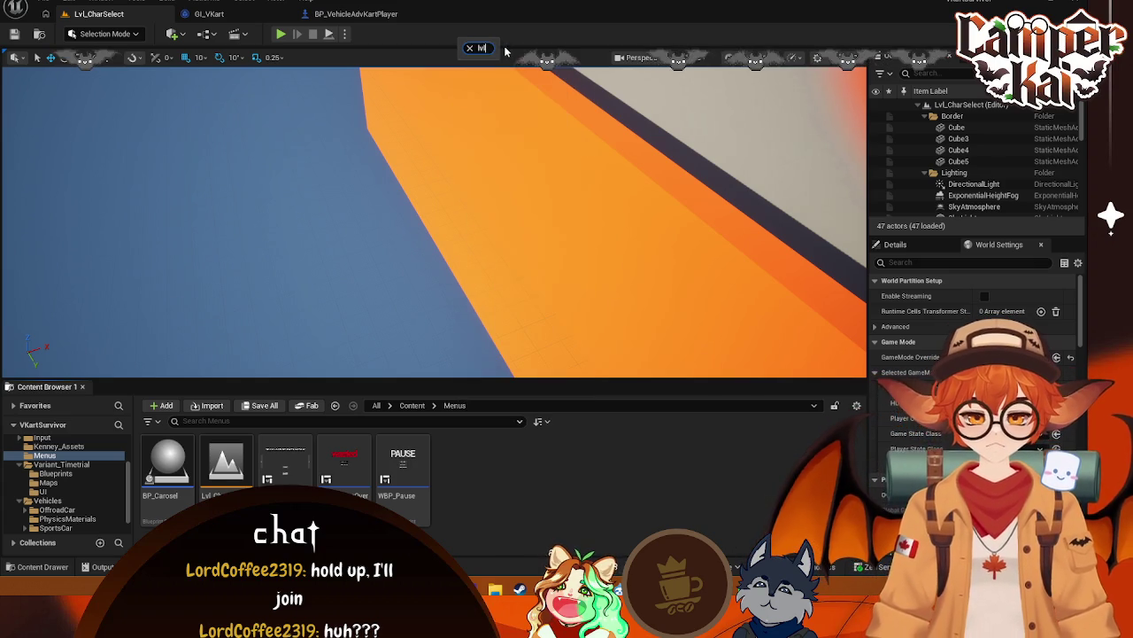
right_click(493, 479)
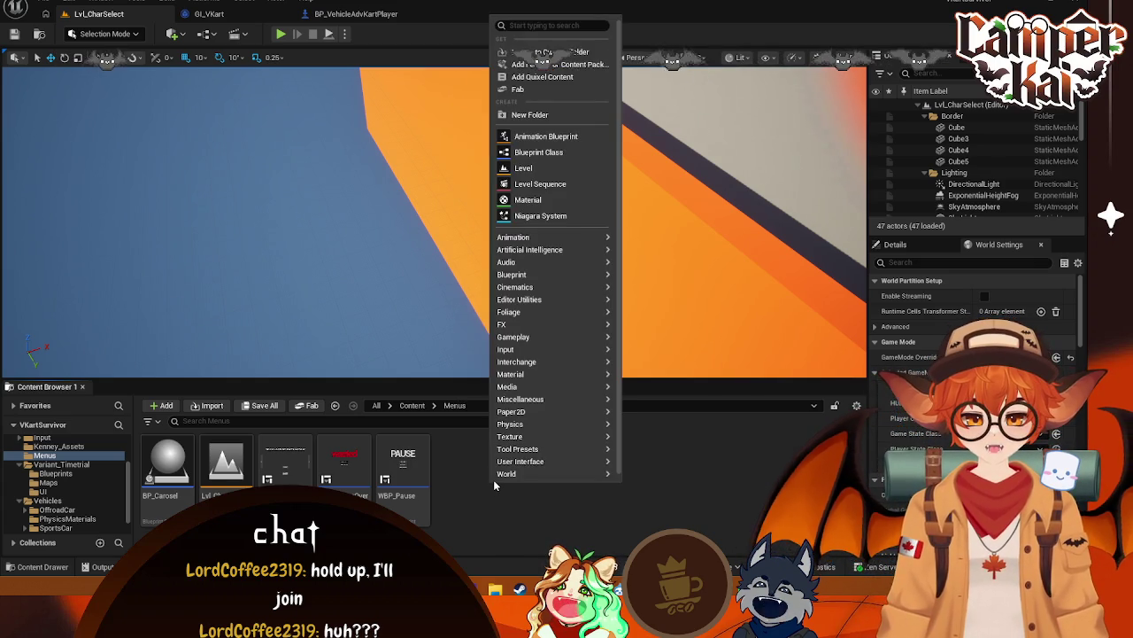
left_click(520, 169)
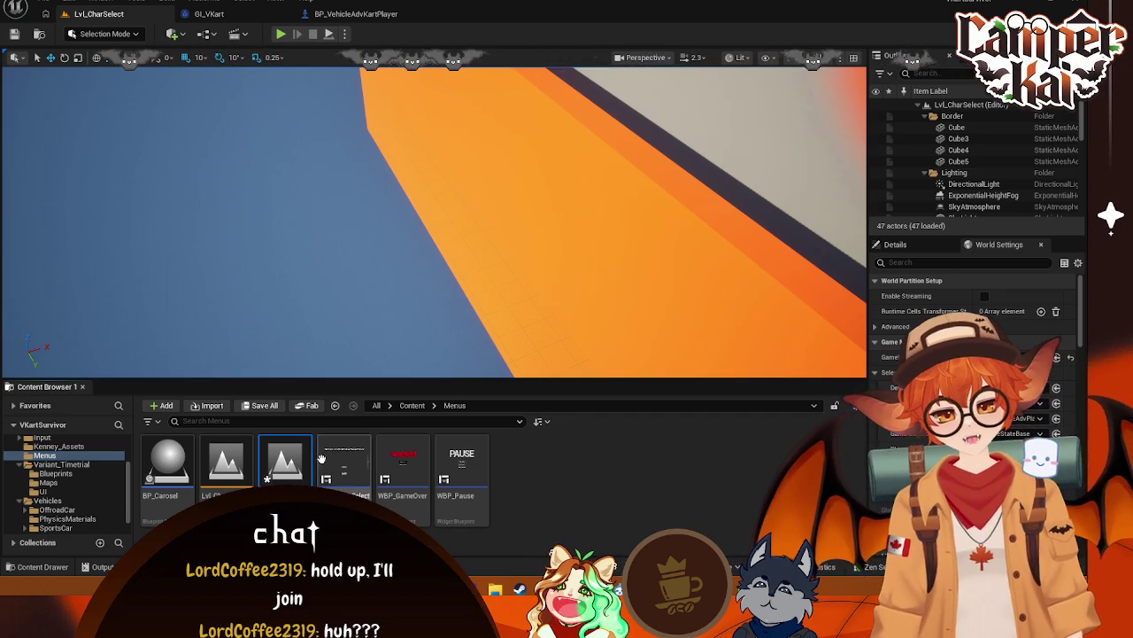
double_click(284, 467)
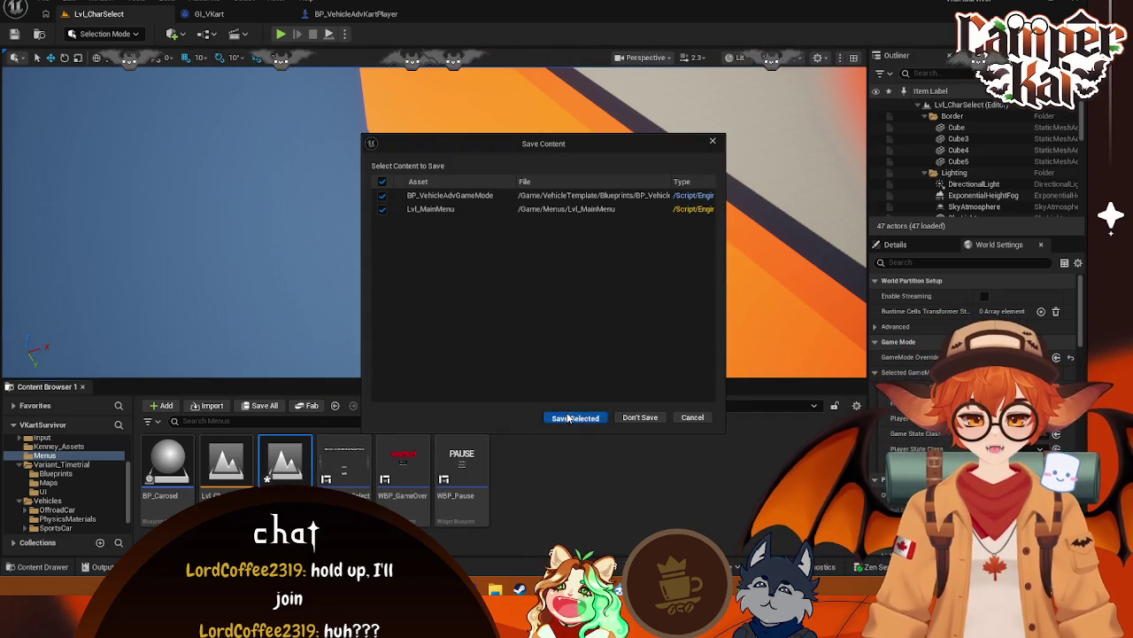
Save the pending assets, skipping BP_VehicleAdvGameMode and leaving it unsaved
left_click(569, 417)
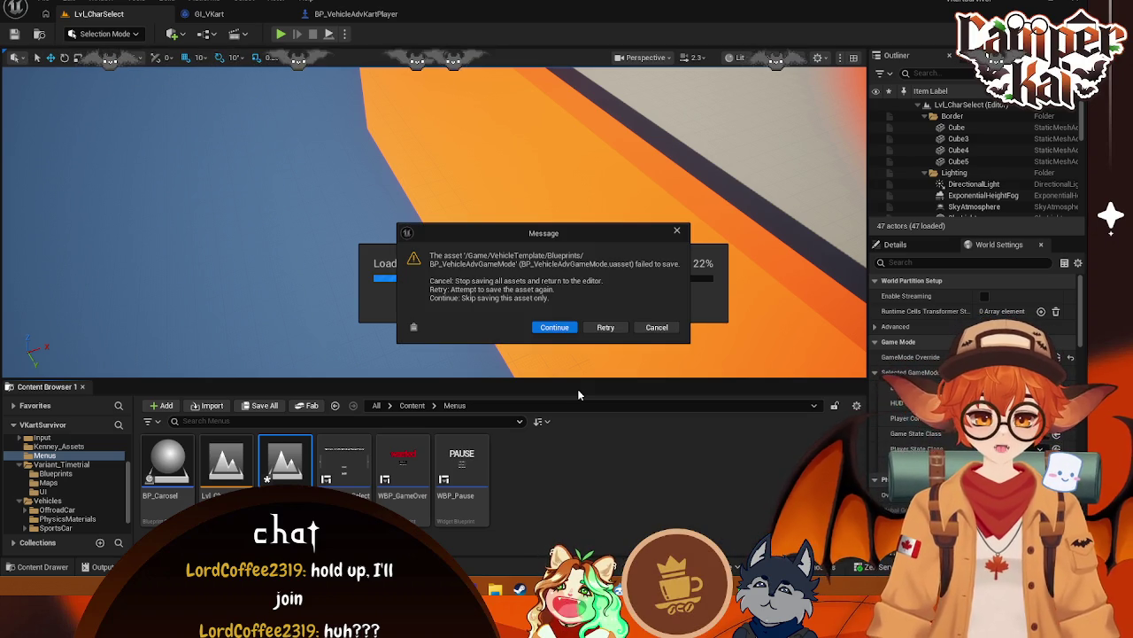
left_click(549, 326)
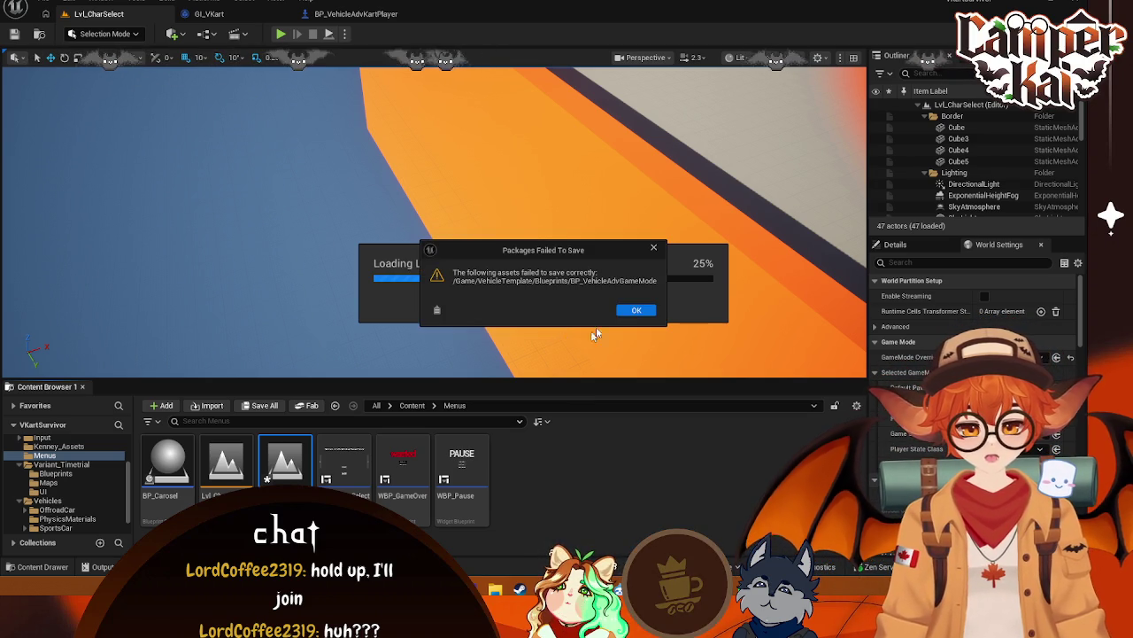
left_click(636, 310)
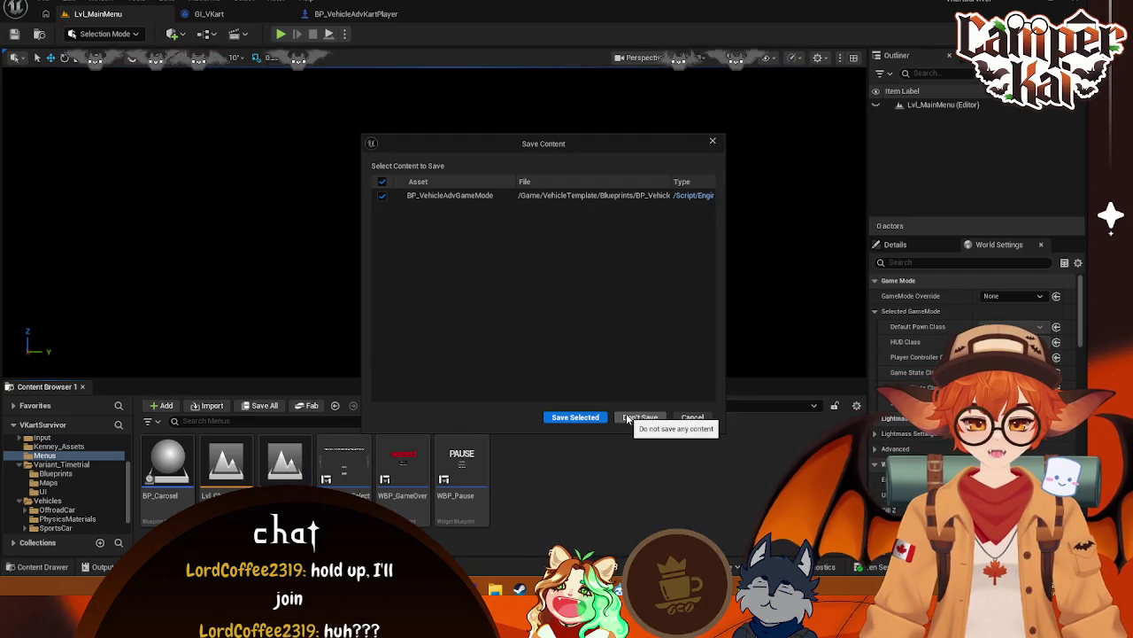
left_click(630, 418)
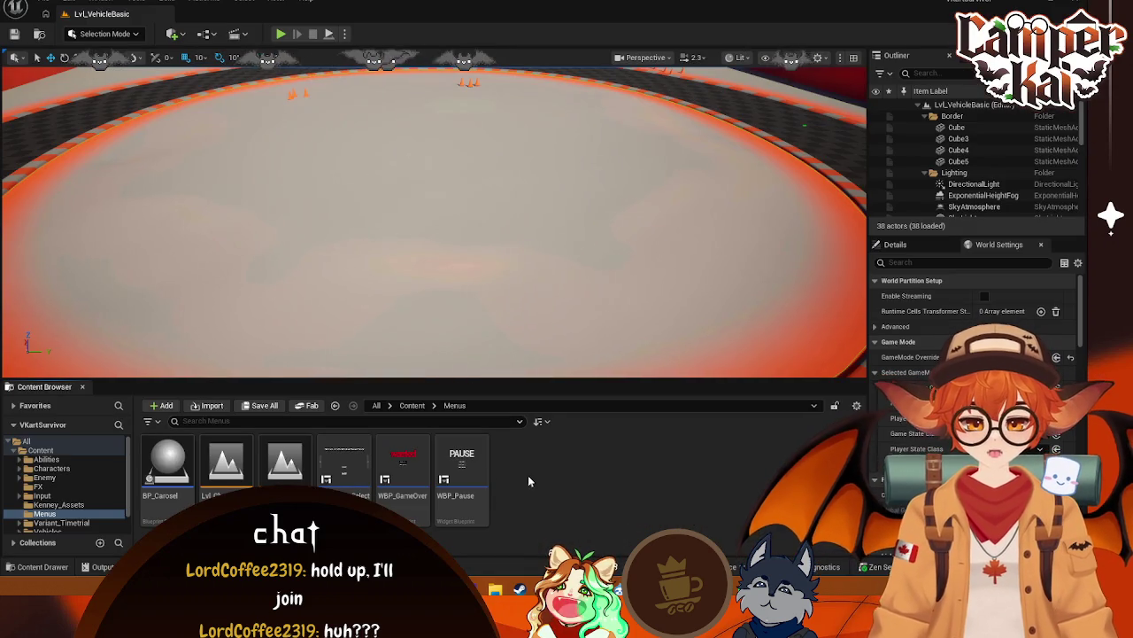
Open the Lvl_MainMenu level from the Menus folder
right_click(528, 475)
left_click(516, 493)
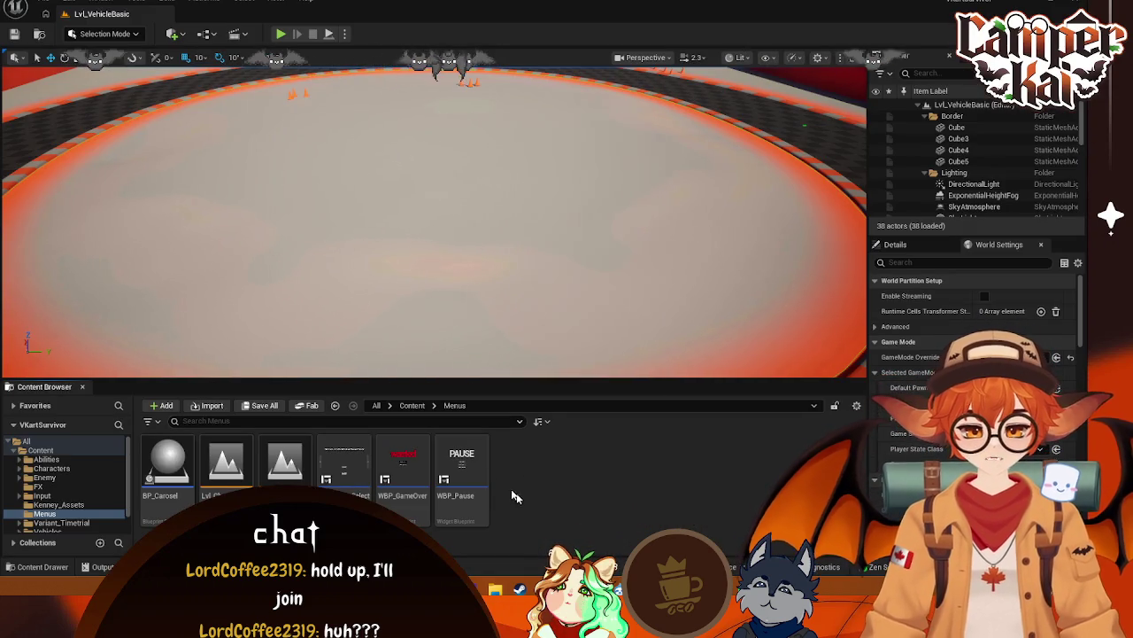
double_click(285, 462)
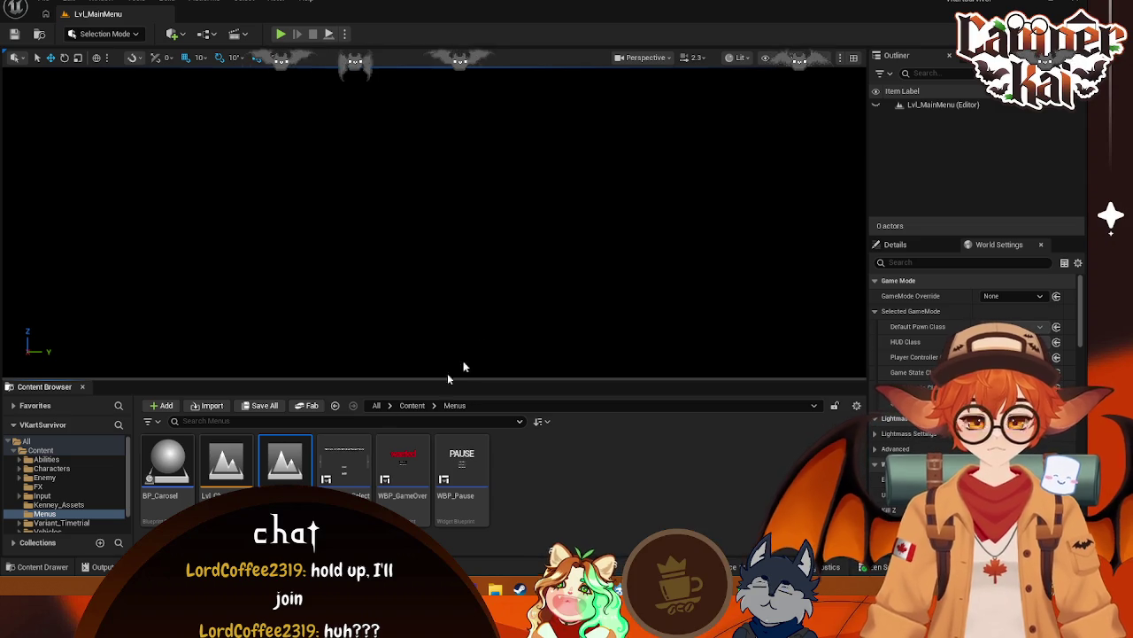
Open Lvl_CharSelect and review WBP_CharSelect's On Clicked button nodes in its event graph
double_click(226, 462)
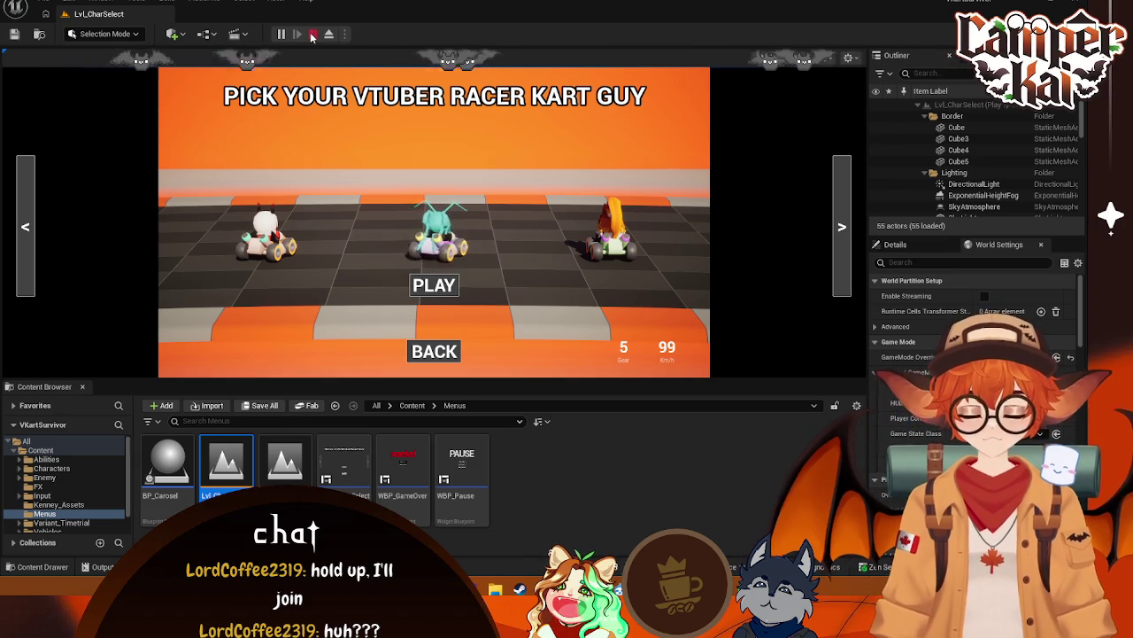
left_click(312, 36)
double_click(344, 461)
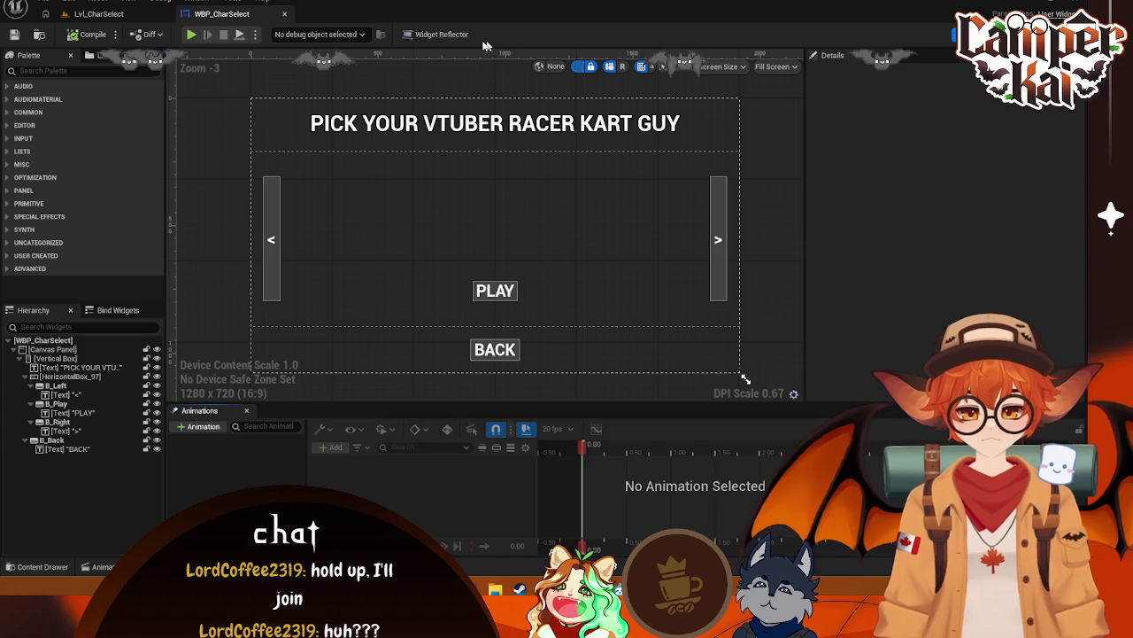
left_click(1098, 33)
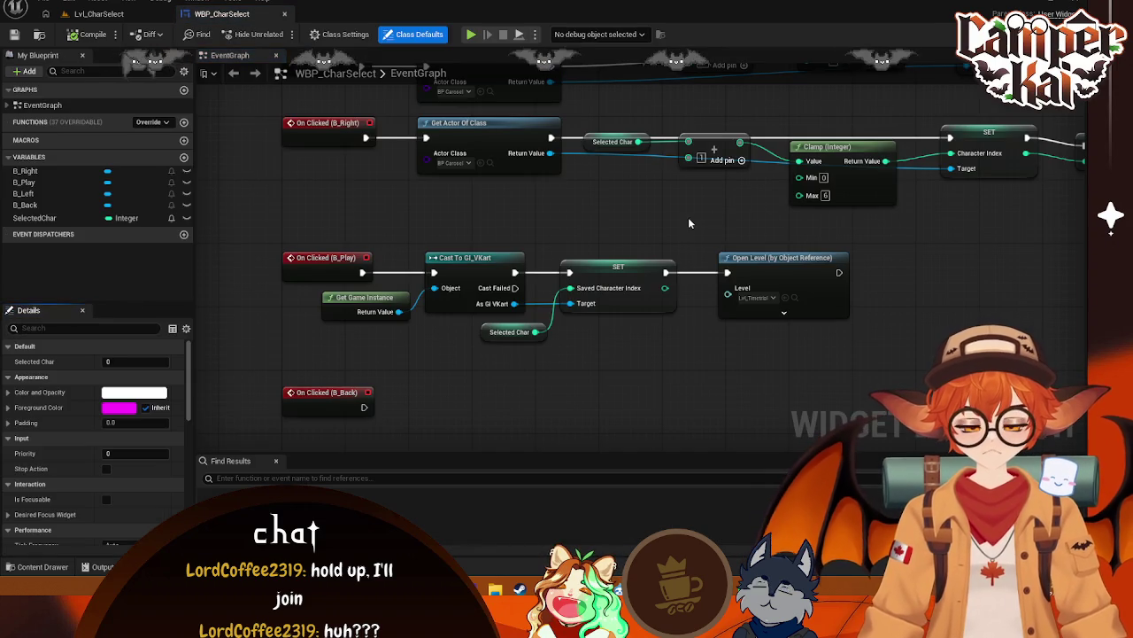
mouse_move(617, 384)
left_mouse_down()
mouse_move(607, 310)
mouse_move(567, 408)
left_mouse_up()
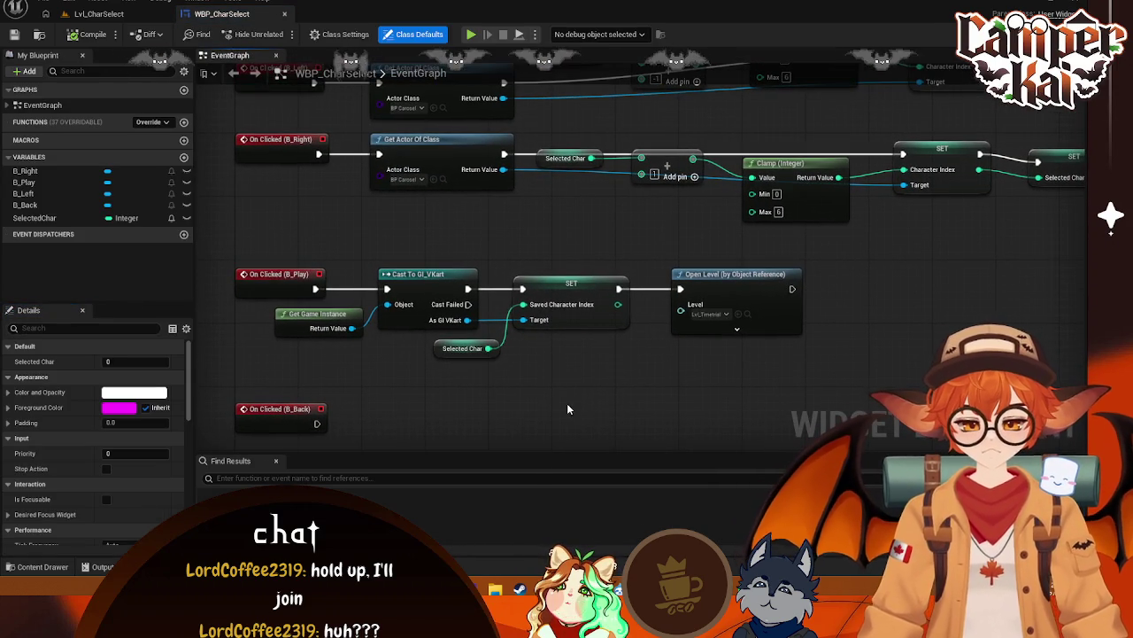
left_click(98, 13)
left_click(222, 13)
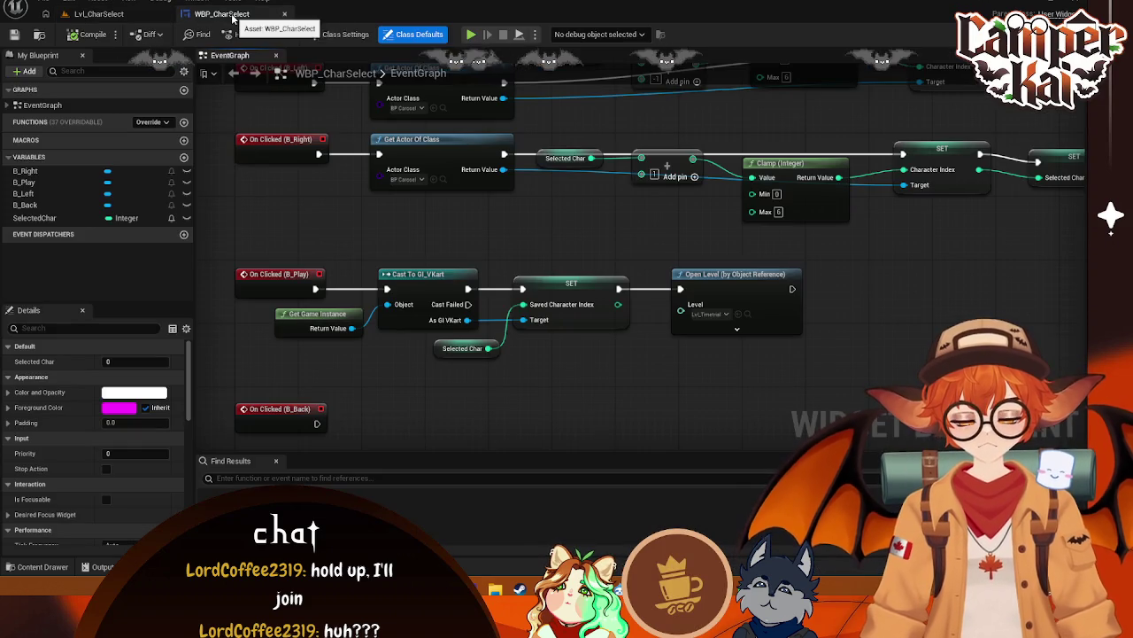
left_click(145, 18)
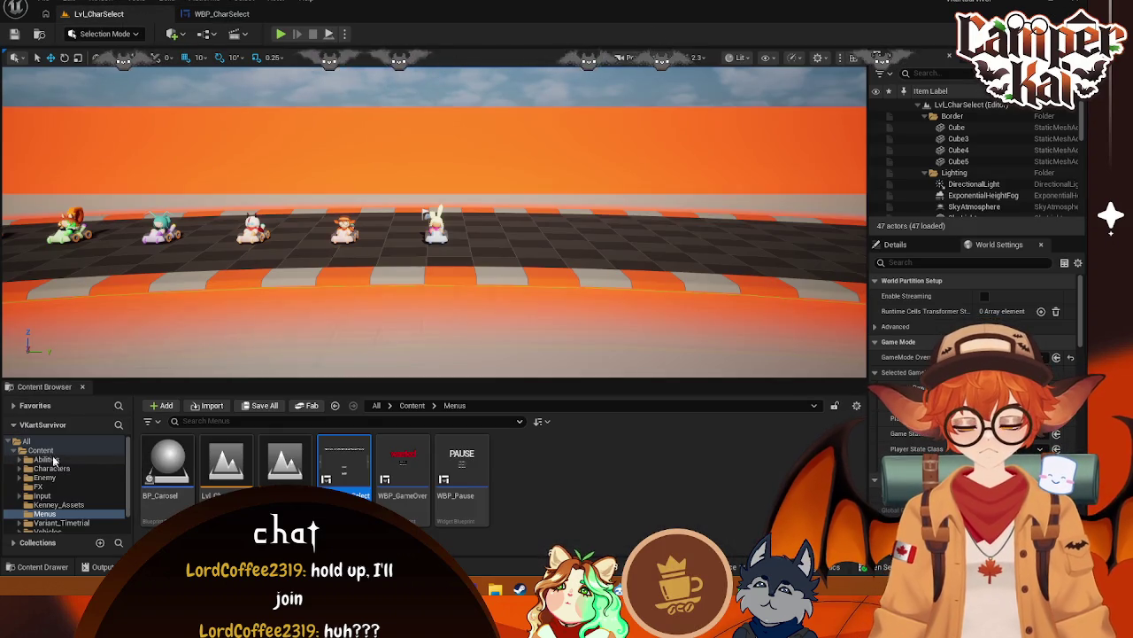
Open the GI_VKart game instance blueprint from Content, then close it
left_click(40, 449)
double_click(756, 461)
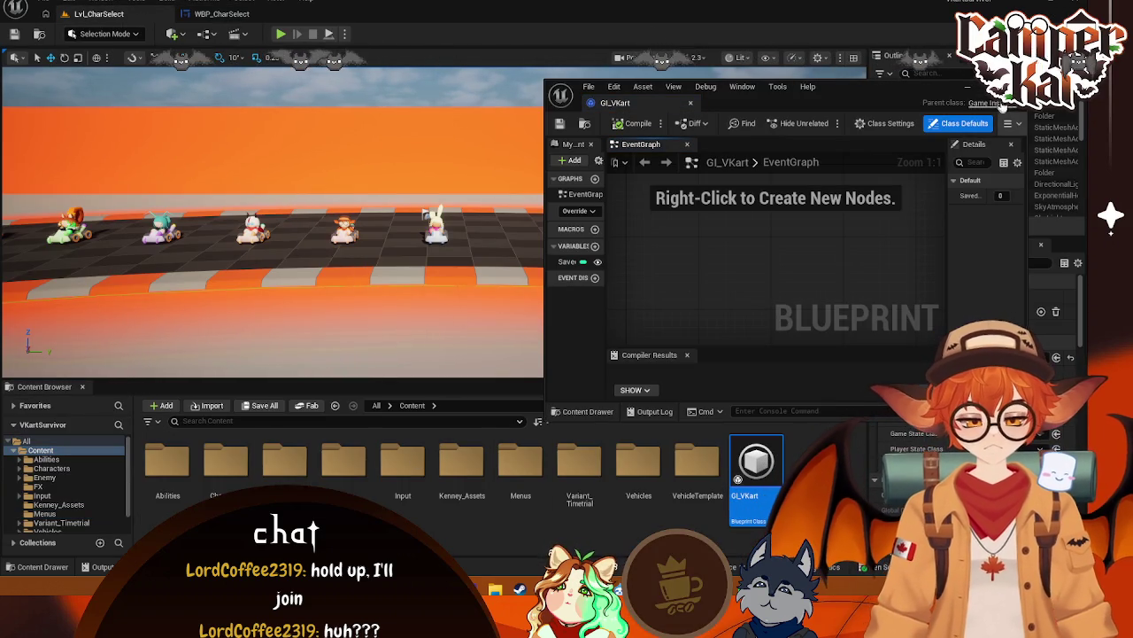
left_click(526, 108)
Test-play the character select, then launch the Epic Games Launcher from the desktop
key("alt+p")
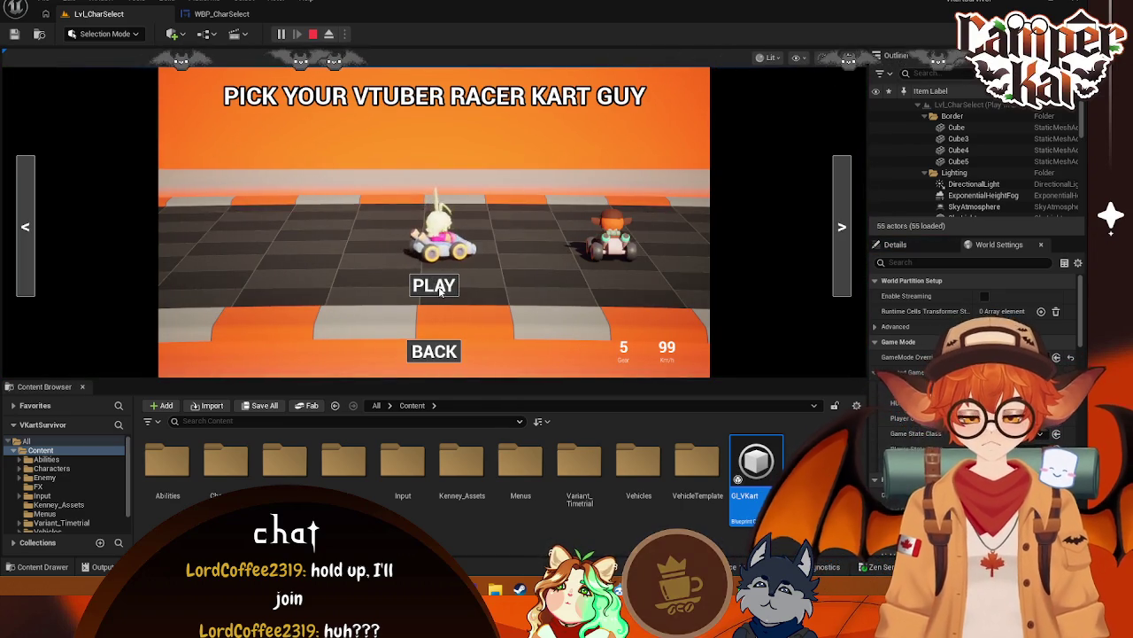
key("super+d")
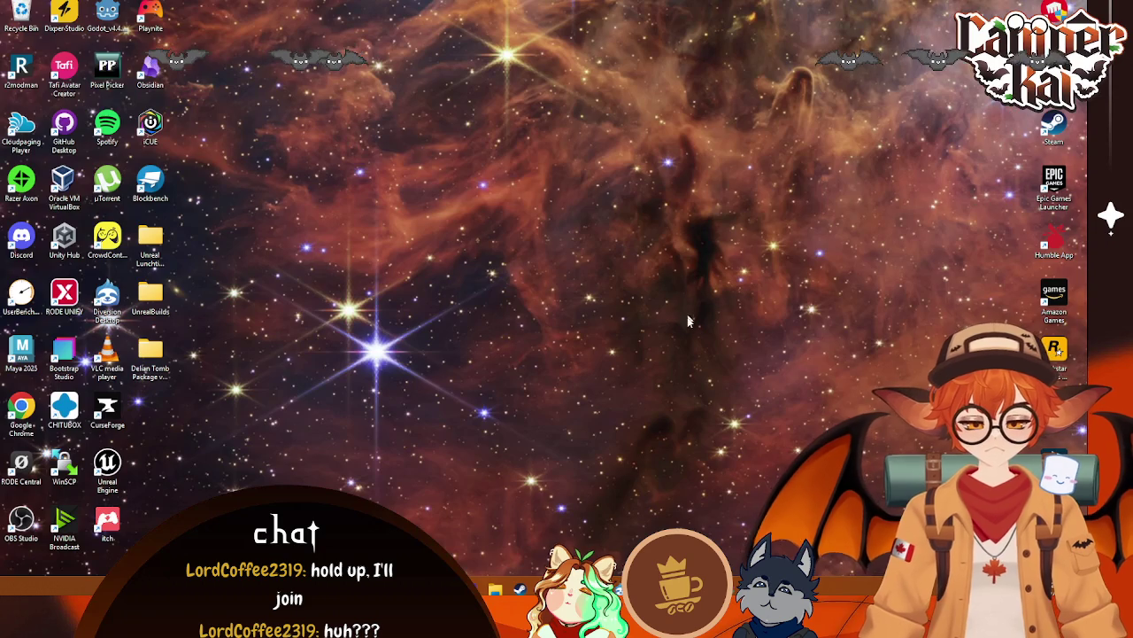
double_click(1060, 199)
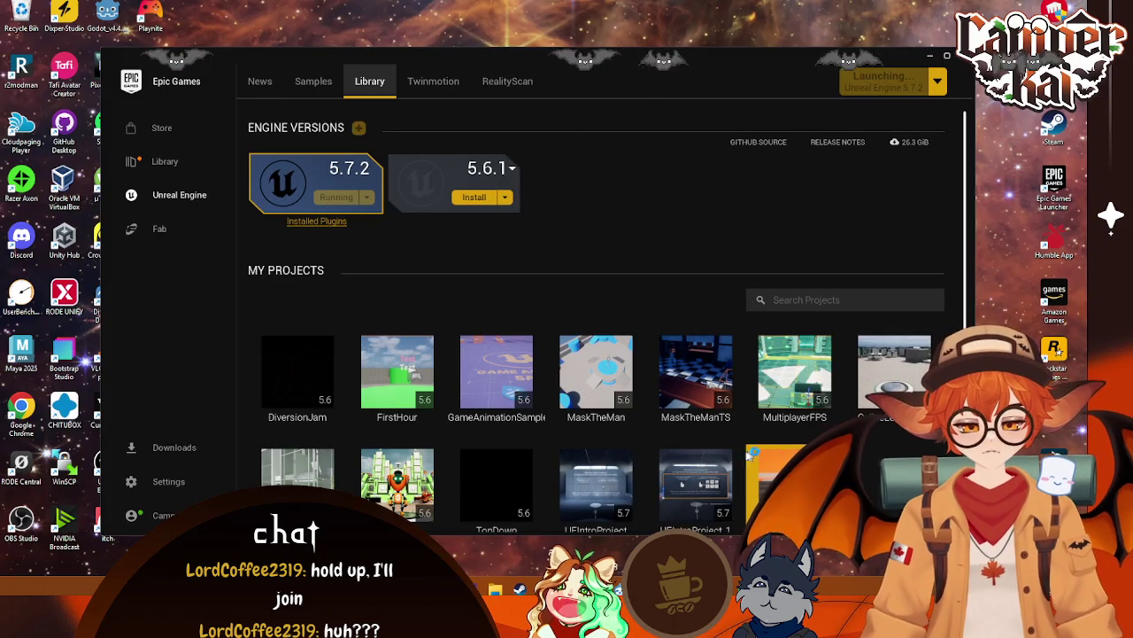
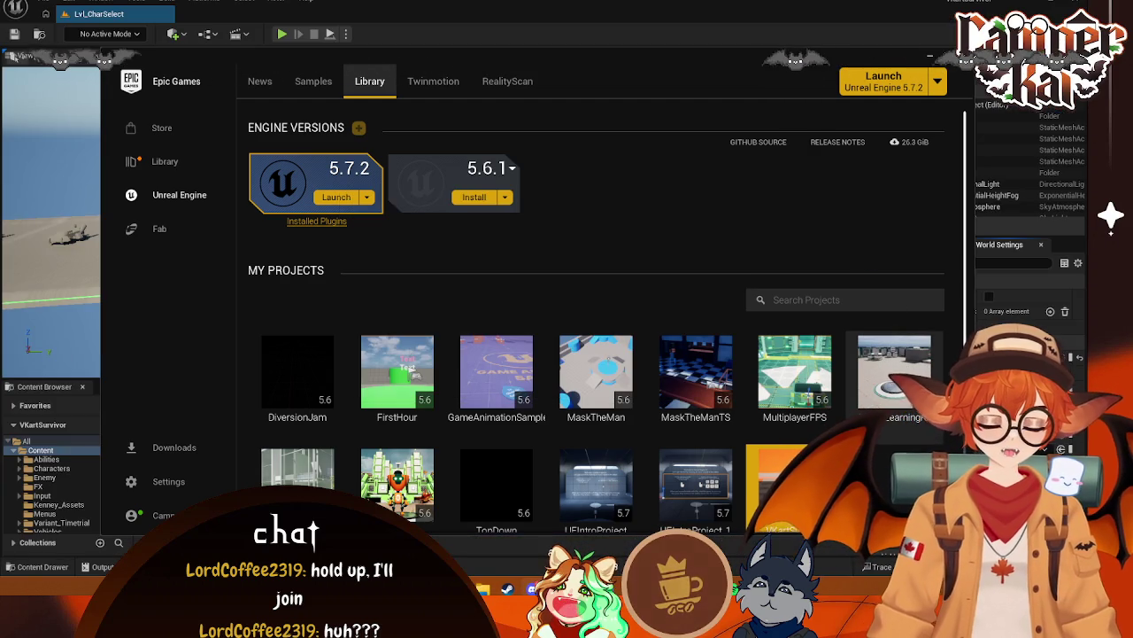
Close the Epic Games Launcher and start a play test, picking a kart at kart select
left_click(949, 66)
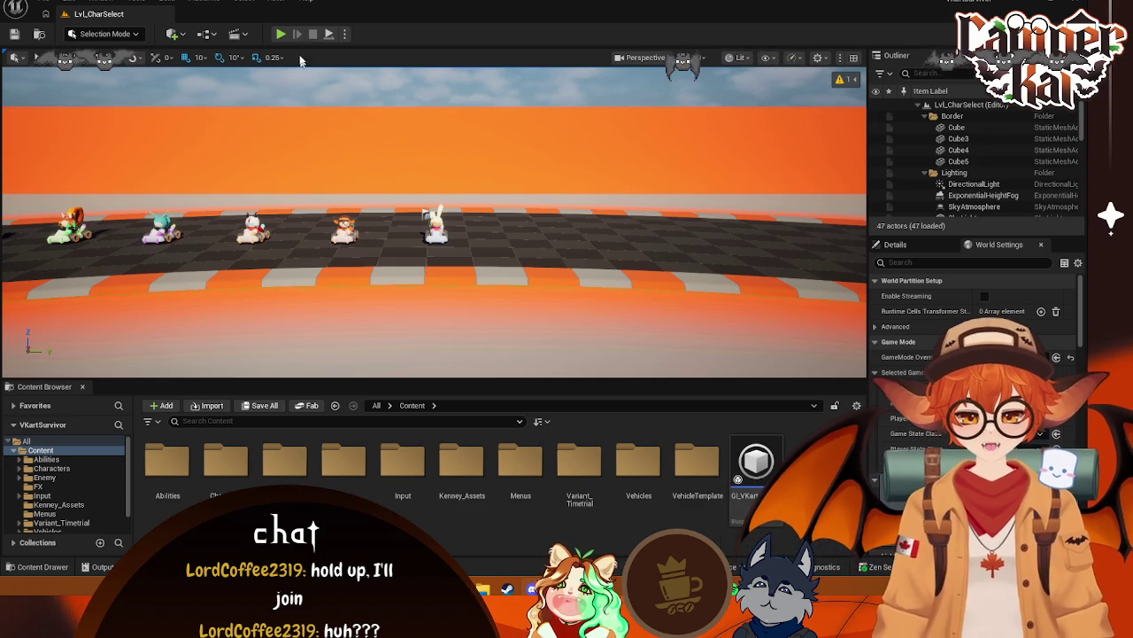
key("alt+p")
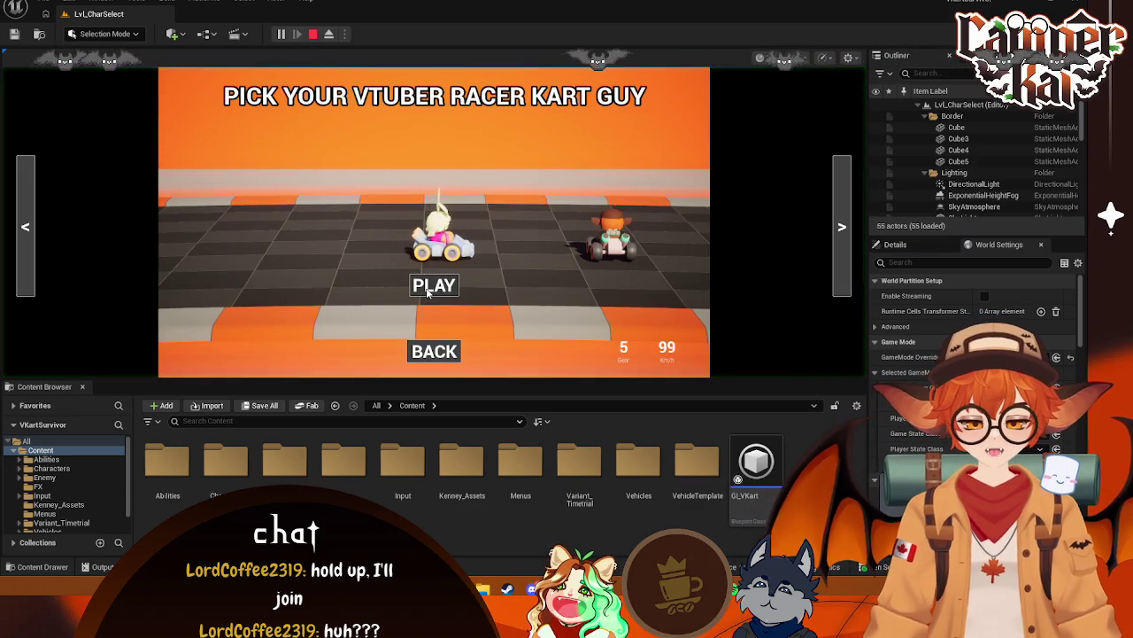
left_click(438, 284)
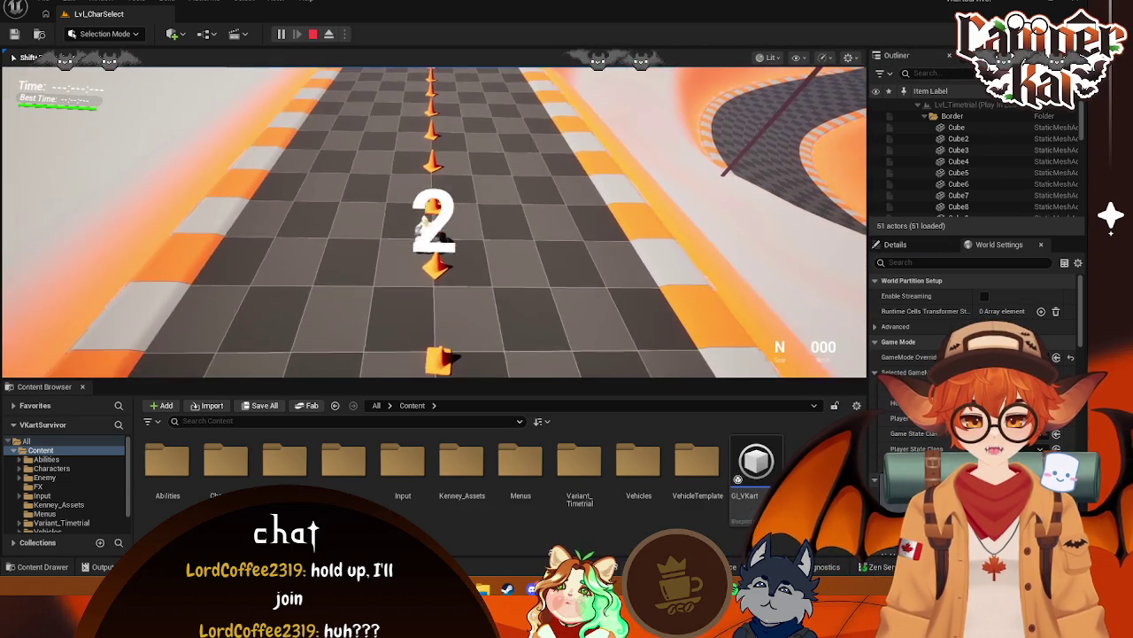
Drive the kart around the time-trial arena, stop the play test, and zoom the view out
key("w")
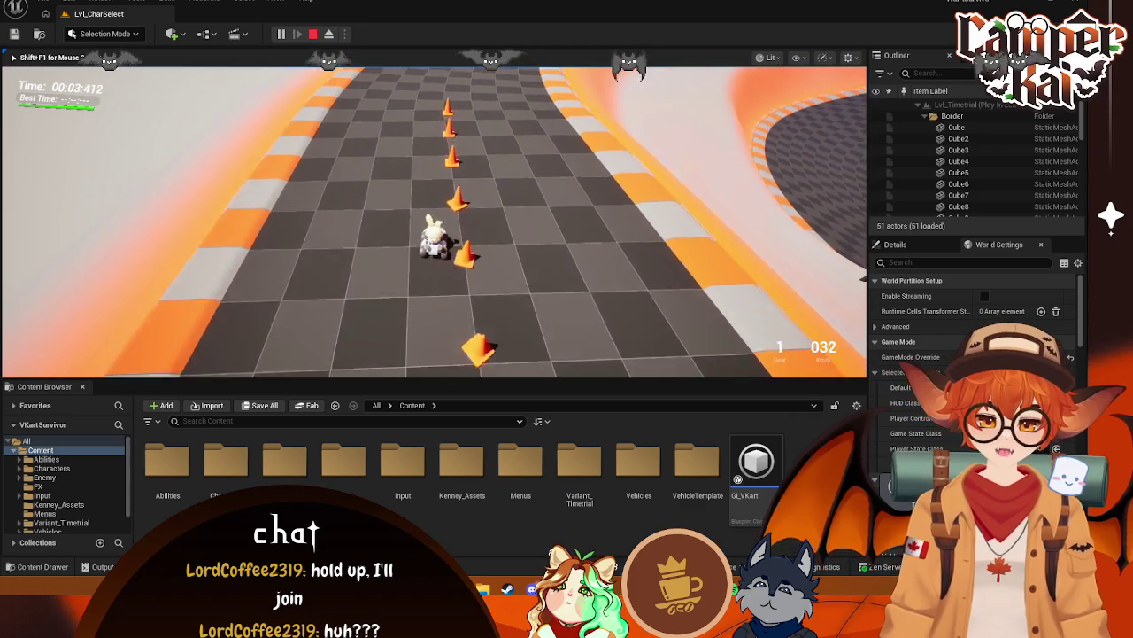
key("a")
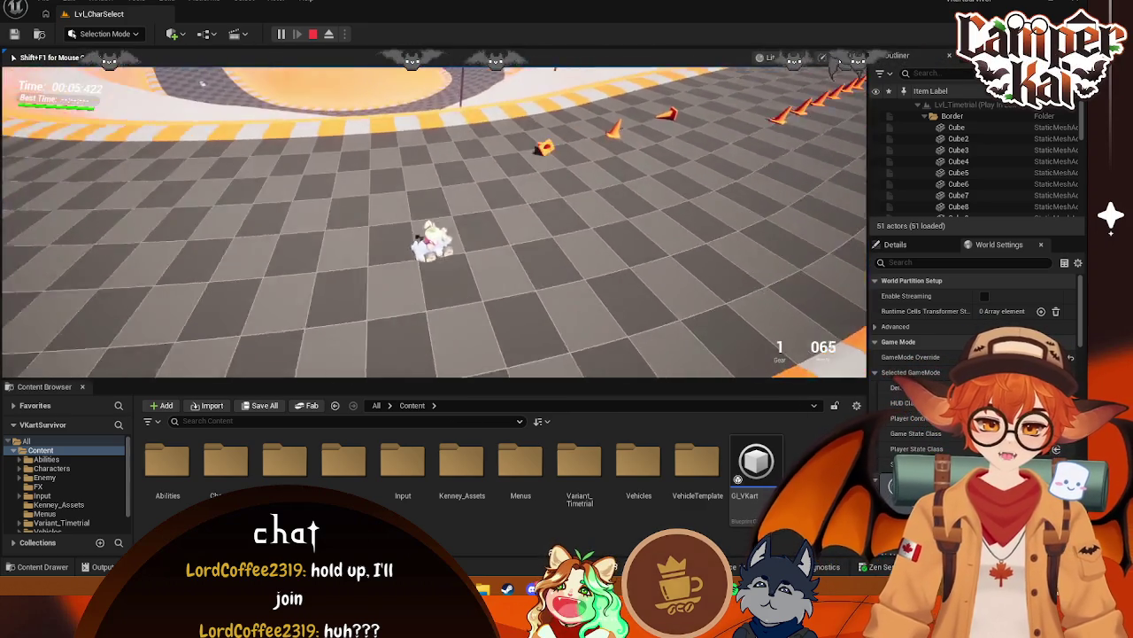
key("s")
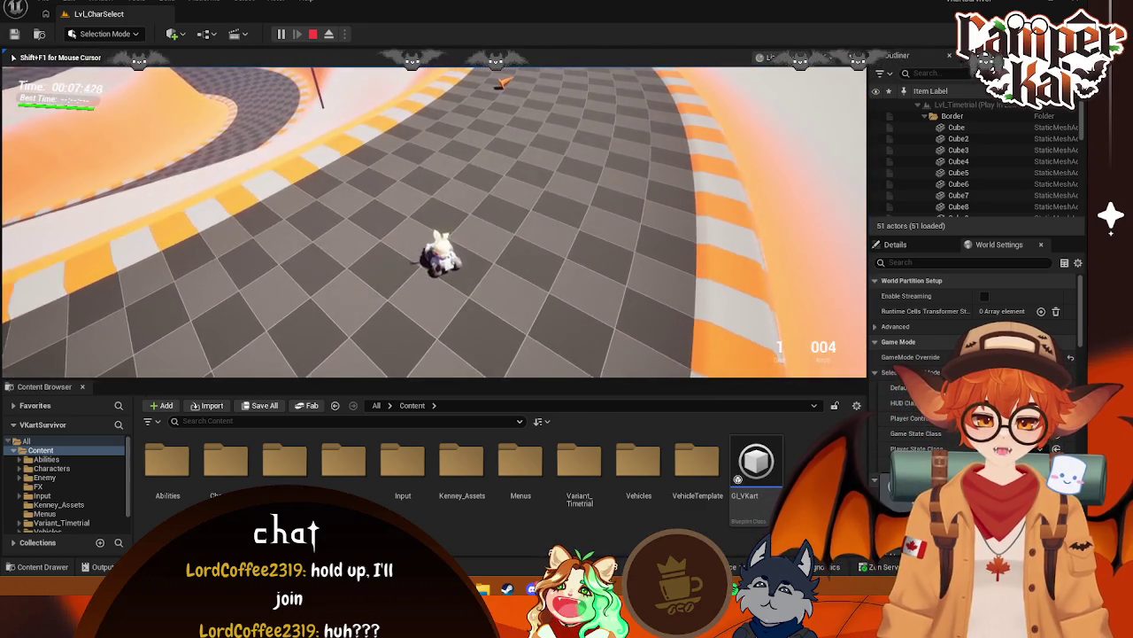
key("Escape")
left_click_drag(361, 189, 361, 232)
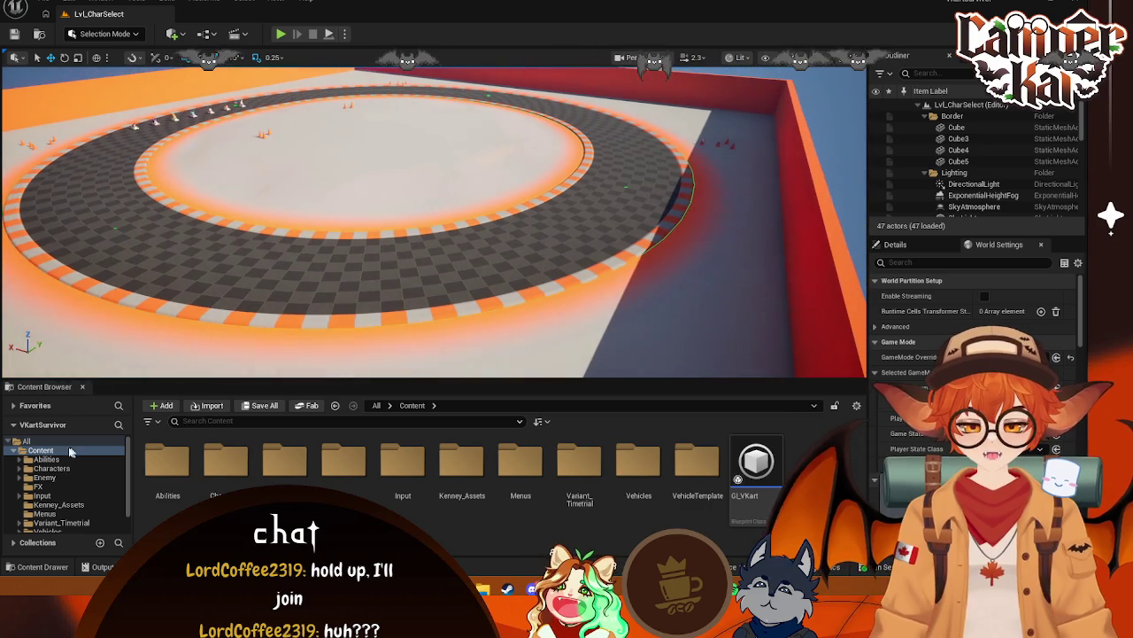
In the Menus folder, open Lvl_CharSelect and select its actors from Border to WorldPartitionMiniMap
left_click(45, 514)
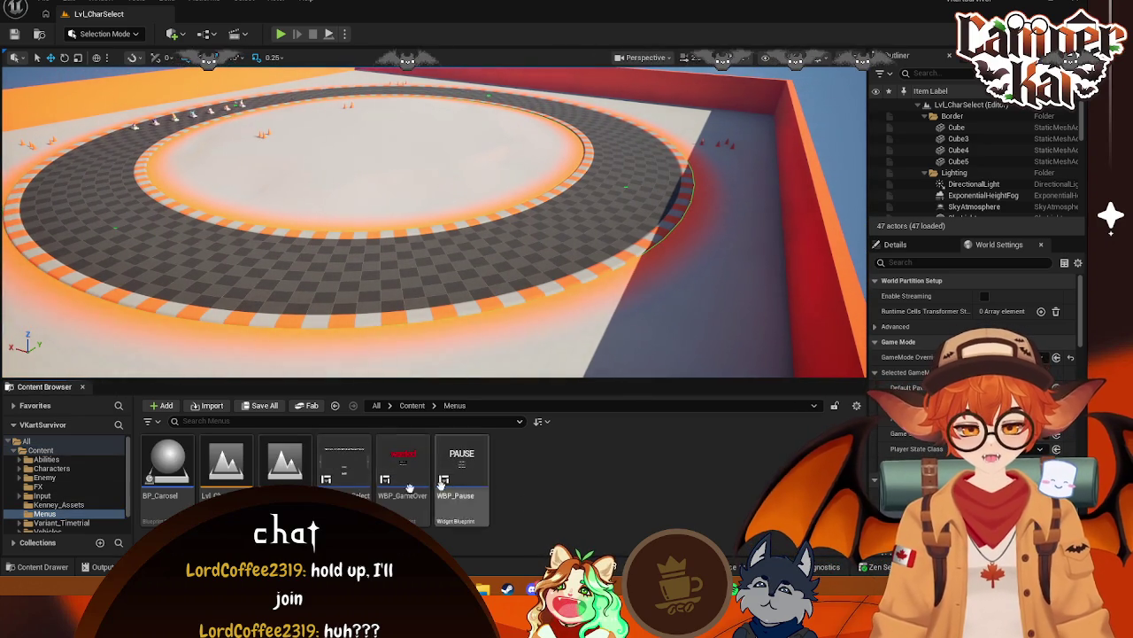
double_click(284, 462)
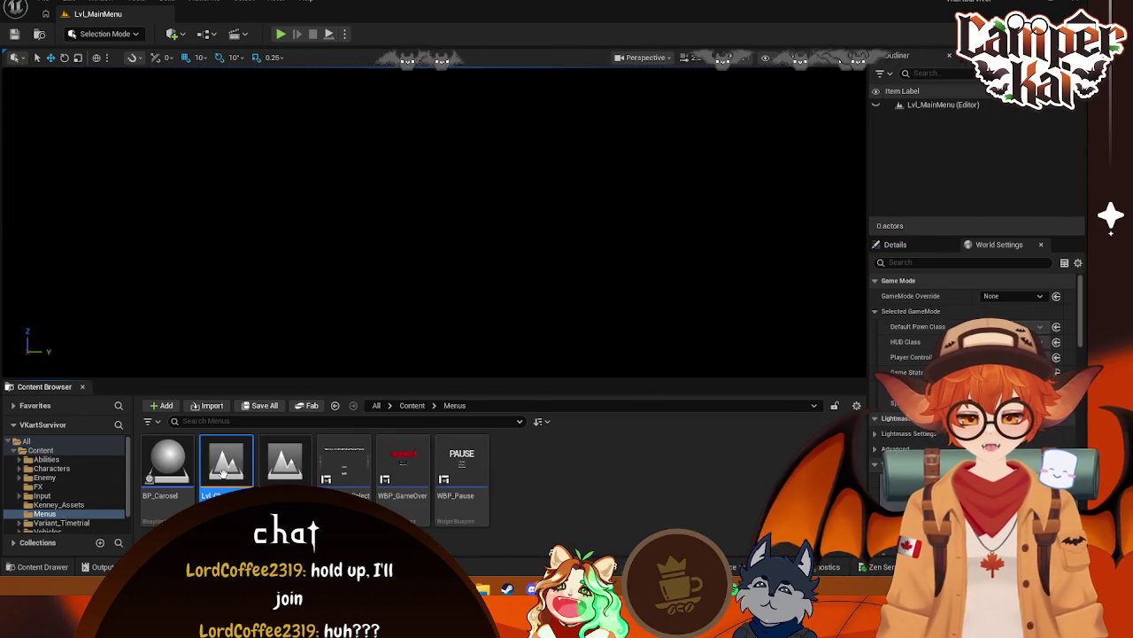
double_click(223, 473)
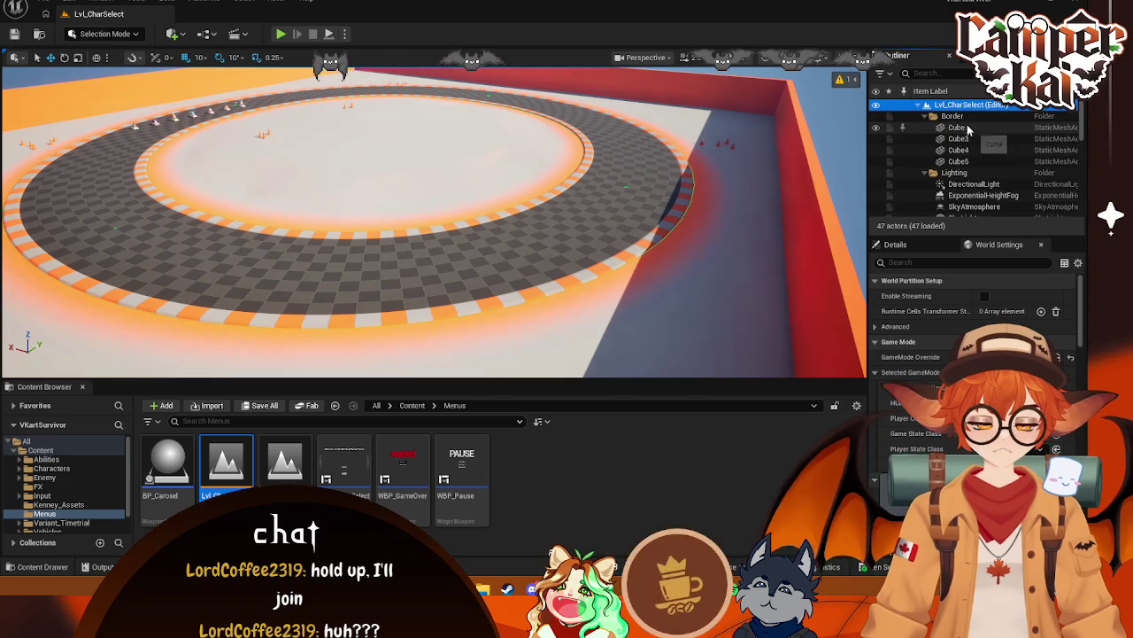
left_click(975, 119)
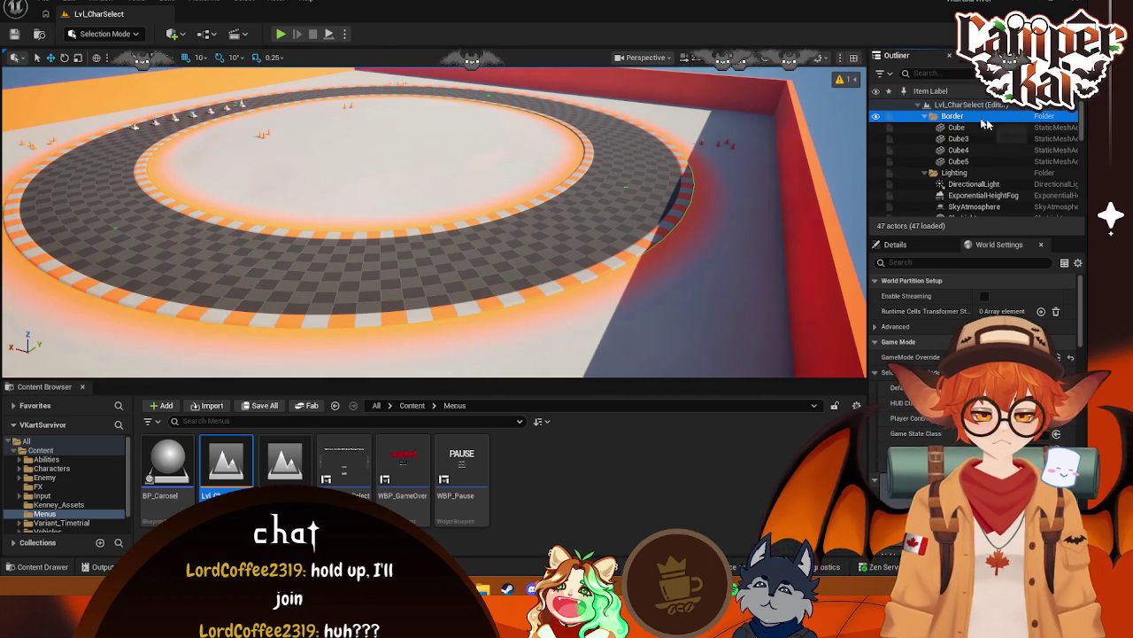
left_click_drag(1084, 118, 1108, 226)
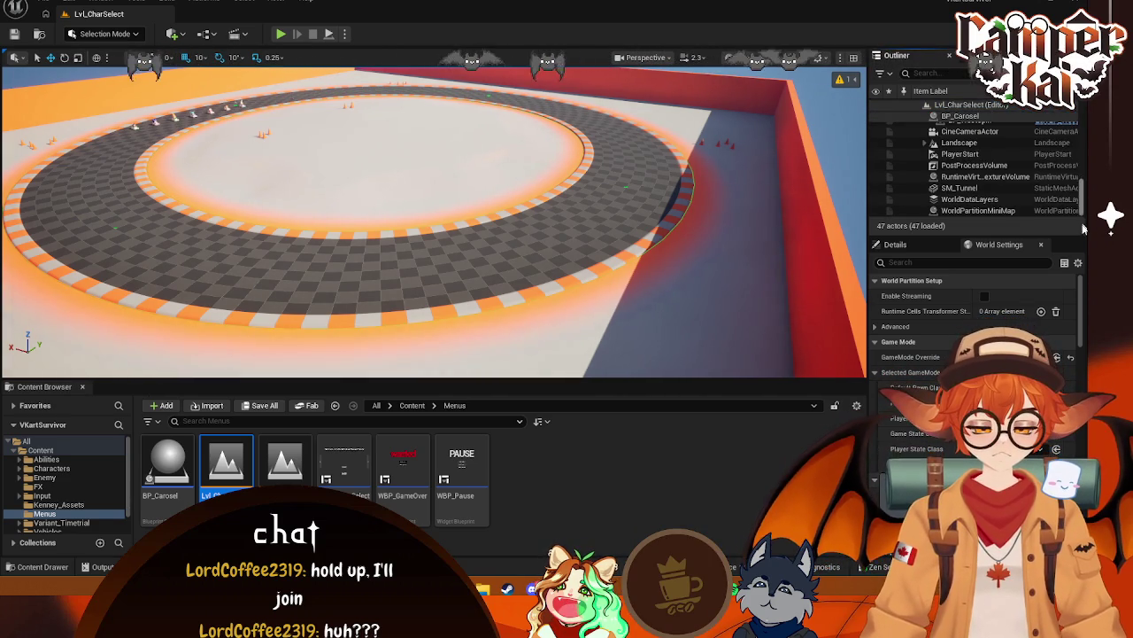
left_click(992, 211, "shift")
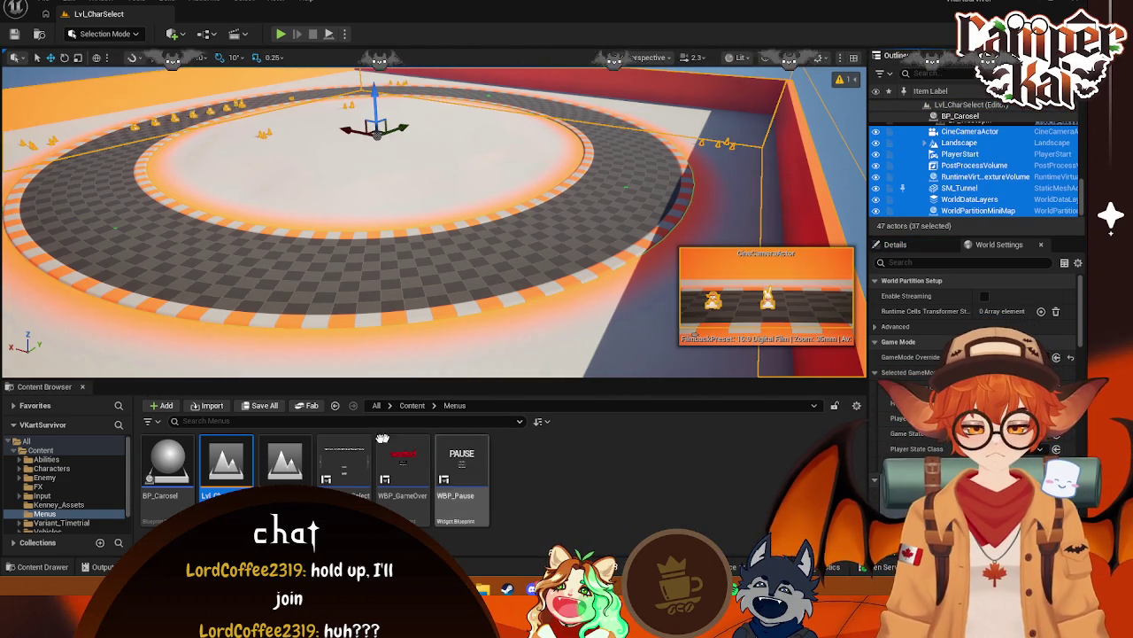
Paste the copied actors into Lvl_MainMenu, then delete the Lvl_MainMenu asset
left_click(290, 465)
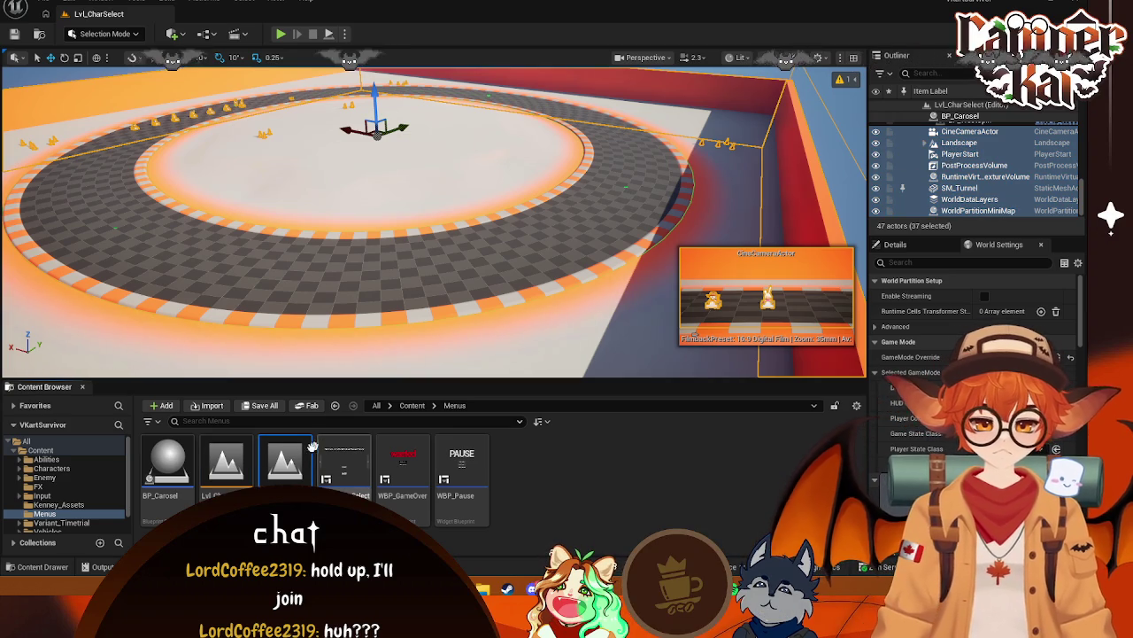
double_click(292, 460)
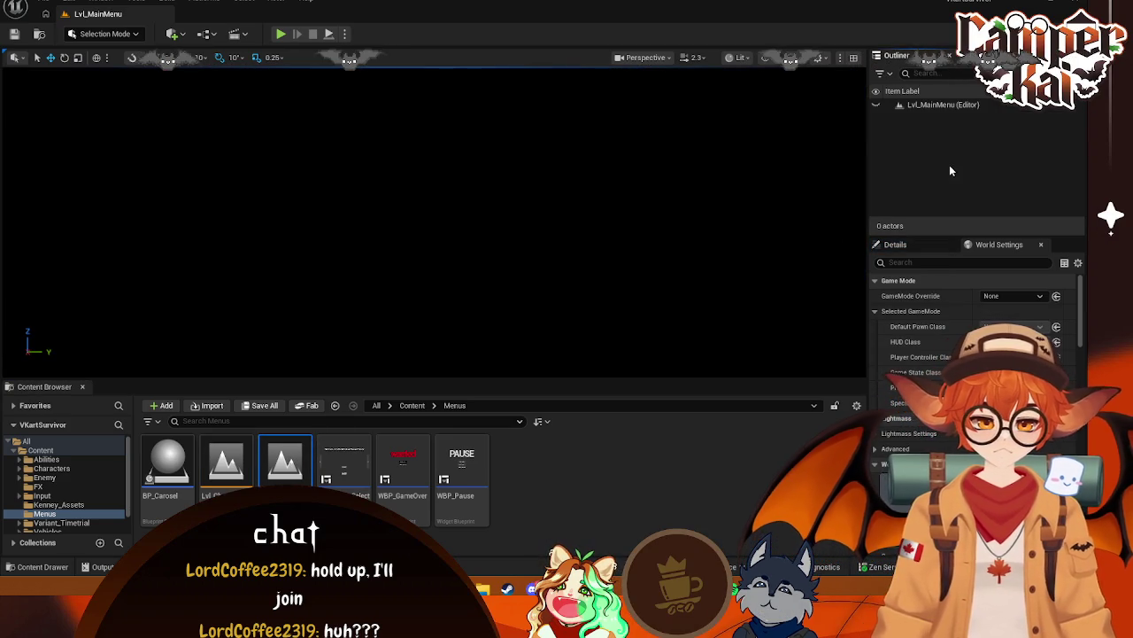
key("ctrl+v")
mouse_move(592, 202)
left_mouse_down()
mouse_move(591, 301)
mouse_move(638, 301)
left_mouse_up()
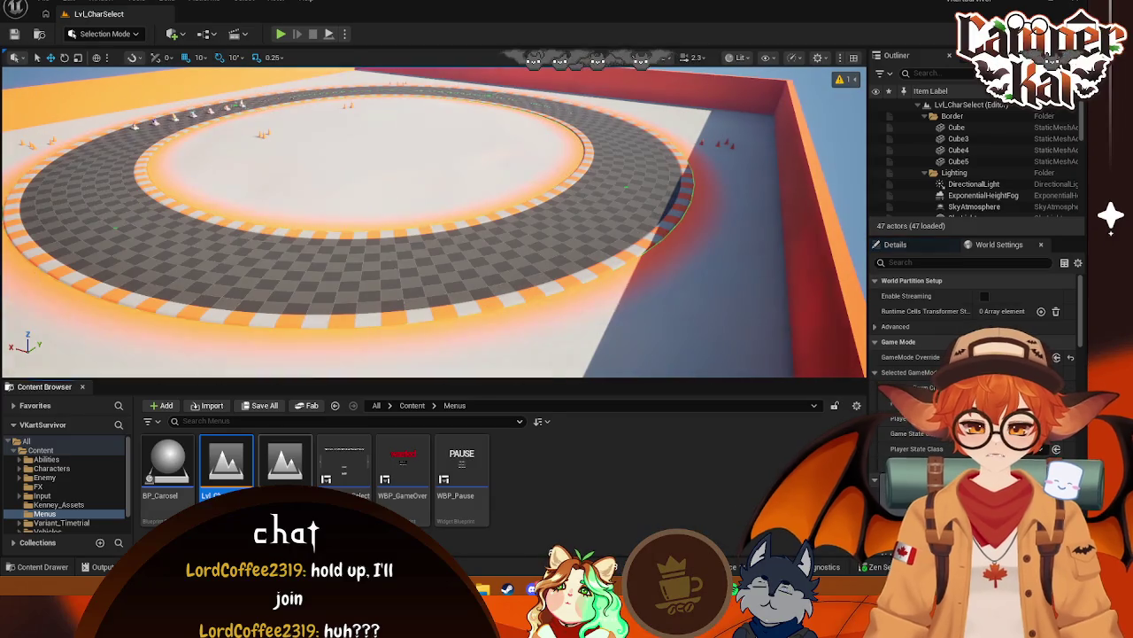
key("Delete")
key("Return")
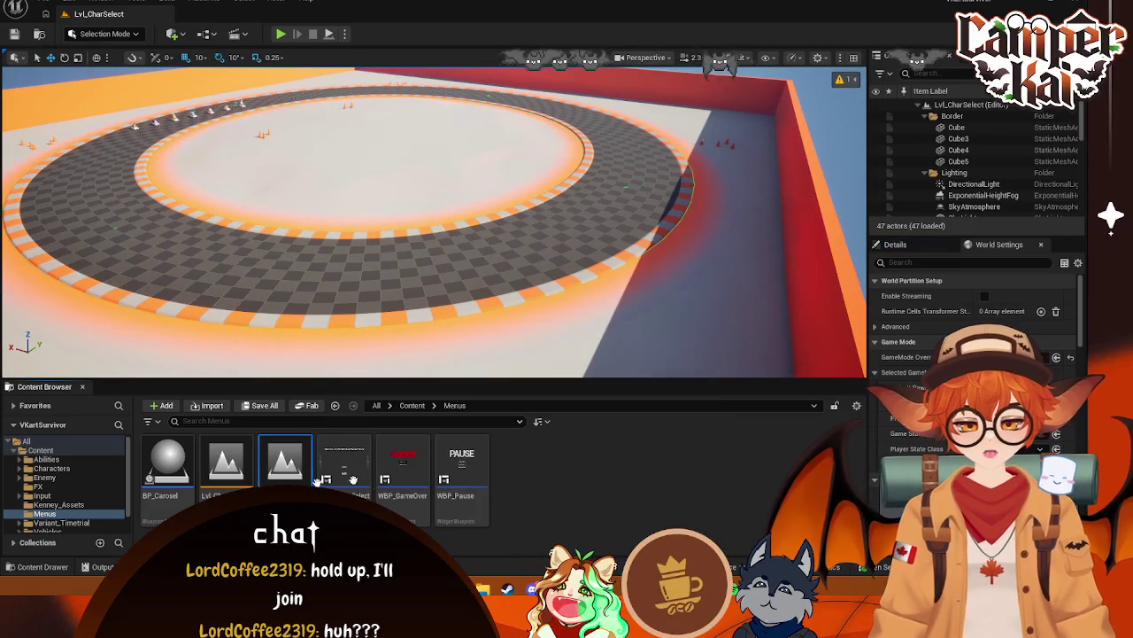
Save Lvl_CharSelect, rename its copy in Menus to Lvl_Main, and open Lvl_Main
right_click(235, 485)
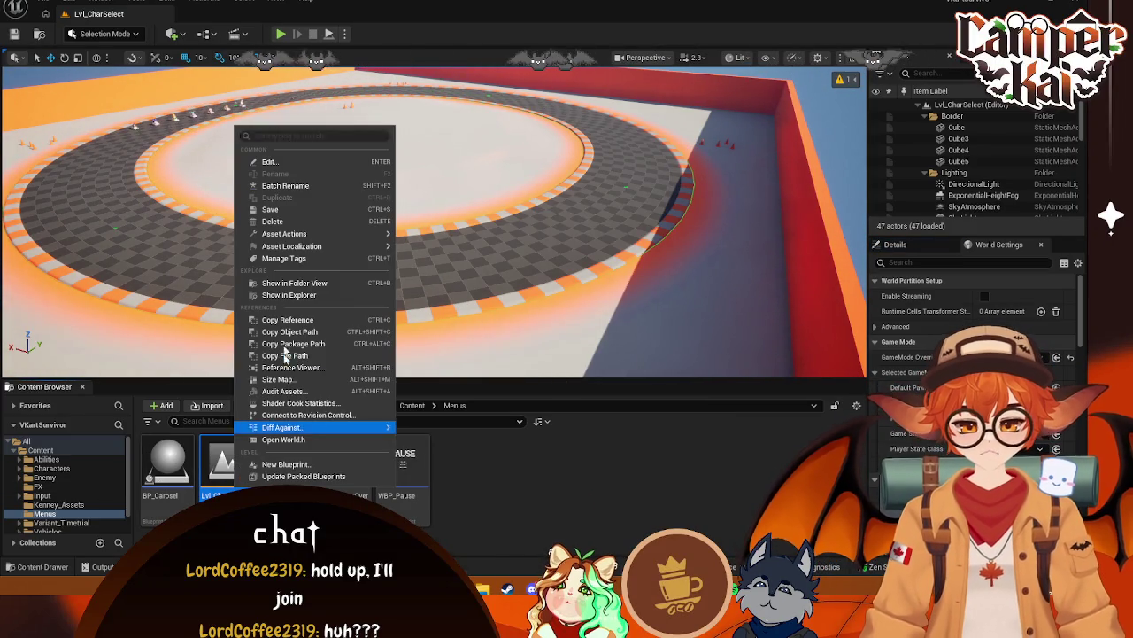
left_click(283, 213)
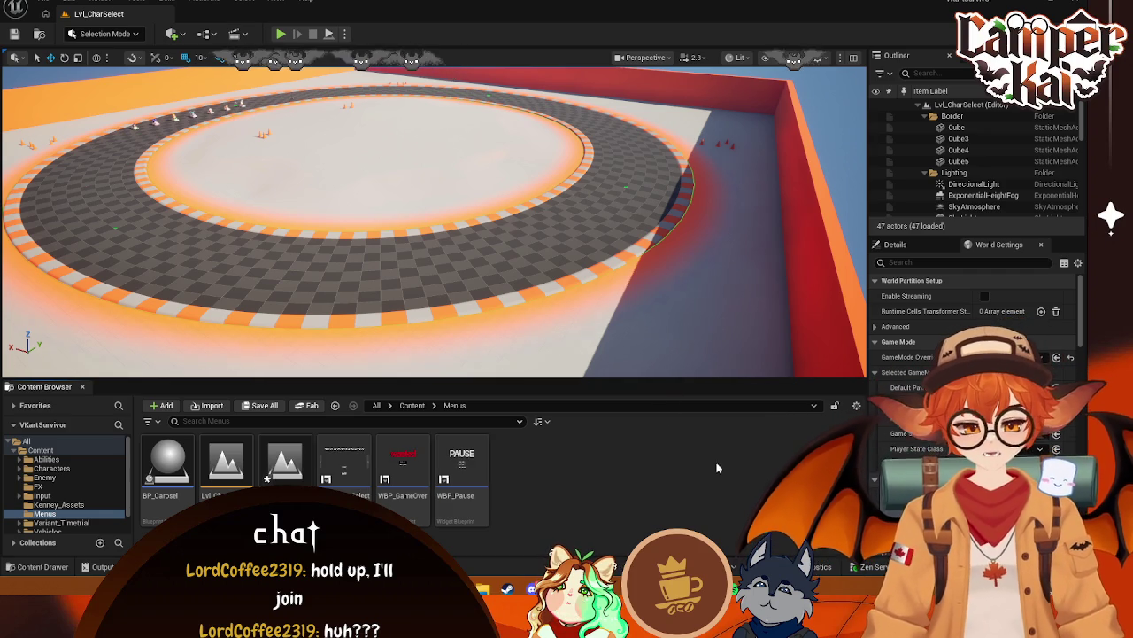
right_click(287, 461)
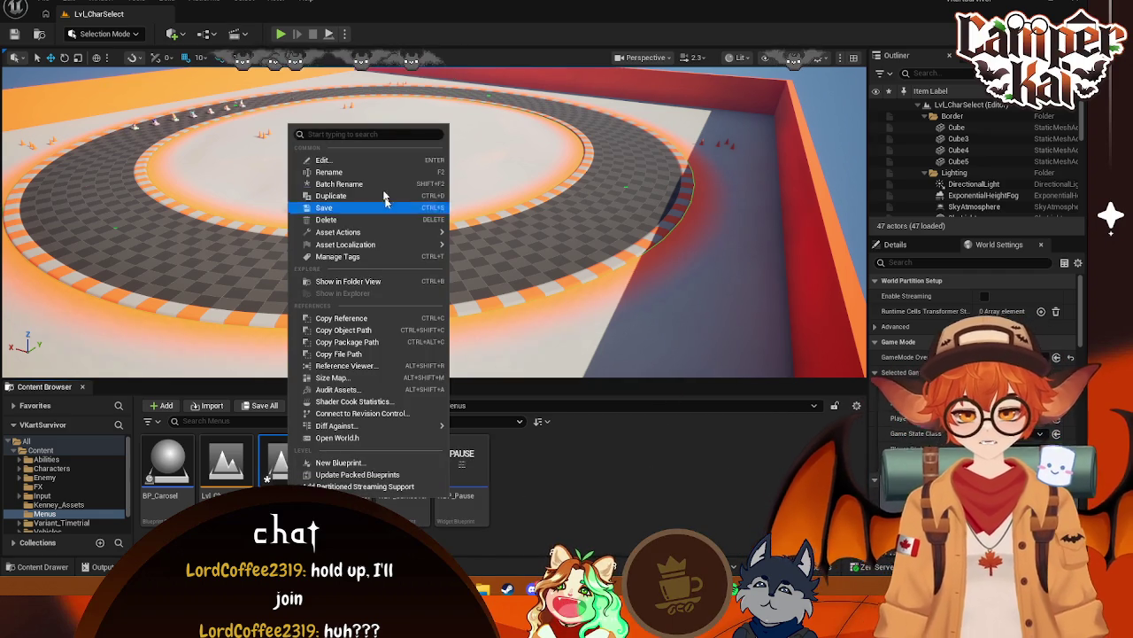
left_click(362, 177)
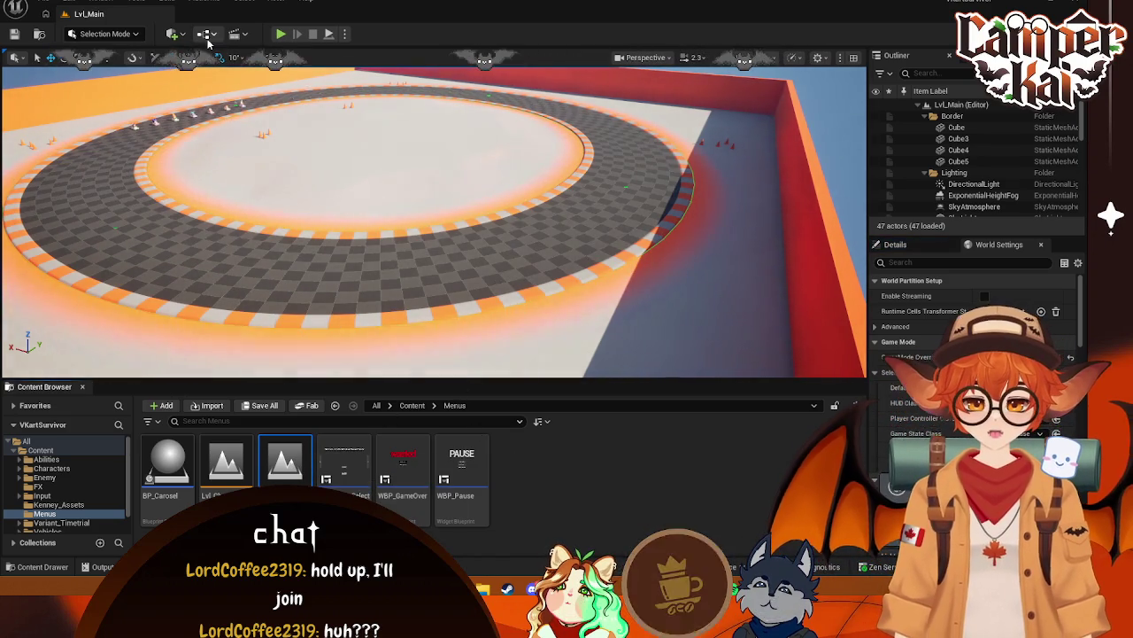
left_click(204, 34)
key("Escape")
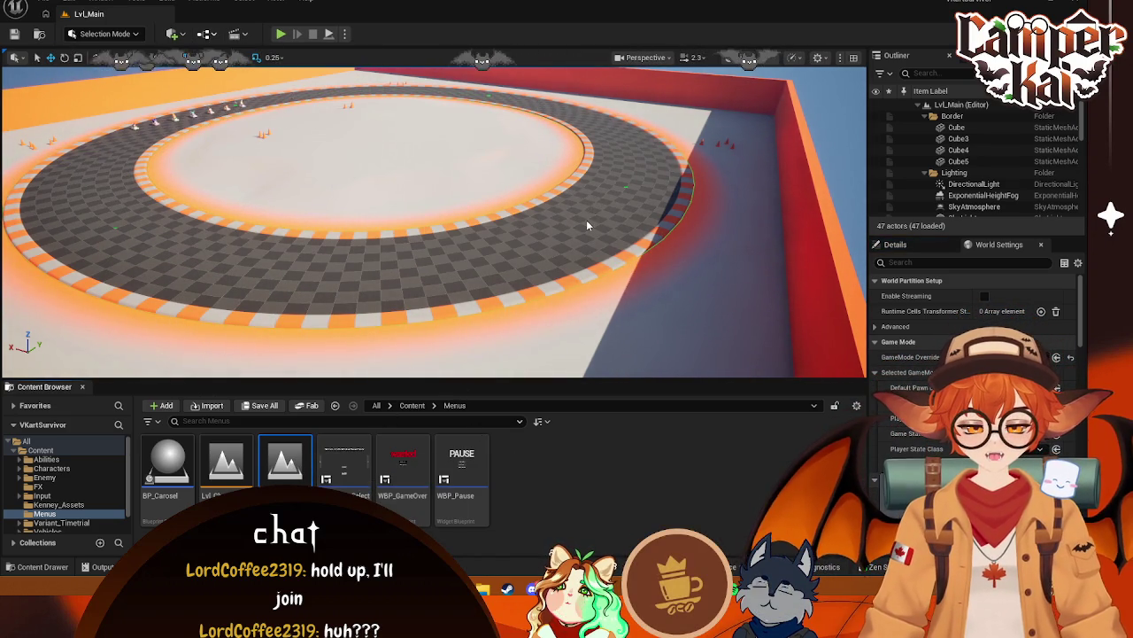
scroll(808, 261, "up", 1)
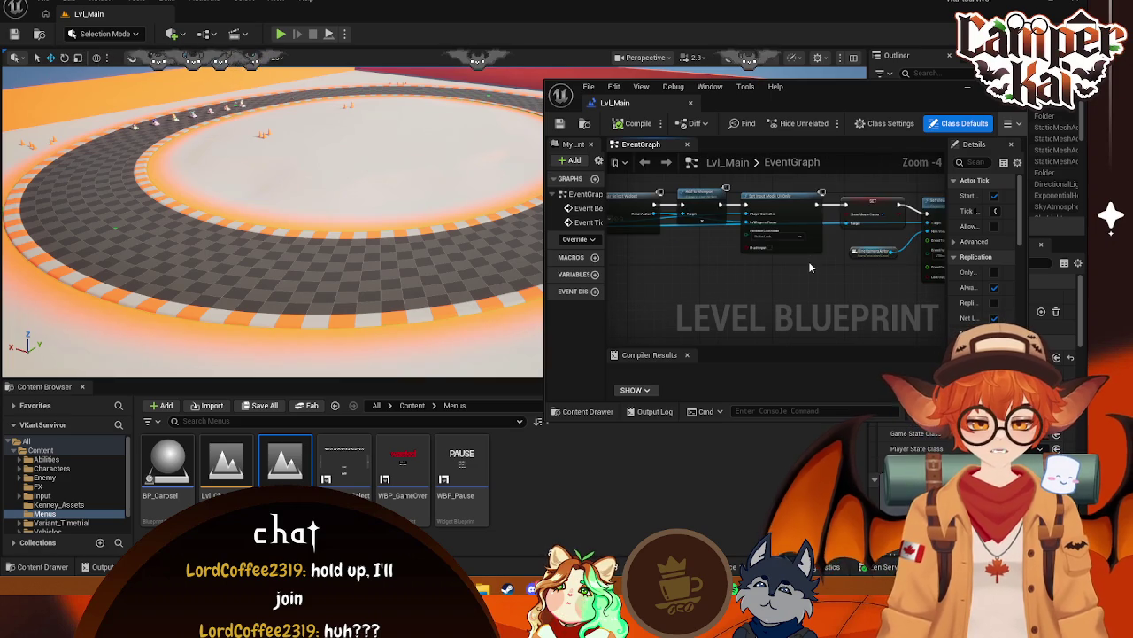
scroll(817, 276, "up", 1)
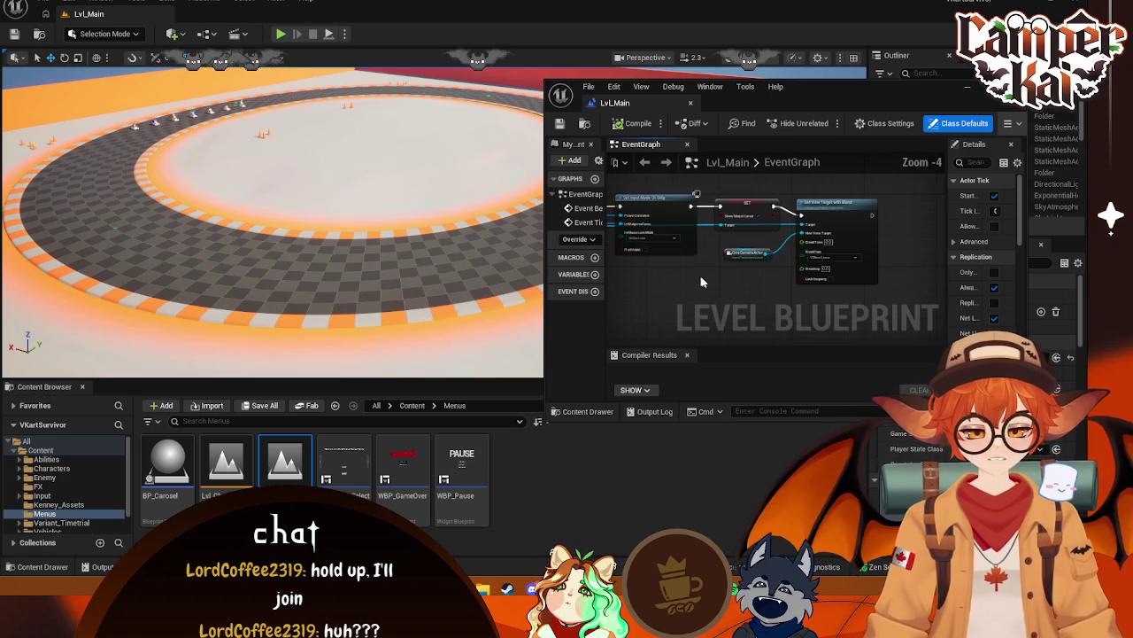
left_click(370, 135)
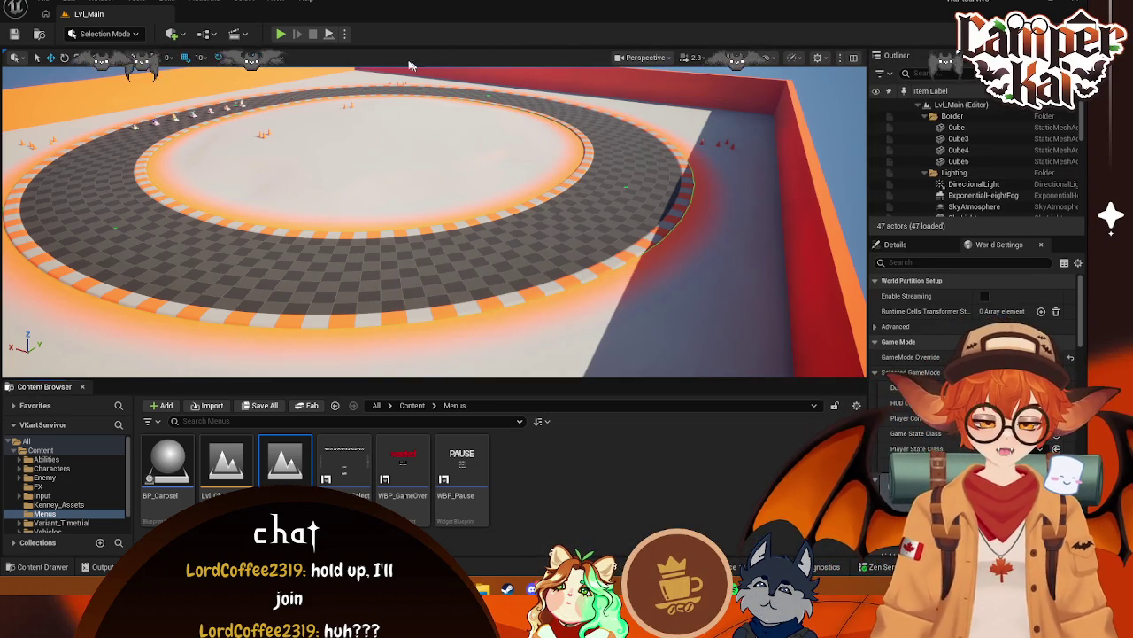
left_click(288, 36)
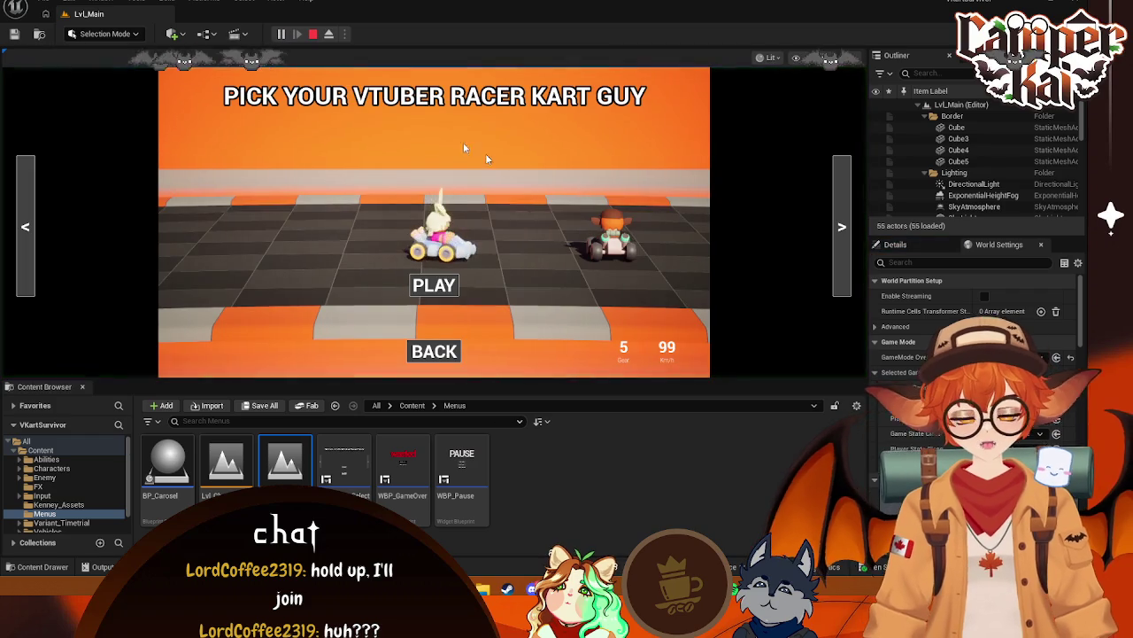
left_click(842, 227)
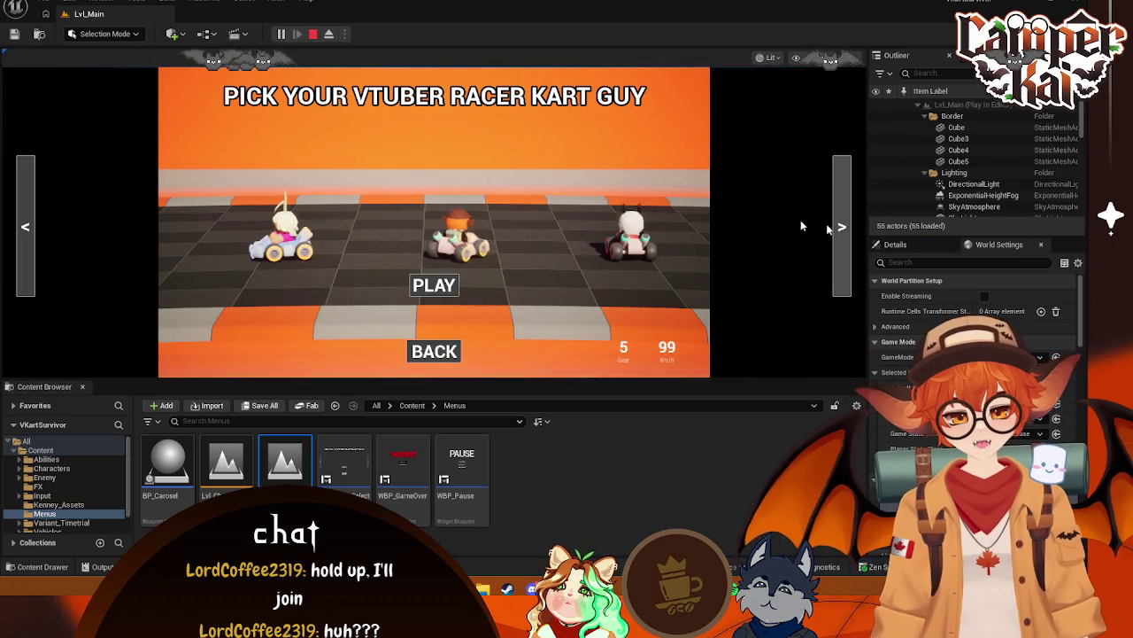
left_click(312, 34)
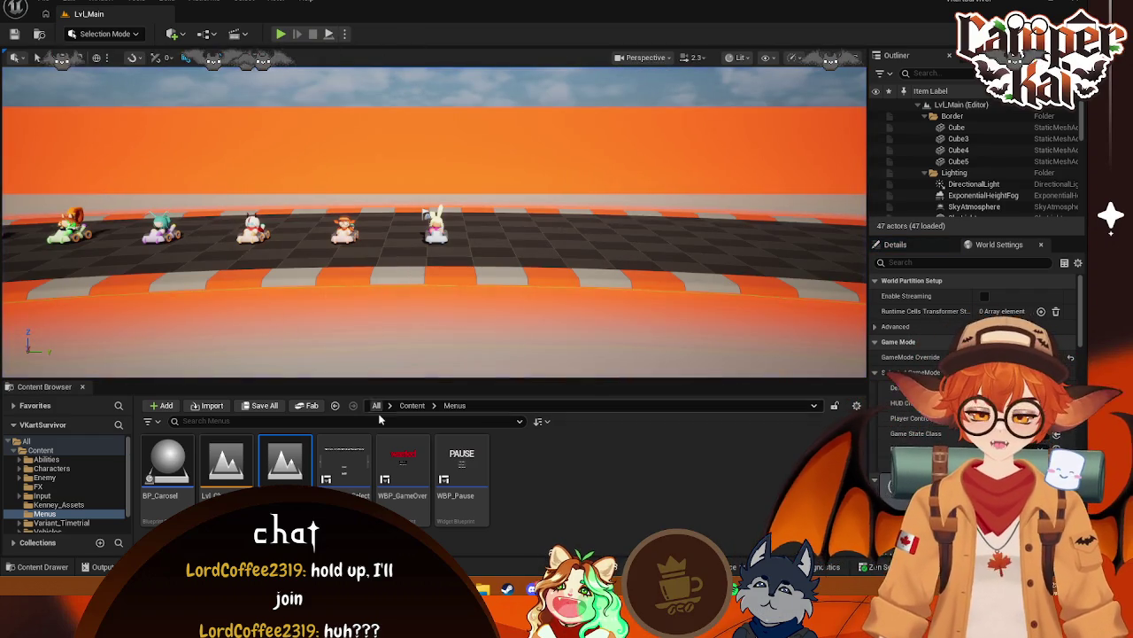
right_click(569, 483)
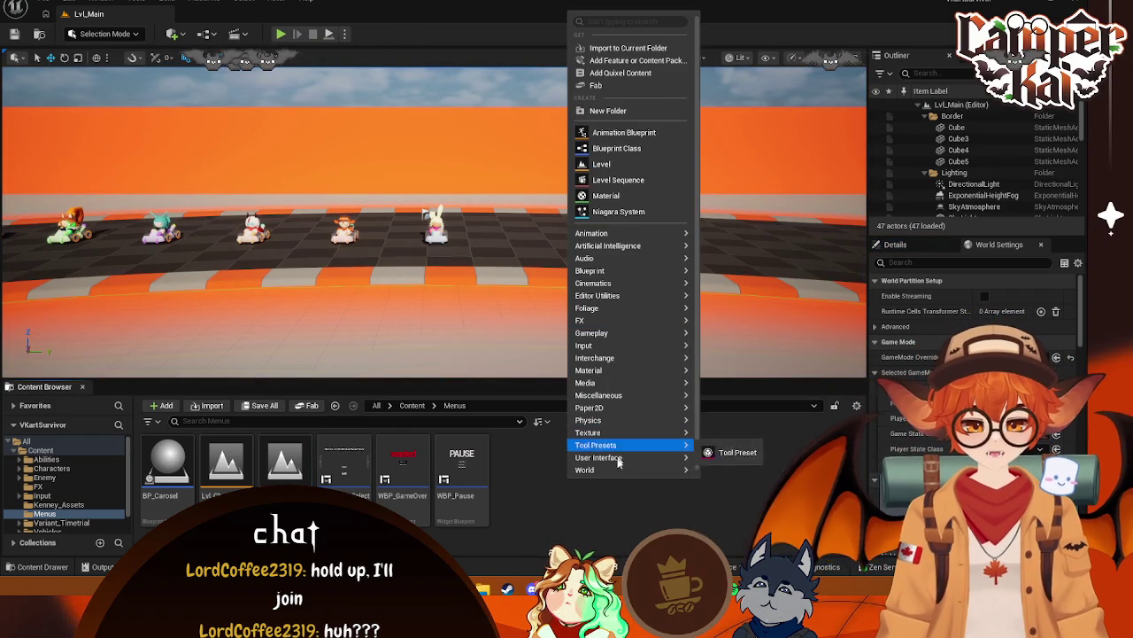
Cancel a first Widget Blueprint attempt and compare WBP_CharSelect against UI_Timetrial
mouse_move(673, 457)
left_click(733, 530)
left_click(706, 151)
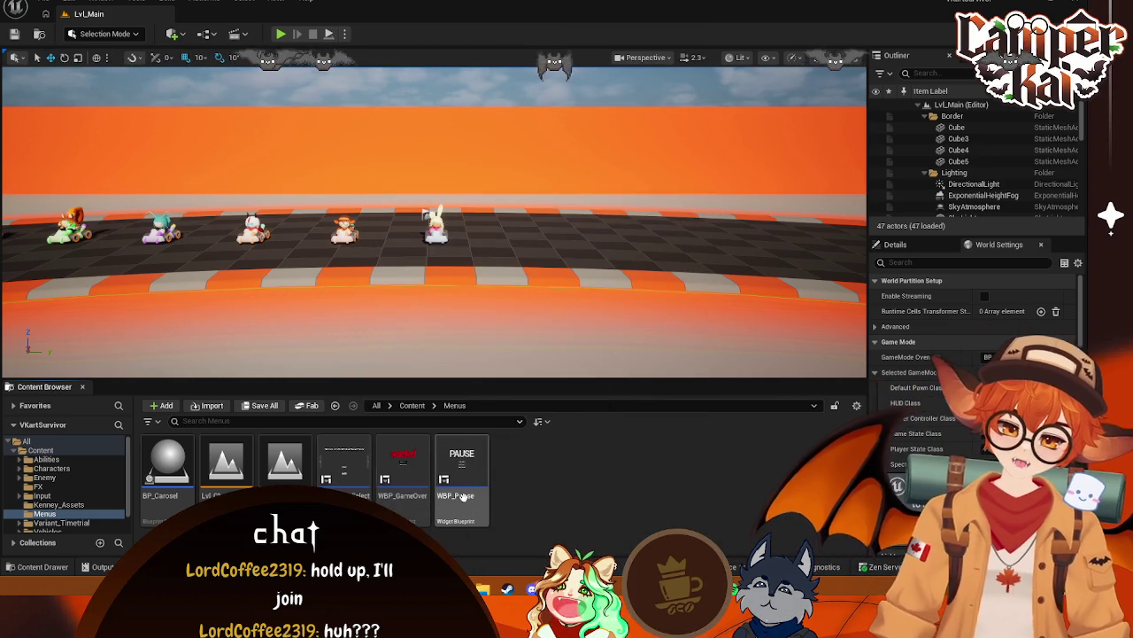
right_click(354, 496)
left_click(615, 474)
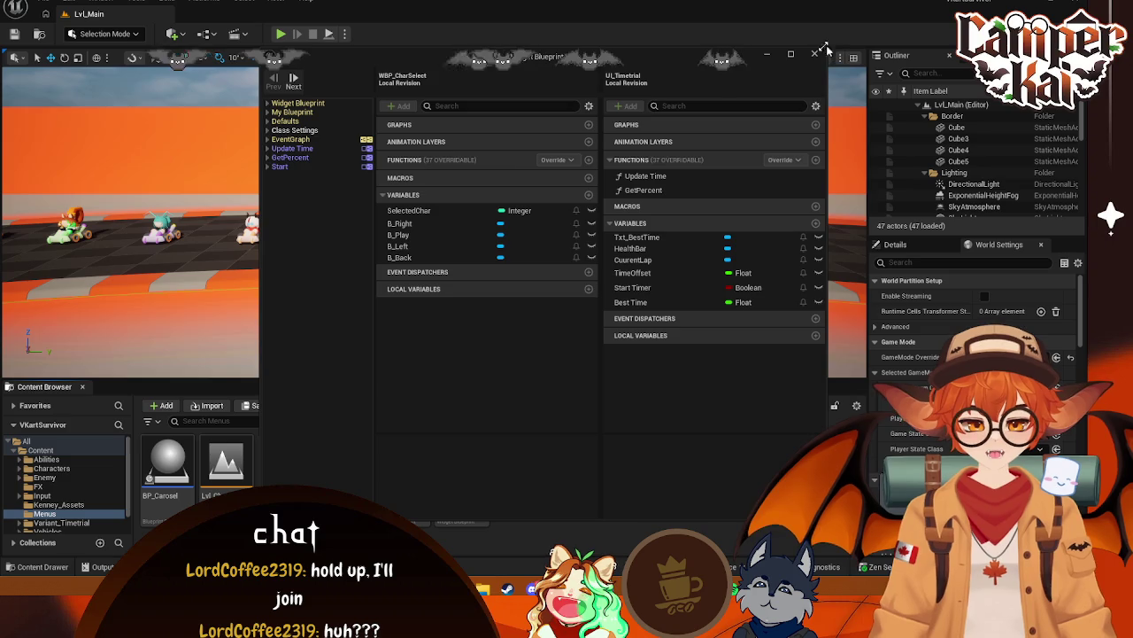
left_click(540, 452)
Create a User Widget blueprint named WBP_Main in Menus and open it
right_click(540, 452)
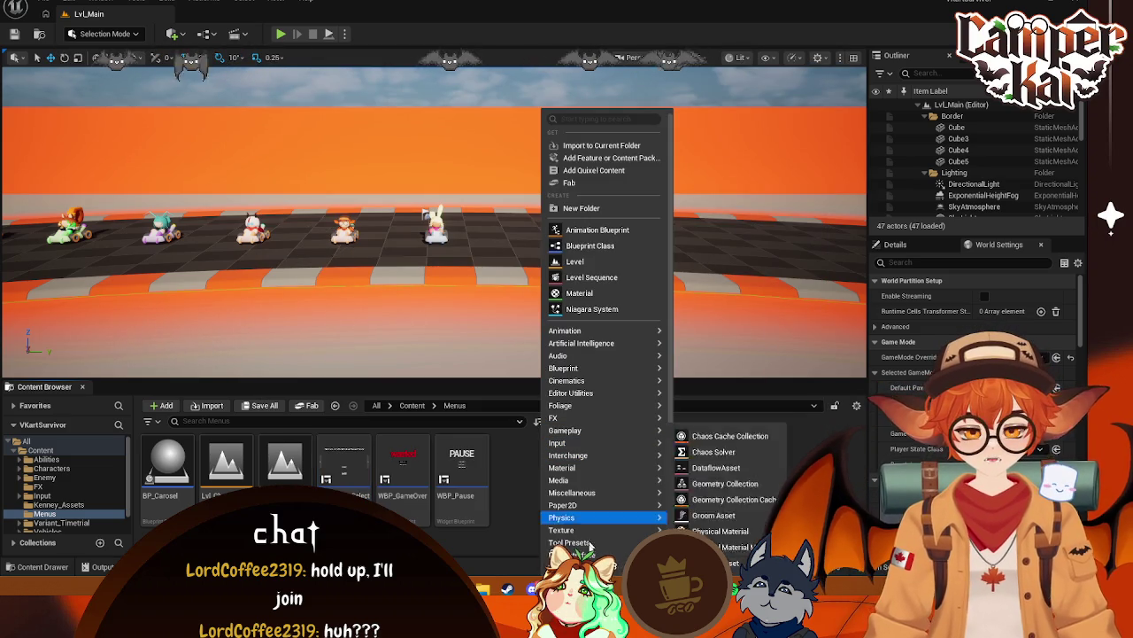
left_click(719, 547)
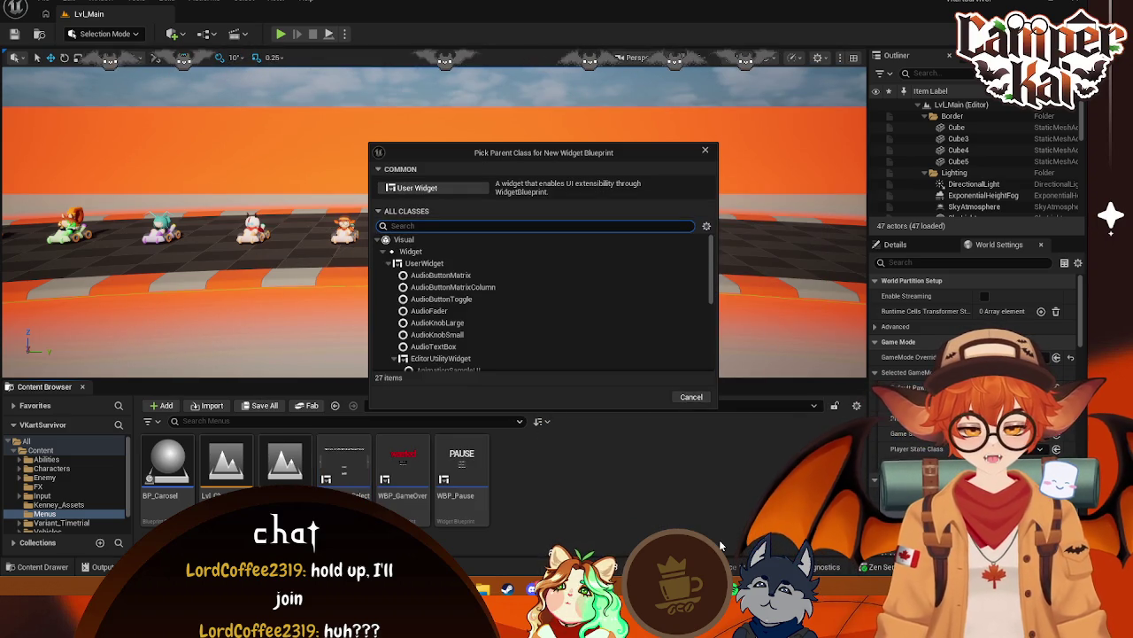
left_click(457, 186)
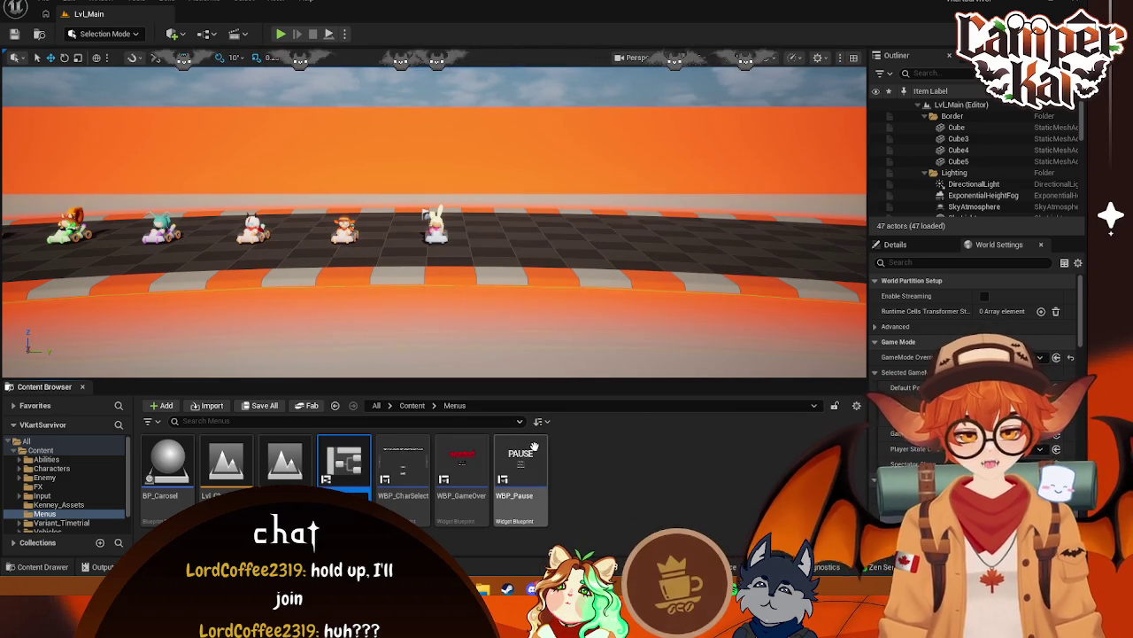
key("Return")
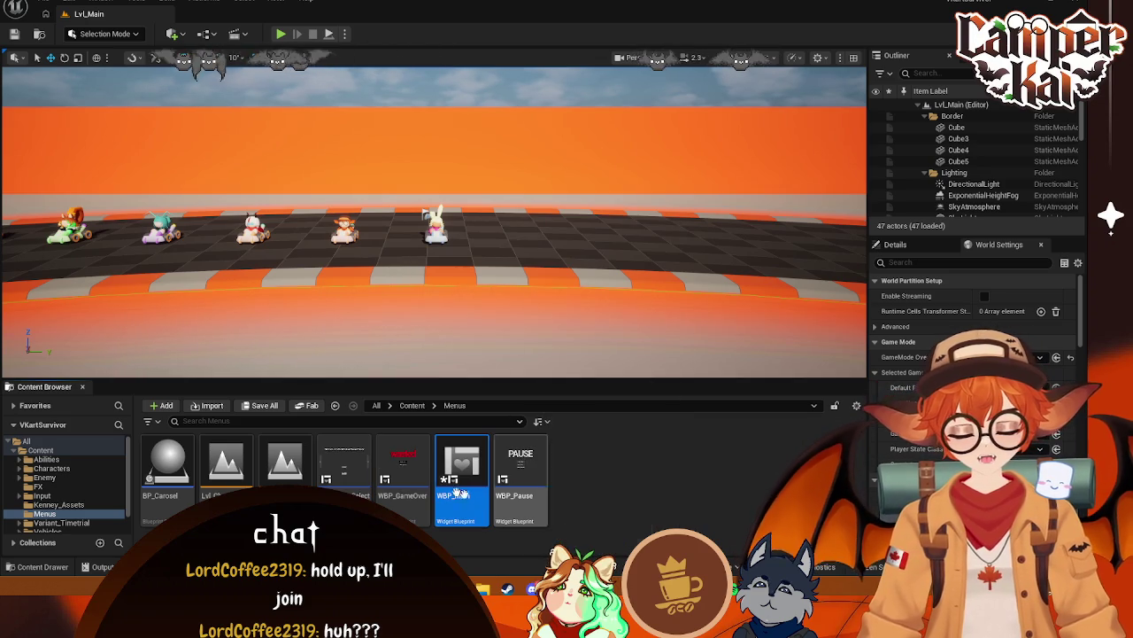
double_click(456, 459)
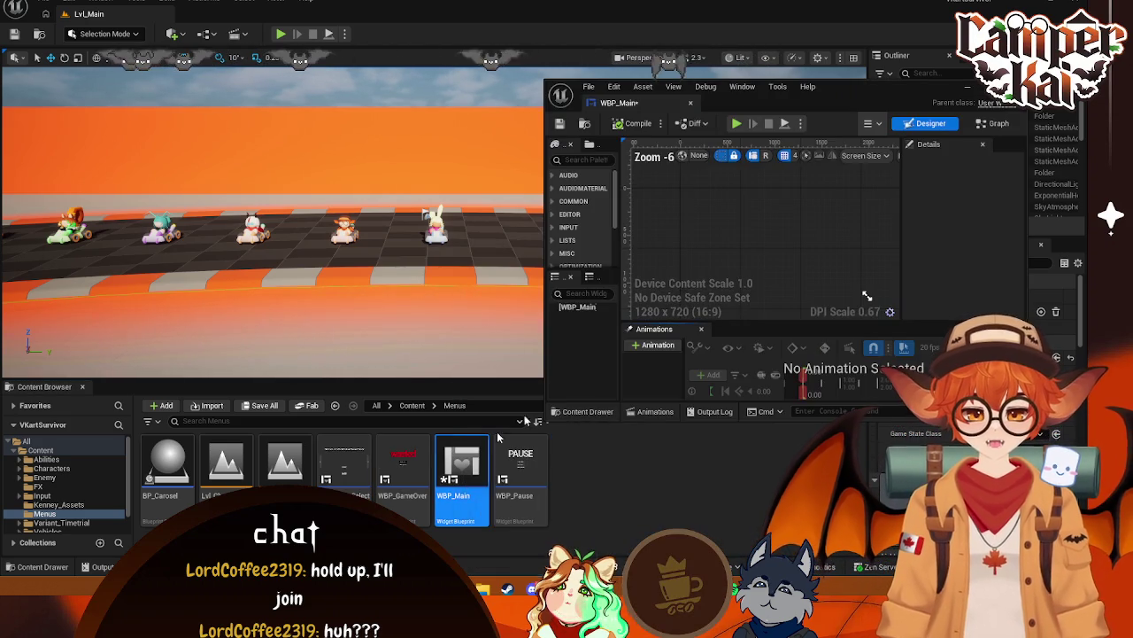
Dock WBP_Main as a tab beside Lvl_Main, and briefly view WBP_GameOver's layout before closing it
left_click_drag(580, 87, 384, 21)
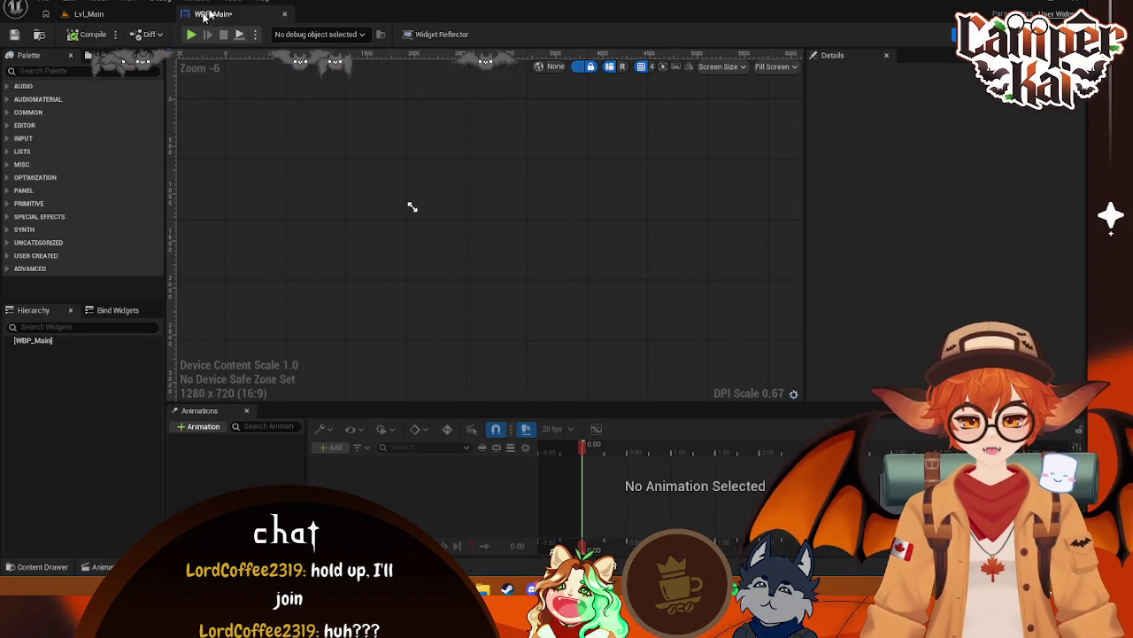
left_click(118, 17)
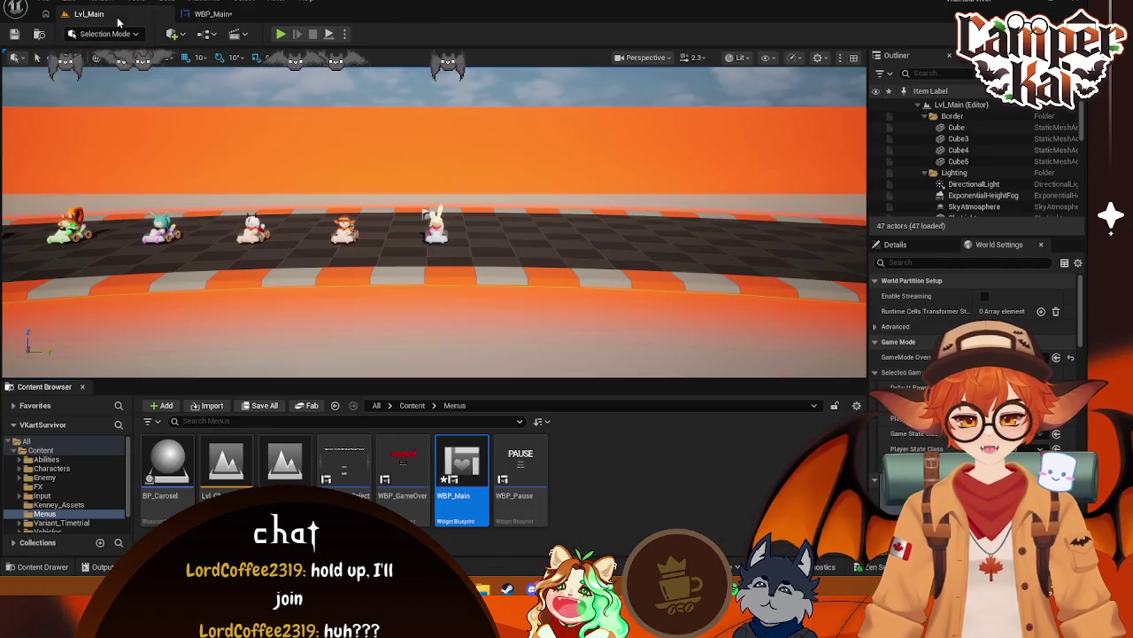
left_click(403, 469)
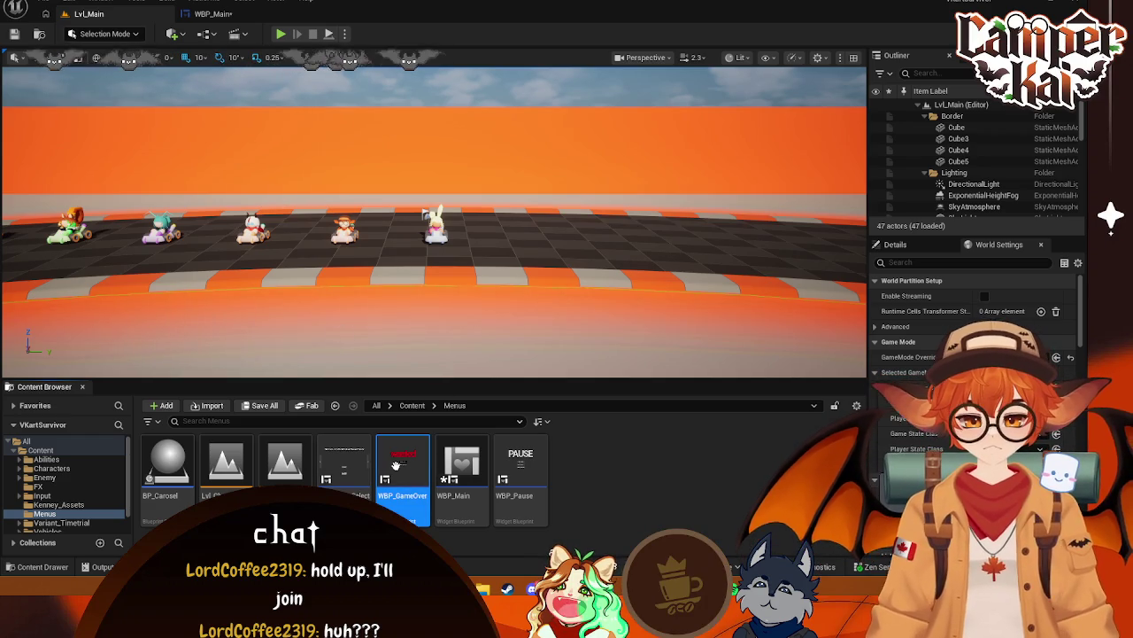
double_click(396, 470)
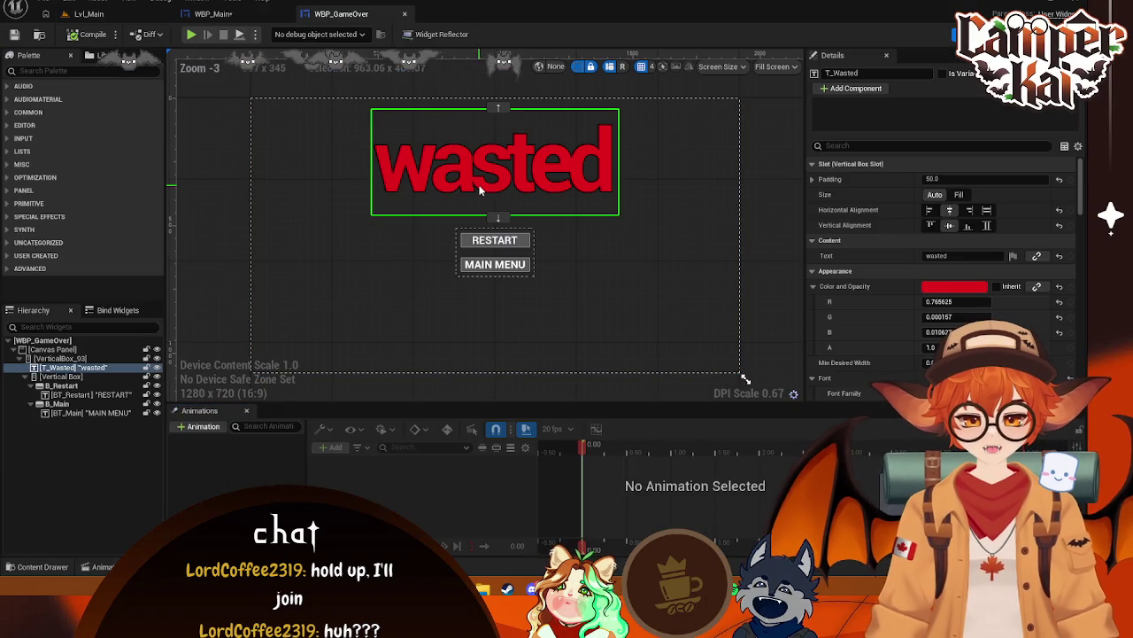
left_click(405, 15)
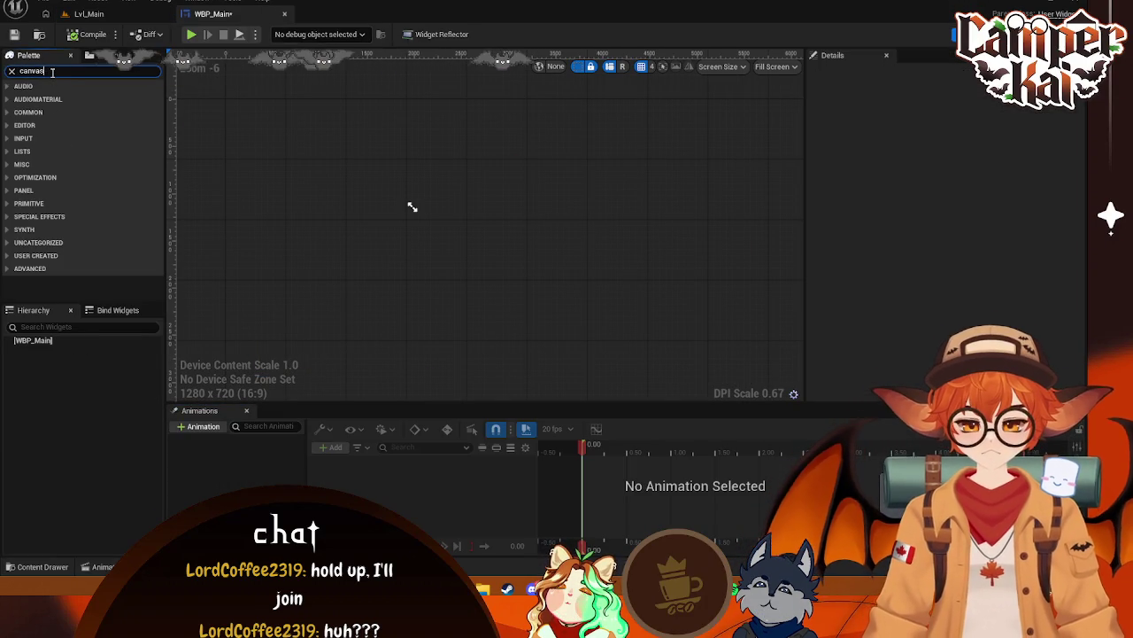
Add a Canvas Panel and a Vertical Box to WBP_Main, undoing a misplaced Text Block
left_click_drag(57, 98, 75, 349)
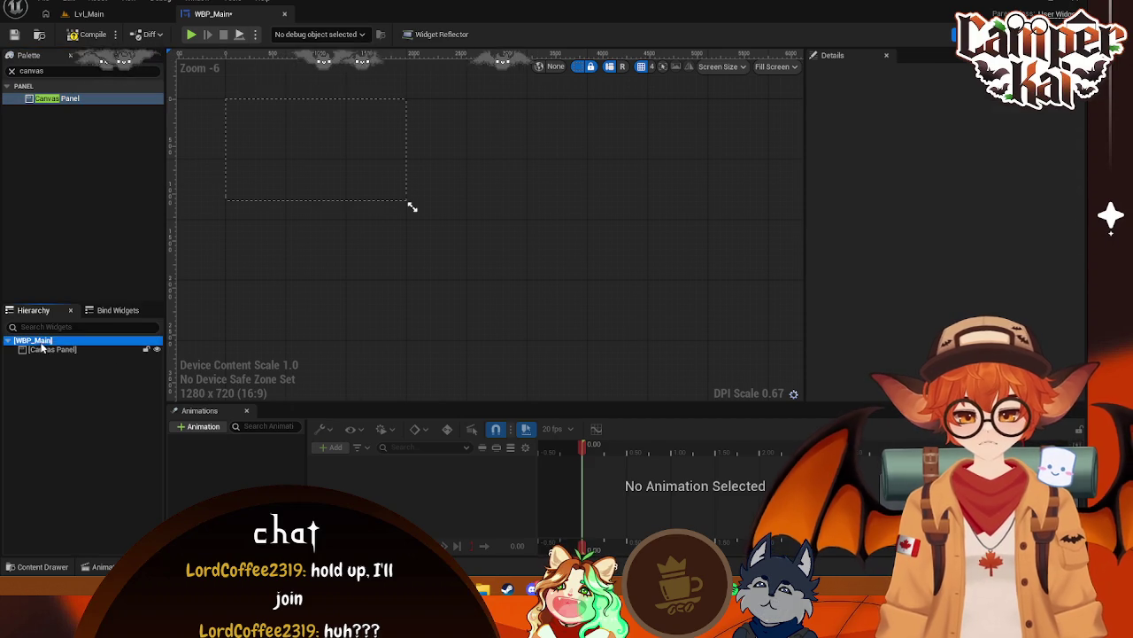
left_click(39, 349)
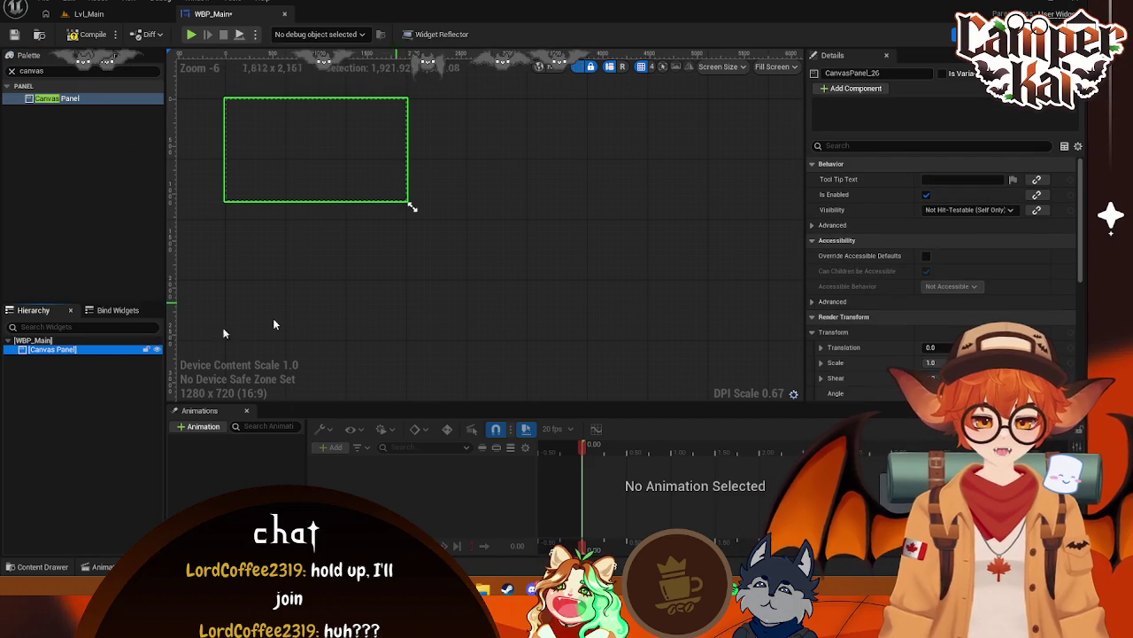
scroll(272, 187, "up", 2)
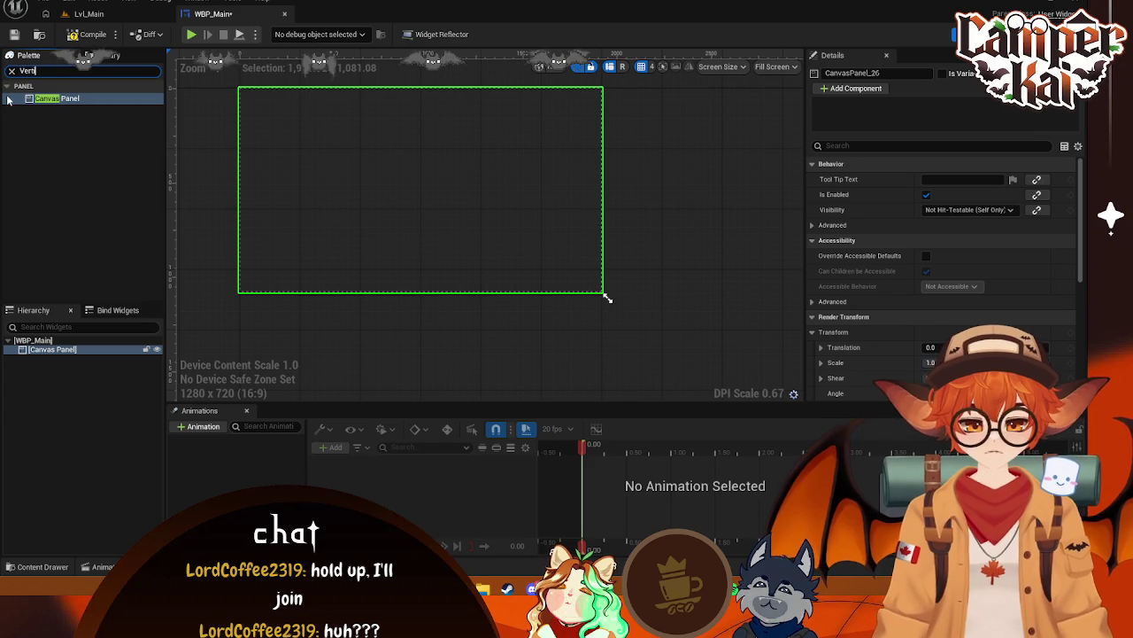
type("cal")
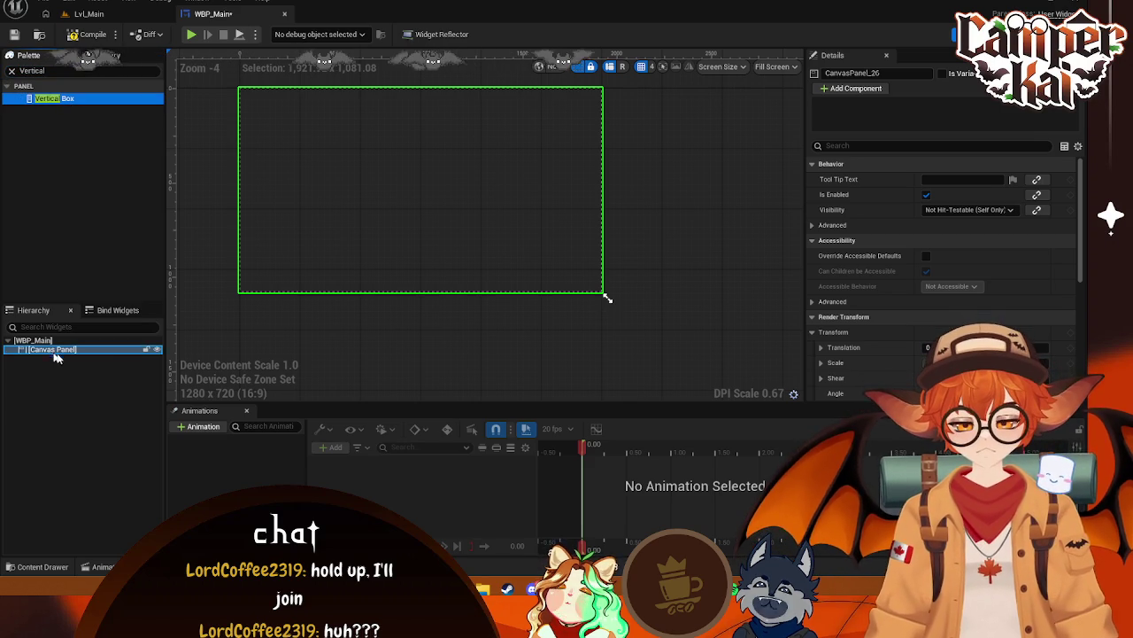
left_click(58, 72)
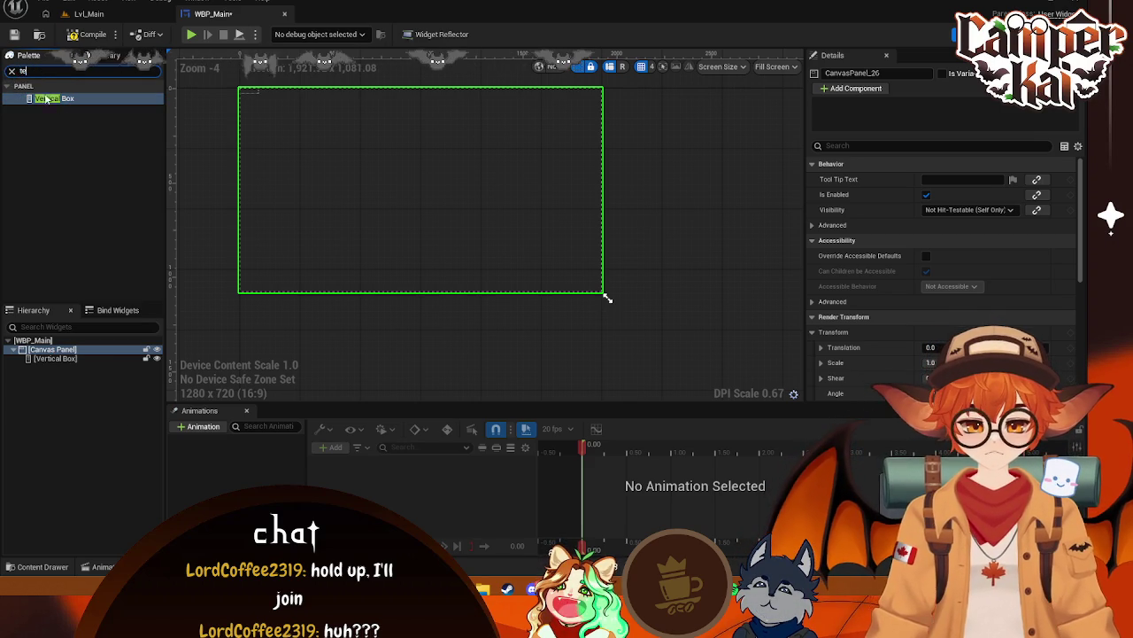
type("xt")
left_click_drag(40, 110, 71, 352)
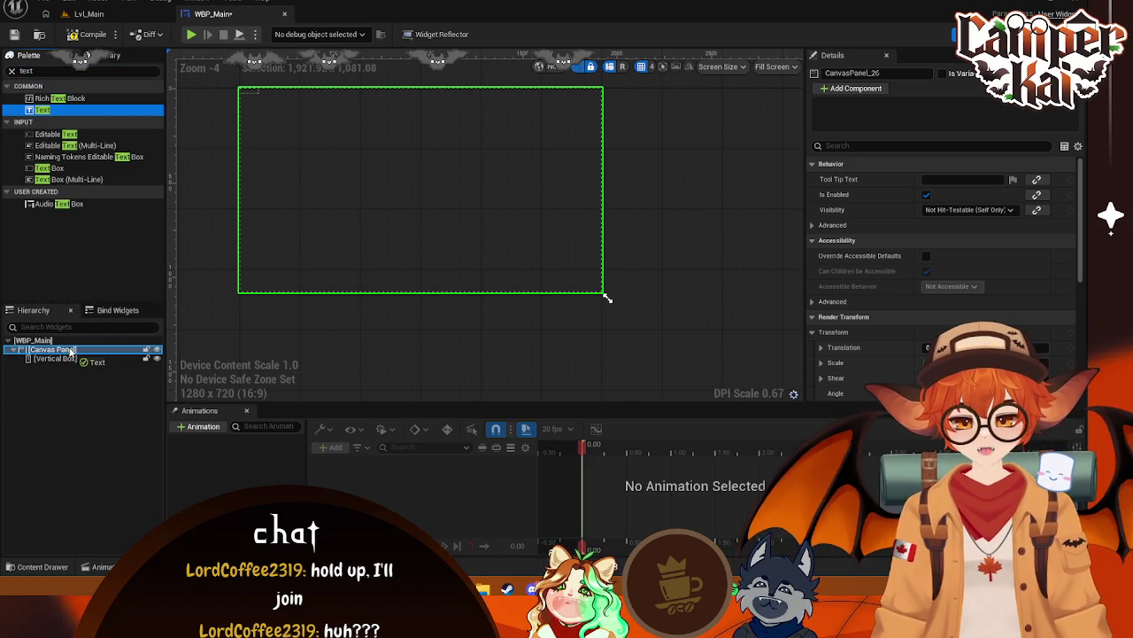
key("ctrl+z")
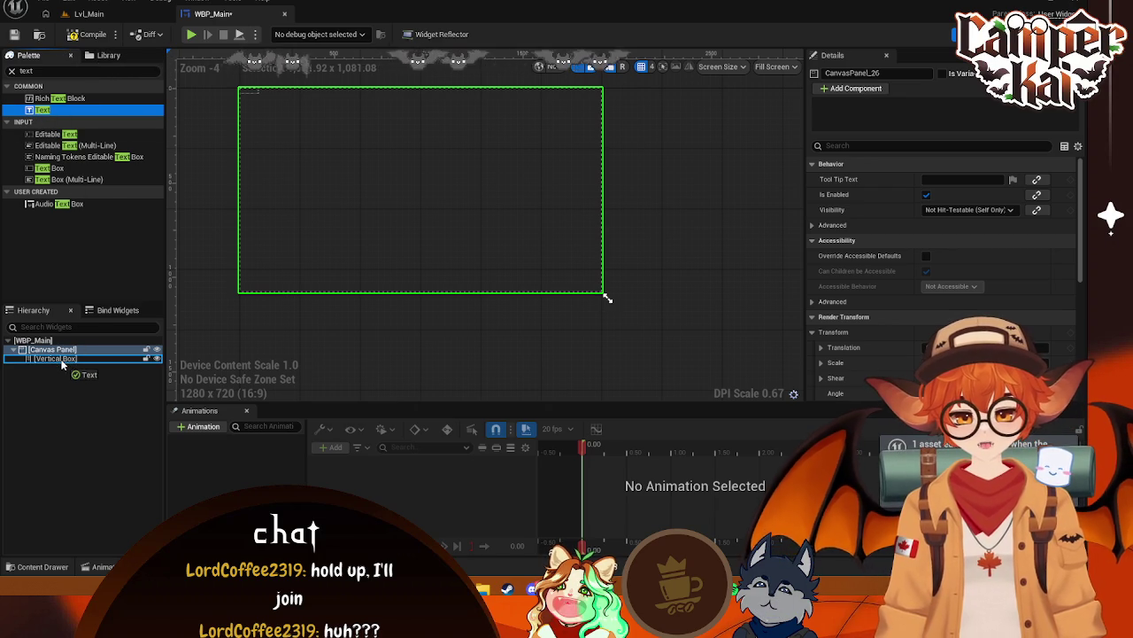
Put a Text Block in the Vertical Box, anchor the box full-stretch, and centre the text with Fill
left_click_drag(63, 363, 64, 366)
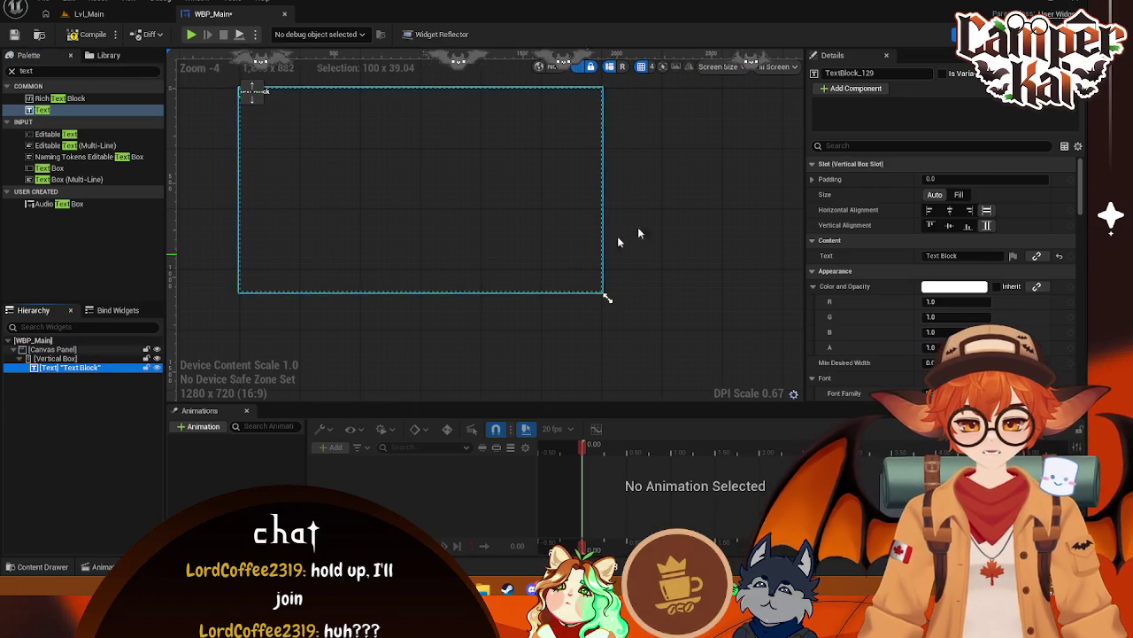
left_click(55, 358)
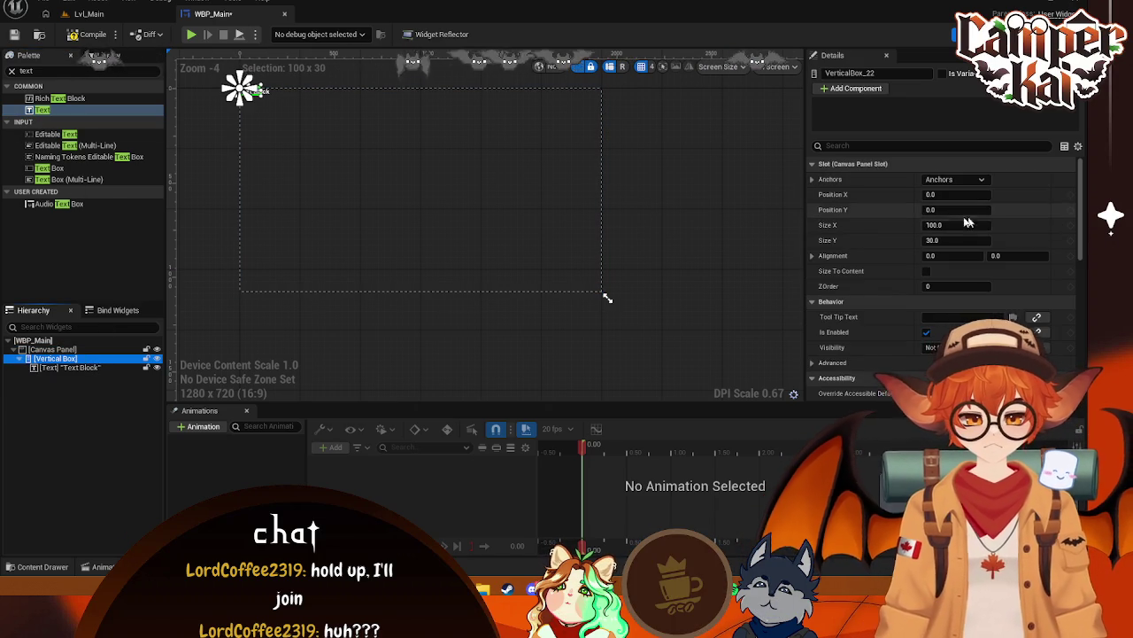
left_click(954, 178)
left_click(1062, 321)
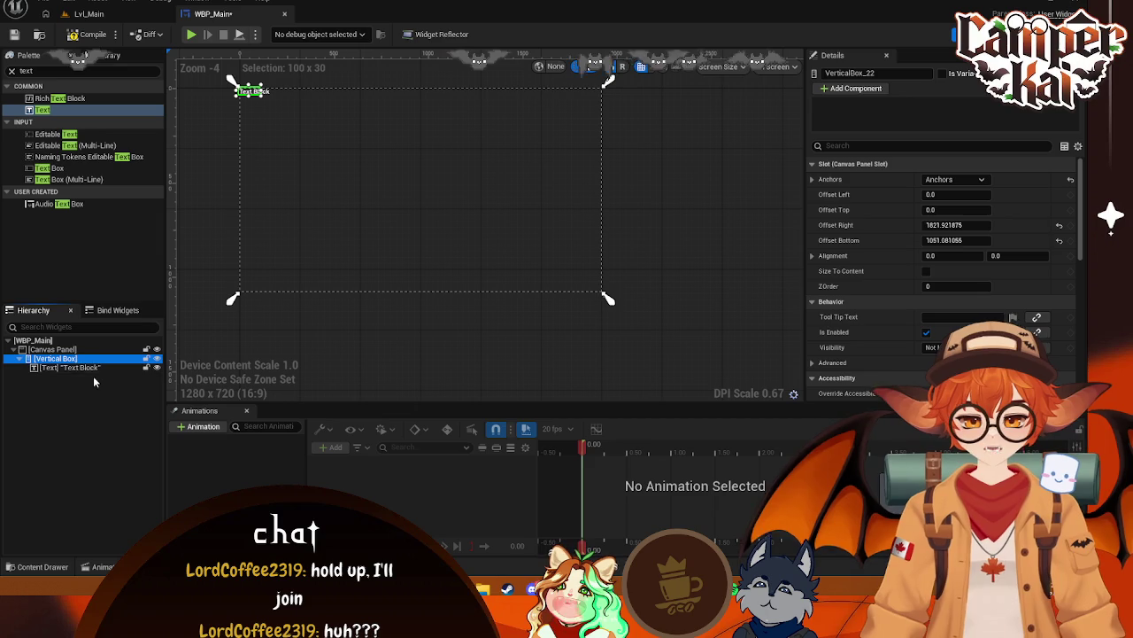
left_click(66, 366)
left_click(949, 209)
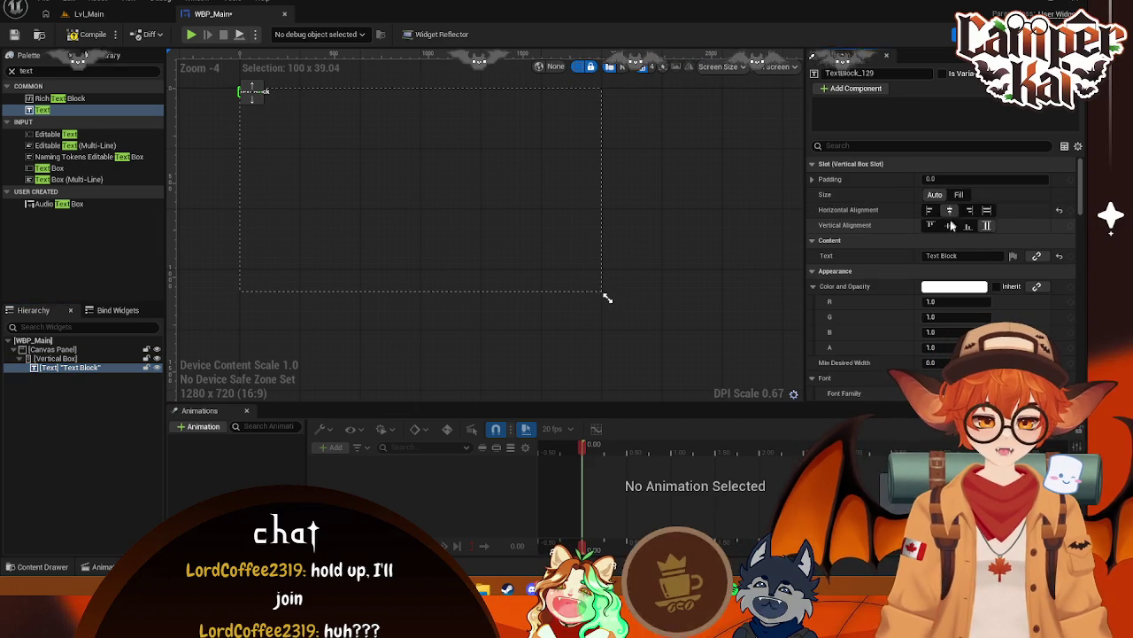
left_click(949, 225)
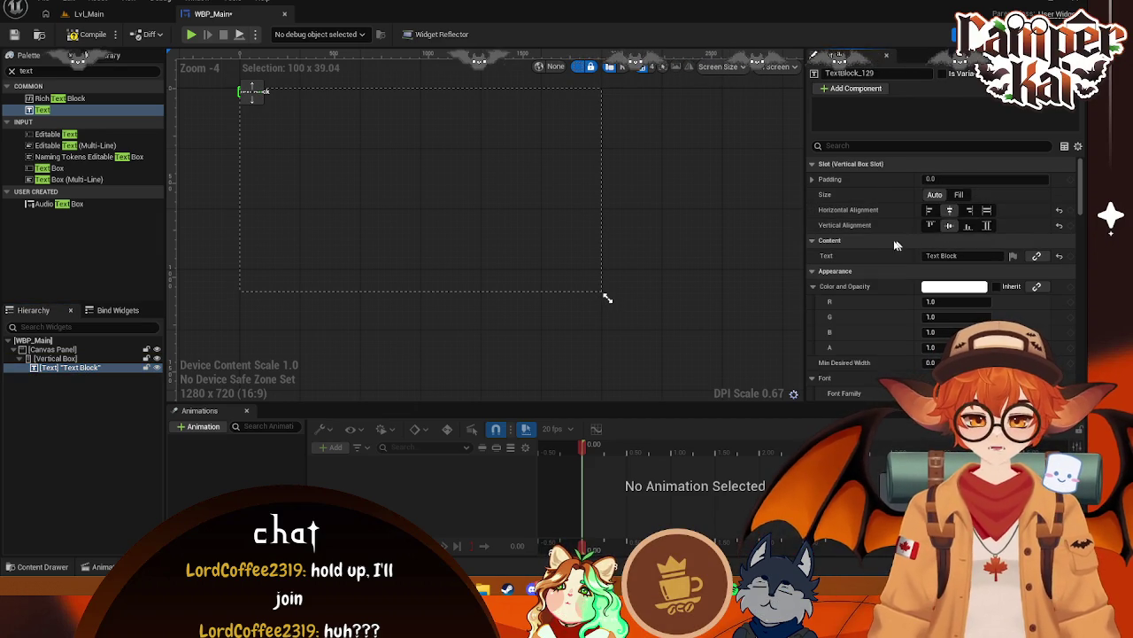
left_click(965, 195)
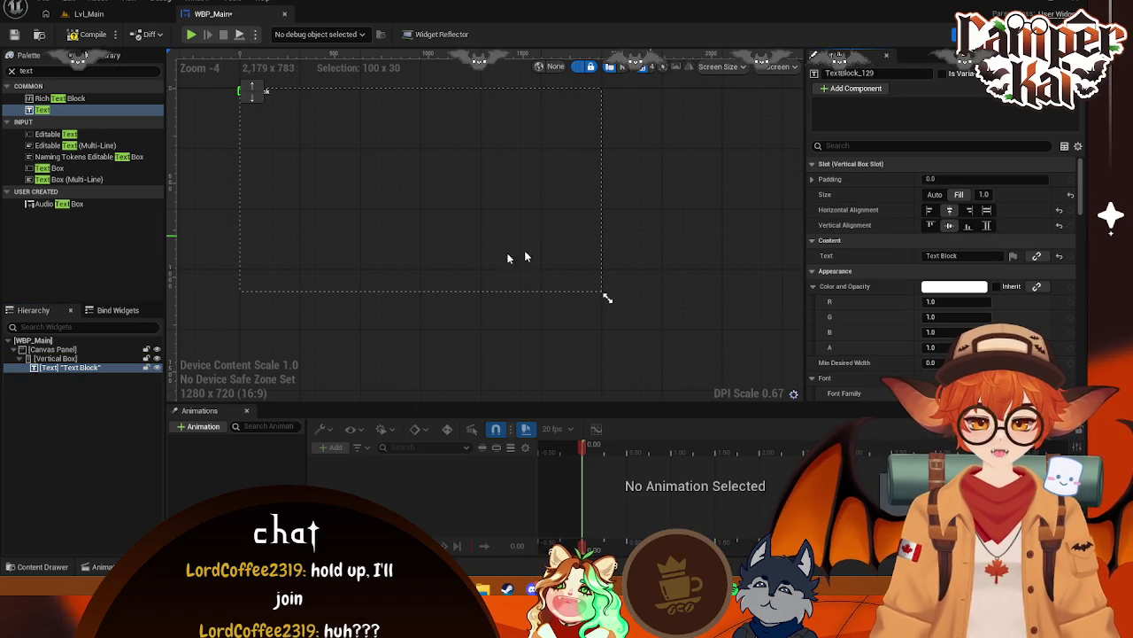
Set the Vertical Box's right and bottom offsets to 0
left_click(53, 358)
left_click(67, 367)
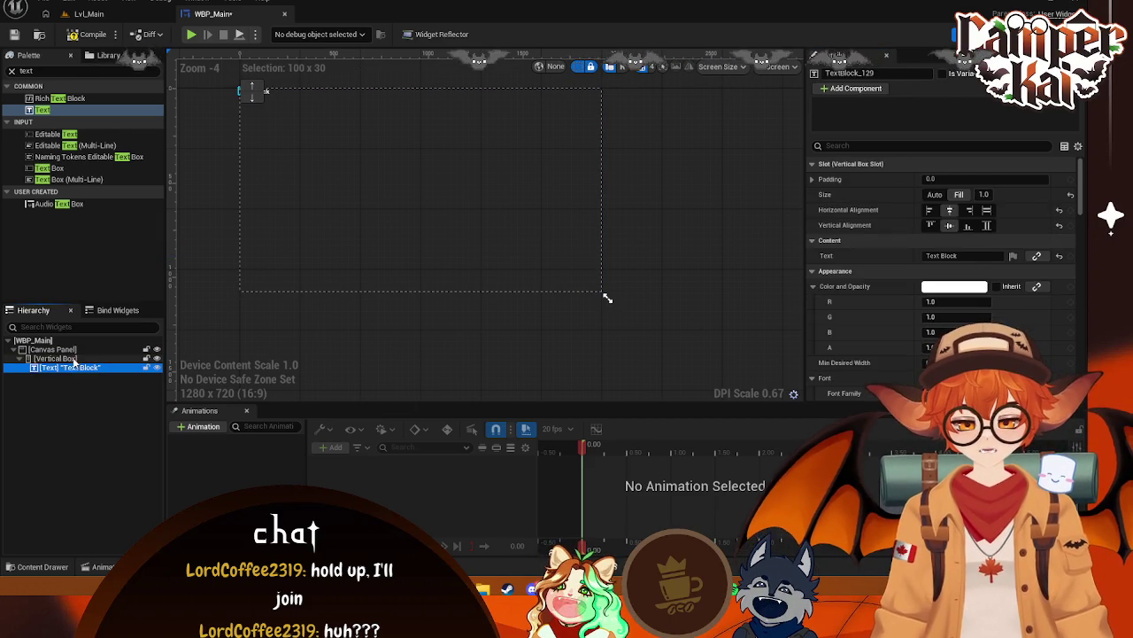
left_click(53, 358)
left_click(956, 225)
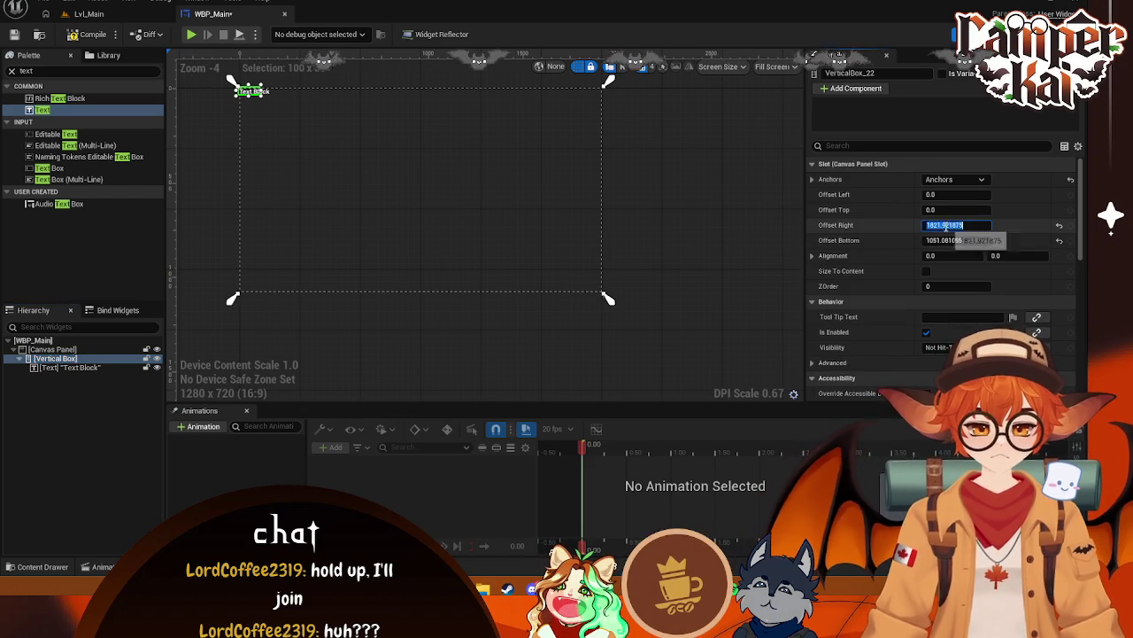
type("0")
key("Tab")
type("0")
key("Return")
left_click(399, 235)
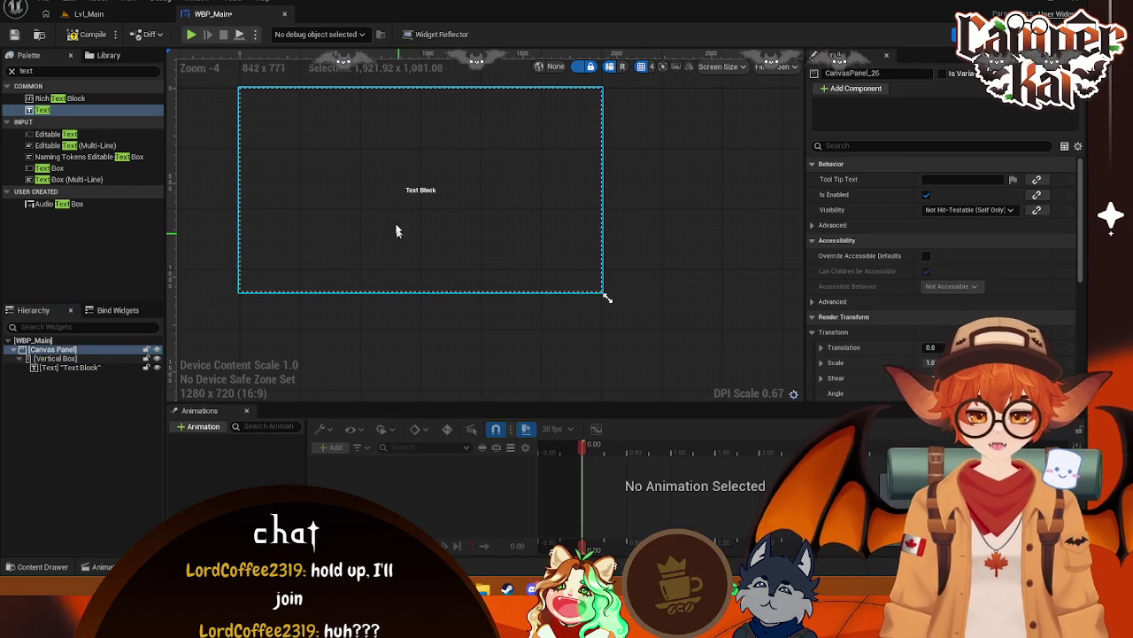
left_click(421, 190)
type("vertic")
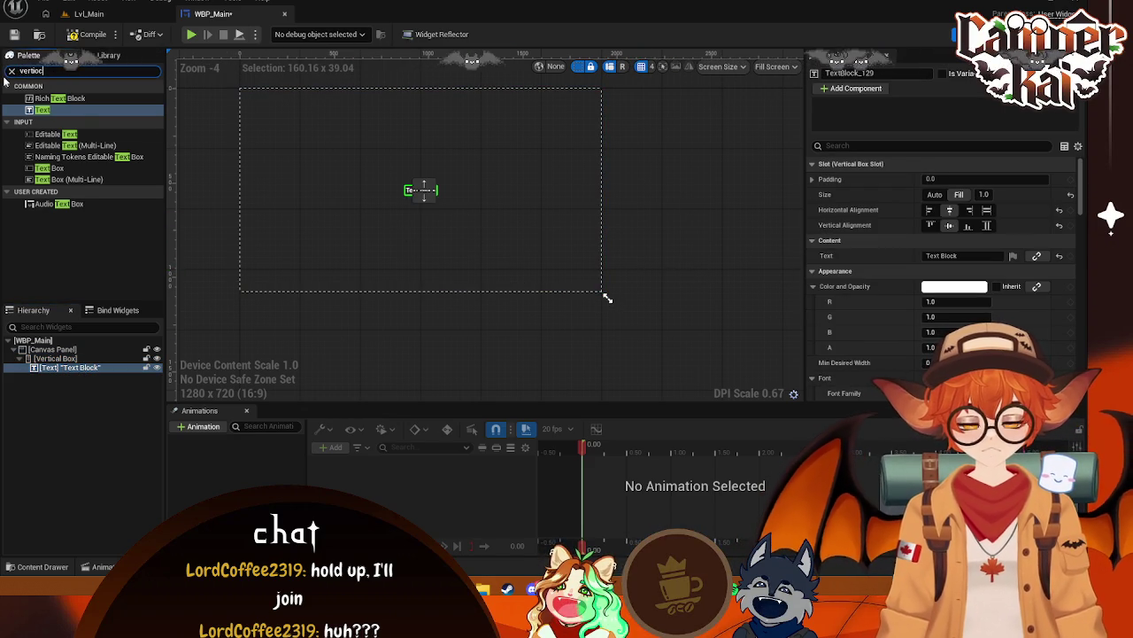
type("a")
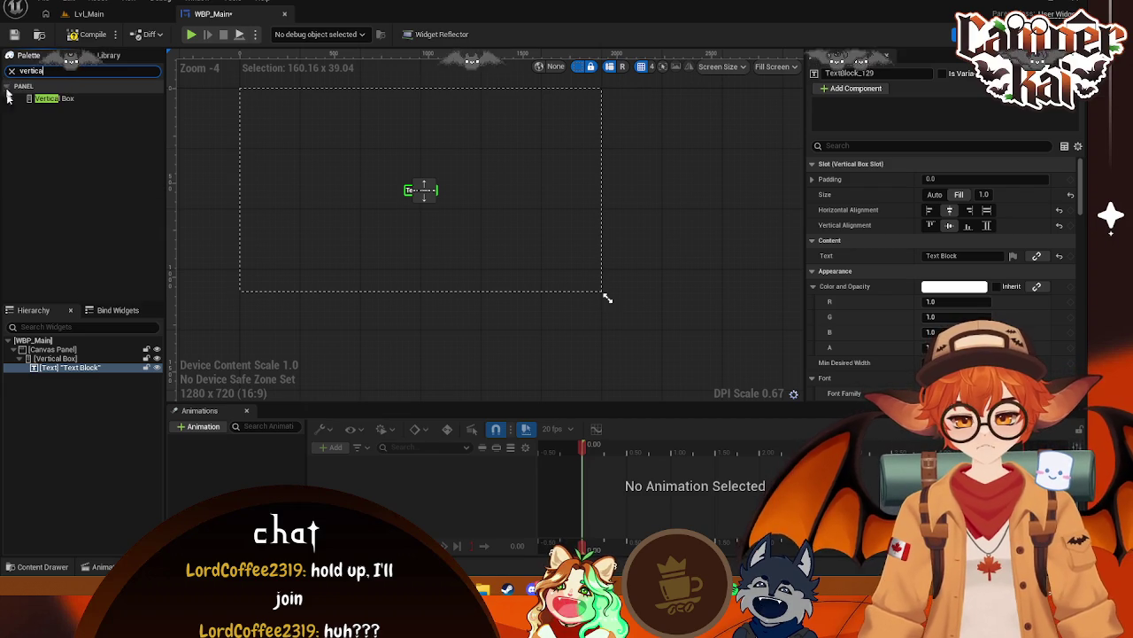
Add two Buttons inside the Vertical Box and move the Text Block above Button_106
left_click(12, 71)
type("butt")
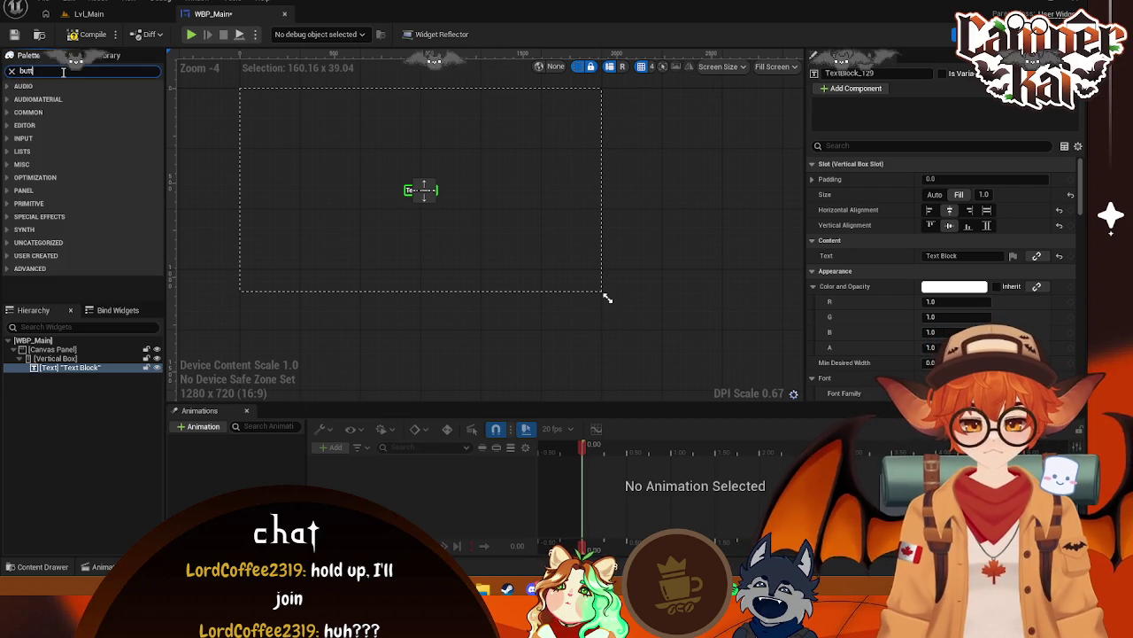
type("on")
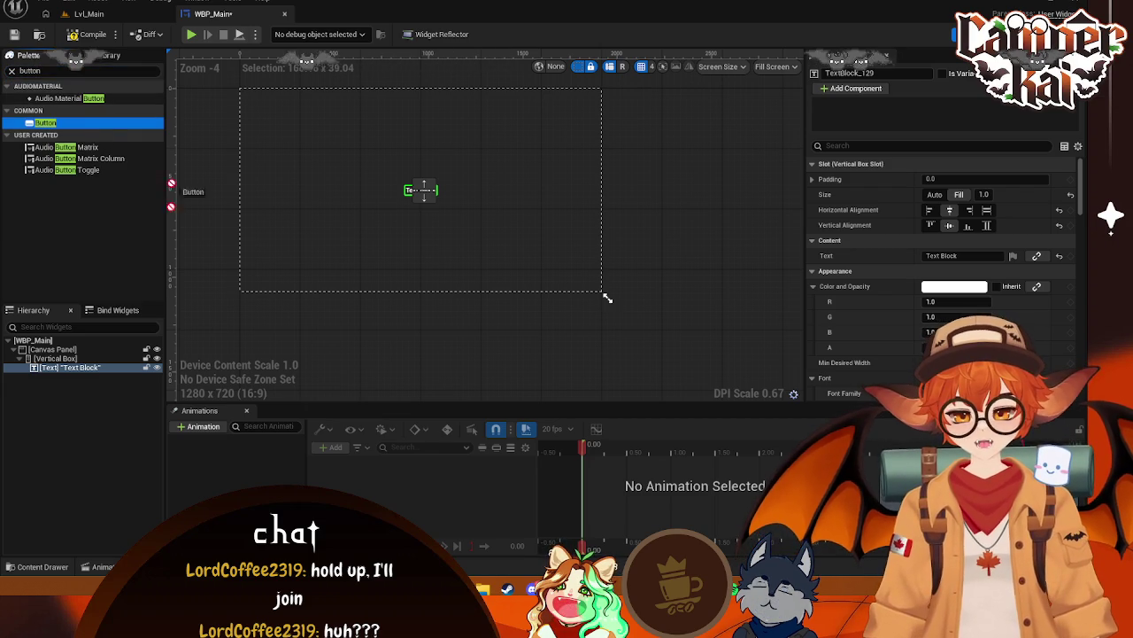
left_click_drag(71, 364, 71, 364)
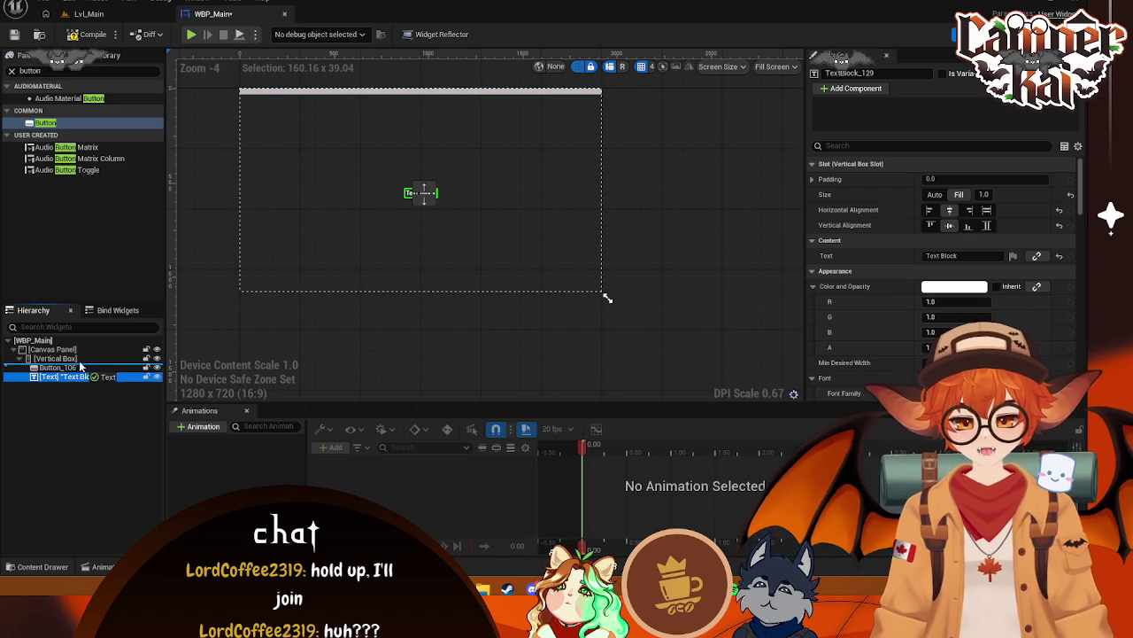
left_click_drag(76, 363, 72, 382)
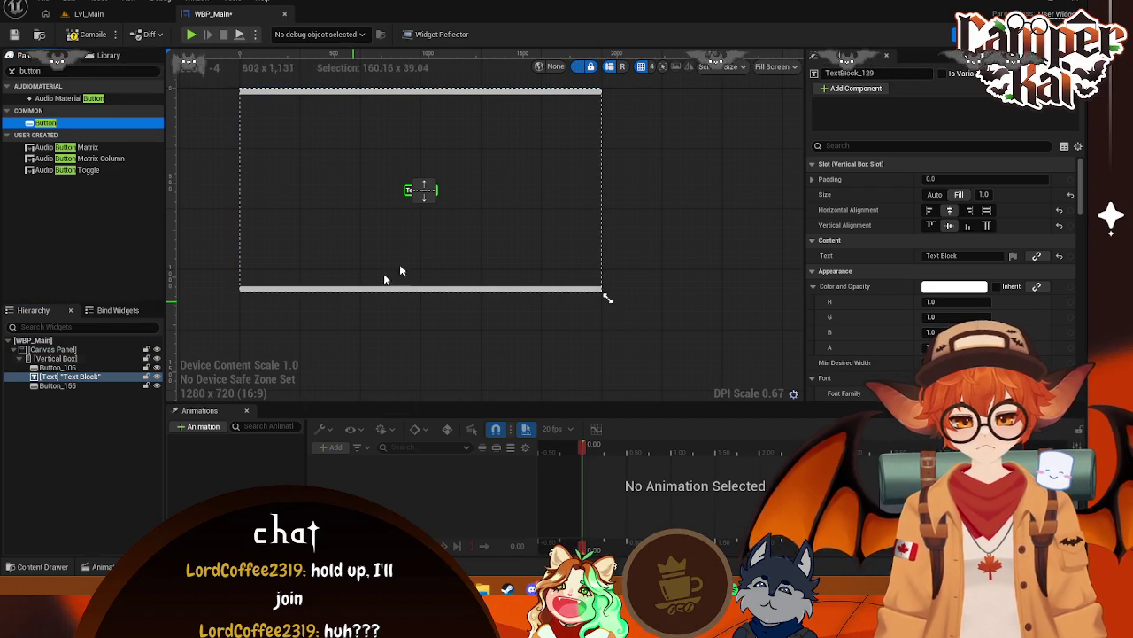
left_click(653, 205)
left_click(74, 377)
left_click_drag(74, 377, 64, 363)
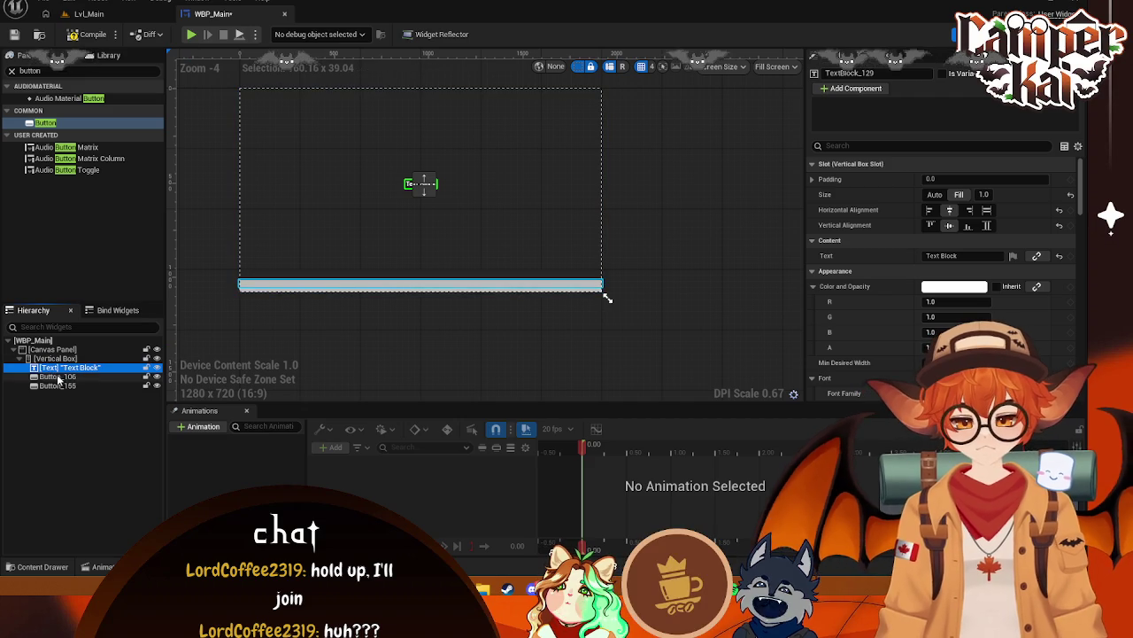
Set Button_106's slot size to Fill and check Button_155's settings
left_click(57, 378)
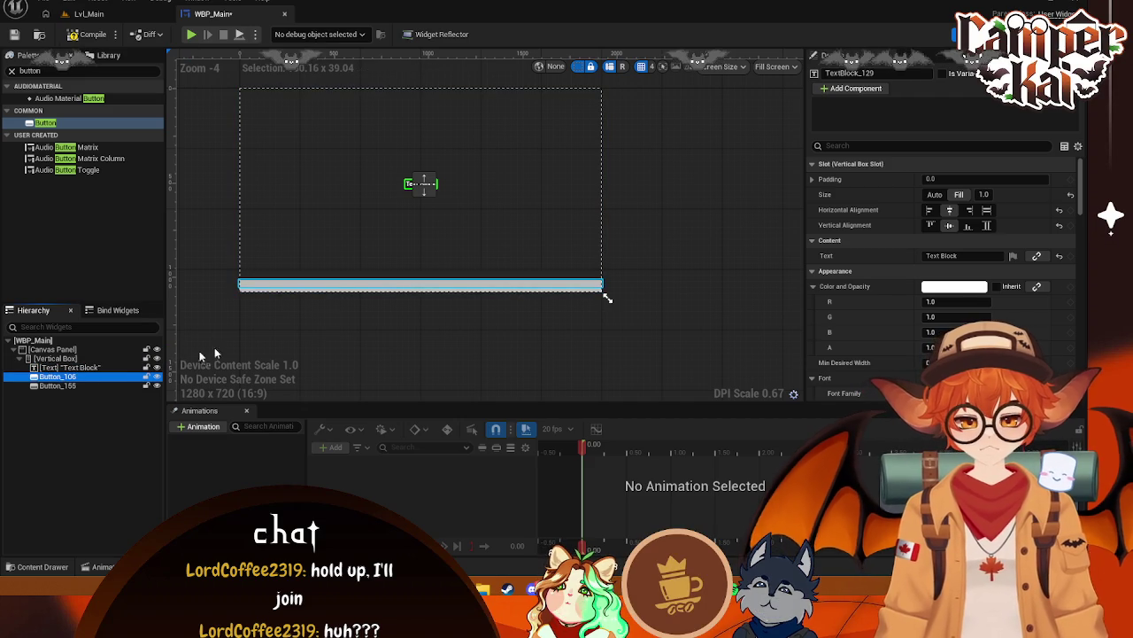
left_click(411, 185)
left_click(429, 286)
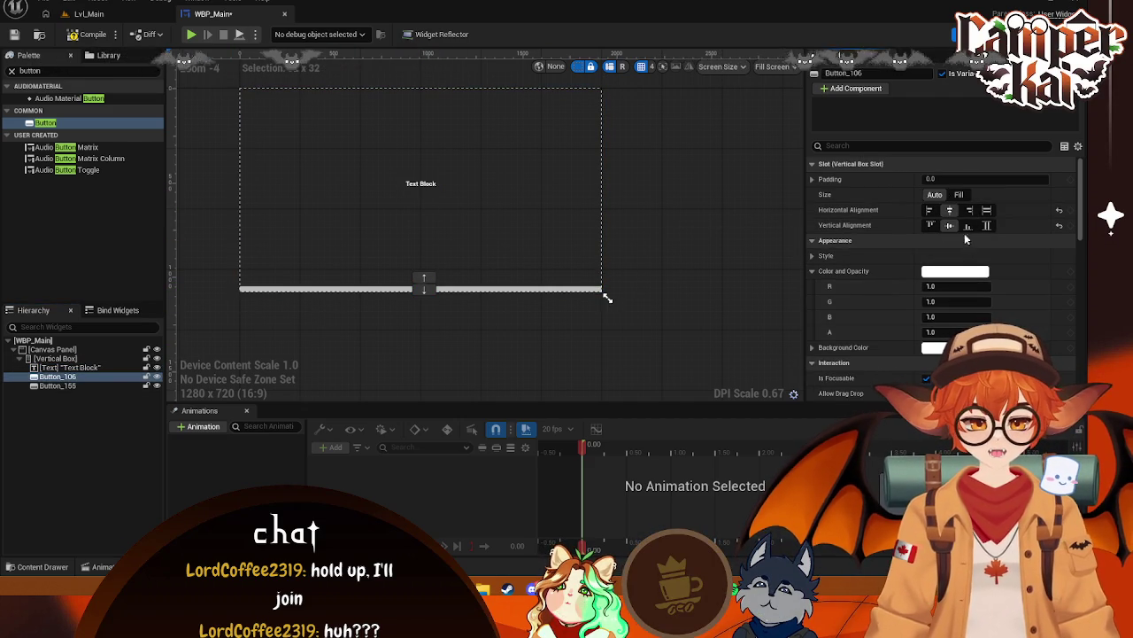
left_click(959, 194)
left_click(422, 345)
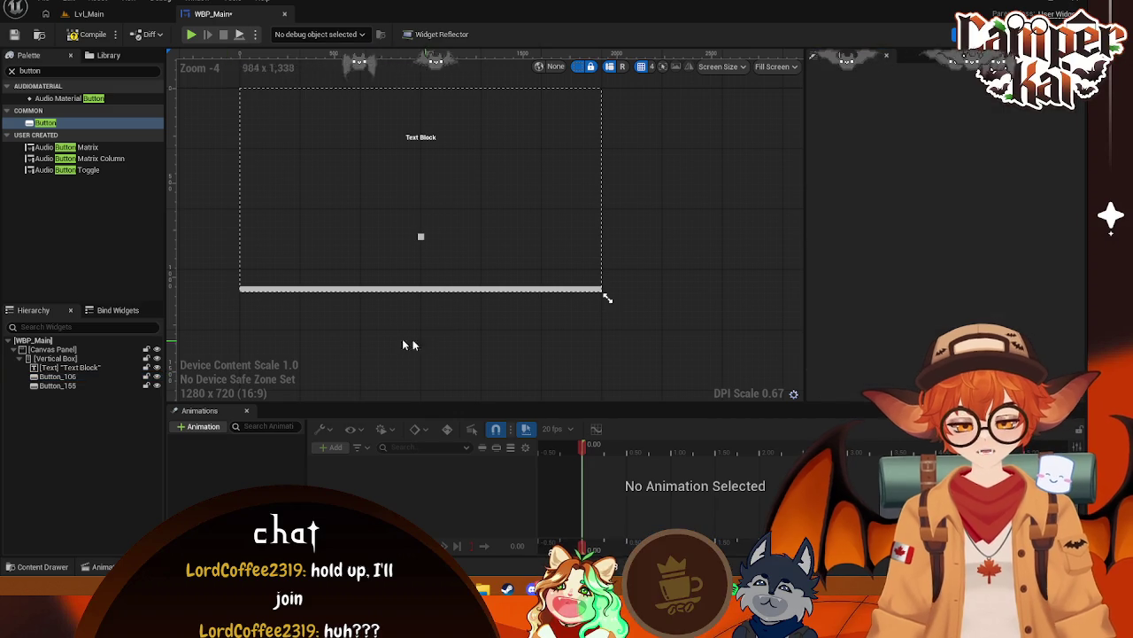
left_click(82, 385)
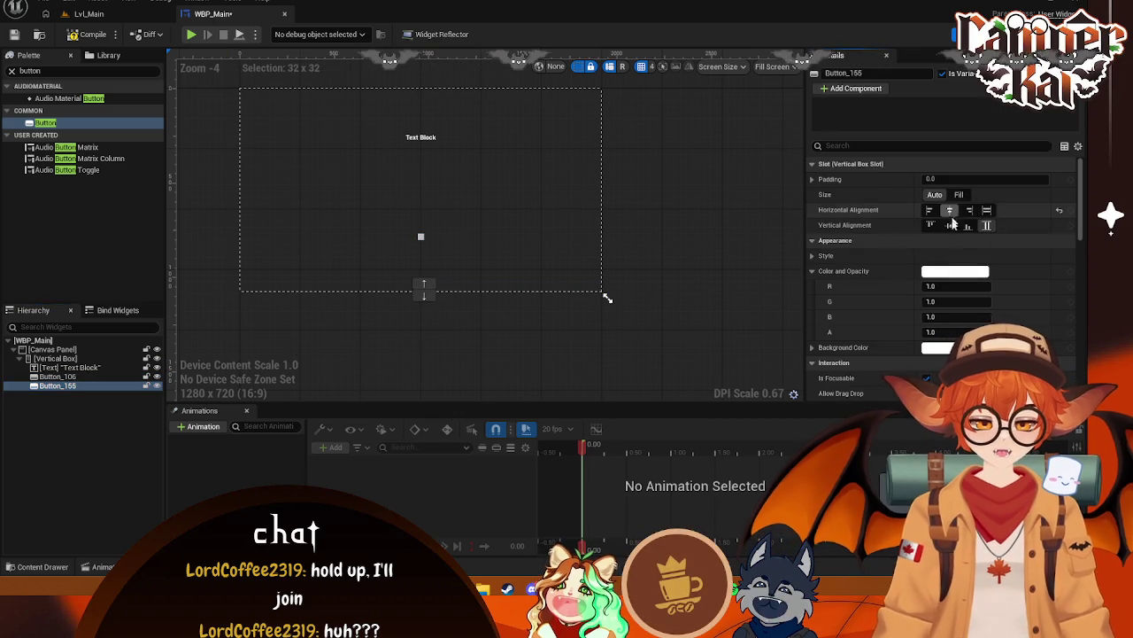
left_click(606, 280)
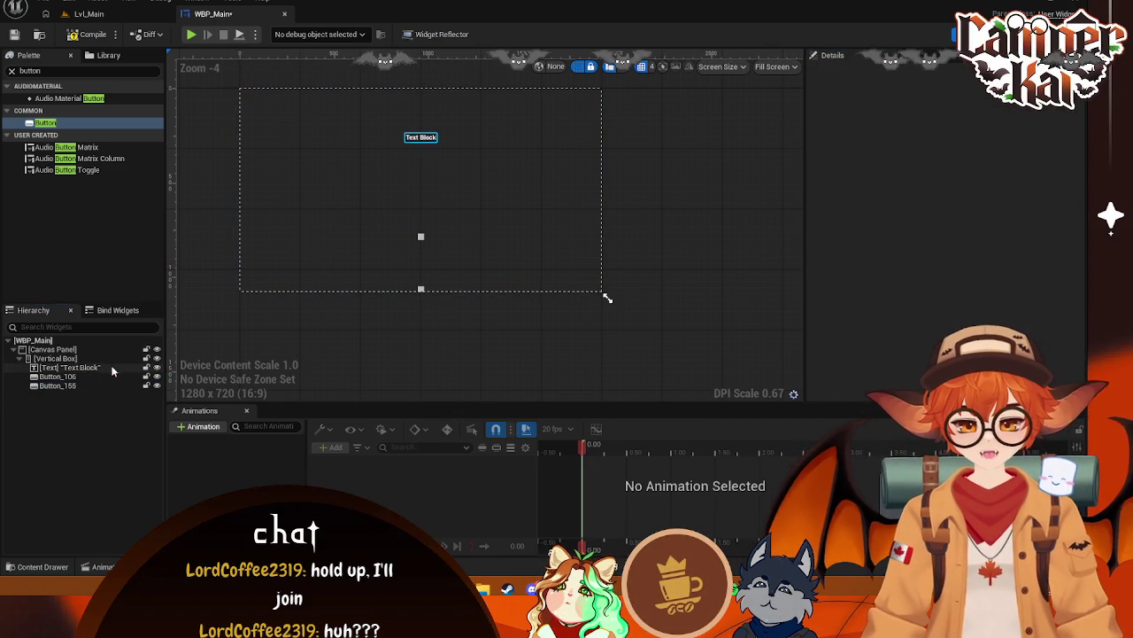
left_click(93, 366)
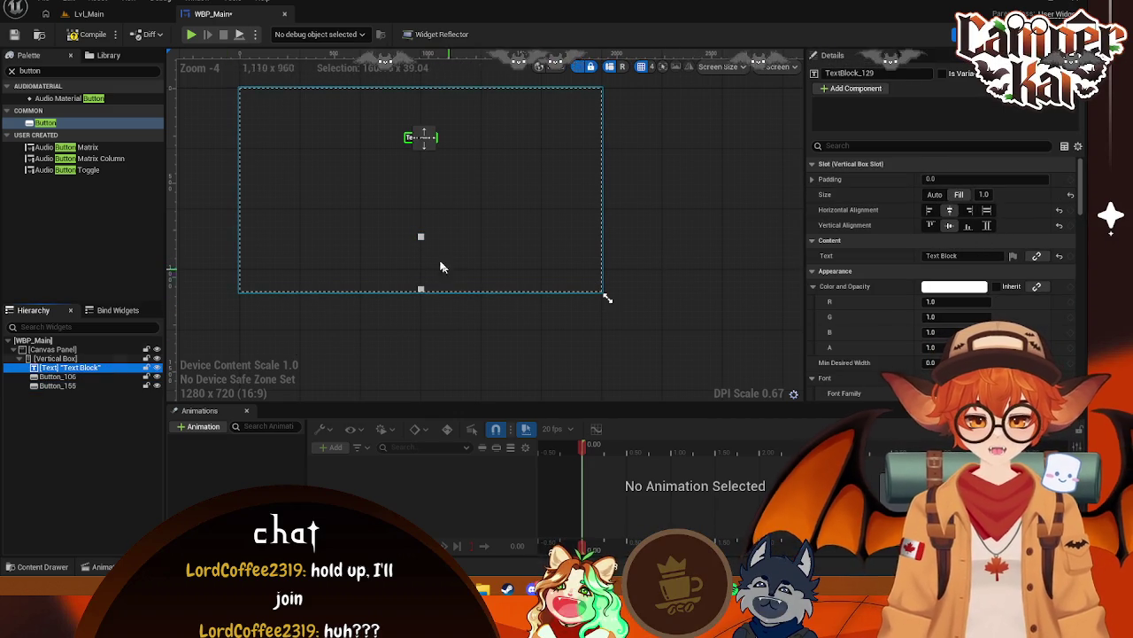
left_click(420, 239)
left_click(526, 279)
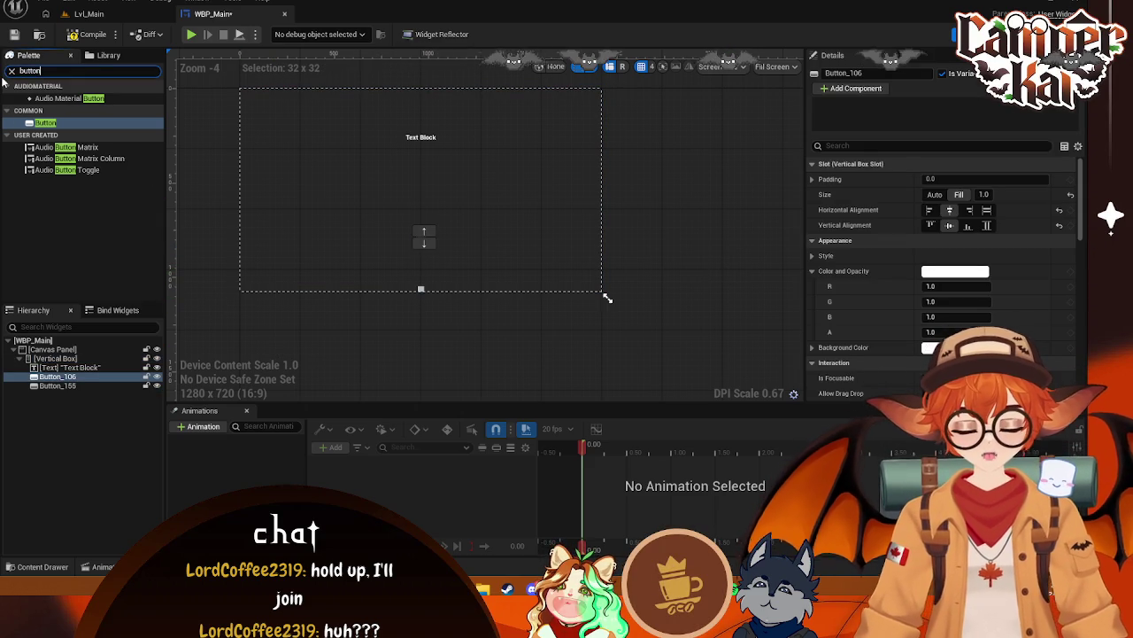
left_click(54, 70)
Add a Text label inside Button_106 and Button_155, and set the title Text Block to Fill
type("text")
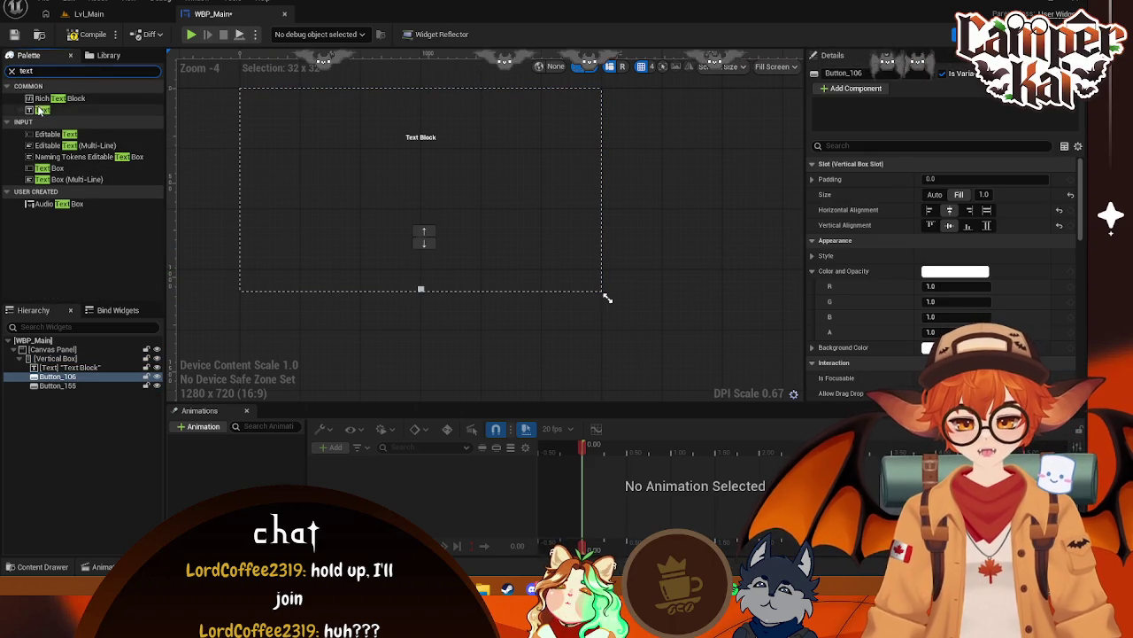
left_click_drag(53, 379, 55, 379)
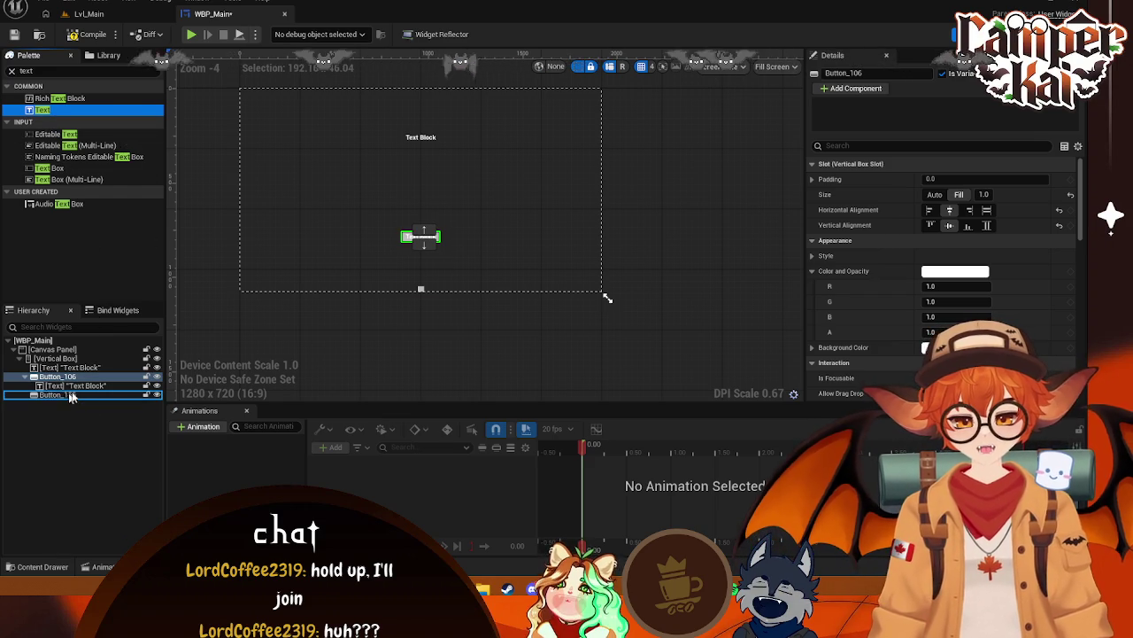
left_click_drag(64, 398, 65, 397)
left_click(72, 368)
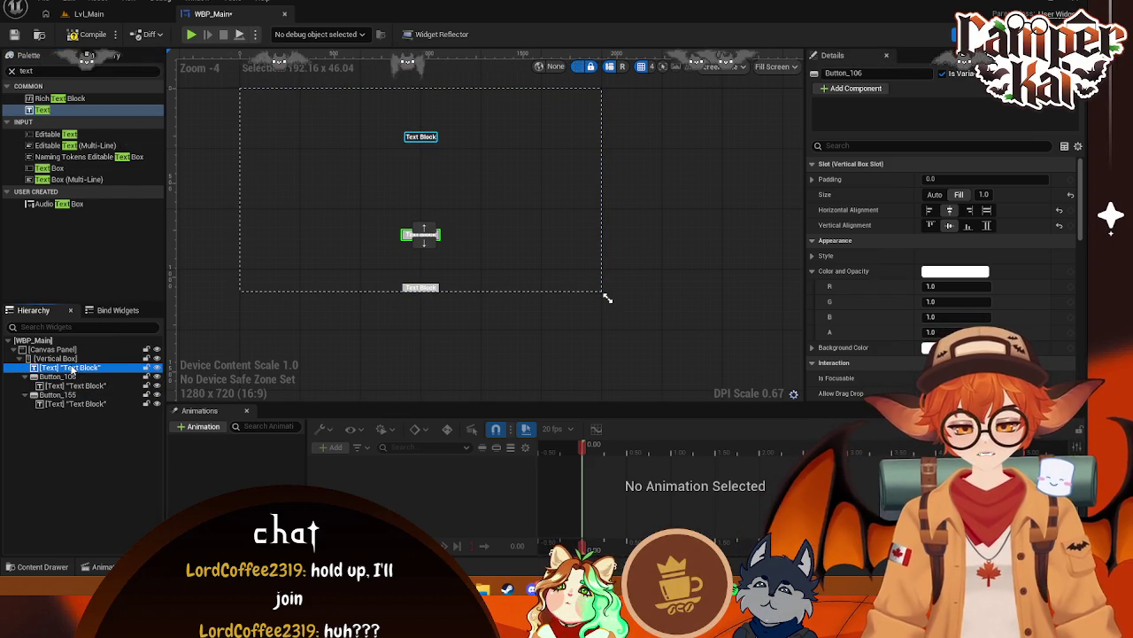
left_click(821, 180)
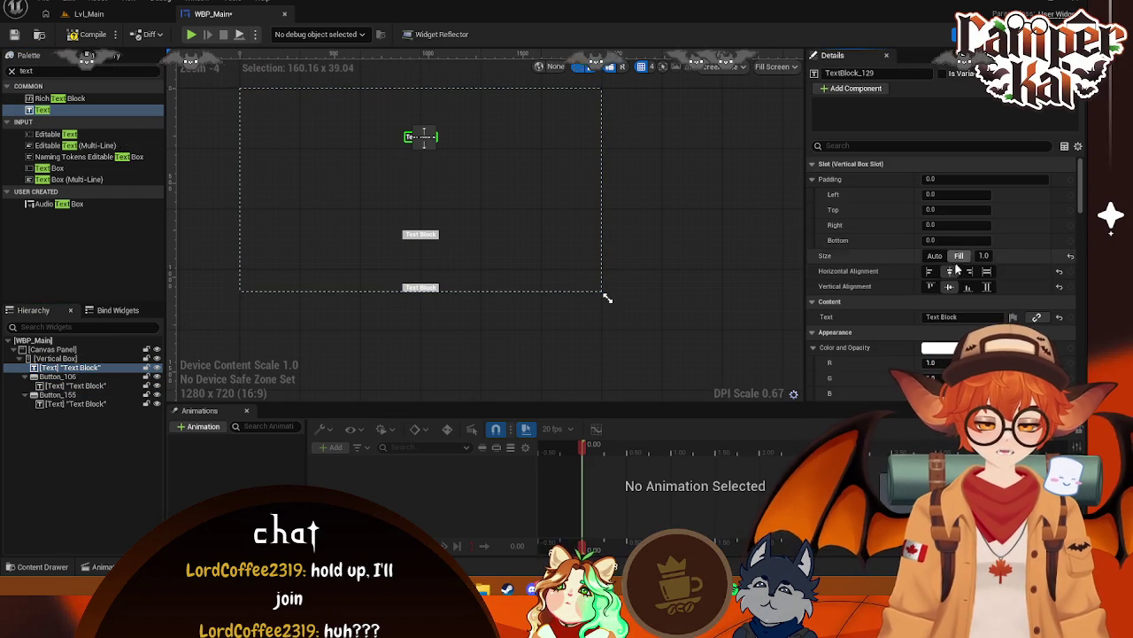
left_click(959, 256)
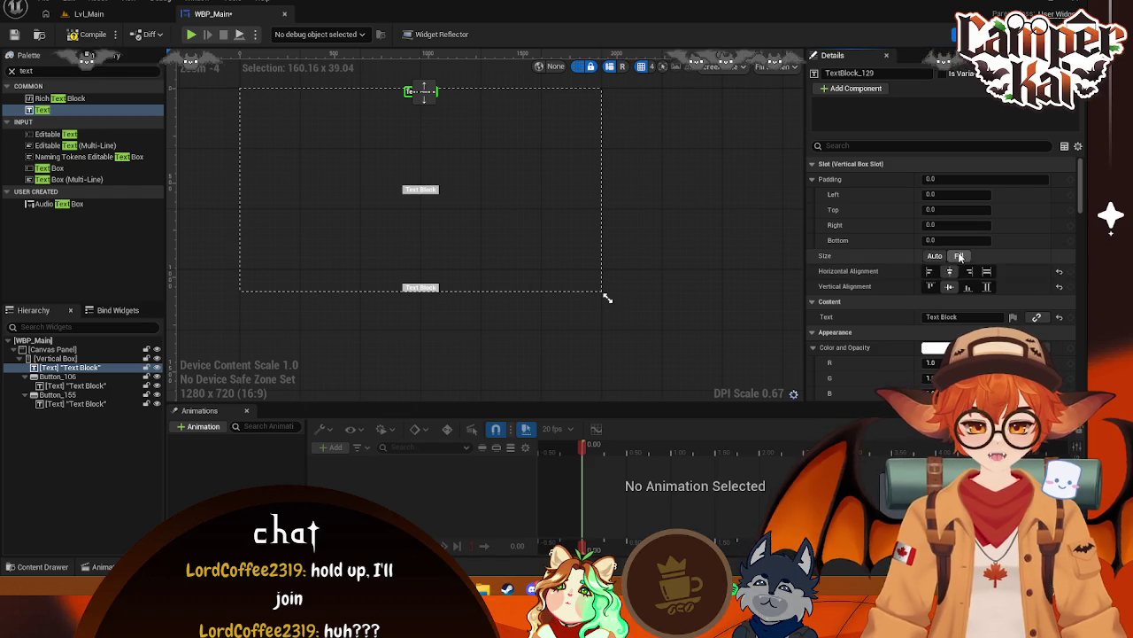
Align Button_106 to Center horizontally and vertically in its slot
left_click(84, 386)
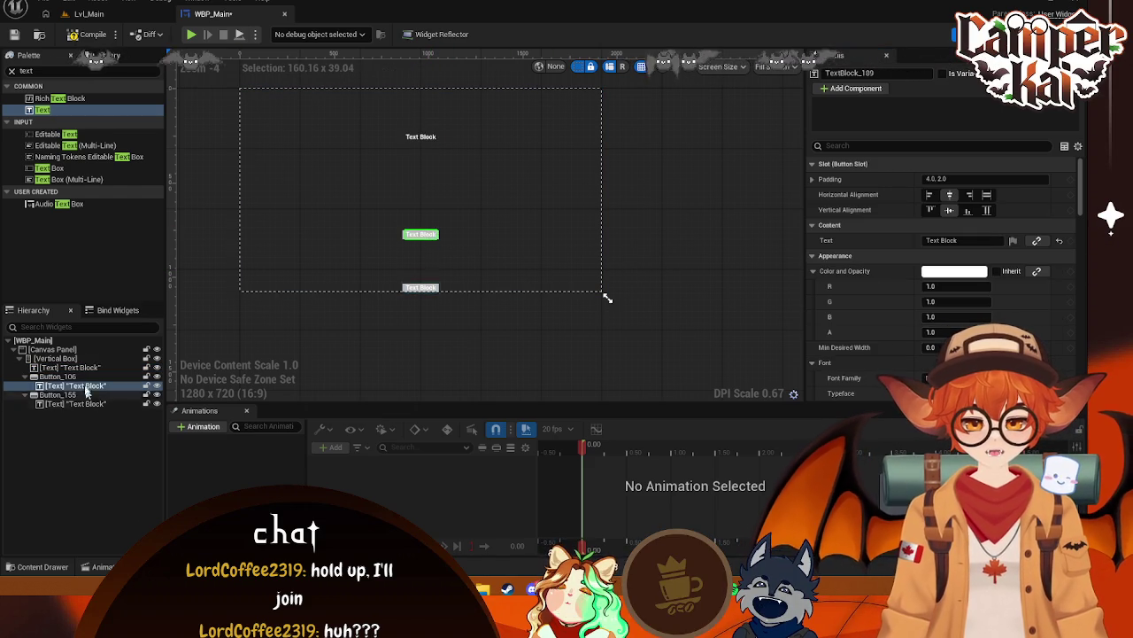
left_click(58, 376)
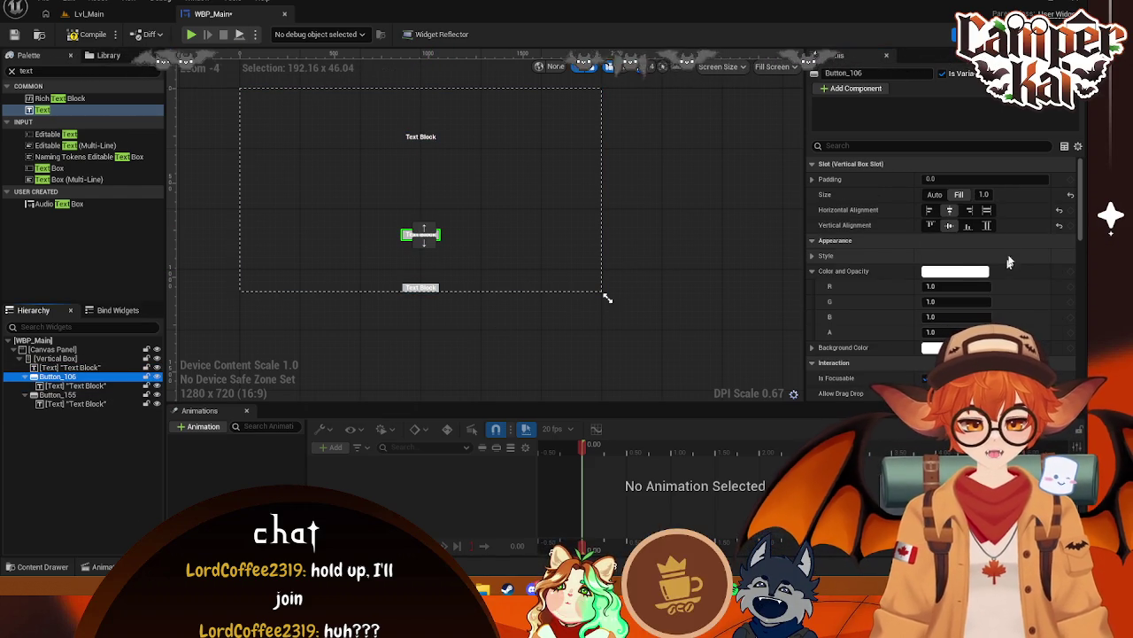
left_click(988, 212)
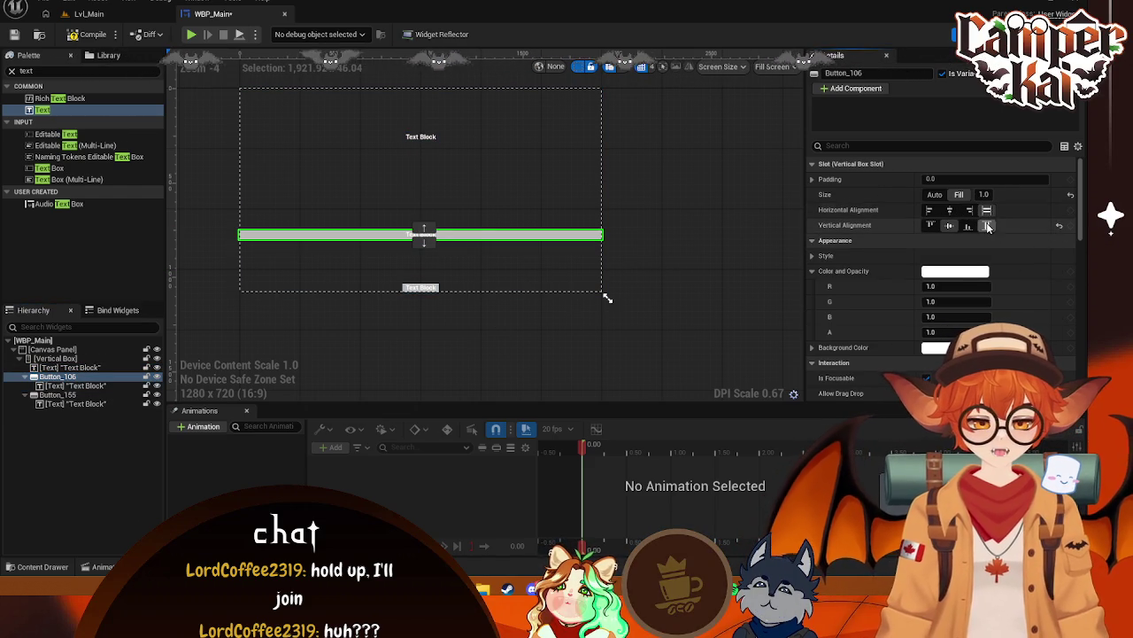
left_click(988, 226)
left_click(969, 209)
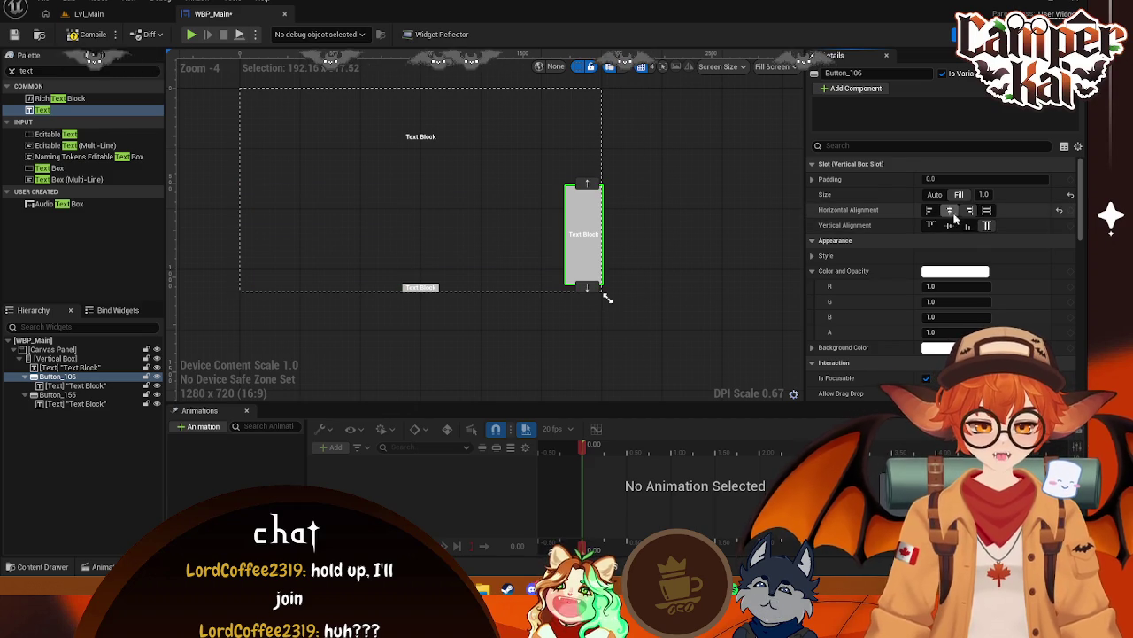
left_click(949, 210)
left_click(950, 226)
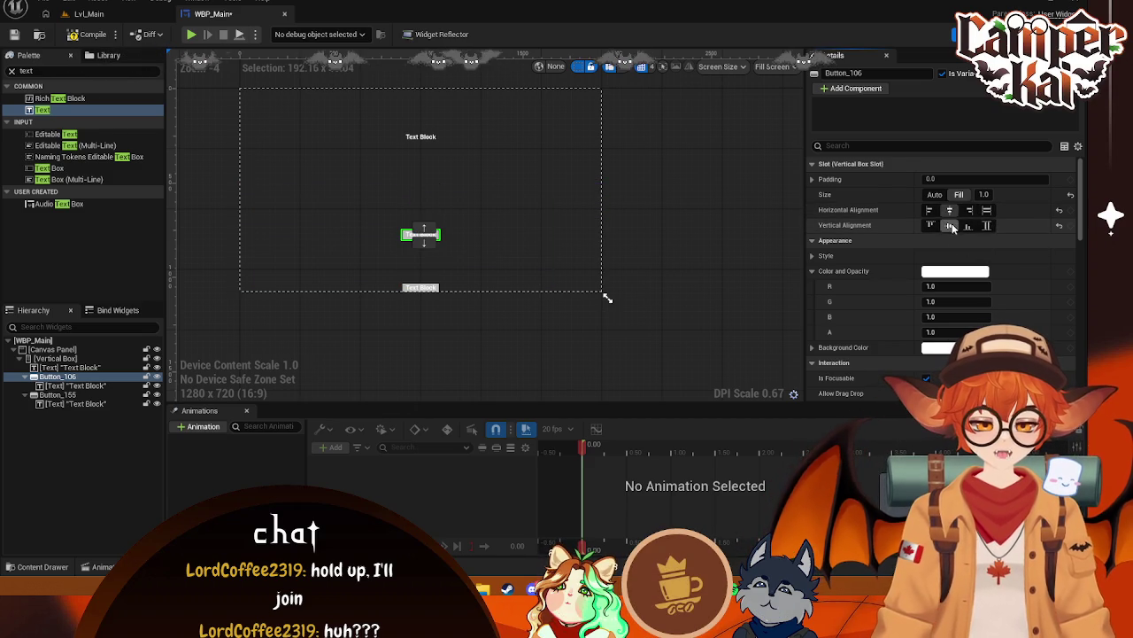
left_click(421, 286)
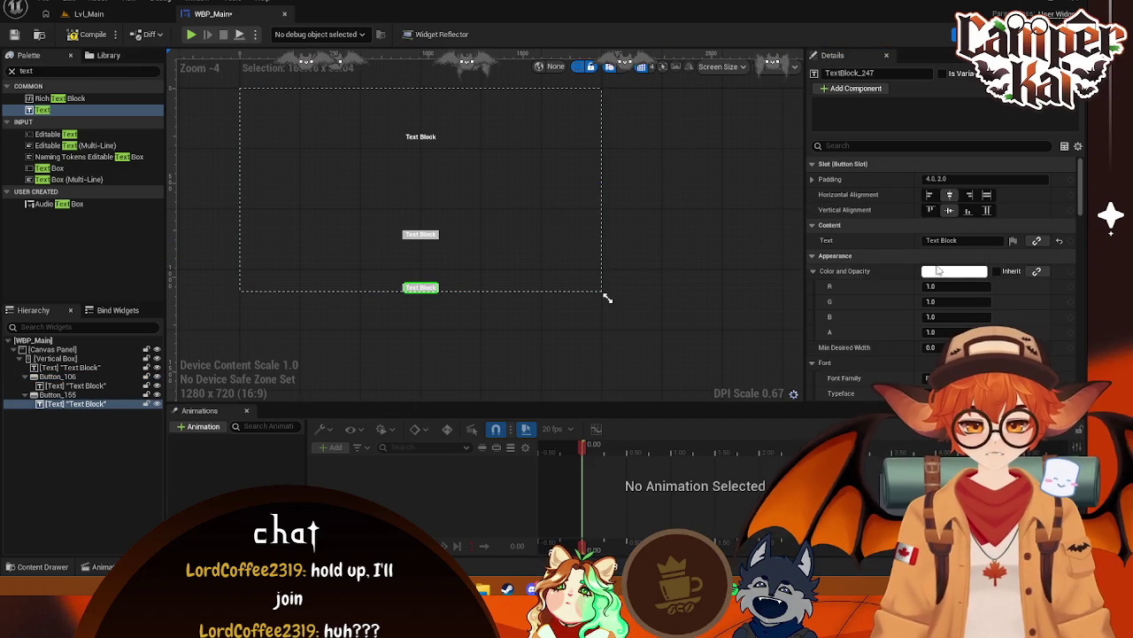
left_click(606, 295)
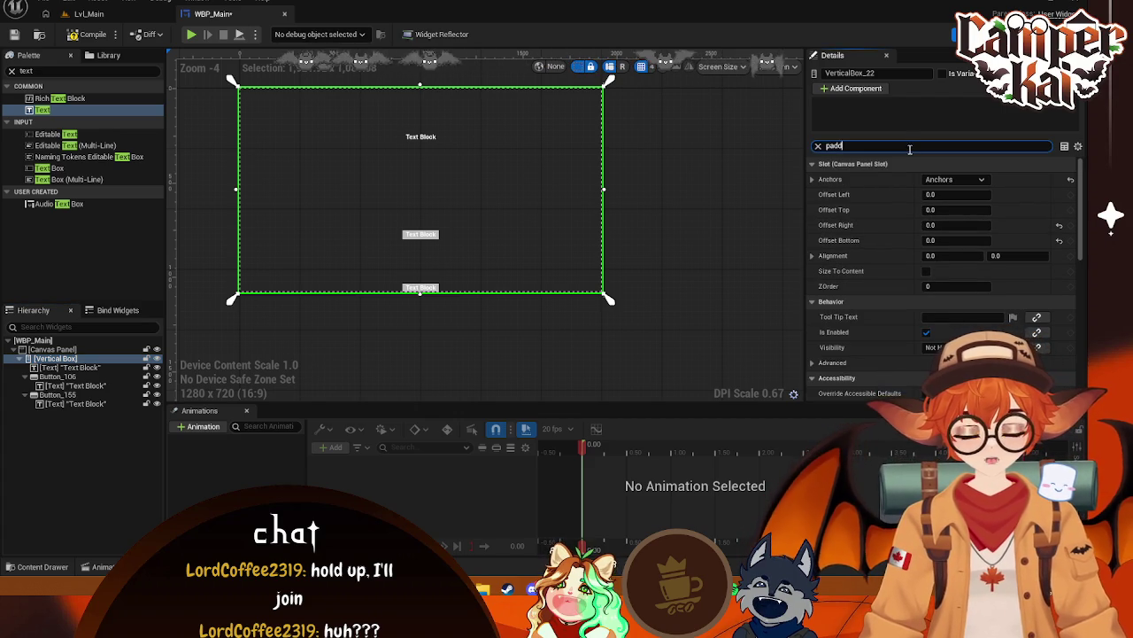
Add a nested Vertical Box and move both buttons into it
type("d")
left_click(818, 146)
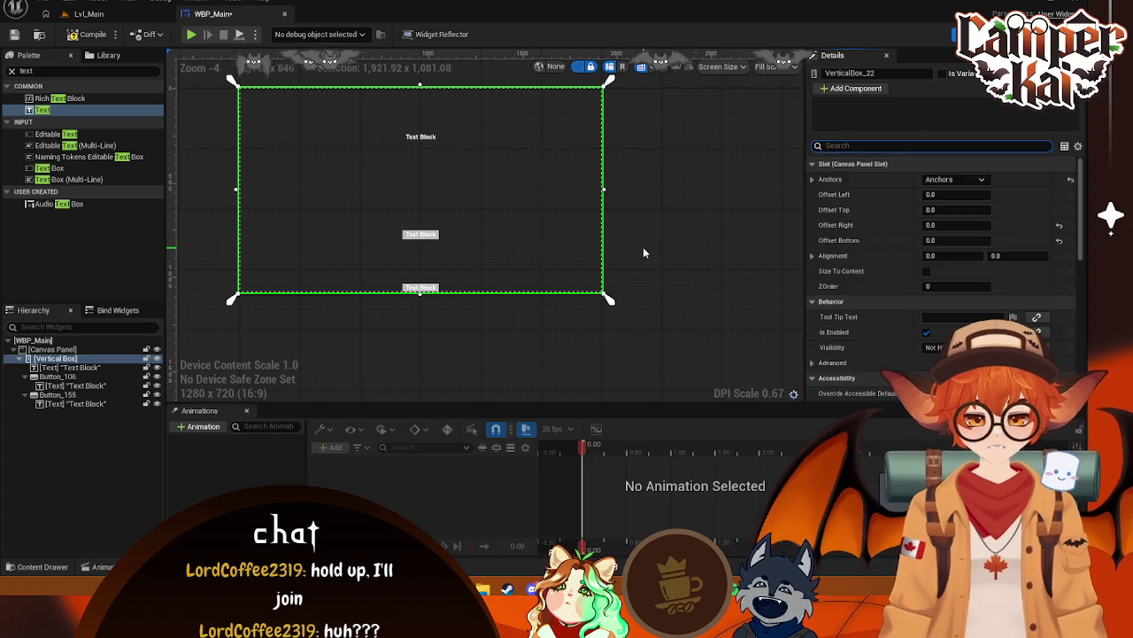
left_click(643, 246)
scroll(422, 241, "up", 2)
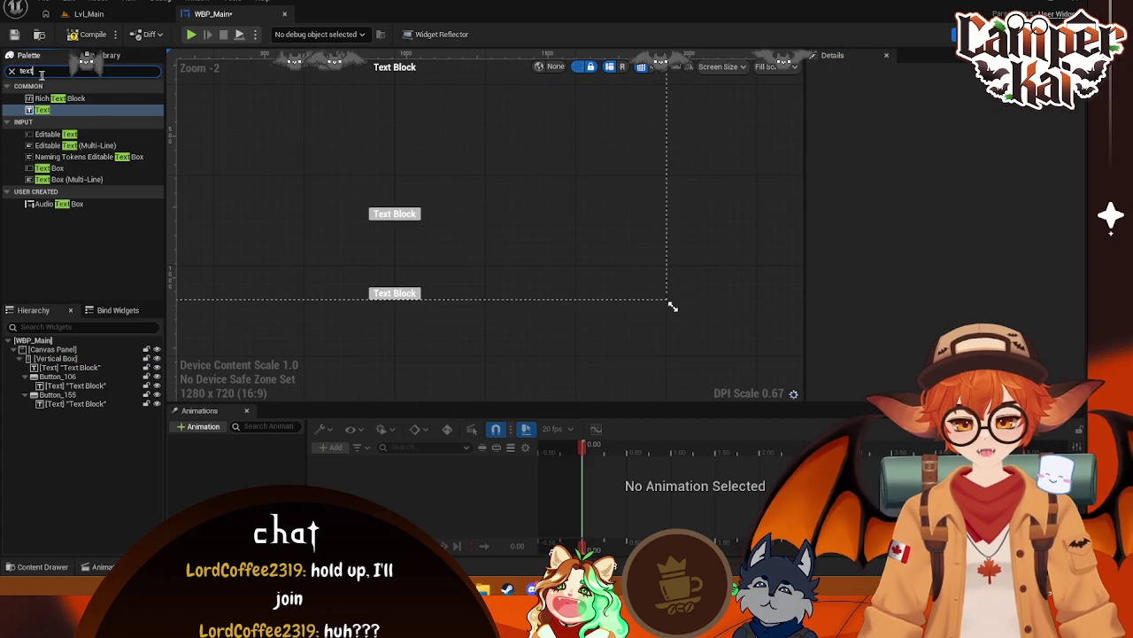
type("vert")
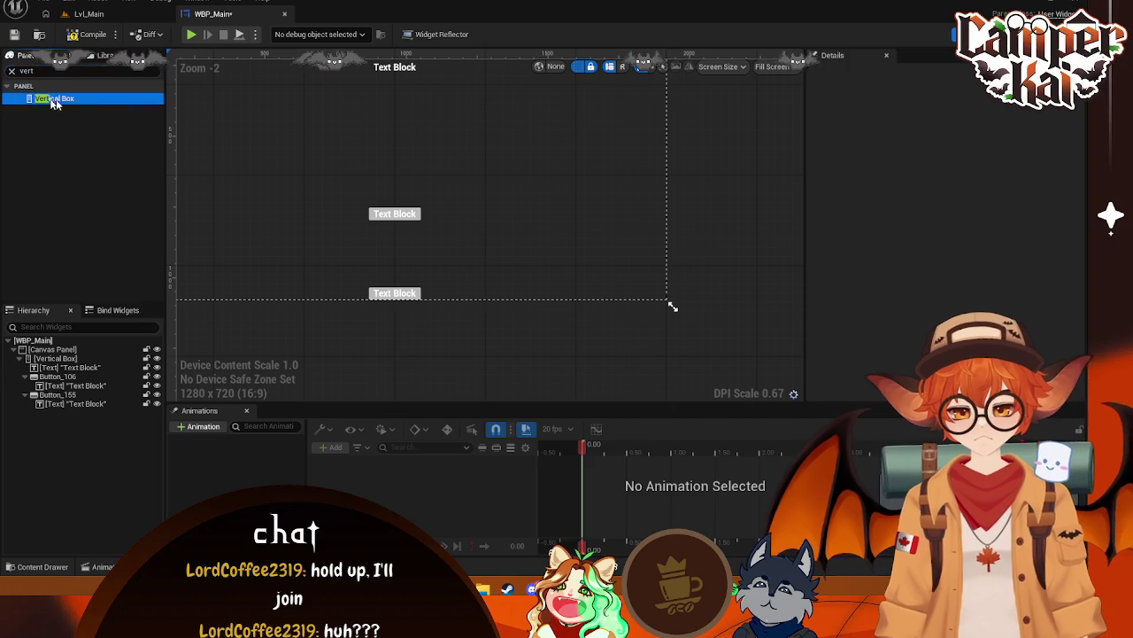
left_click_drag(71, 379, 70, 380)
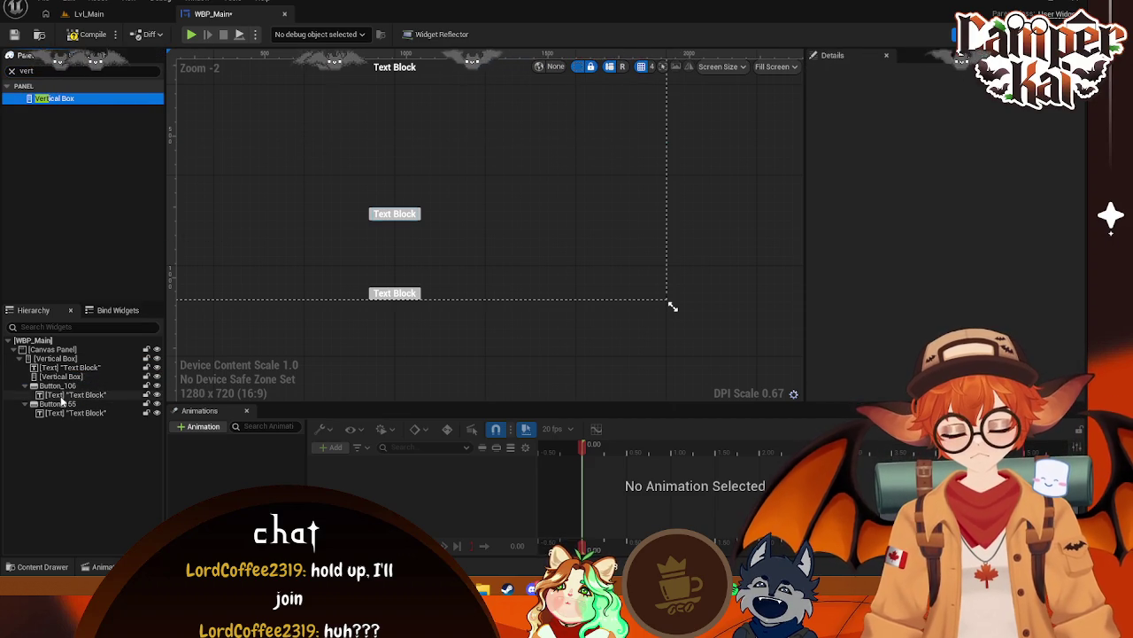
left_click(55, 394, "shift")
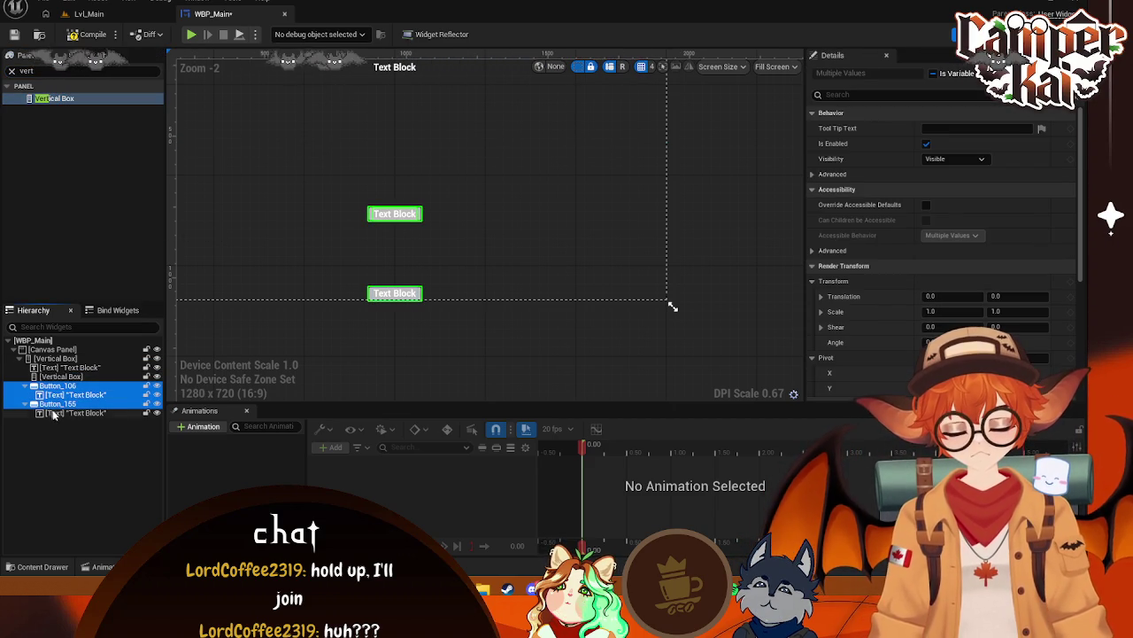
left_click_drag(68, 383, 60, 376)
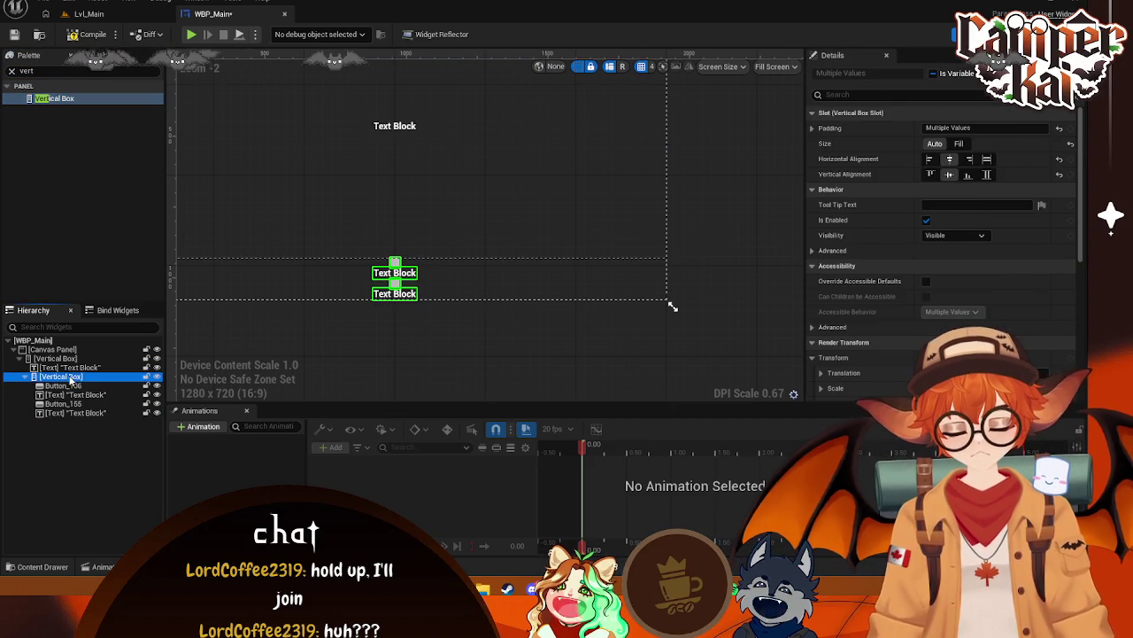
Set the title Text Block's Fill value to 0.5 and select the inner button box
left_click(488, 207)
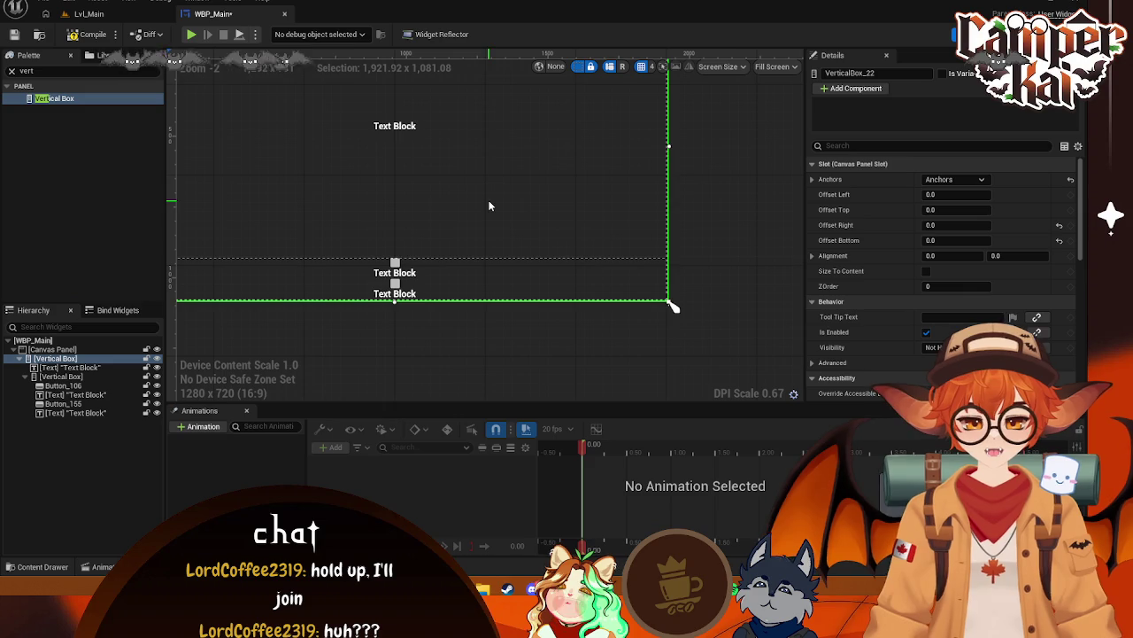
scroll(495, 204, "down", 1)
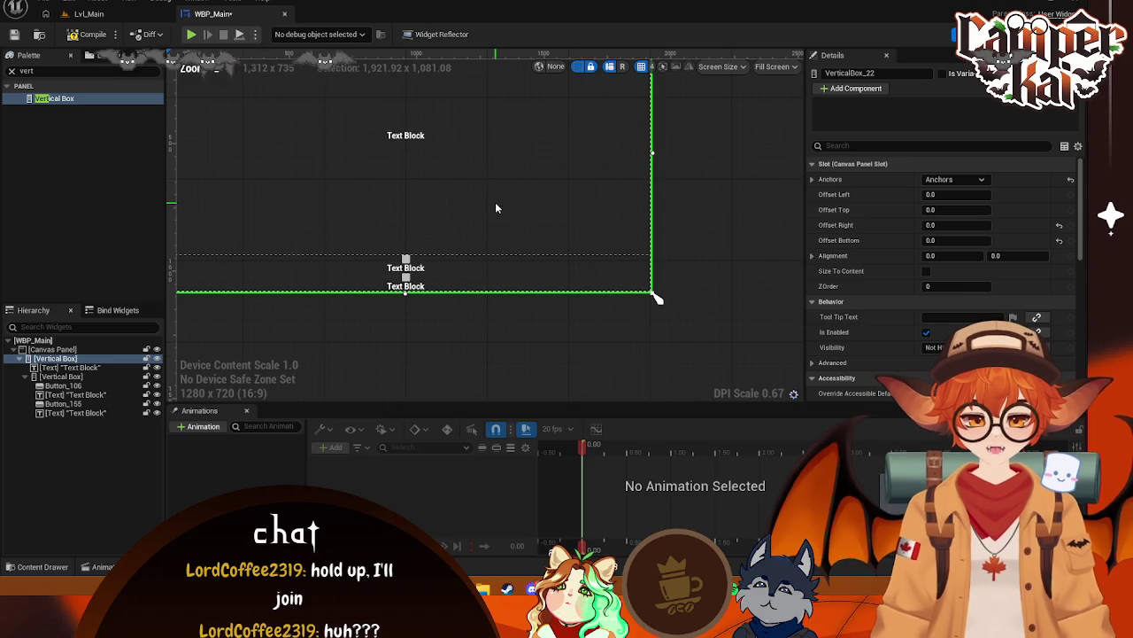
left_click(69, 367)
left_click_drag(490, 226, 536, 277)
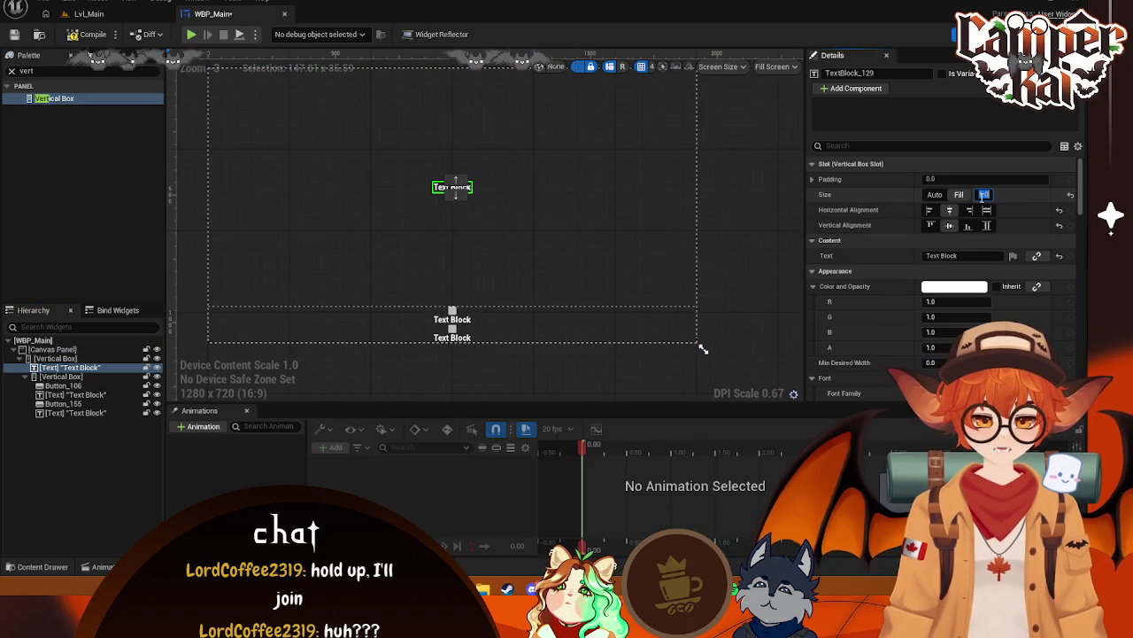
type("0.5")
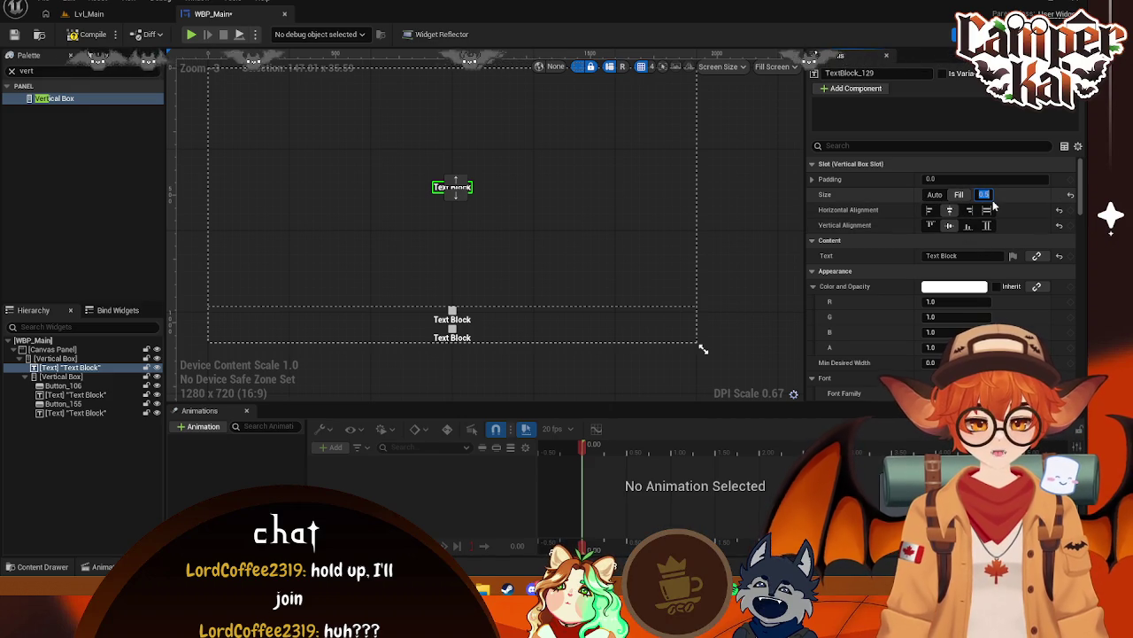
type("1")
key("Return")
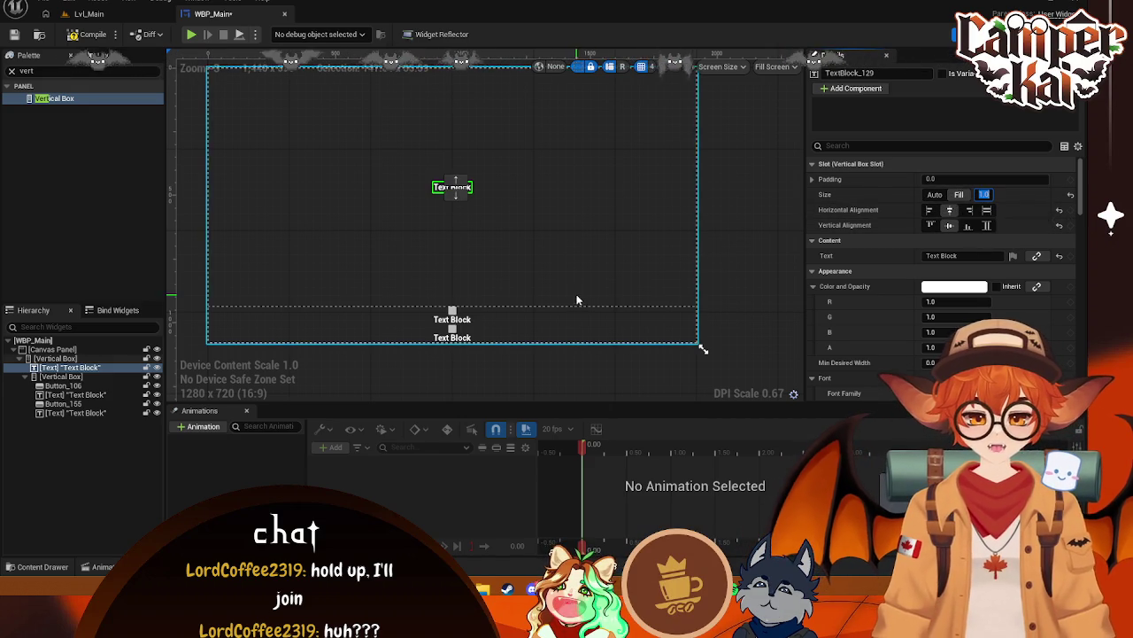
left_click(572, 325)
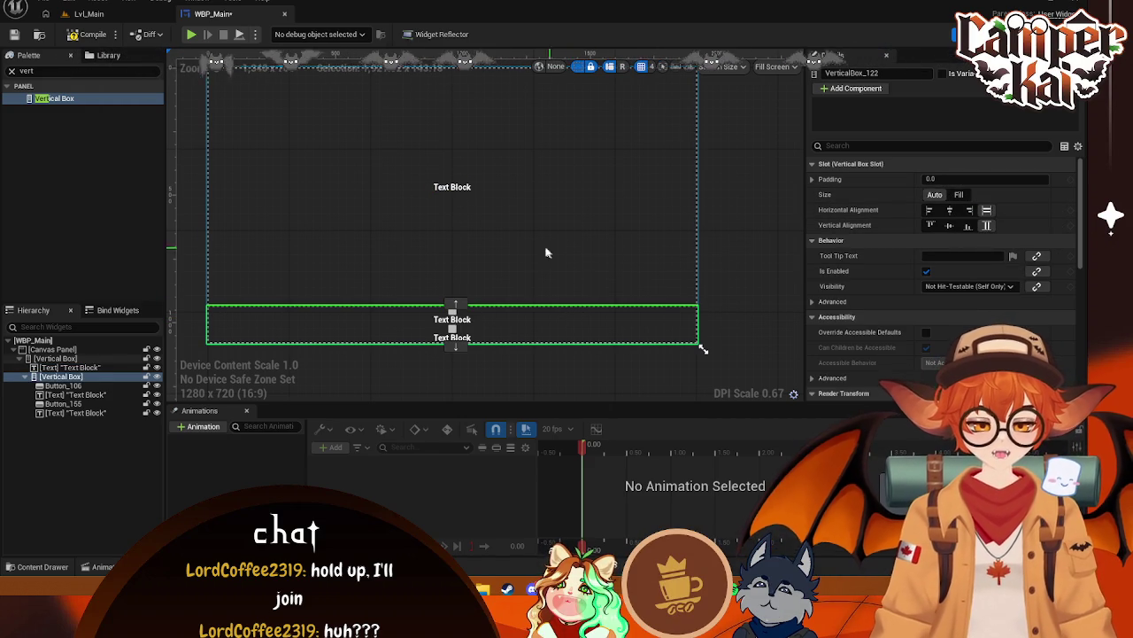
left_click(62, 377)
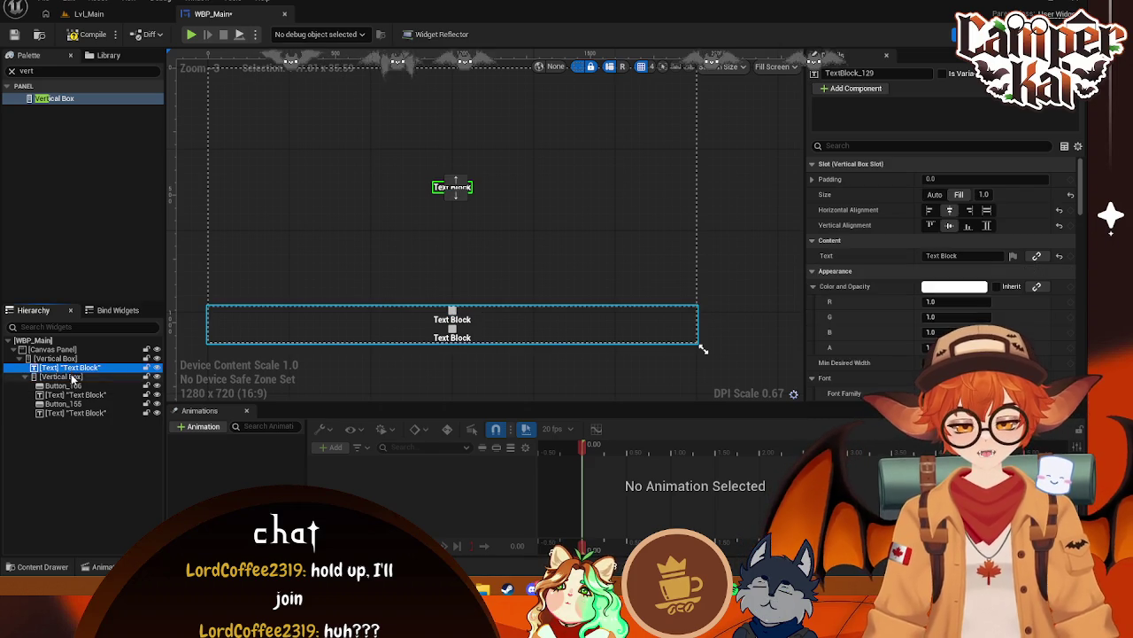
Set the button stack to Fill, keep the title above it, and centre the stack both ways
left_click(959, 195)
left_click(986, 195)
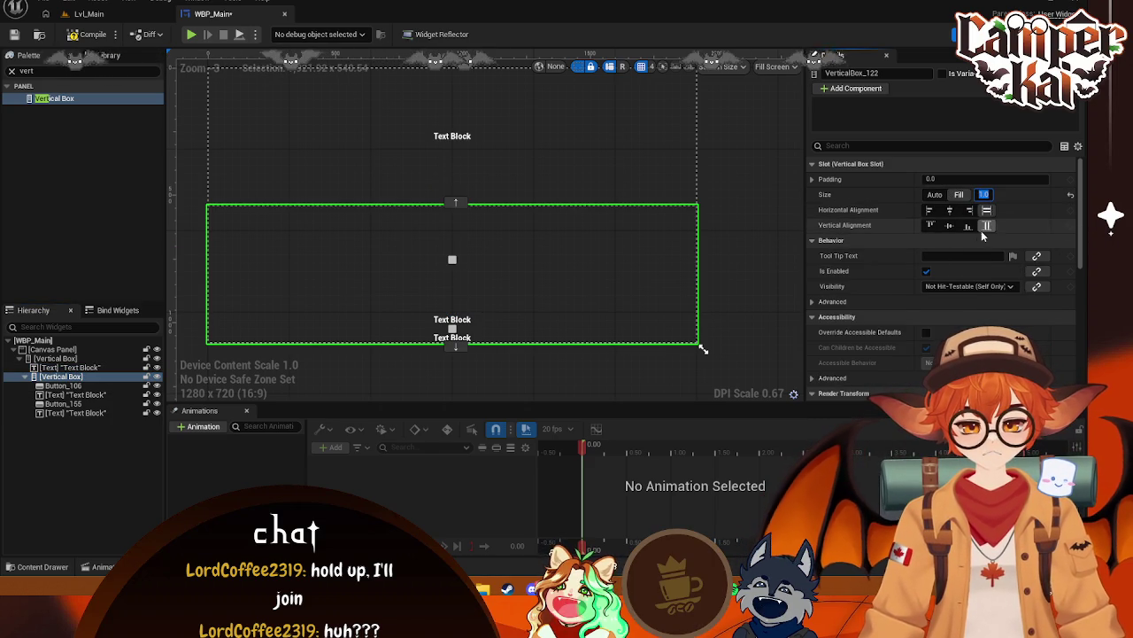
mouse_move(76, 398)
left_mouse_down()
mouse_move(76, 388)
mouse_move(75, 406)
left_mouse_up()
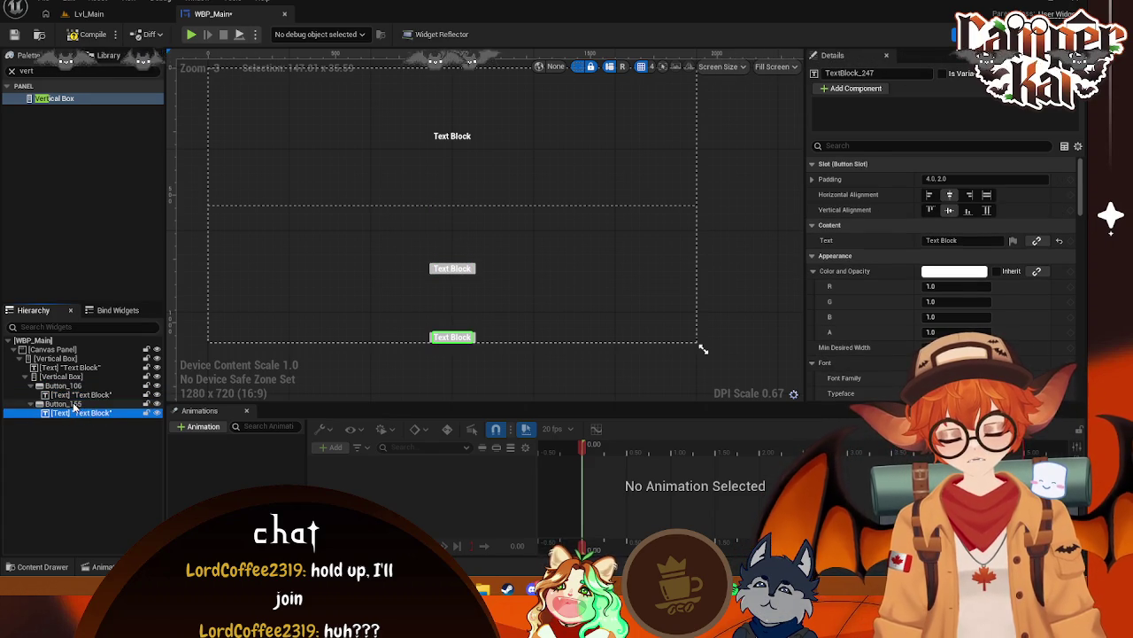
left_click(579, 308)
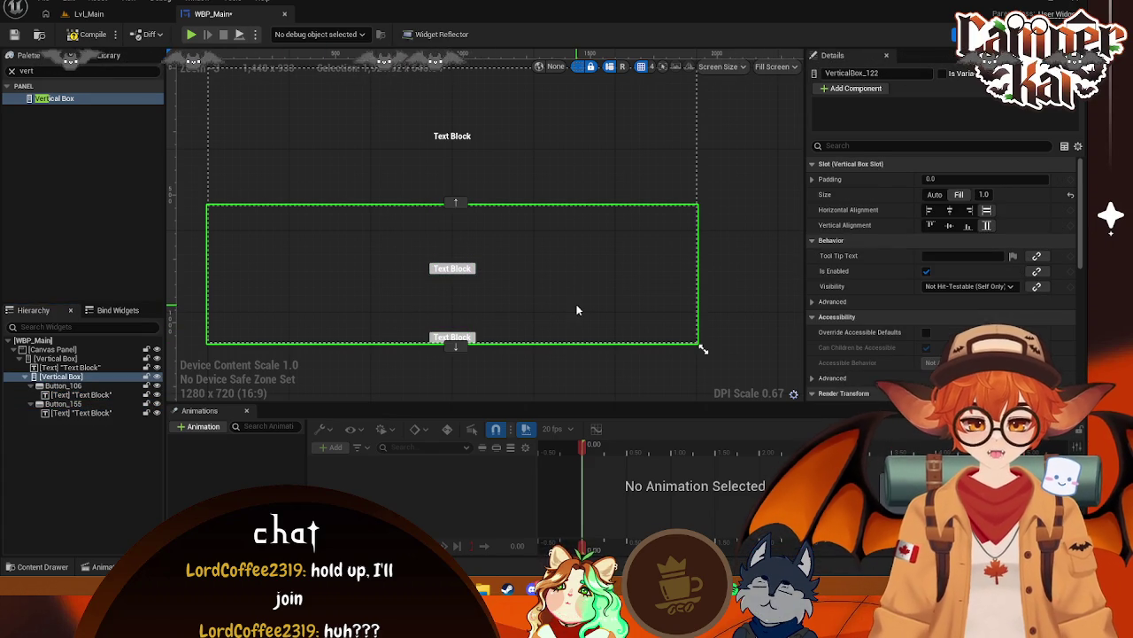
left_click(950, 210)
left_click(954, 226)
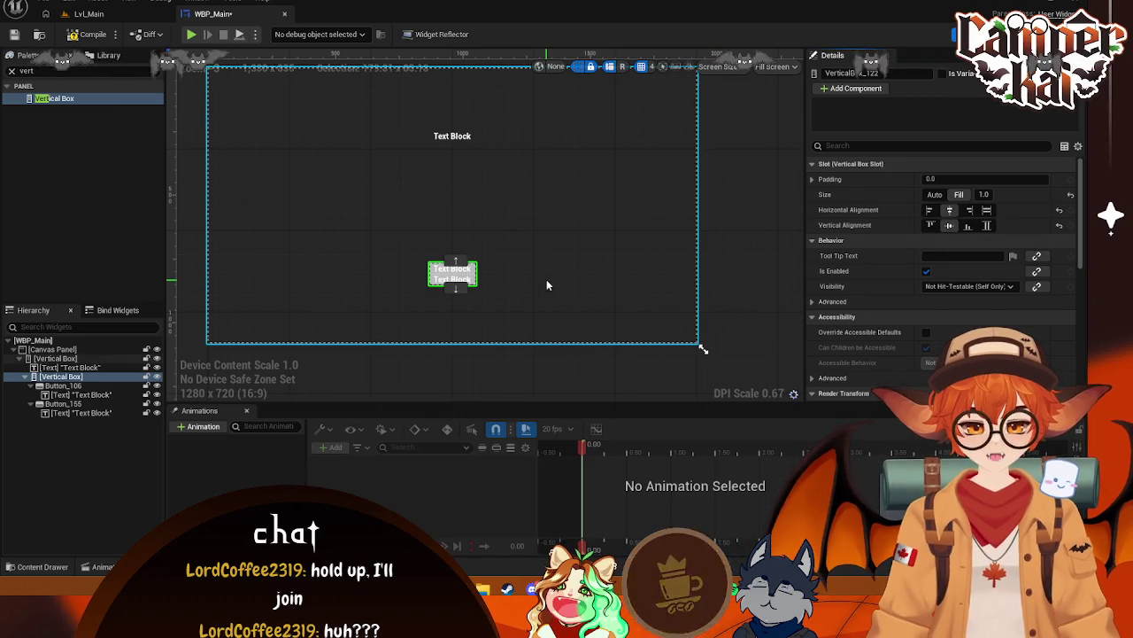
Commit a fill weight of 2.0 for the button stack and check the title and outer box
left_click(423, 178)
left_click(453, 138)
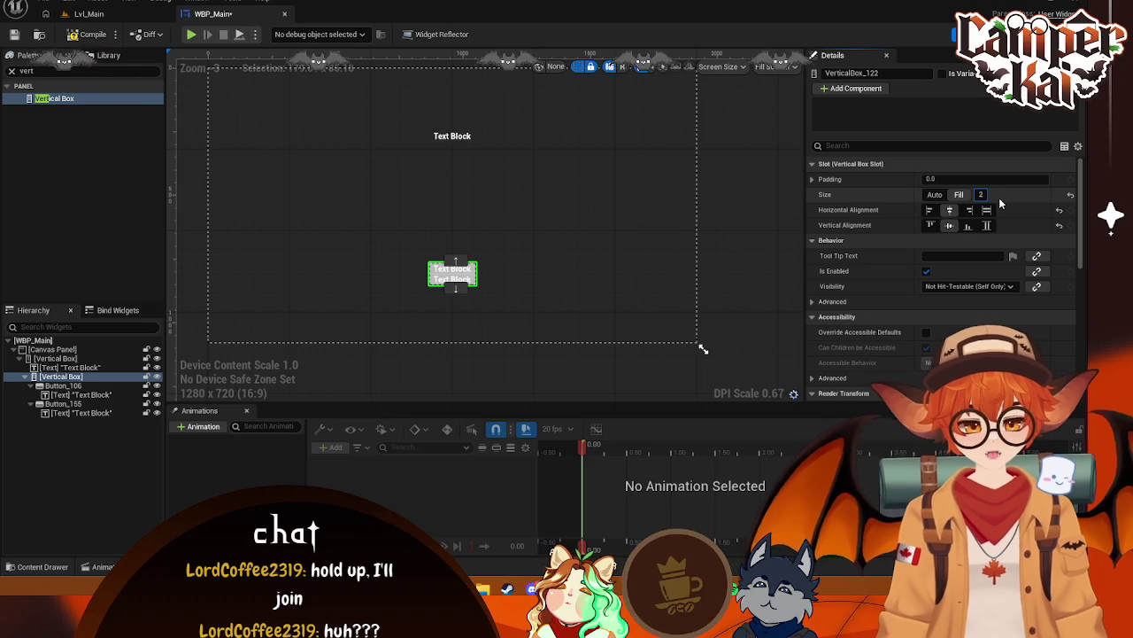
key("Return")
left_click(614, 200)
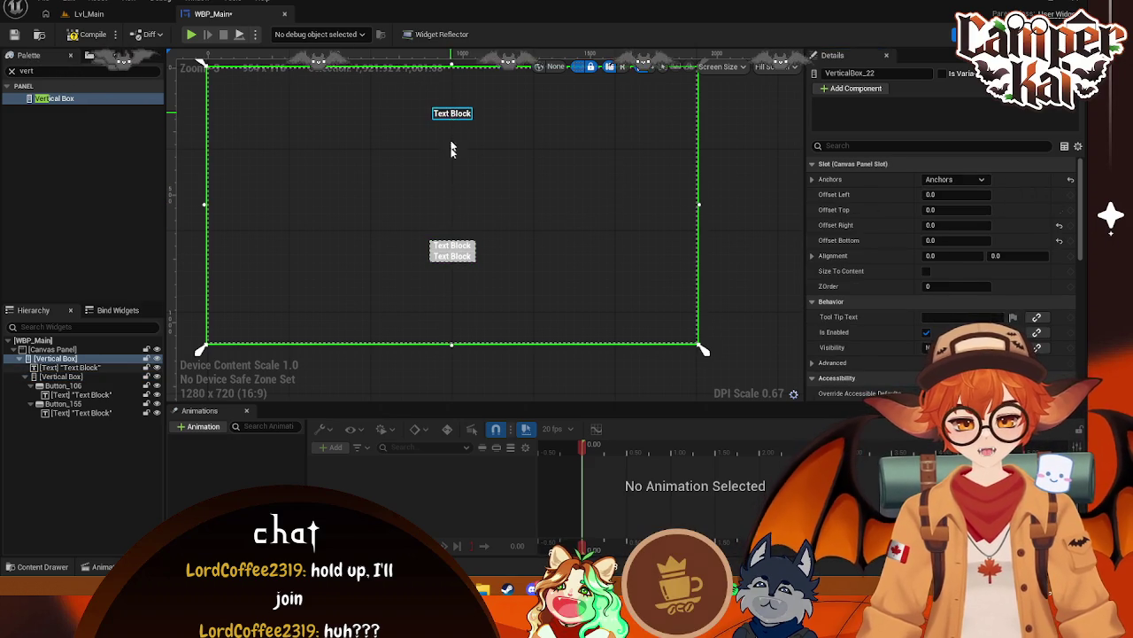
left_click(453, 129)
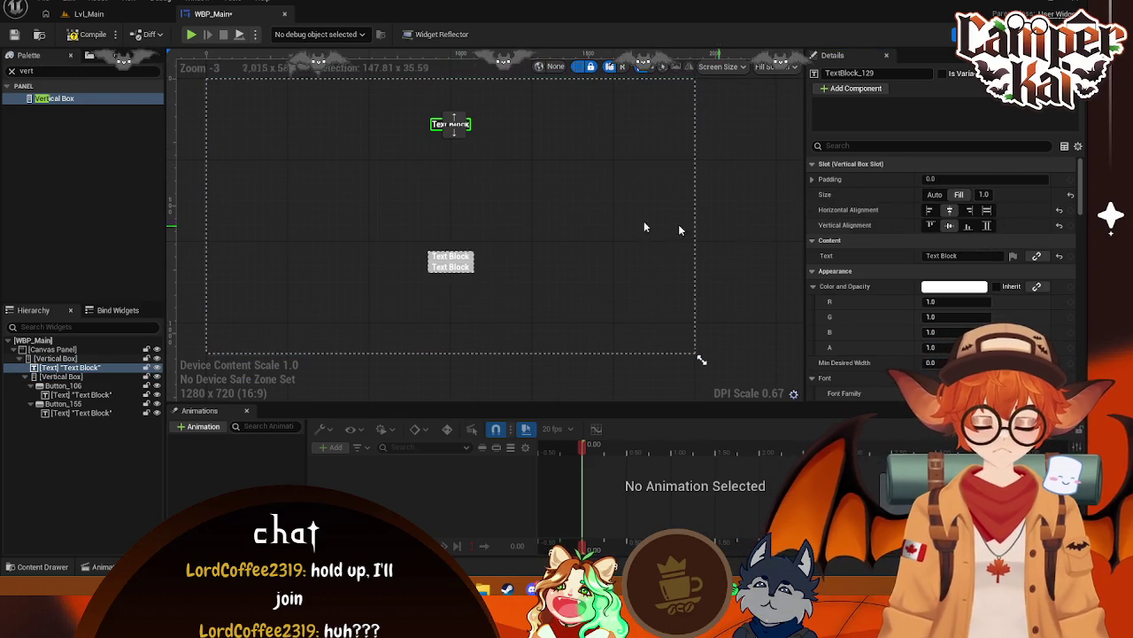
left_click(575, 195)
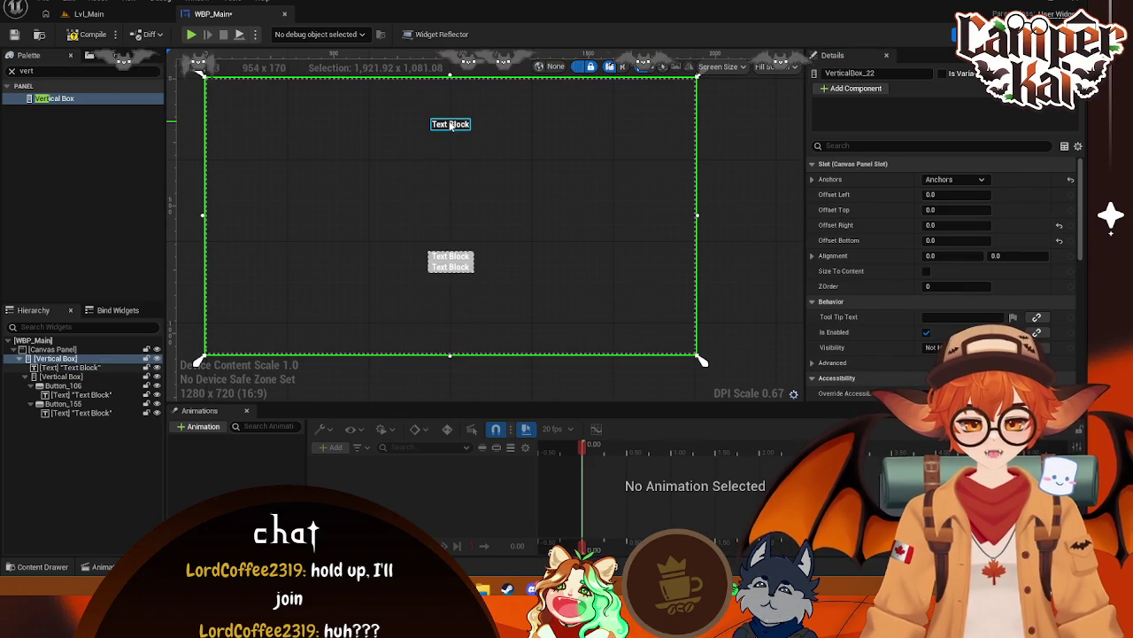
left_click(451, 125)
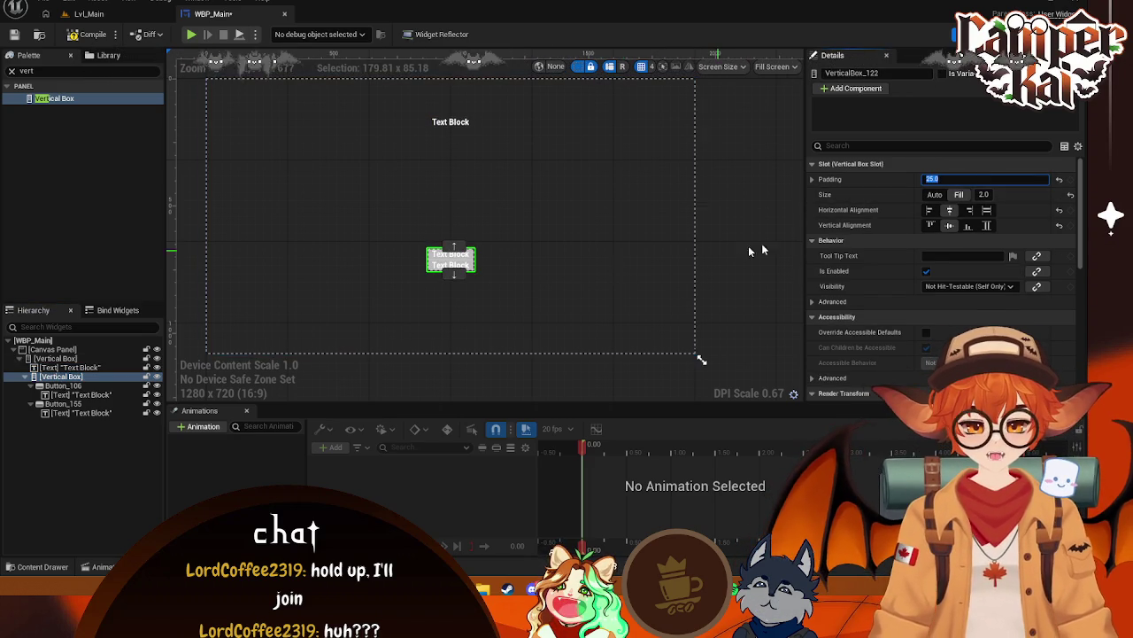
Give Button_106 a Vertical Box Slot padding of 15 (after trying 235), then select Button_155
left_click(576, 270)
scroll(500, 256, "up", 2)
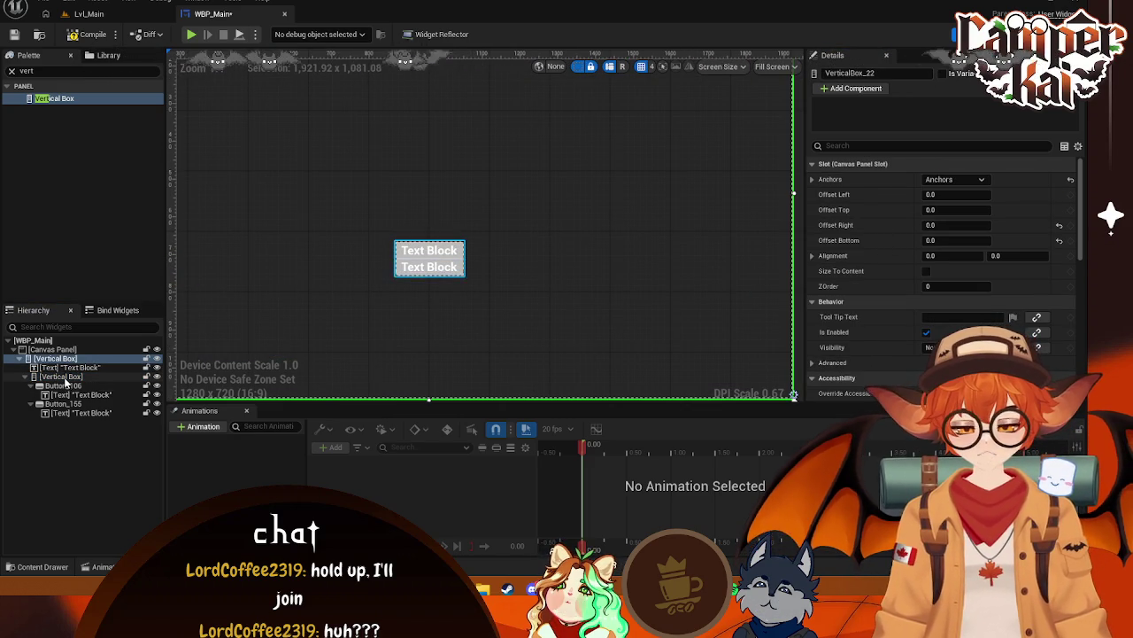
type("235")
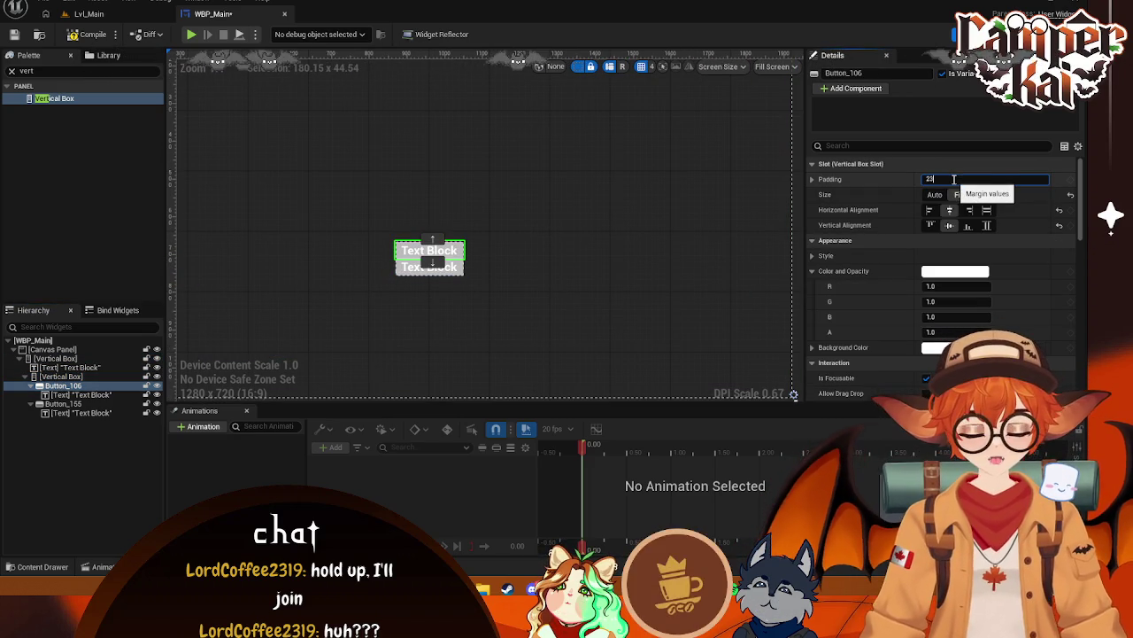
key("Return")
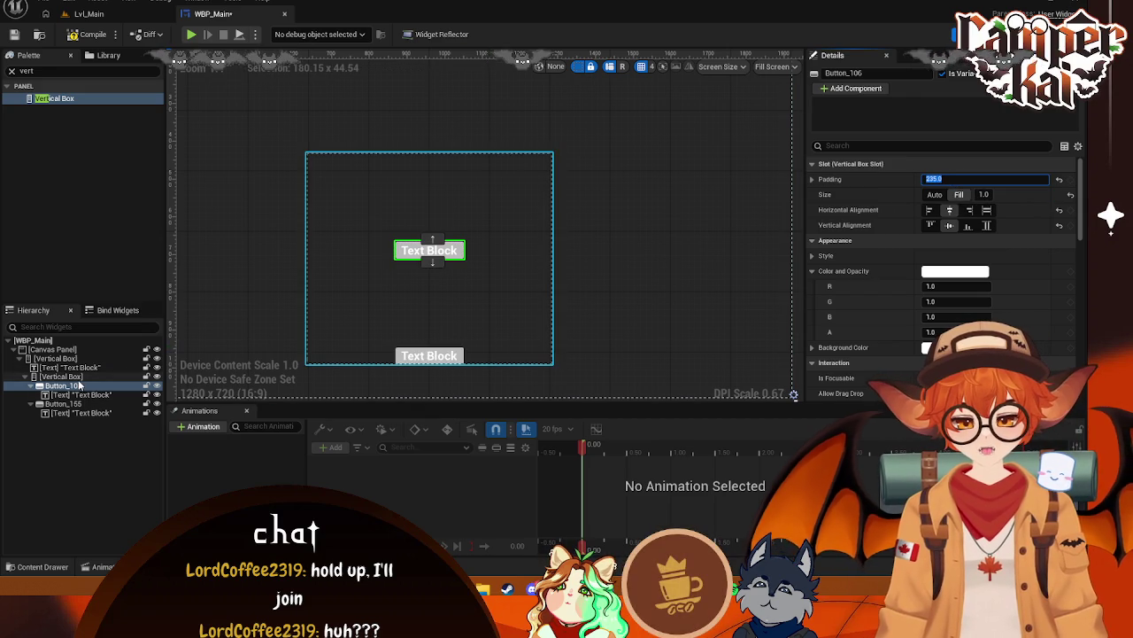
type("15")
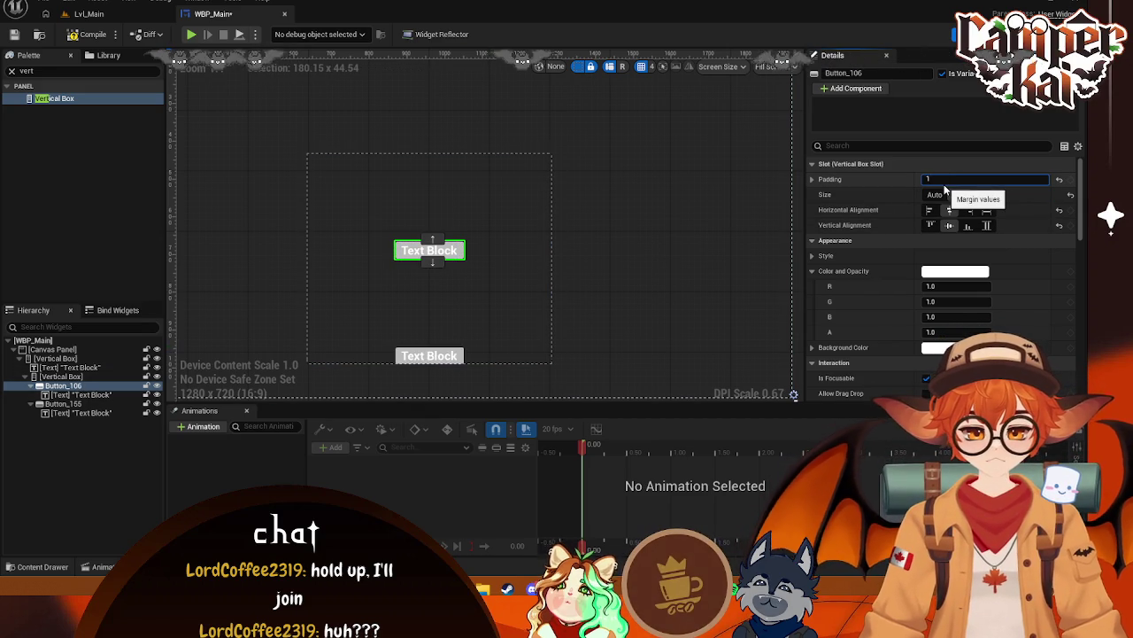
key("Return")
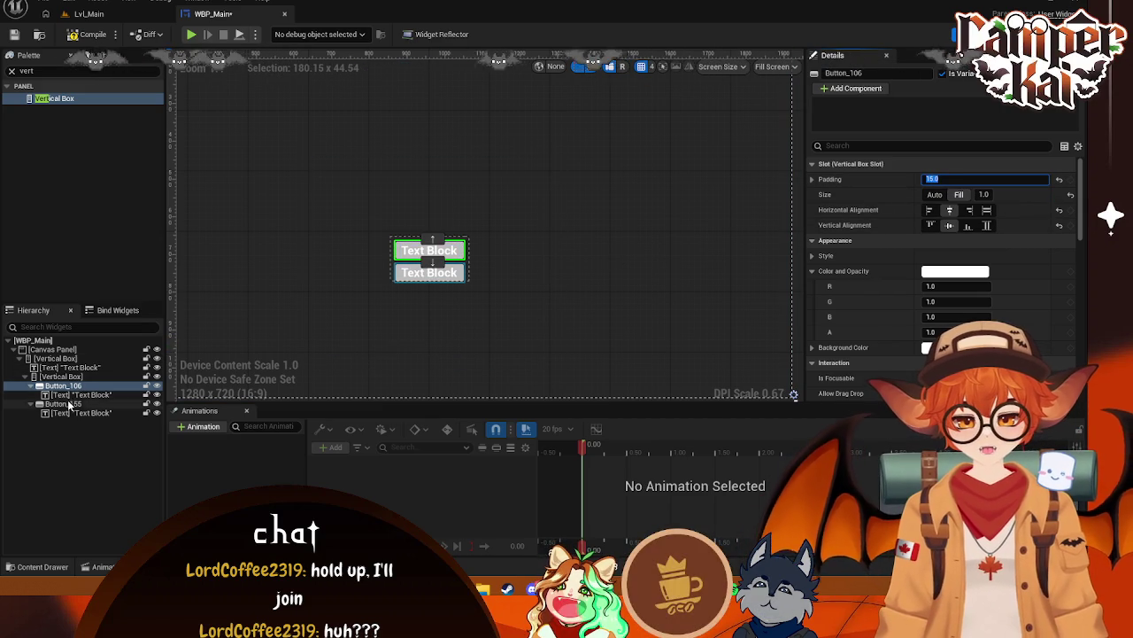
left_click(64, 403)
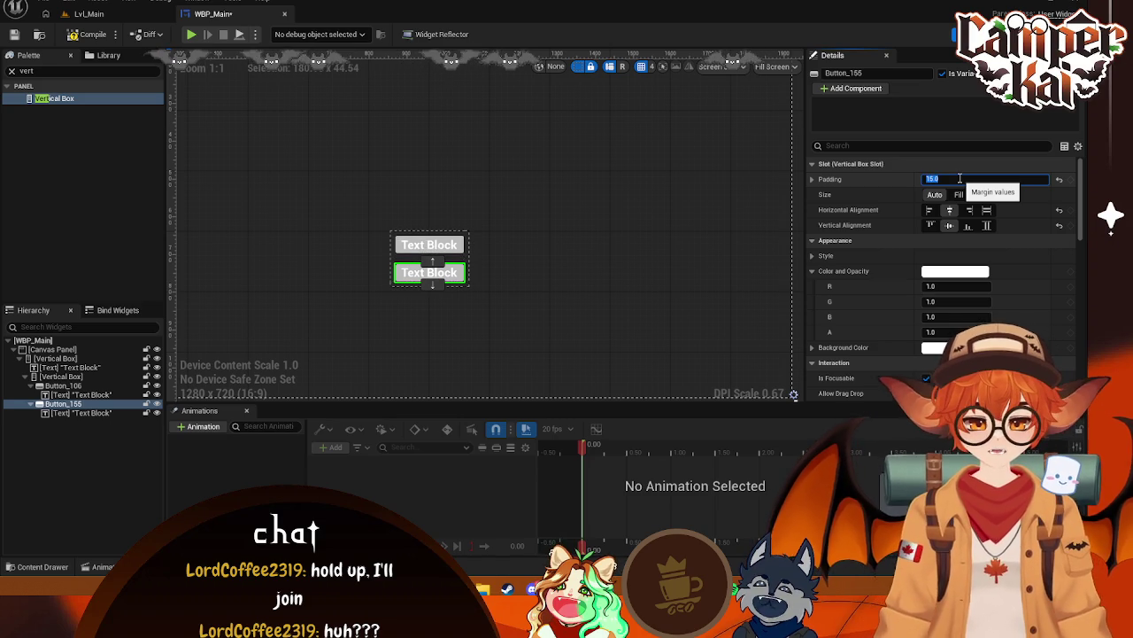
left_click(505, 185)
scroll(508, 187, "down", 2)
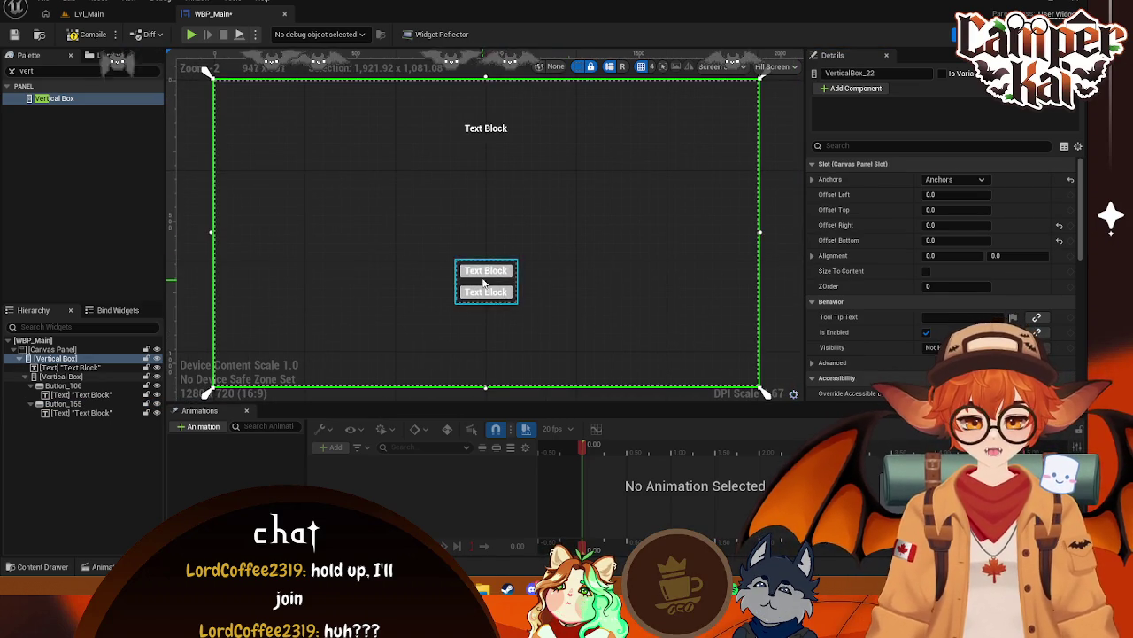
left_click(484, 273)
Set both button labels' font size to 48
scroll(946, 292, "down", 5)
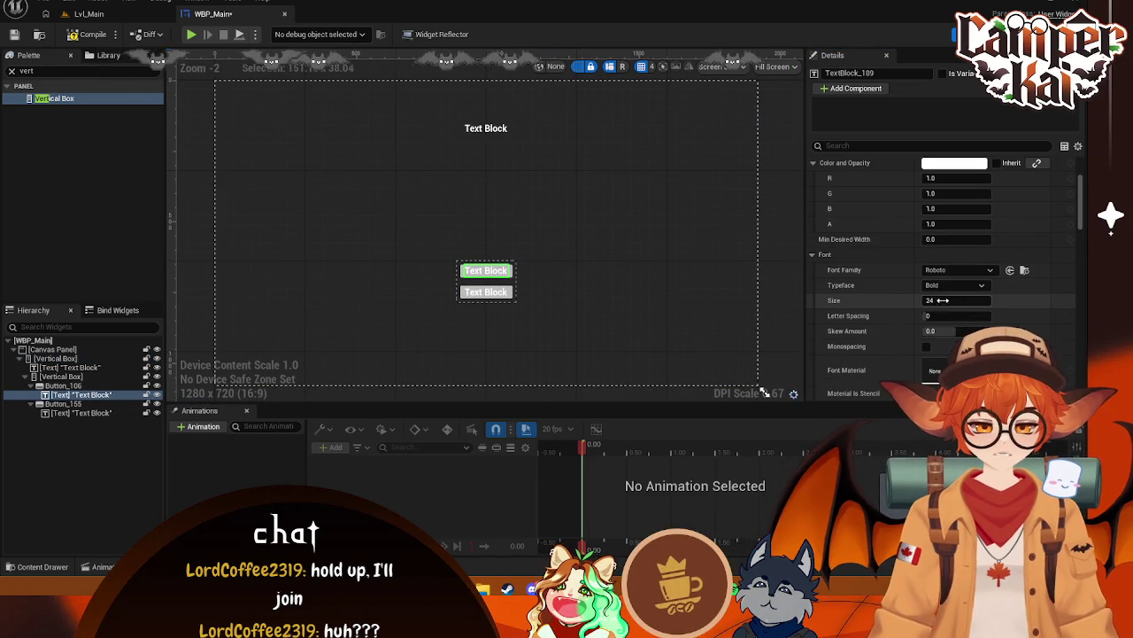
type("48")
key("Return")
left_click(485, 297)
left_click(956, 300)
type("48")
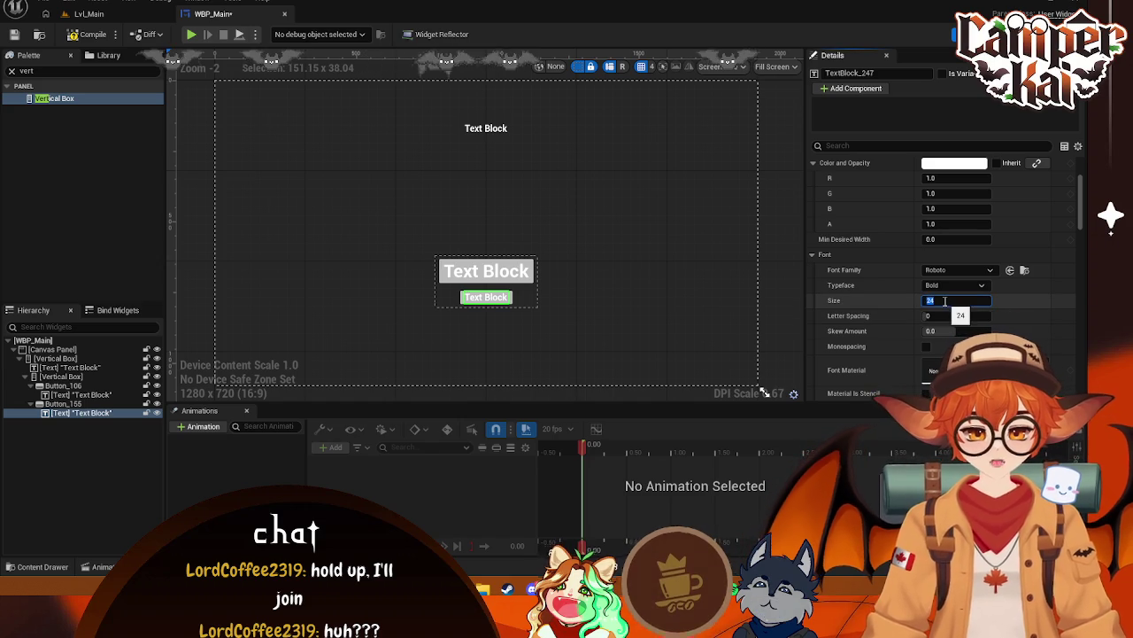
key("Return")
Set the title text block's font size to 128
left_click(617, 243)
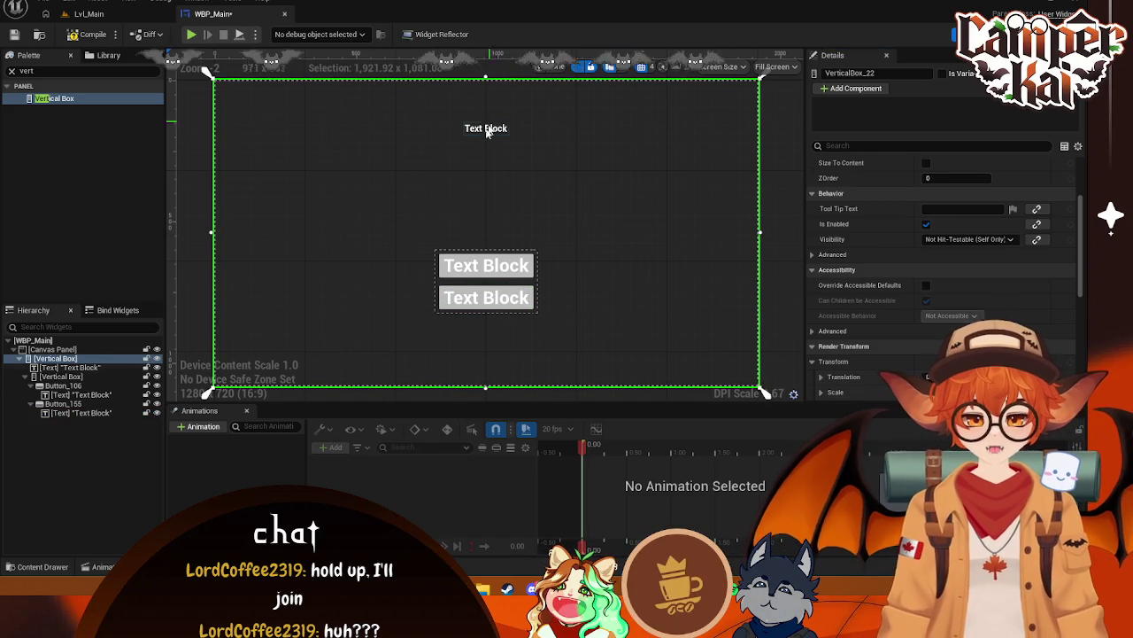
left_click(486, 128)
type("128")
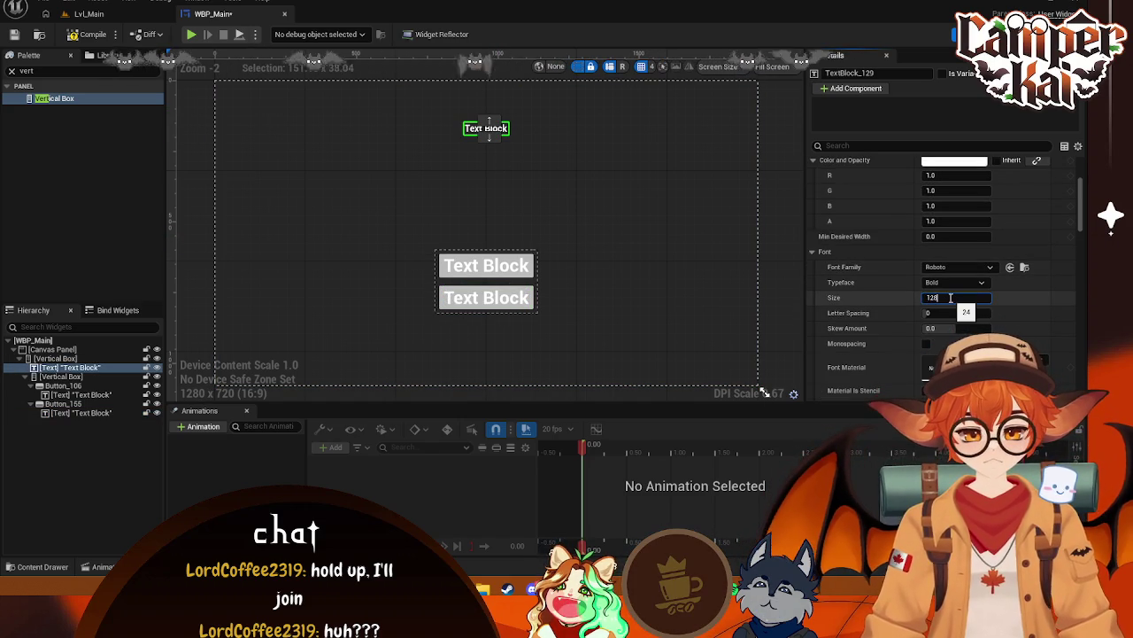
key("Return")
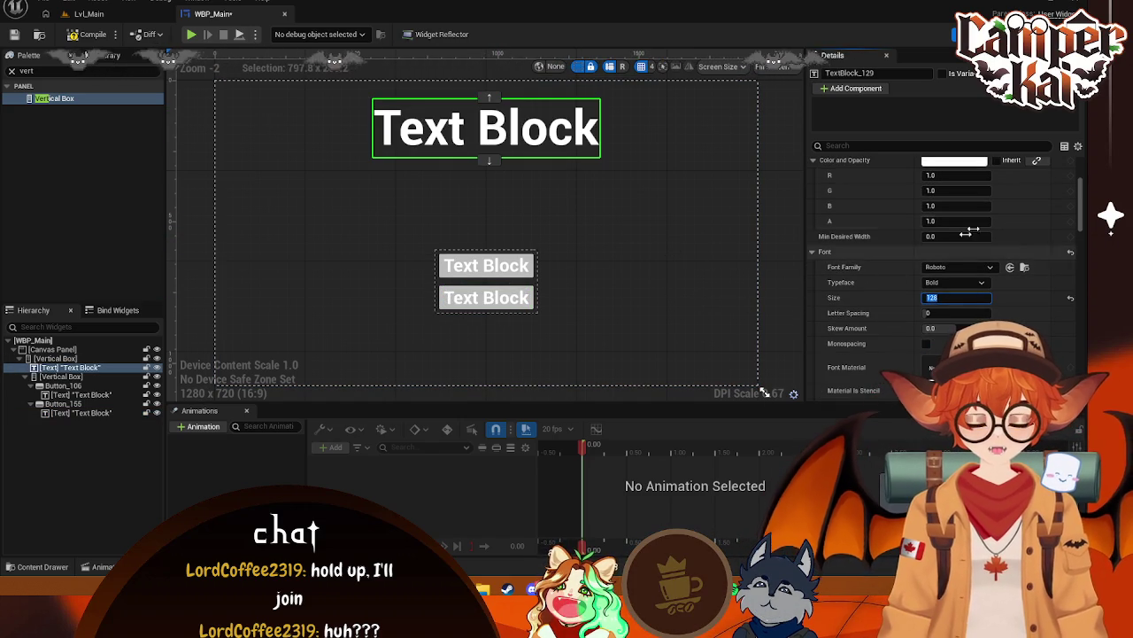
scroll(908, 296, "down", 3)
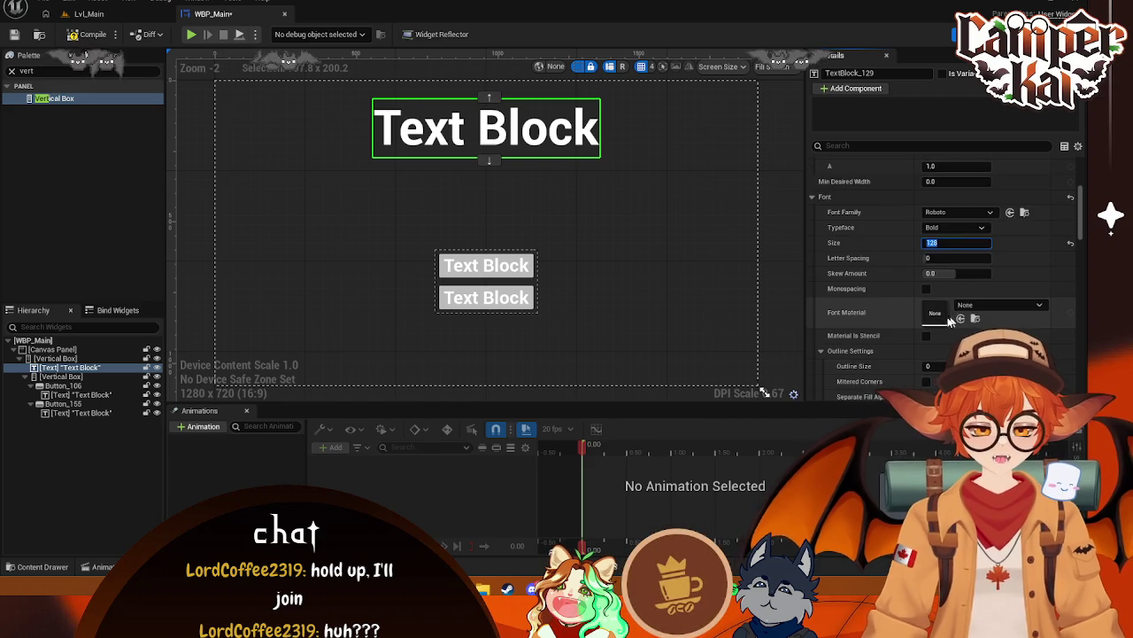
scroll(921, 319, "down", 2)
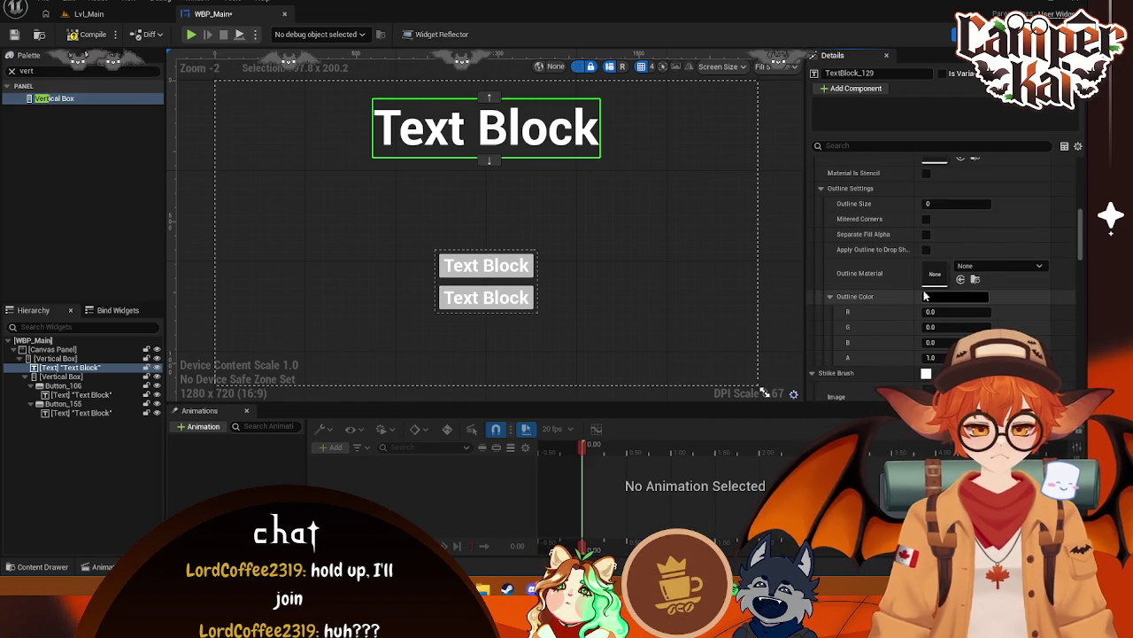
scroll(925, 235, "down", 4)
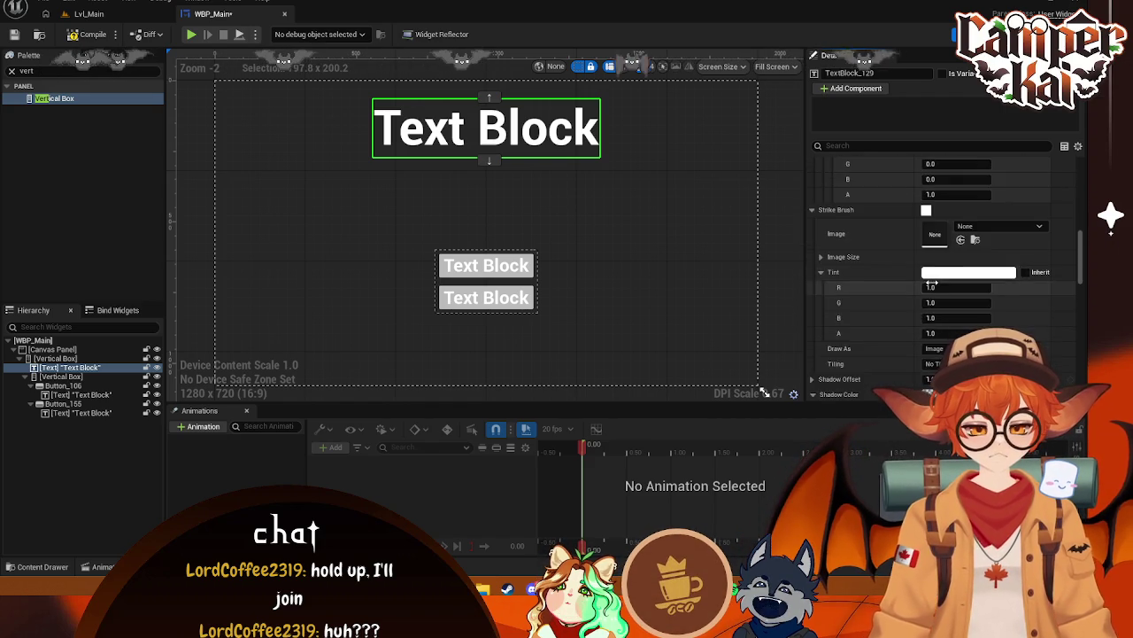
scroll(930, 297, "up", 5)
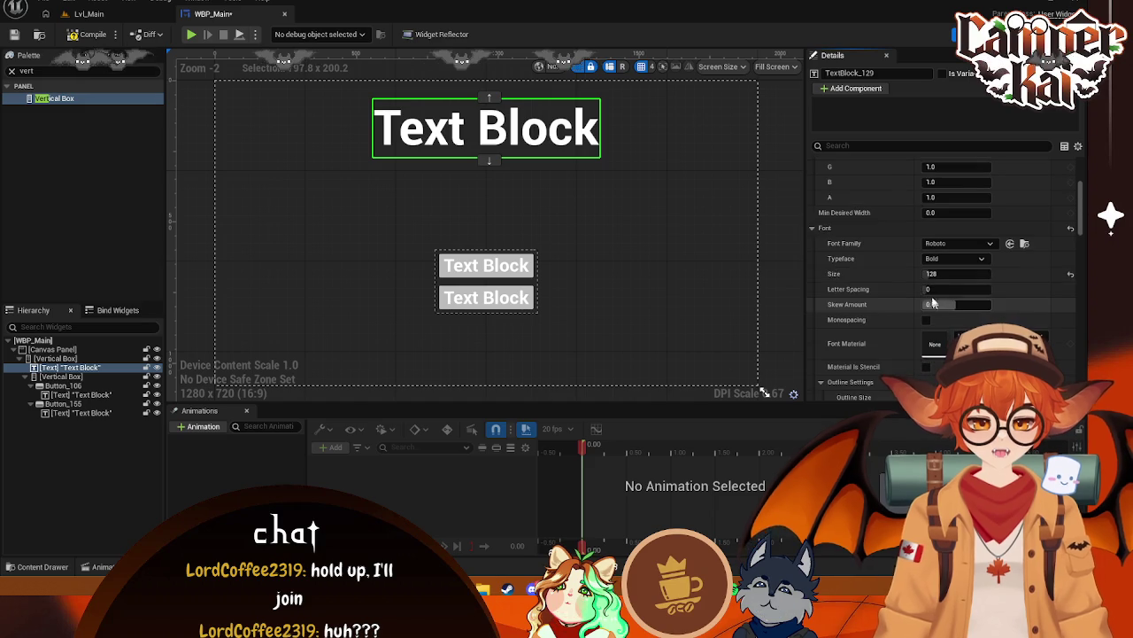
scroll(930, 284, "up", 3)
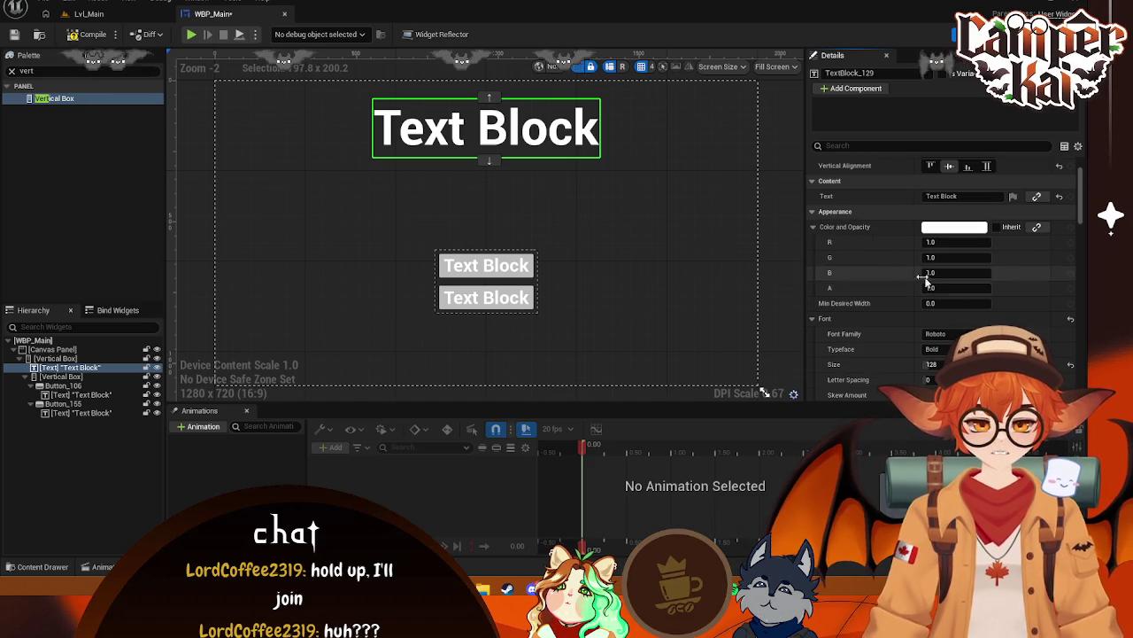
Adjust the title's Outline Settings outline size
left_click(86, 369)
scroll(906, 233, "down", 3)
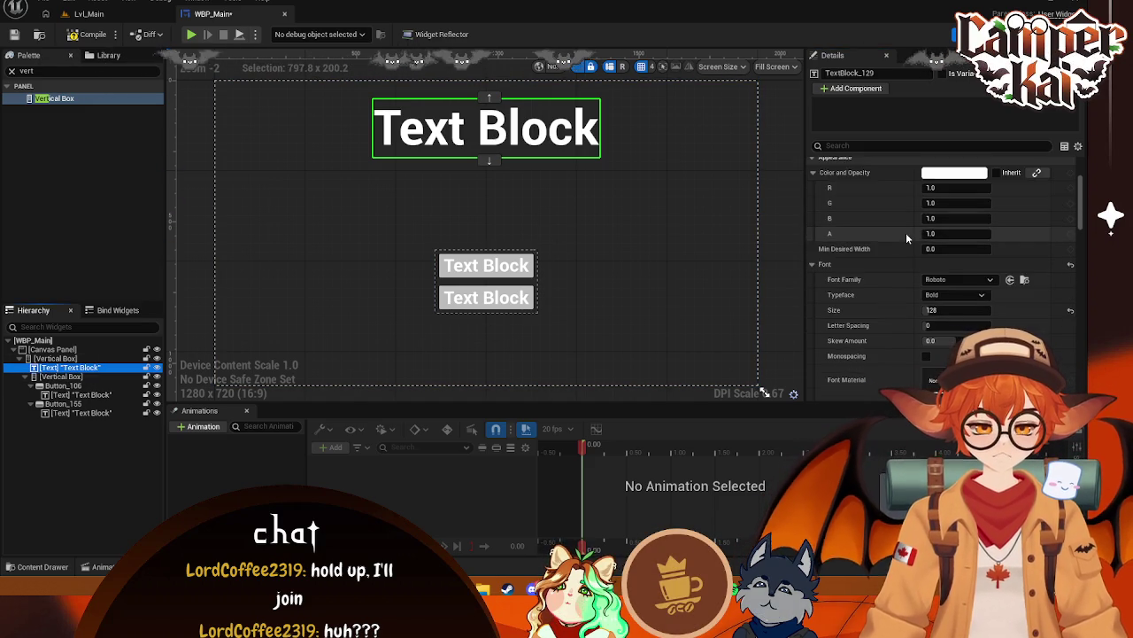
scroll(917, 265, "down", 2)
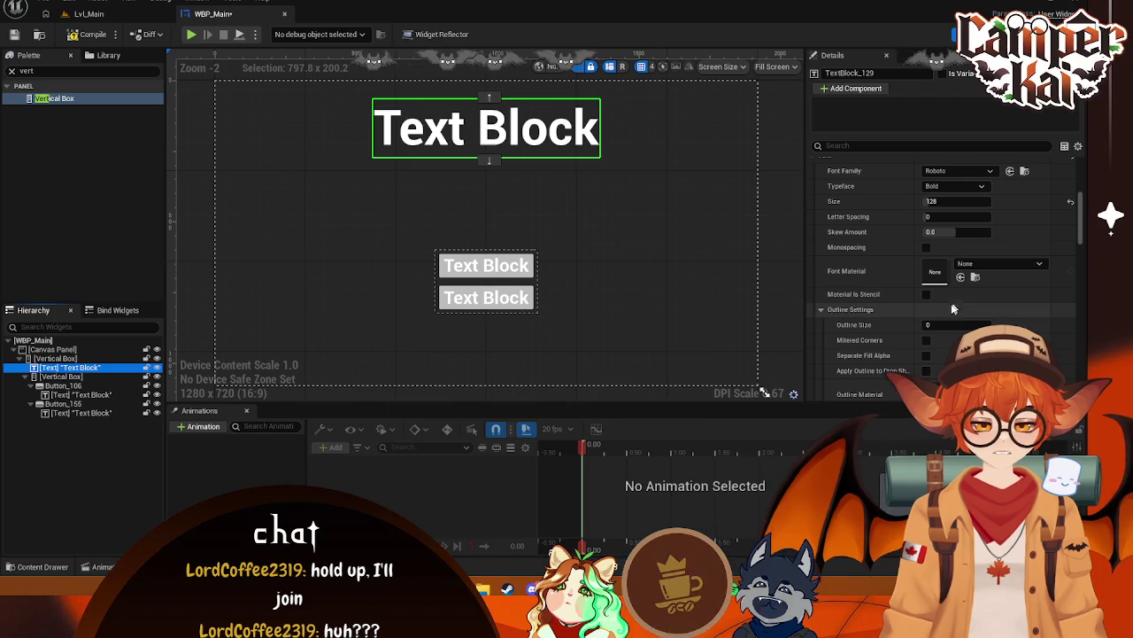
mouse_move(931, 326)
left_mouse_down()
mouse_move(974, 325)
mouse_move(941, 326)
left_mouse_up()
left_click(947, 326)
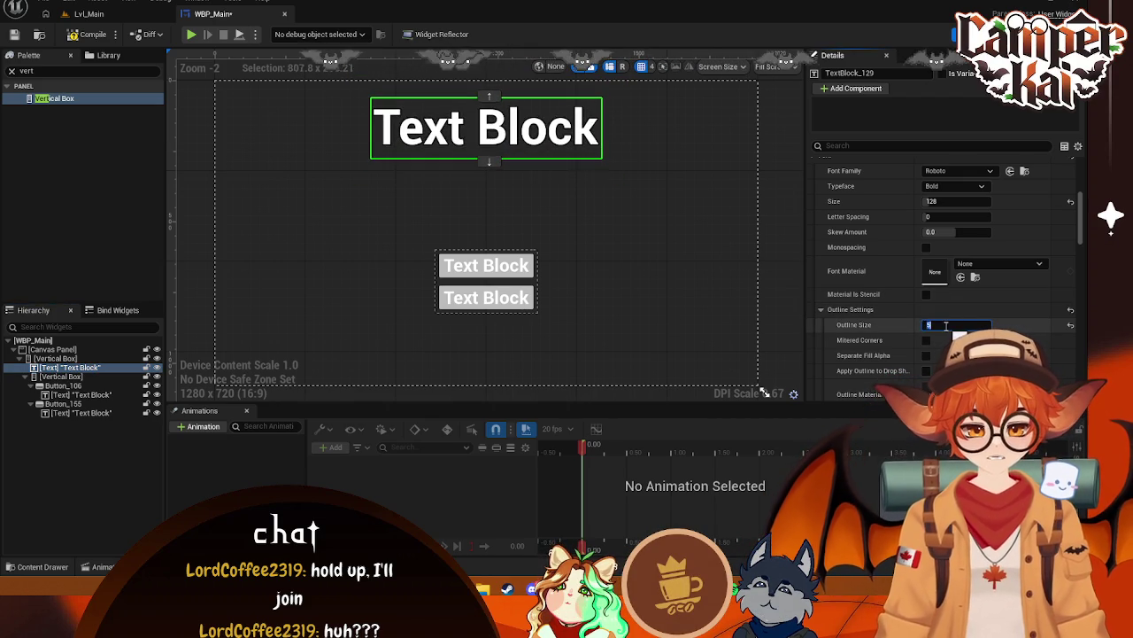
left_click(652, 235)
scroll(652, 235, "up", 3)
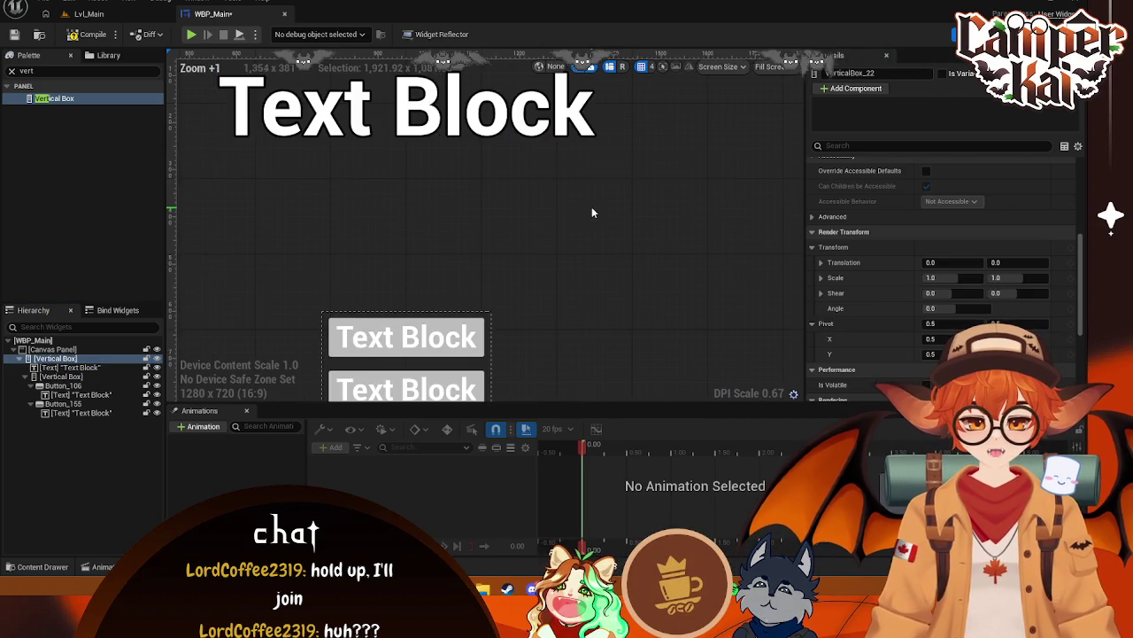
scroll(592, 213, "down", 2)
left_click(593, 167)
Change the title's Content Text to 'VKart Survivor'
scroll(960, 194, "up", 5)
left_click(943, 256)
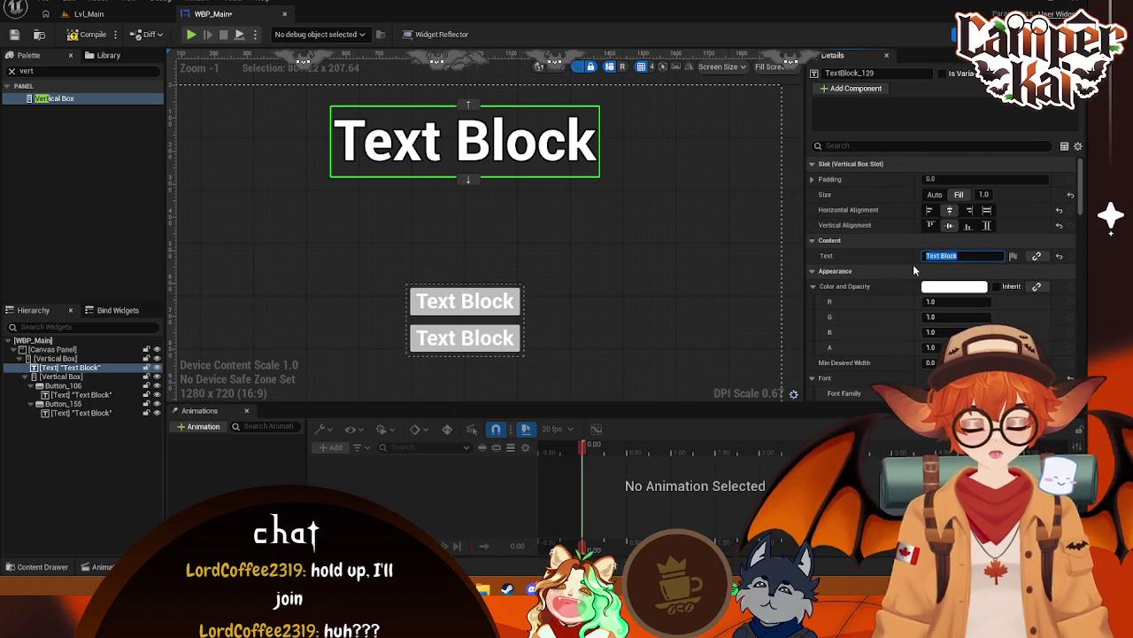
type("VK")
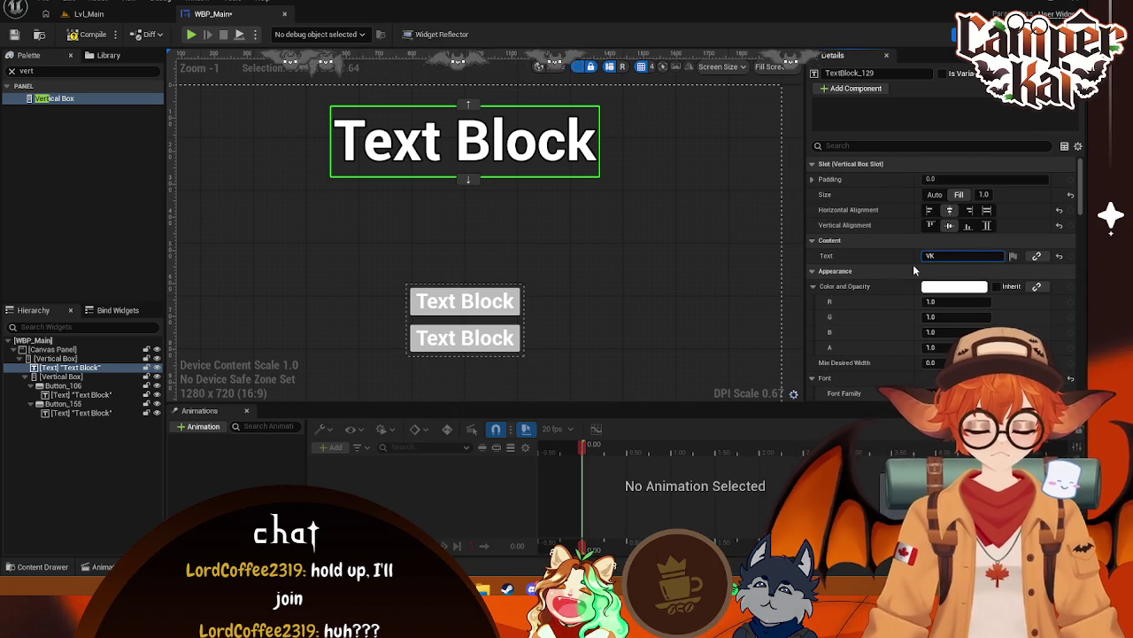
type("artSurvivor")
left_click(686, 262)
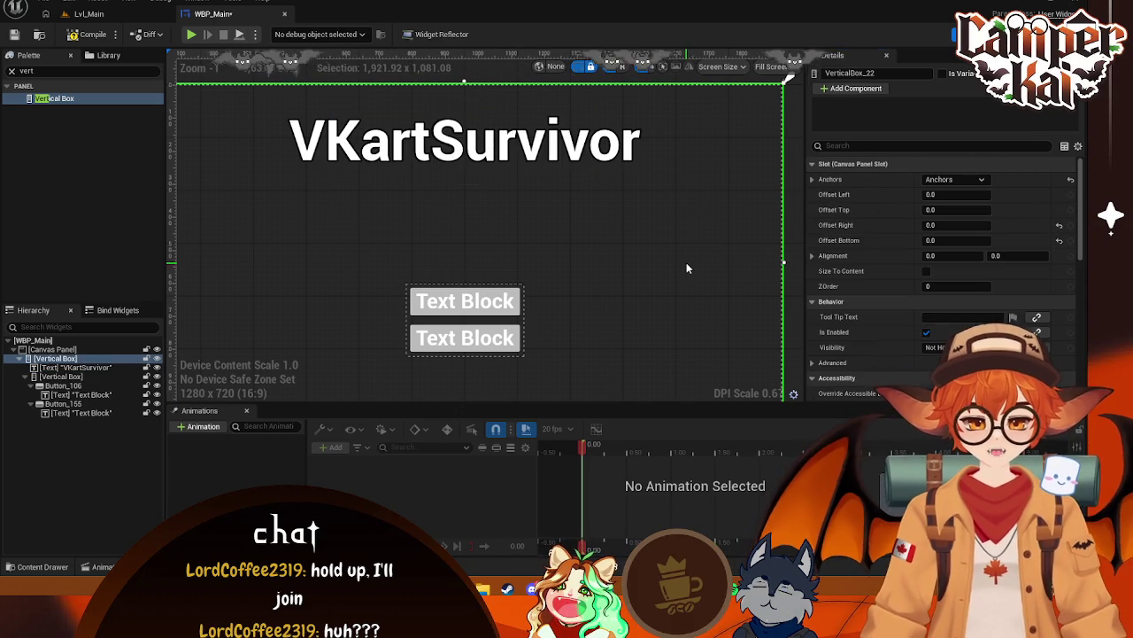
left_click(576, 150)
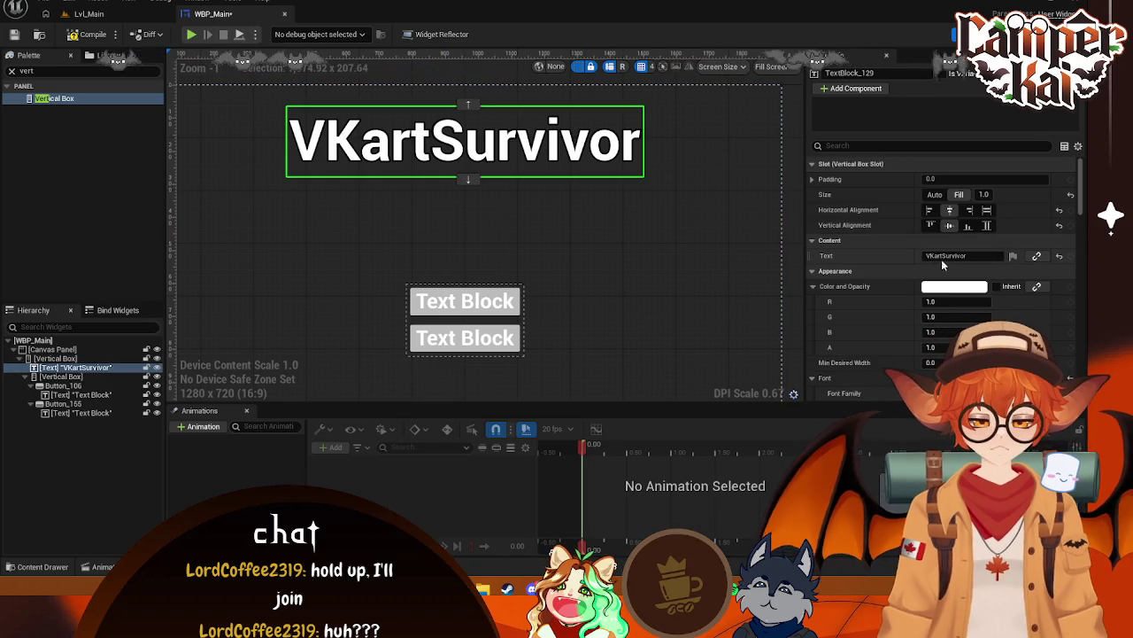
left_click(567, 248)
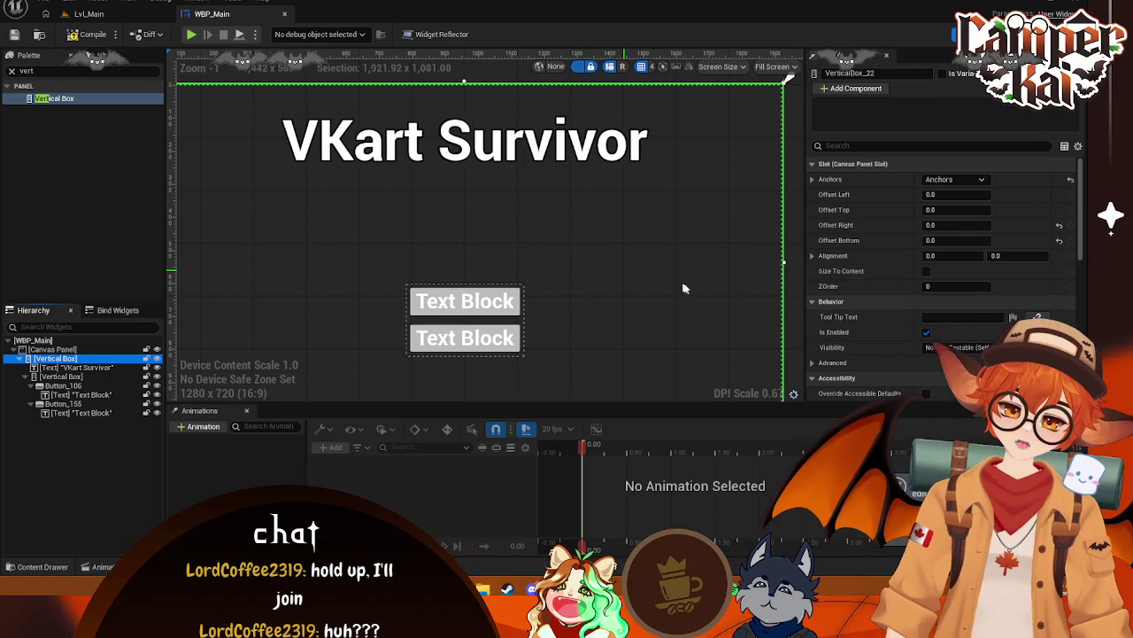
Label the two buttons' text blocks PLAY and EXIT
left_click_drag(656, 311, 666, 256)
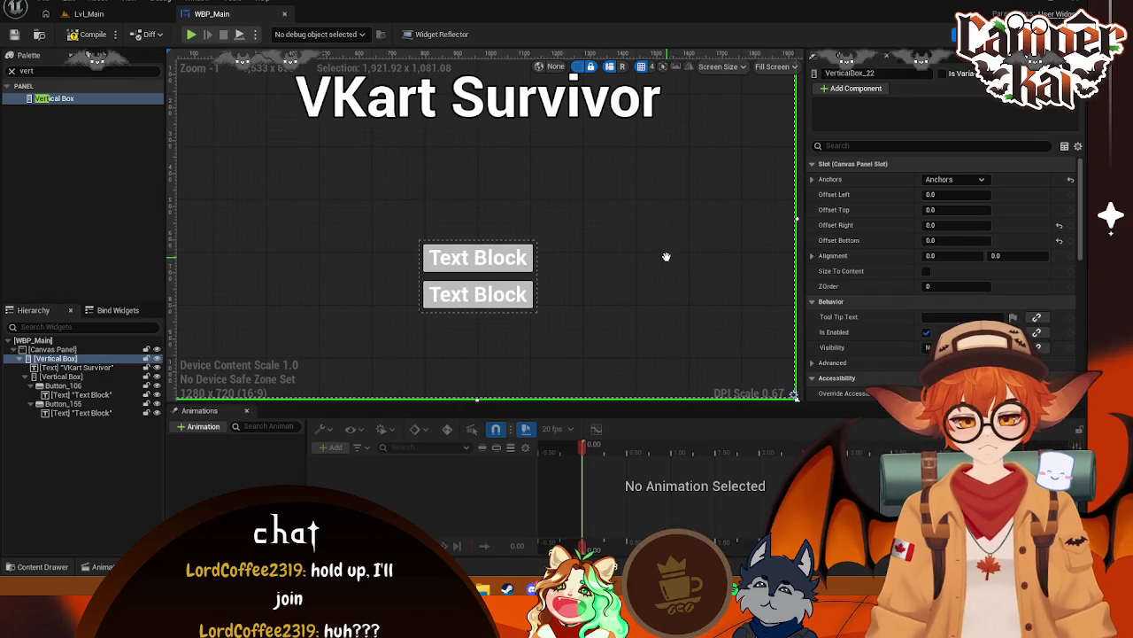
double_click(501, 270)
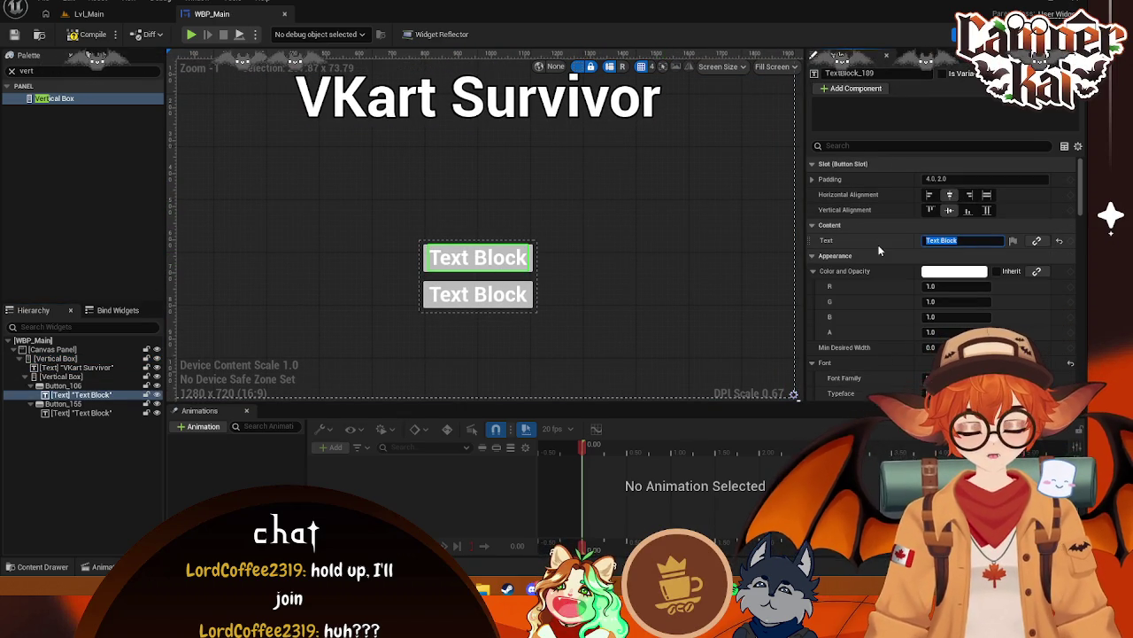
type("PLAY")
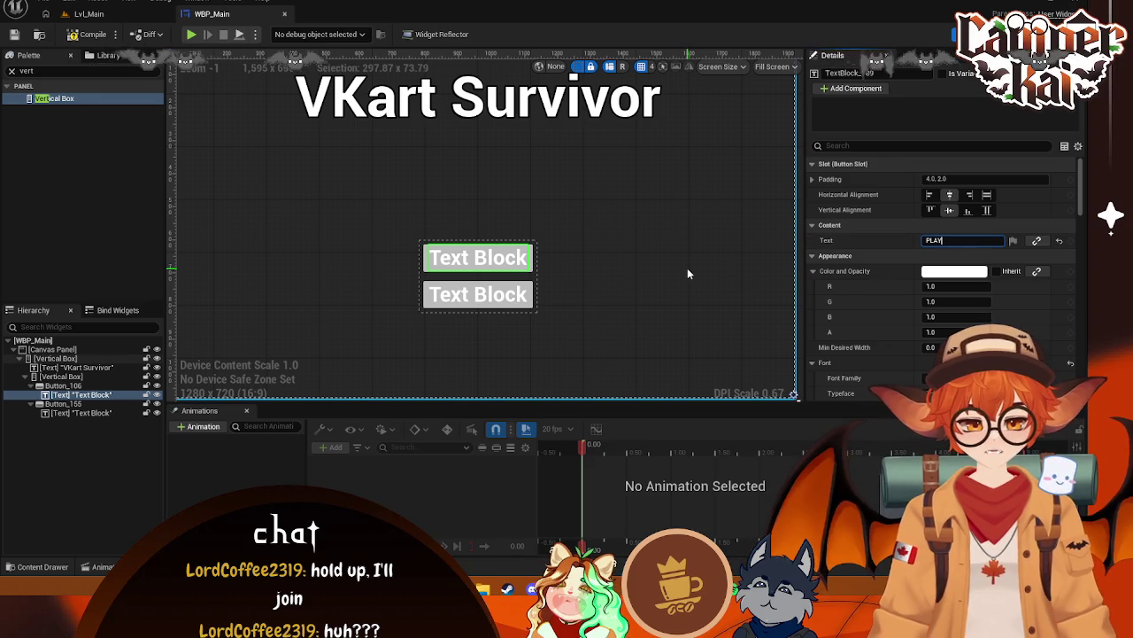
key("Return")
left_click(496, 295)
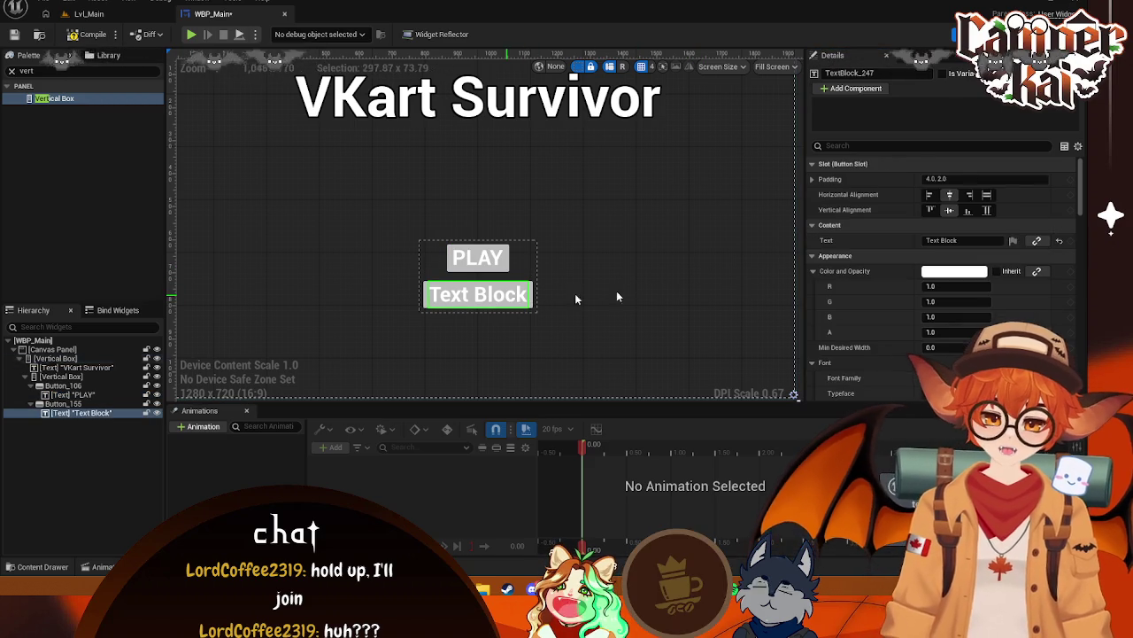
left_click(977, 240)
type("EXIT")
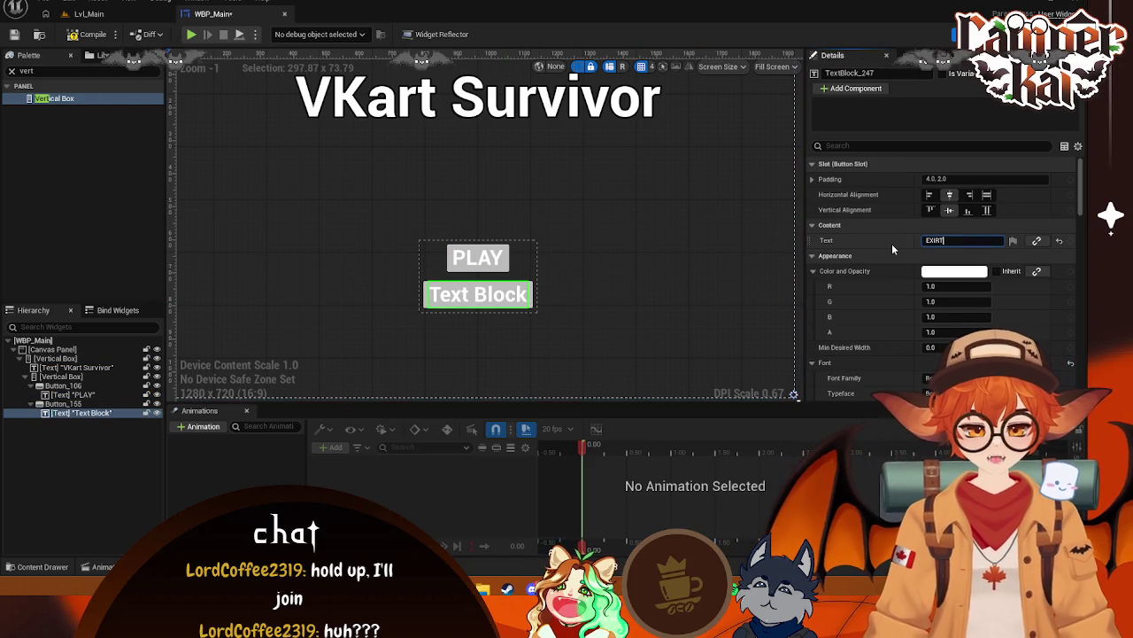
left_click(554, 290)
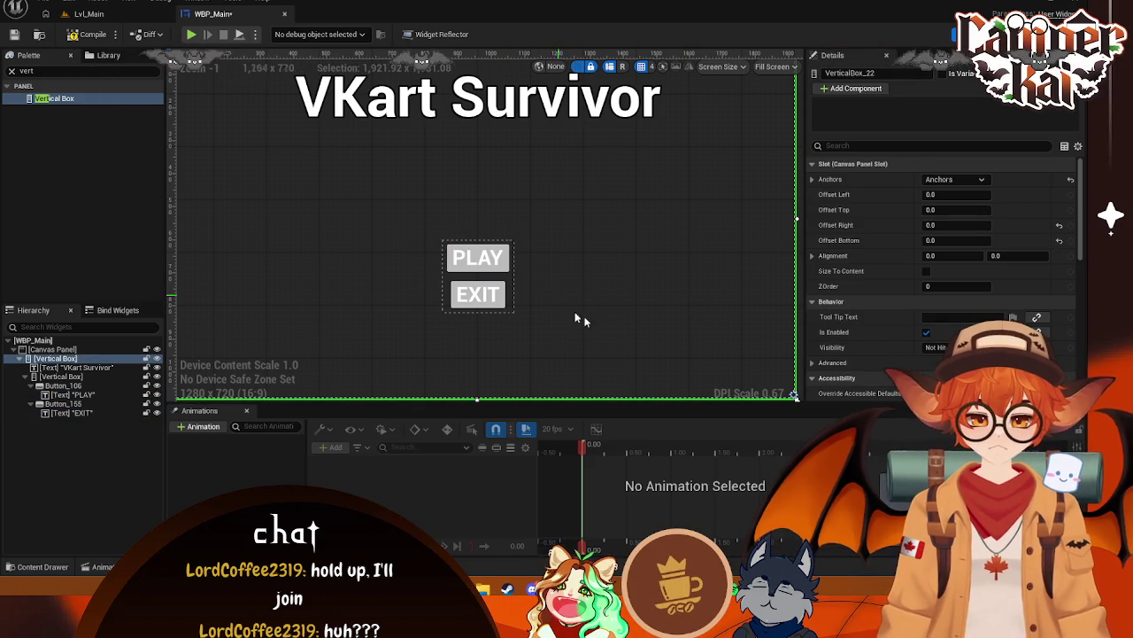
scroll(619, 301, "down", 2)
left_click(543, 129)
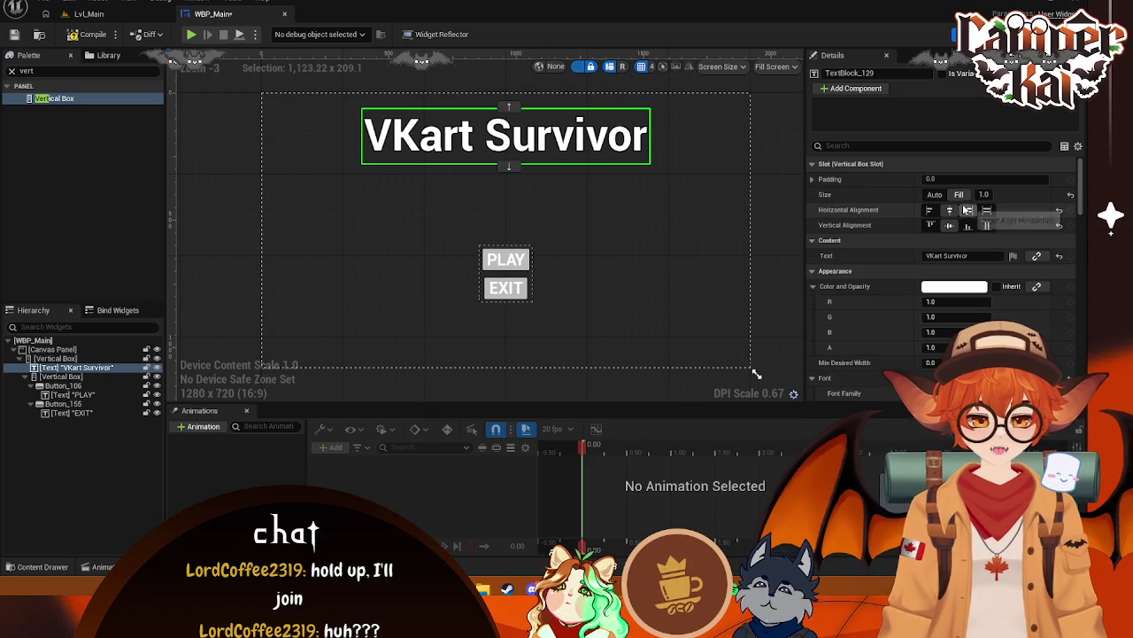
Set the VKart Survivor title's top slot padding to 100 (after trying 50)
left_click(812, 180)
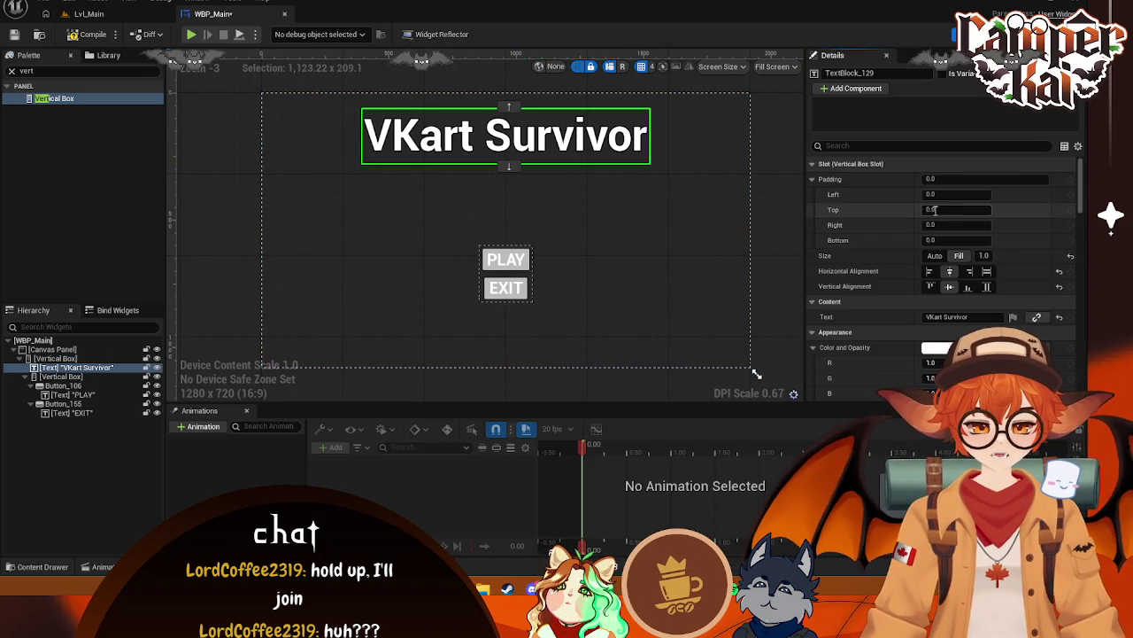
type("50")
key("Return")
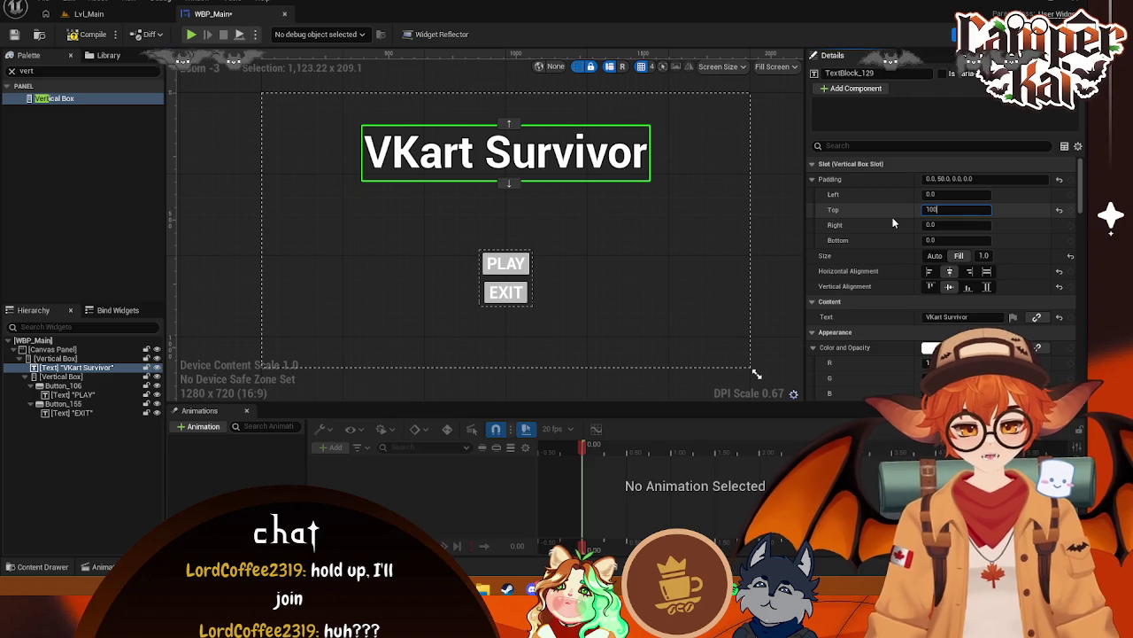
key("Return")
left_click(770, 223)
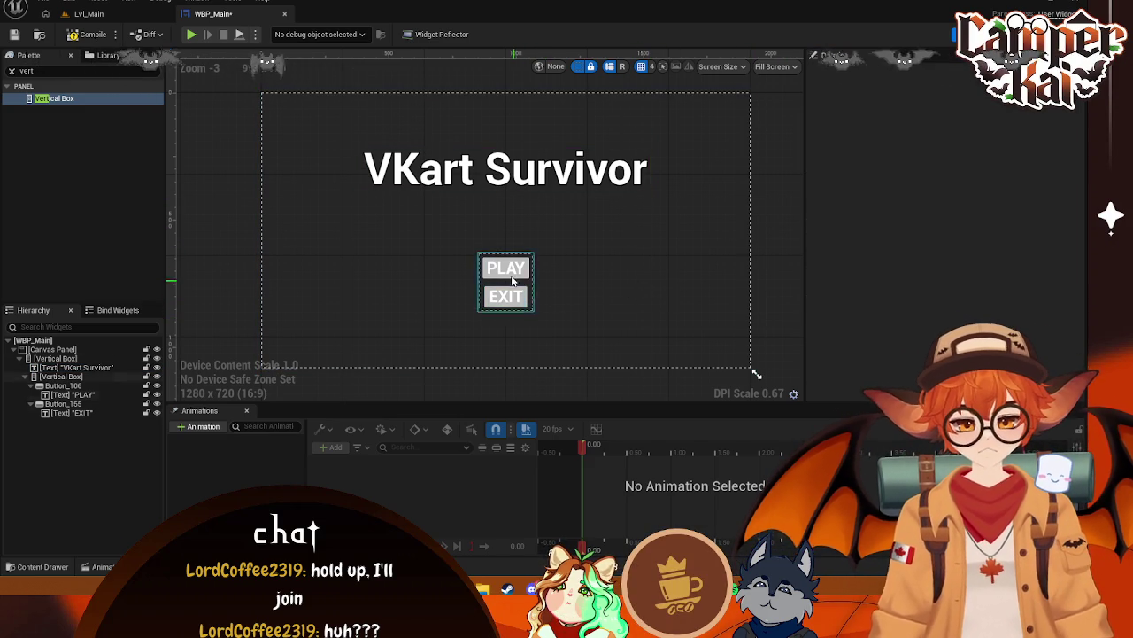
left_click(383, 285)
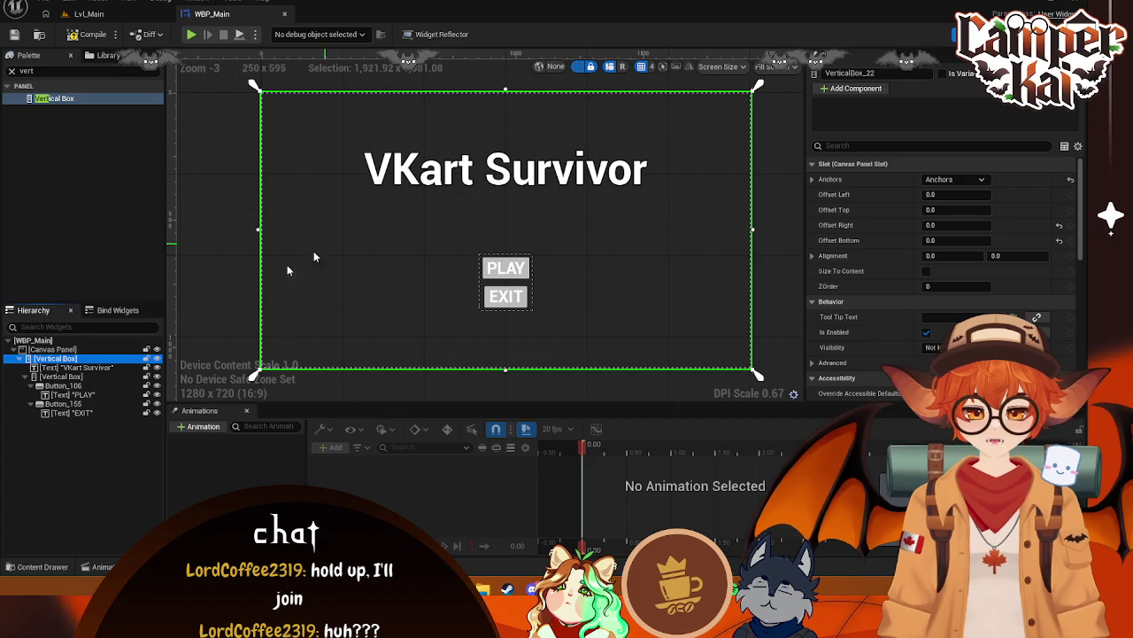
left_click(531, 170)
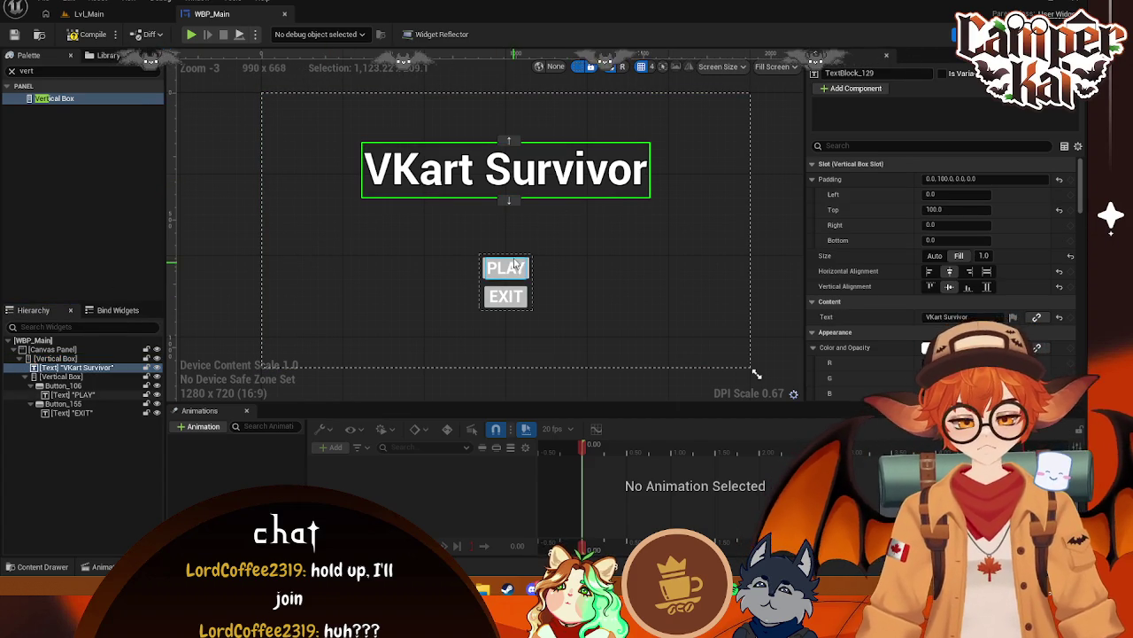
left_click(526, 274)
Show the project's top-level Content folder in the Content Drawer
left_click(43, 565)
left_click(51, 445)
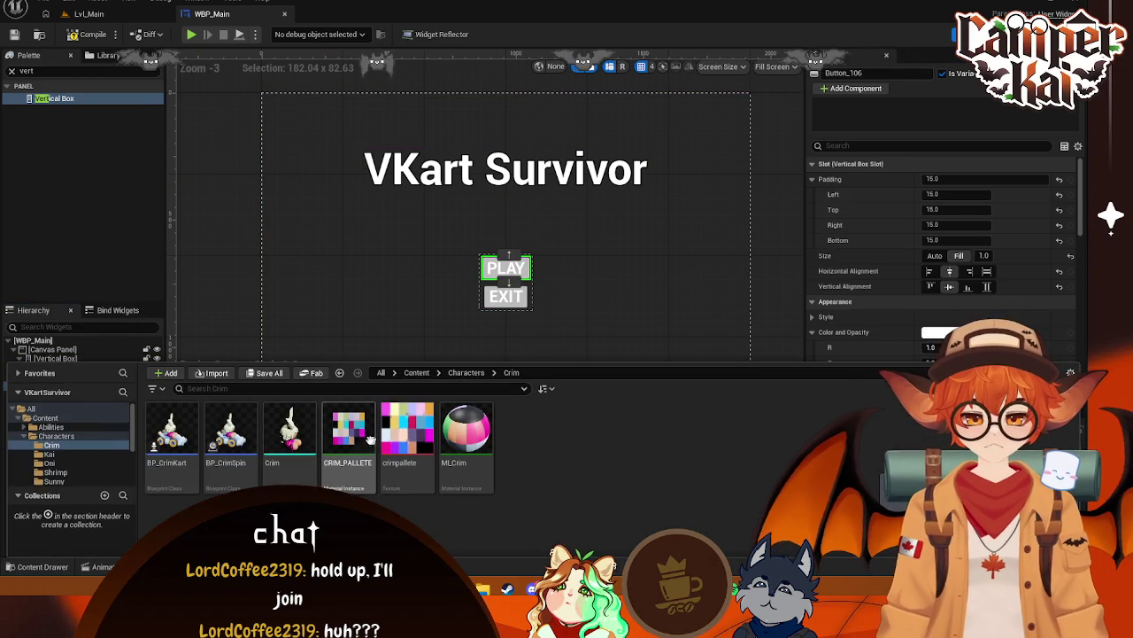
left_click(45, 417)
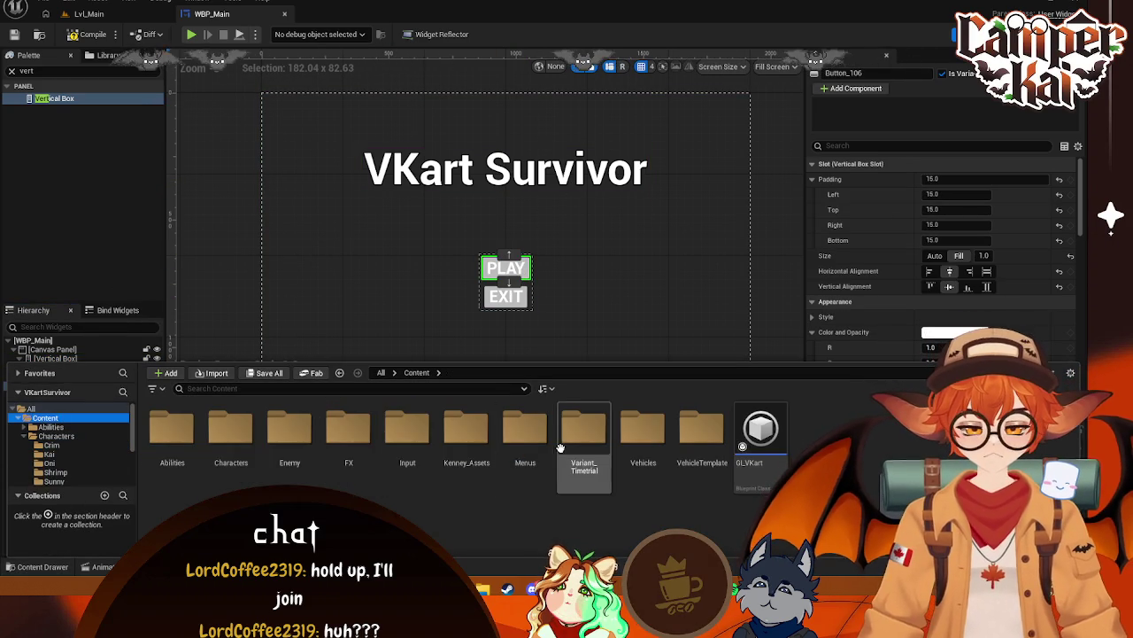
Open WBP_CharSelect from the Menus folder and inspect B_Left's background colour
left_click(524, 436)
double_click(524, 439)
double_click(348, 430)
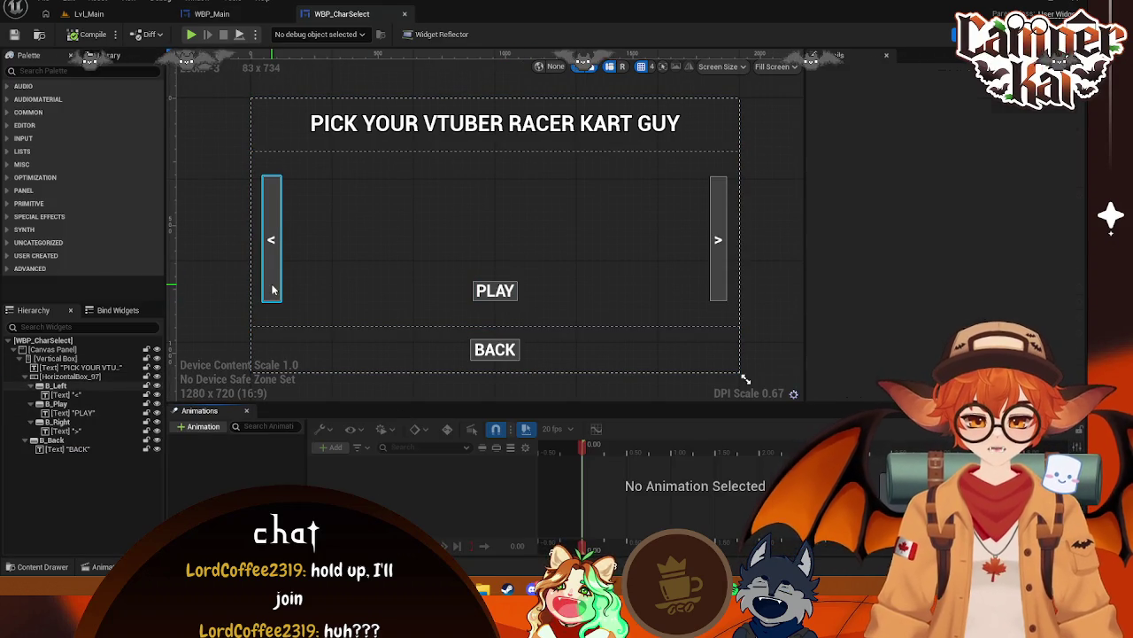
left_click(272, 248)
left_click(946, 347)
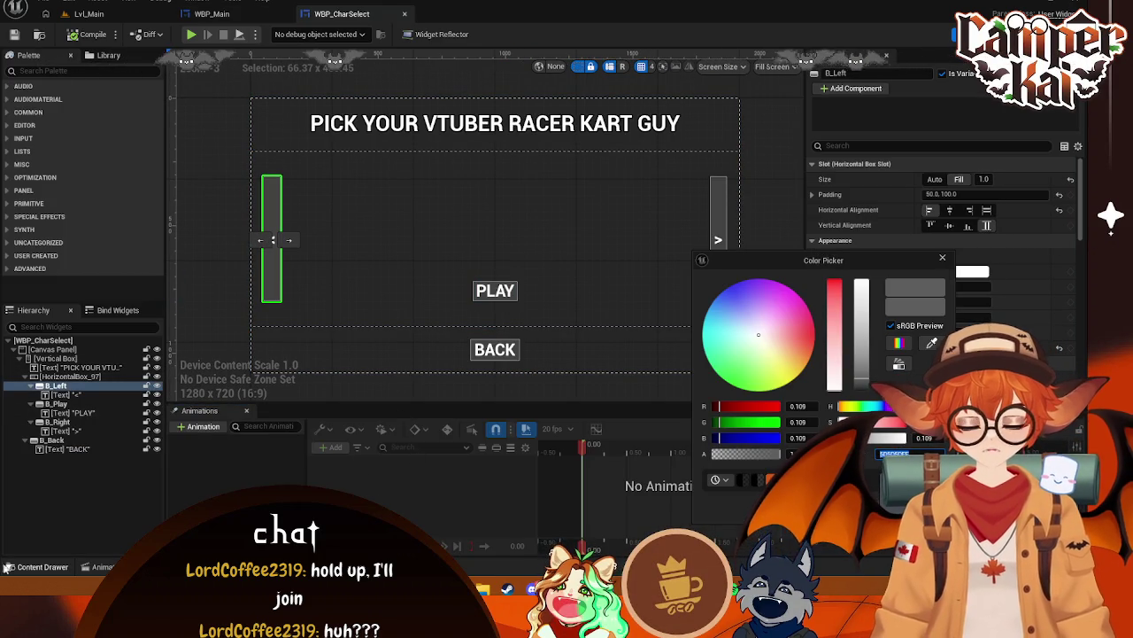
Back in WBP_Main, give the PLAY and EXIT buttons that dark grey background colour
key("ctrl+space")
double_click(457, 434)
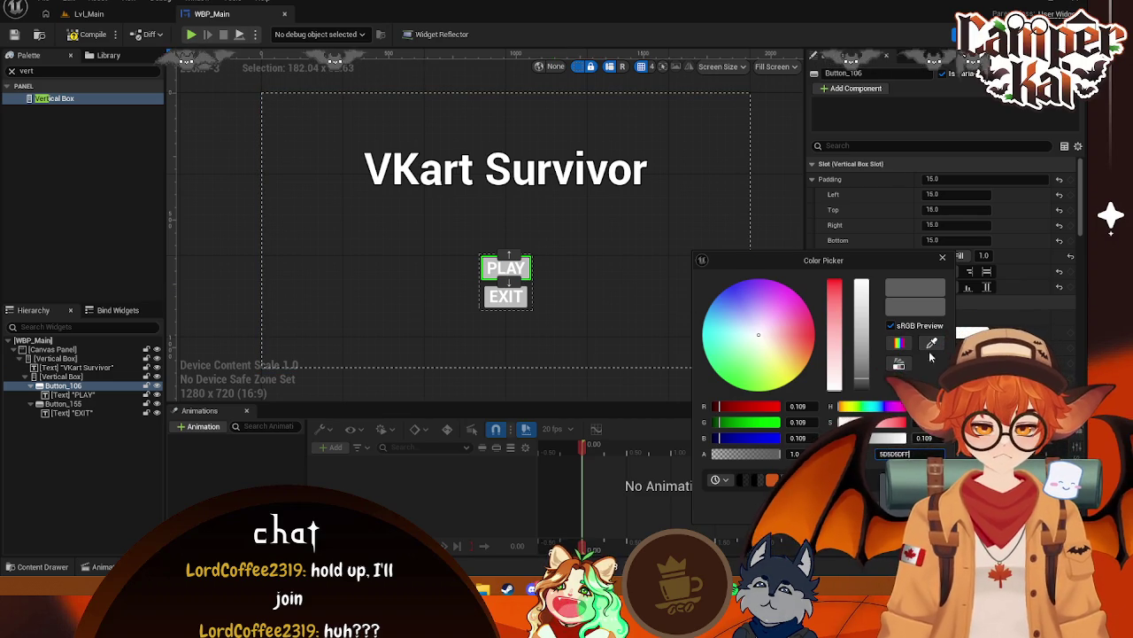
left_click(704, 244)
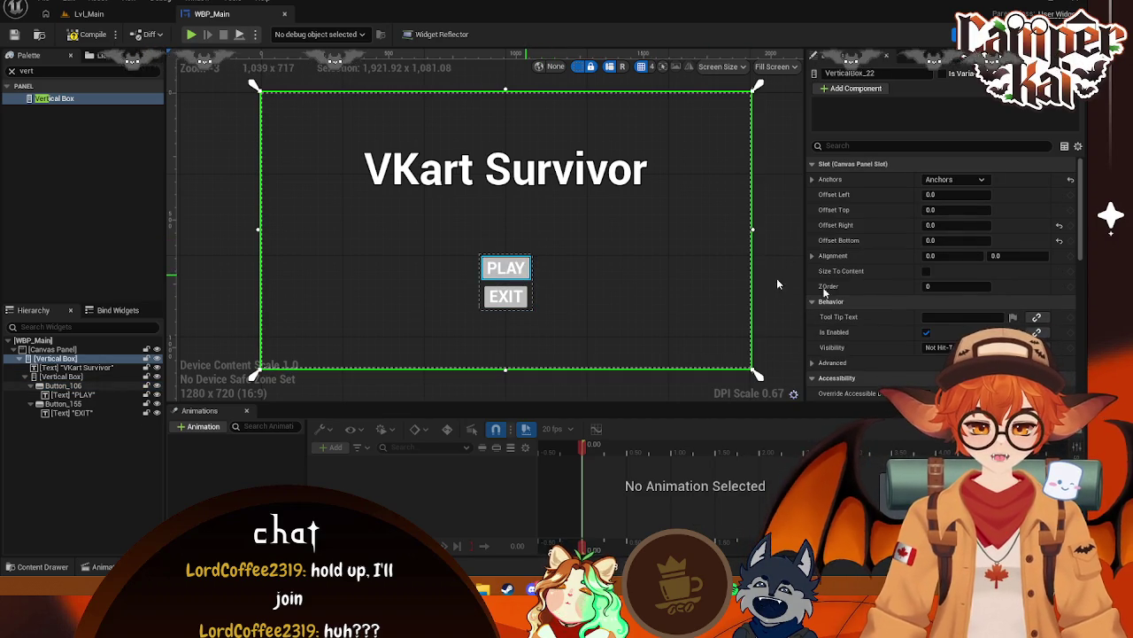
scroll(965, 313, "down", 3)
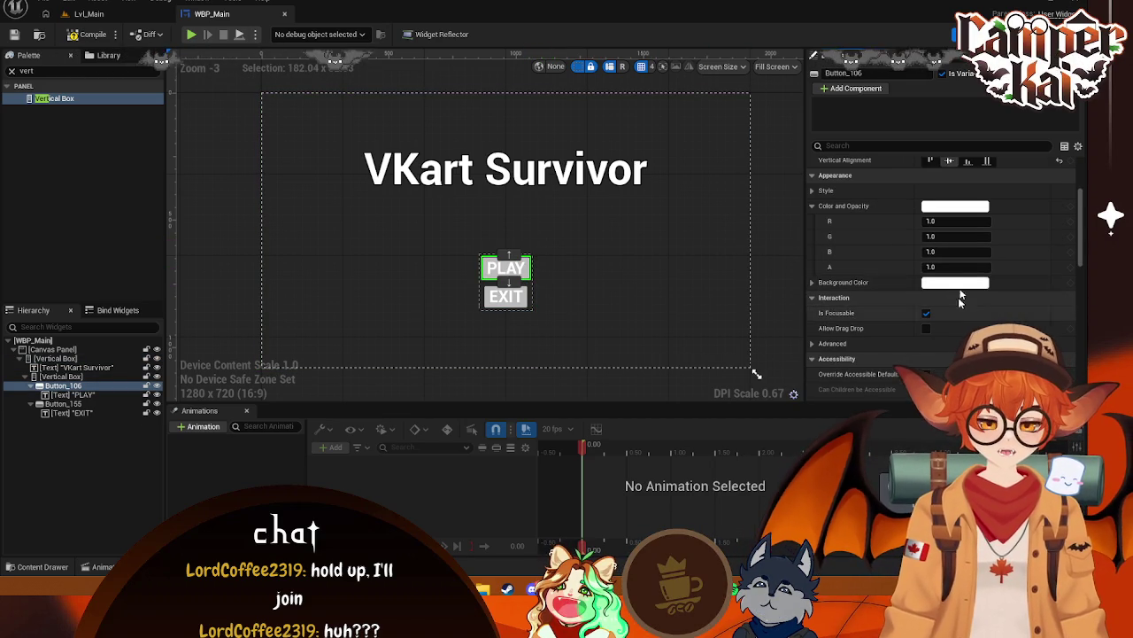
left_click(955, 284)
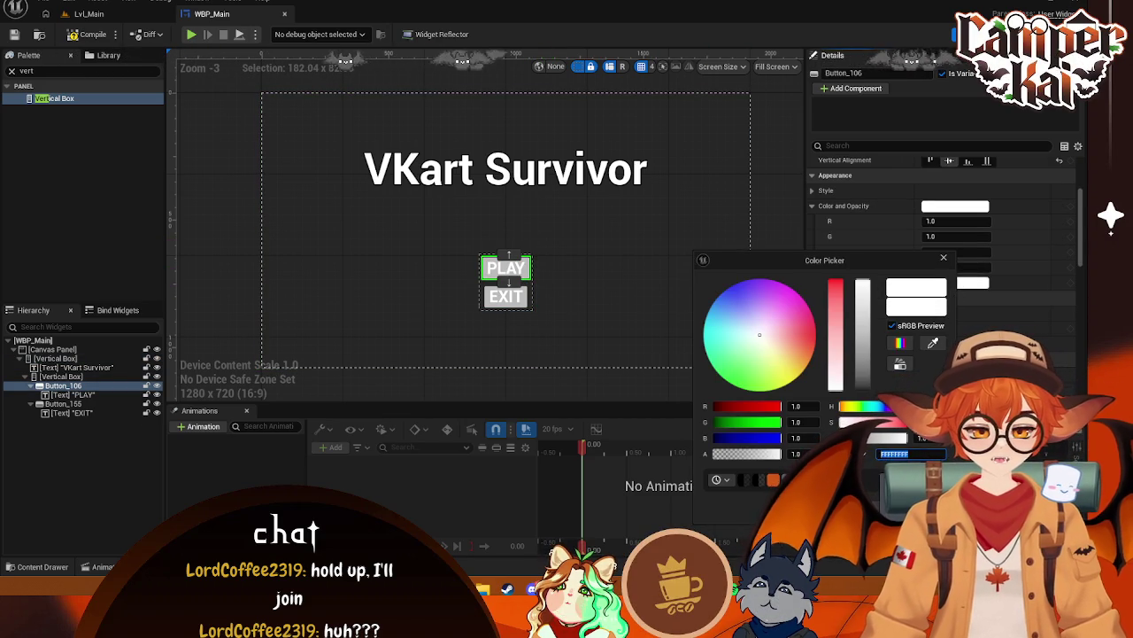
left_click(505, 296)
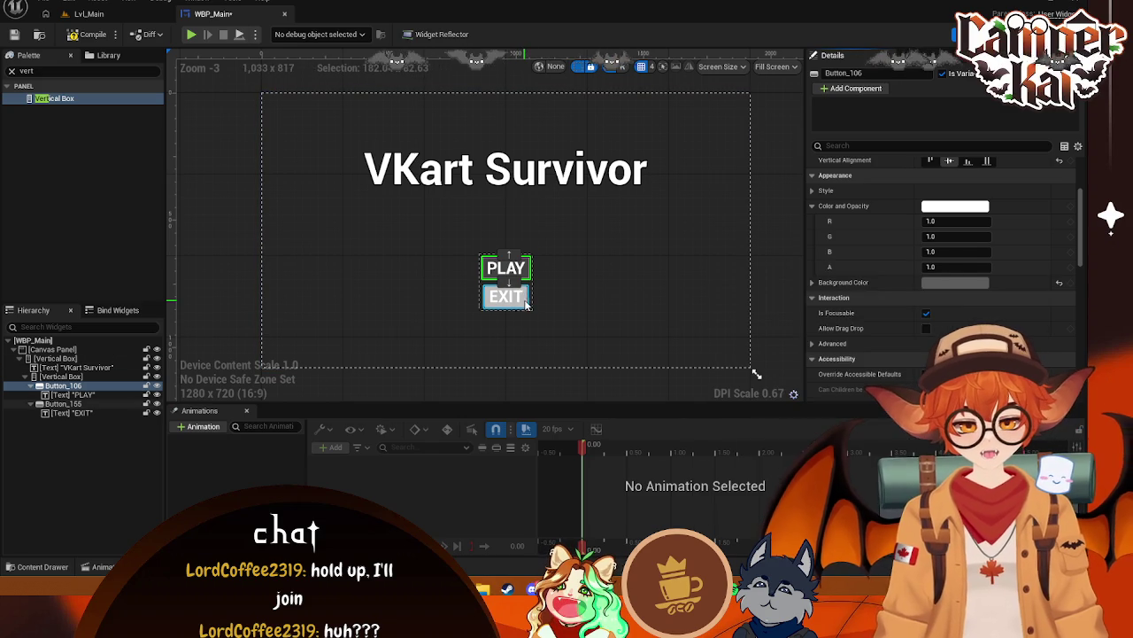
left_click(956, 282)
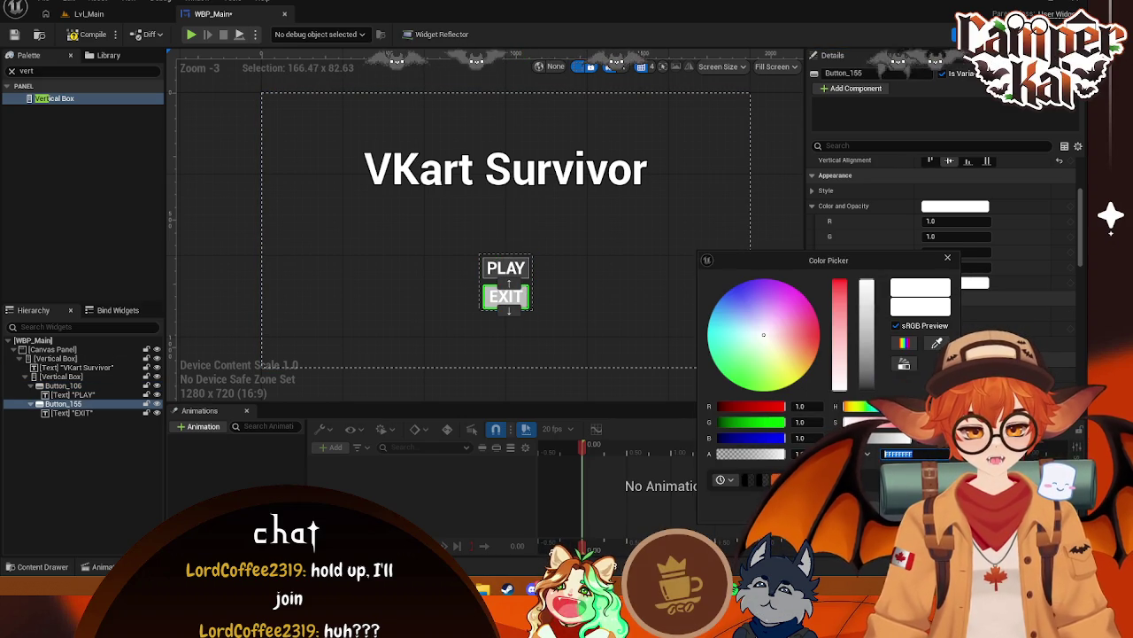
left_click(642, 266)
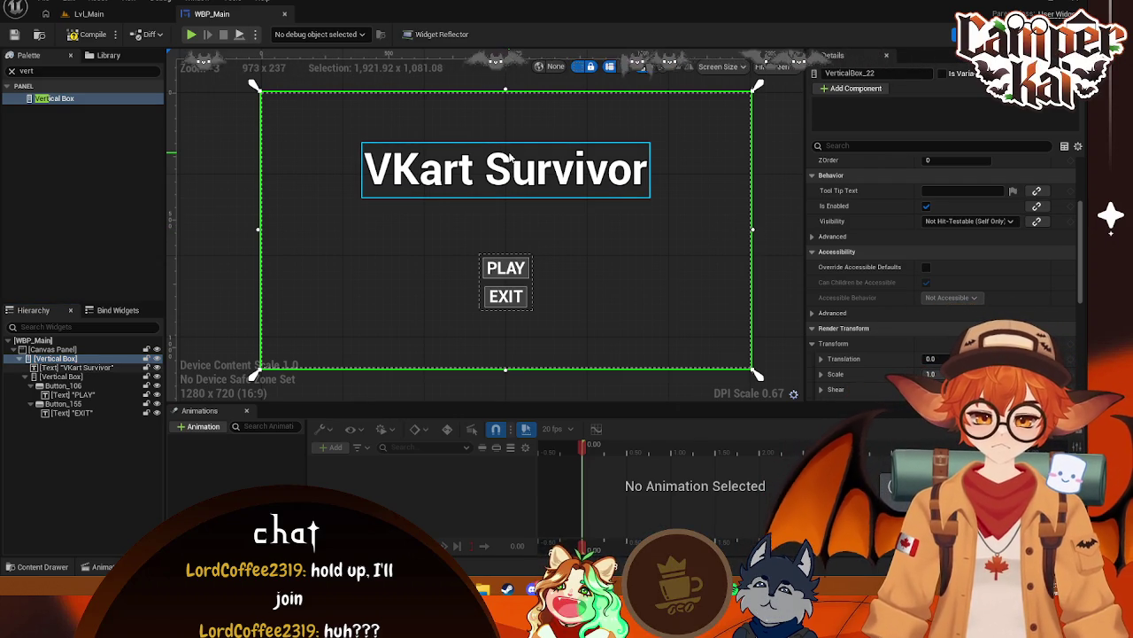
Add an On Clicked event for the PLAY button, then delete it
left_click(506, 267)
scroll(1015, 292, "down", 10)
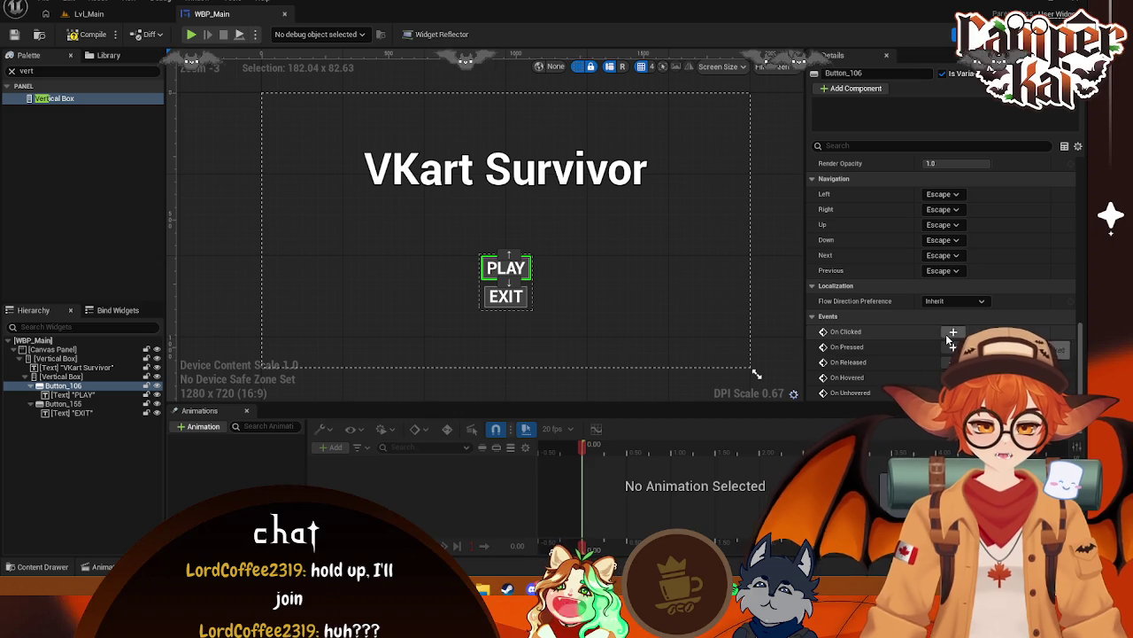
left_click(954, 331)
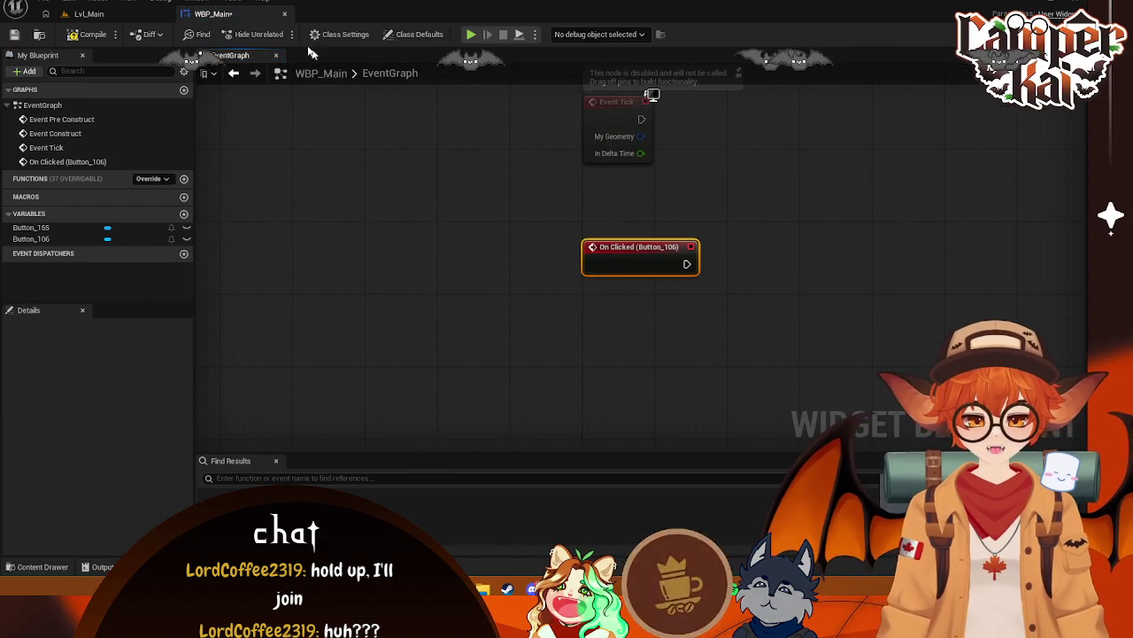
key("Delete")
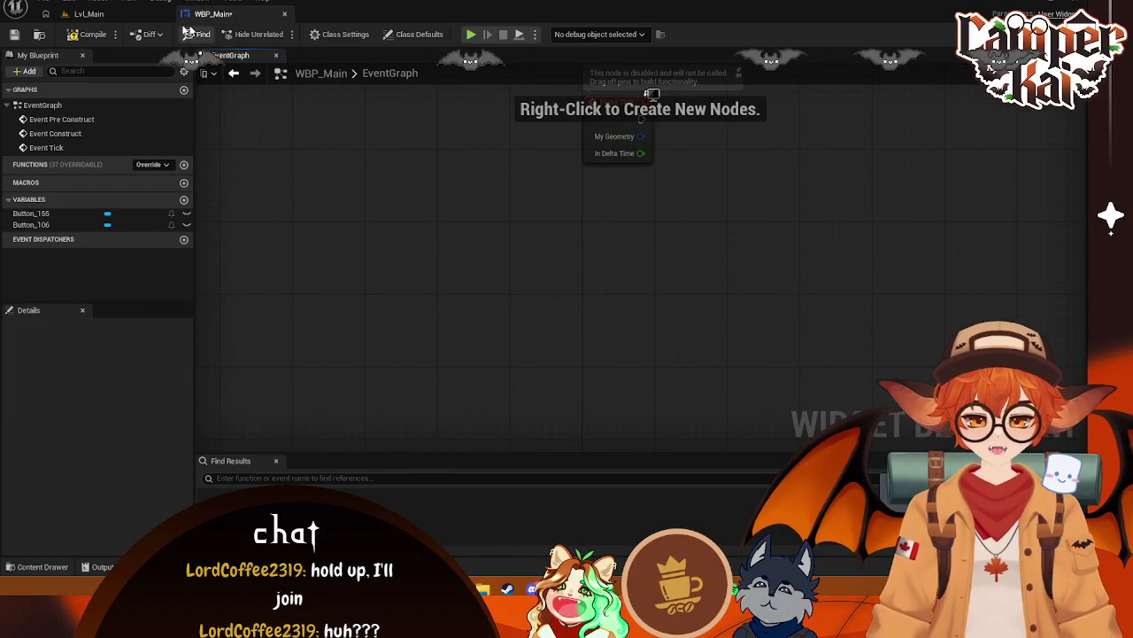
left_click(1018, 34)
Rename the buttons B_Play and B_Exit and save the widget blueprint
left_click(873, 72)
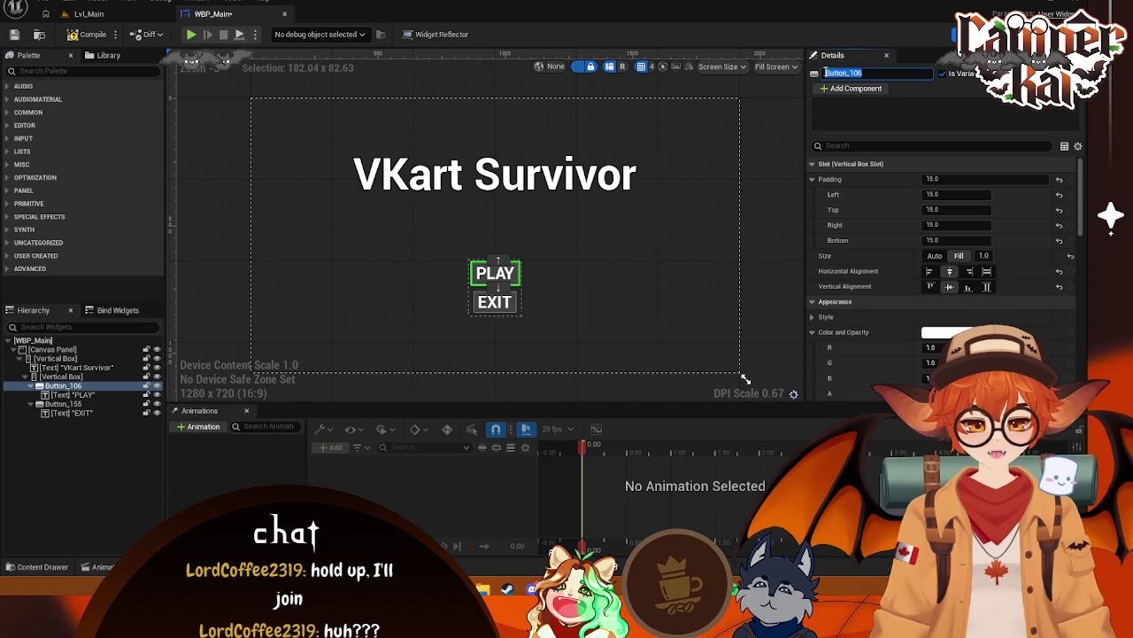
type("Play")
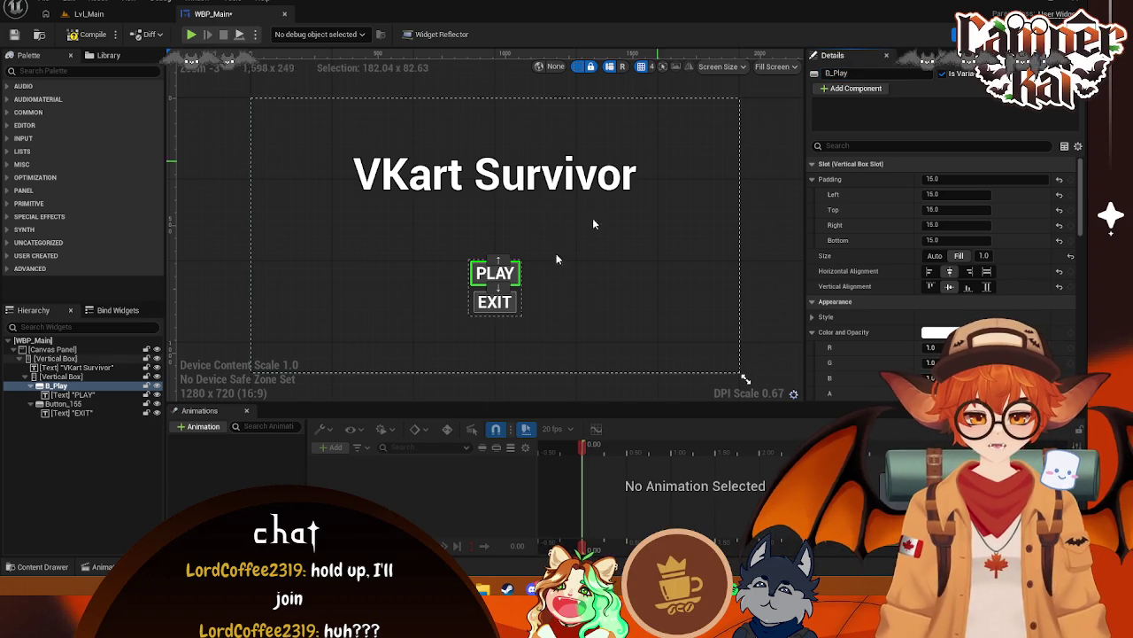
left_click(494, 302)
left_click(862, 74)
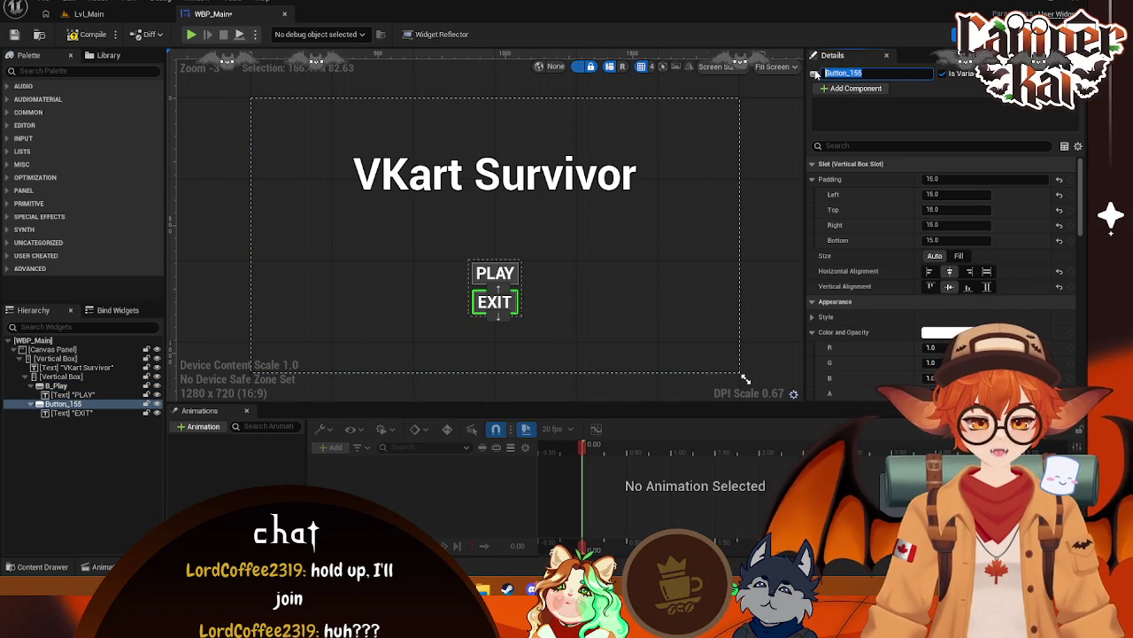
type("B_")
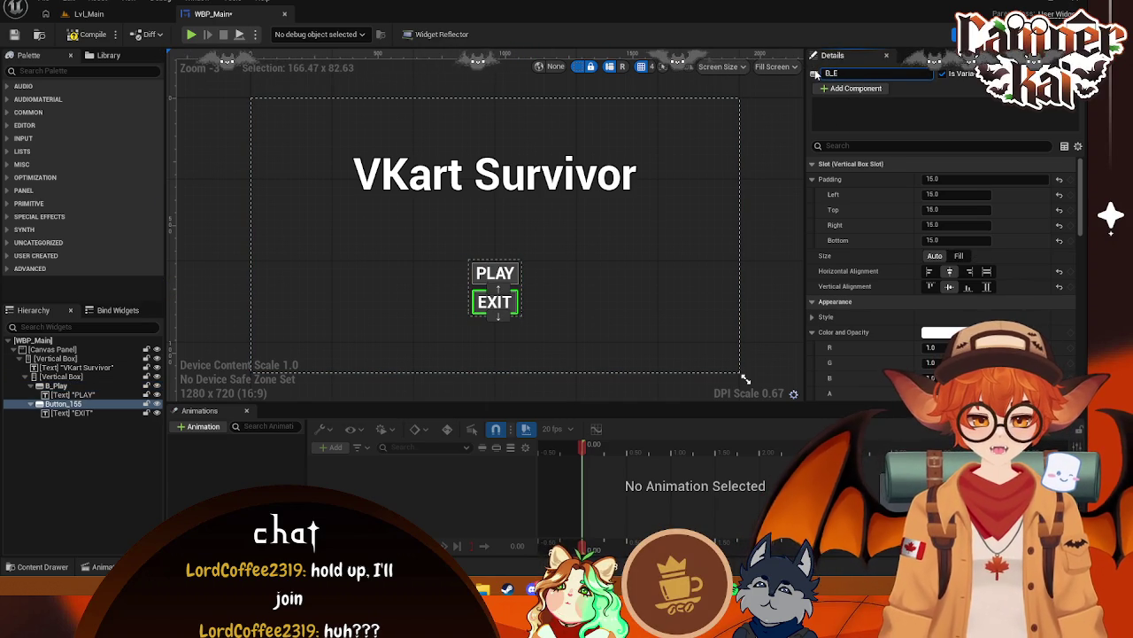
type("Exit")
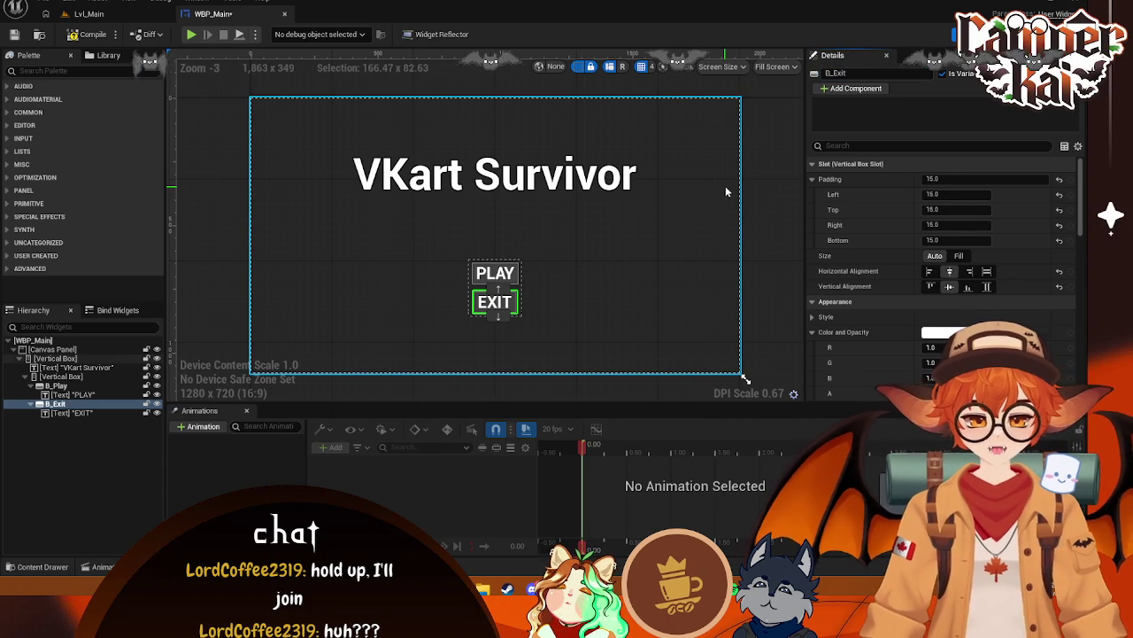
left_click(645, 227)
key("ctrl+s")
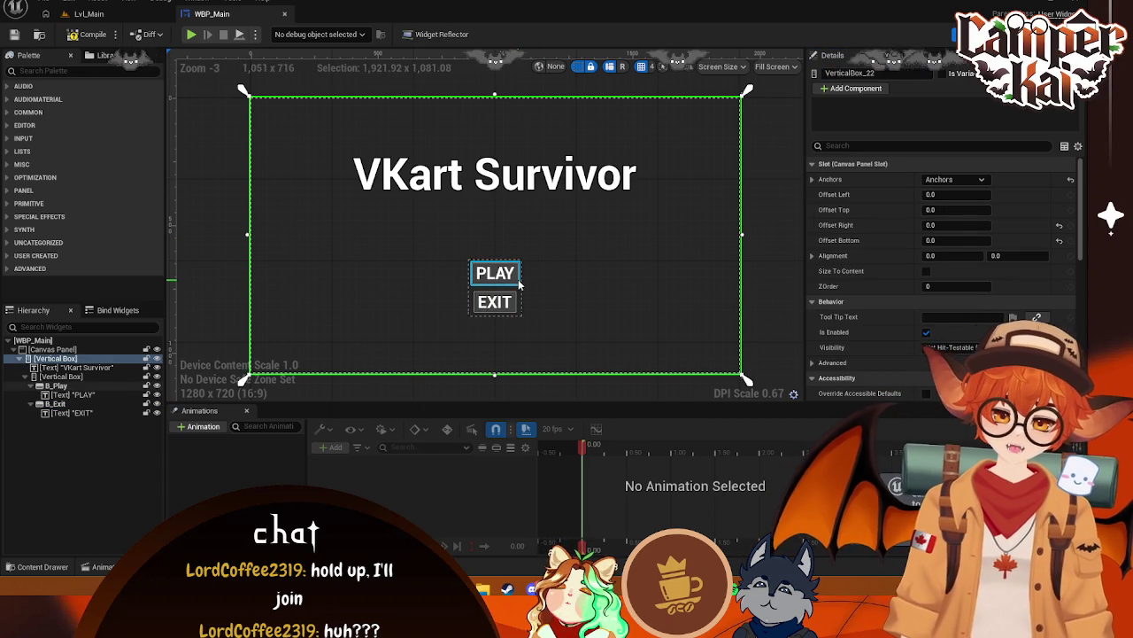
Add an On Clicked event node for B_Play
left_click(513, 276)
scroll(940, 337, "down", 10)
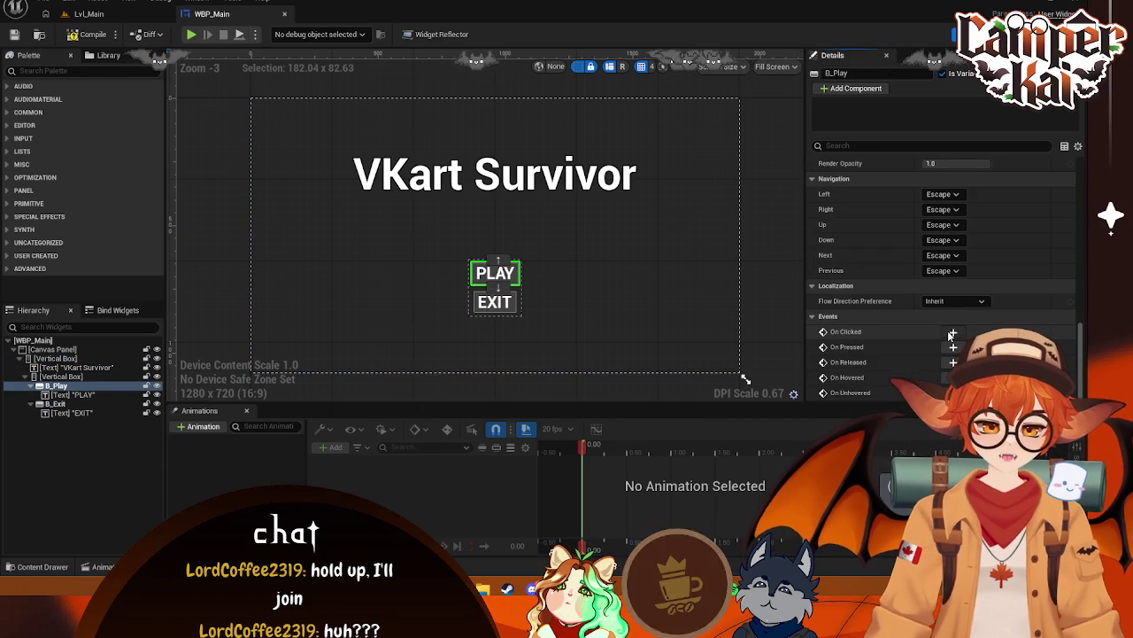
left_click(953, 331)
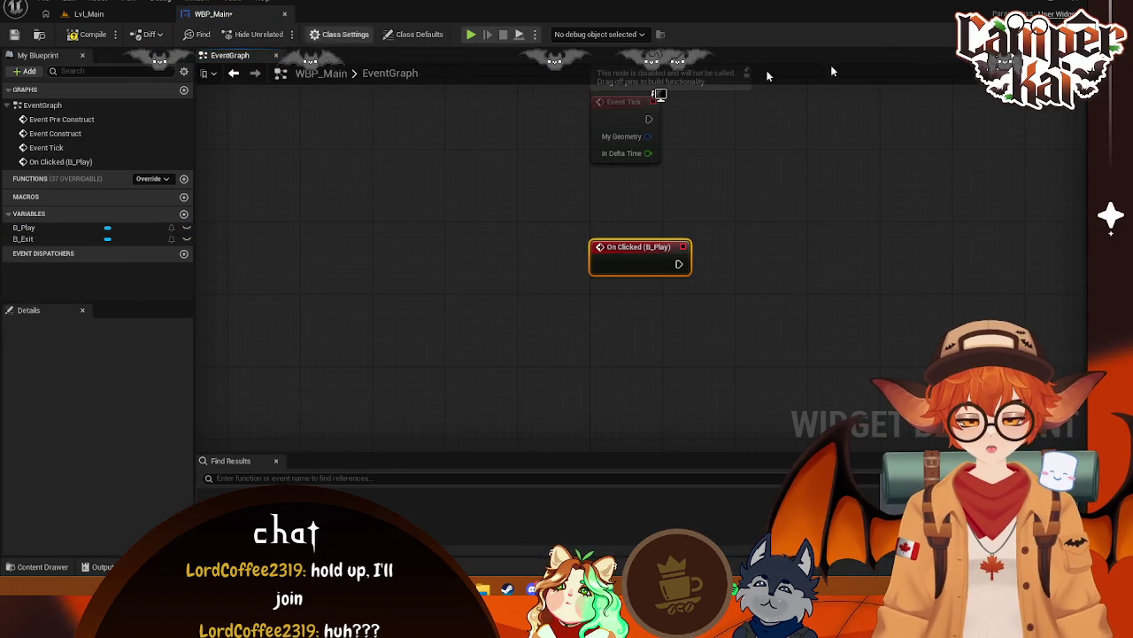
left_click(965, 33)
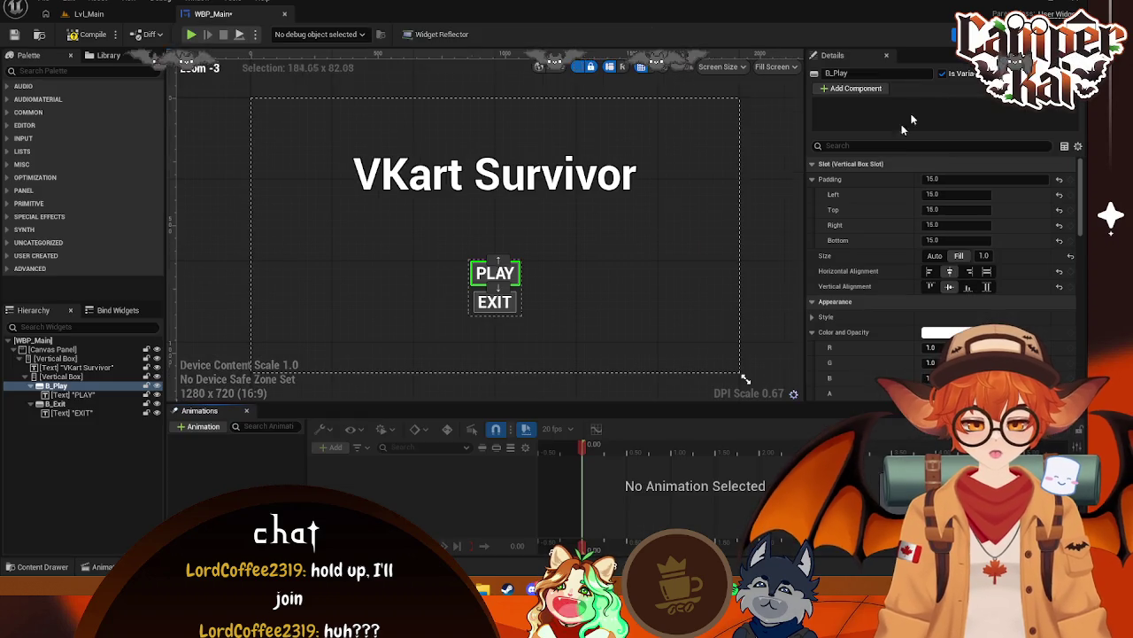
Add an On Clicked event node for B_Exit and drag out from its exec pin
left_click(501, 302)
scroll(936, 352, "down", 8)
scroll(936, 353, "down", 10)
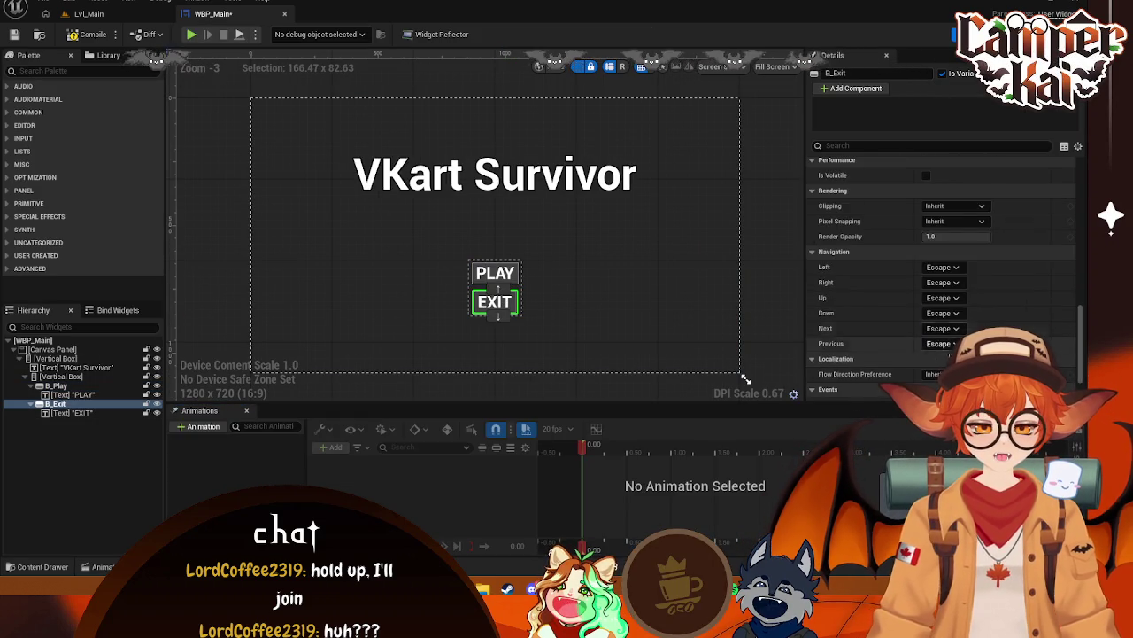
left_click(953, 332)
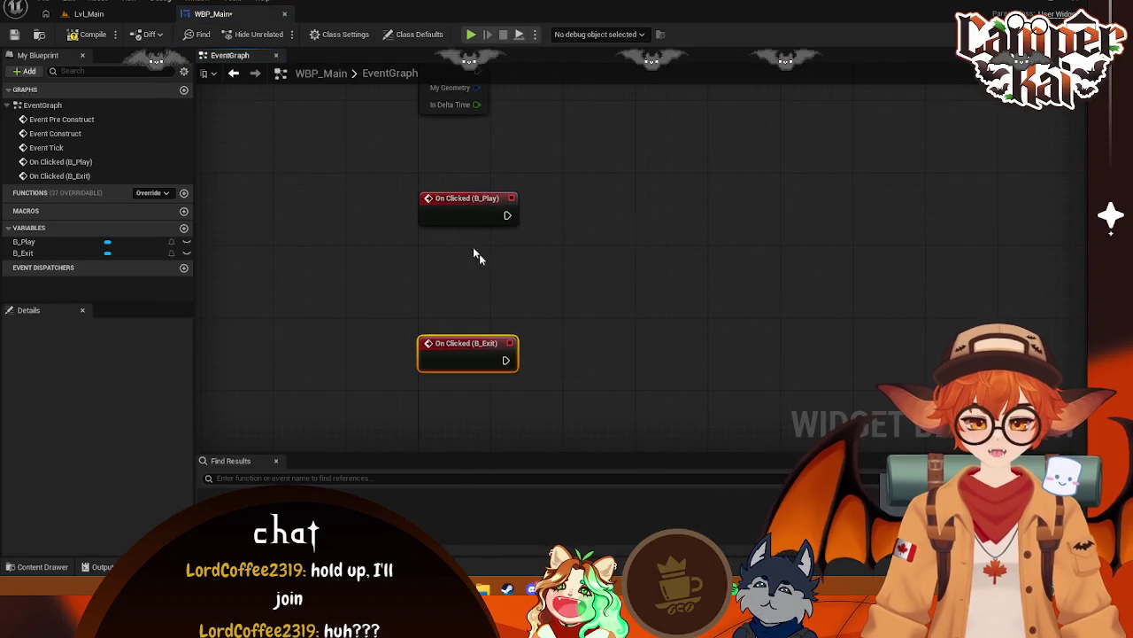
left_click_drag(505, 361, 638, 332)
Search B_Exit's action list for 'close' and 'exit', then cancel without adding anything
type("close")
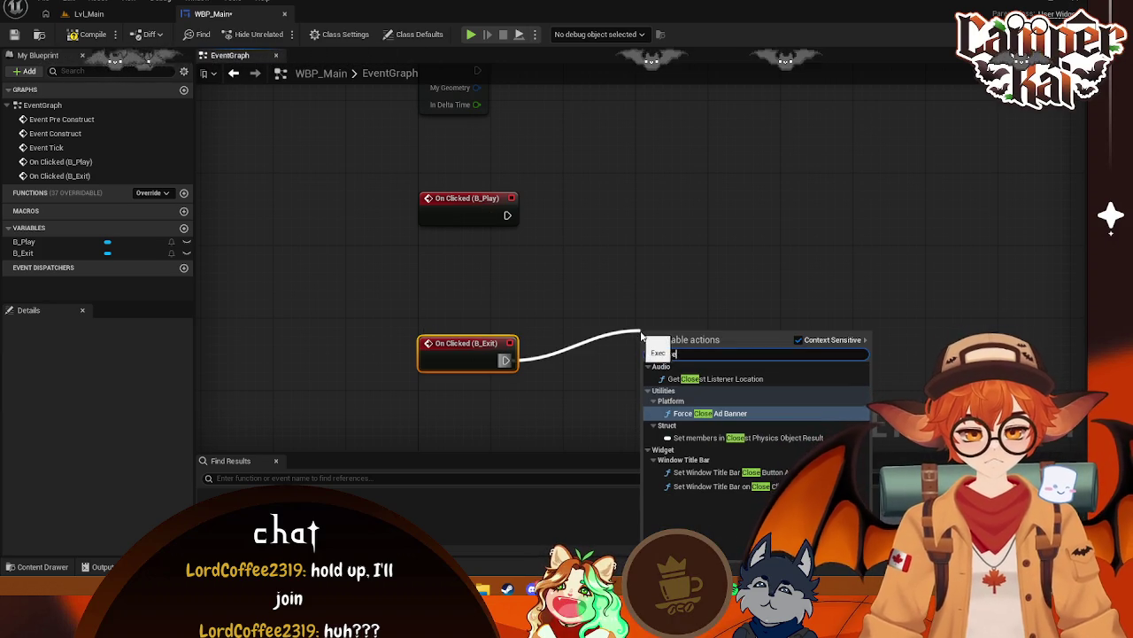
left_click(699, 263)
left_click_drag(506, 359, 648, 351)
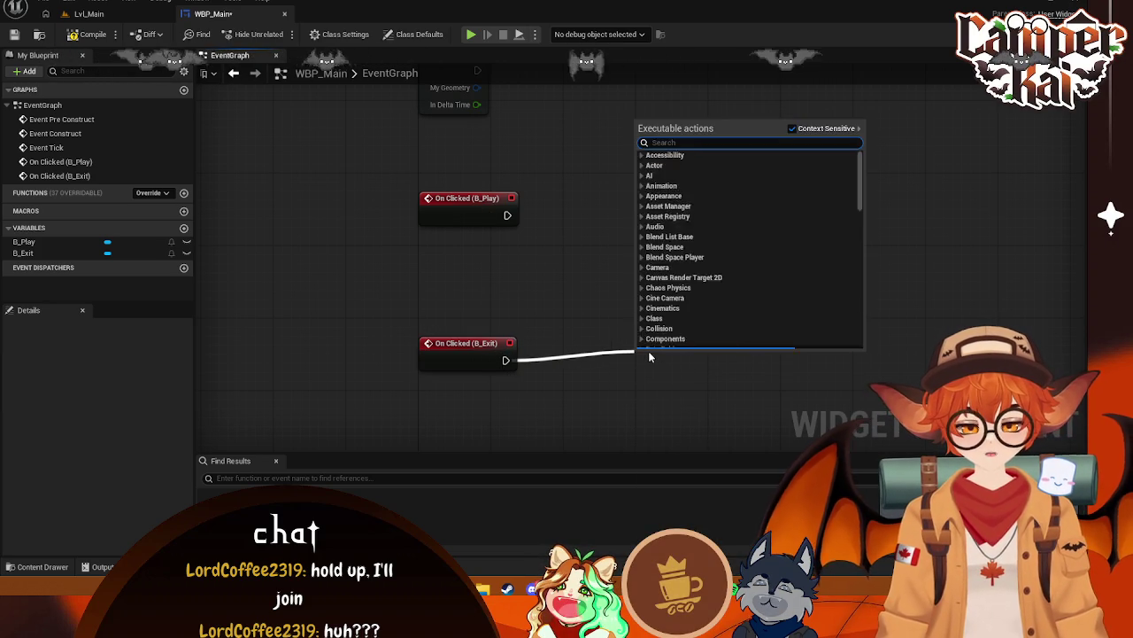
type("exit")
key("BackSpace")
key("BackSpace")
key("BackSpace")
scroll(648, 346, "down", 10)
left_click(575, 298)
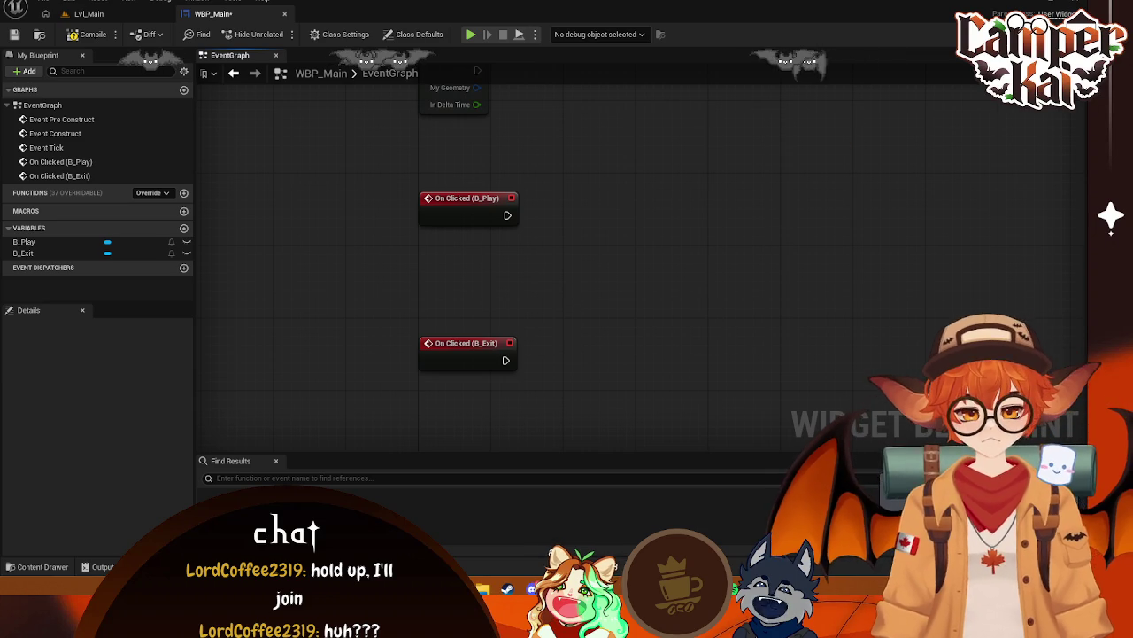
Connect B_Play's click event to a Load Level Instance (by Object Reference) node loading Lvl_CharSelect
left_click_drag(507, 215, 617, 212)
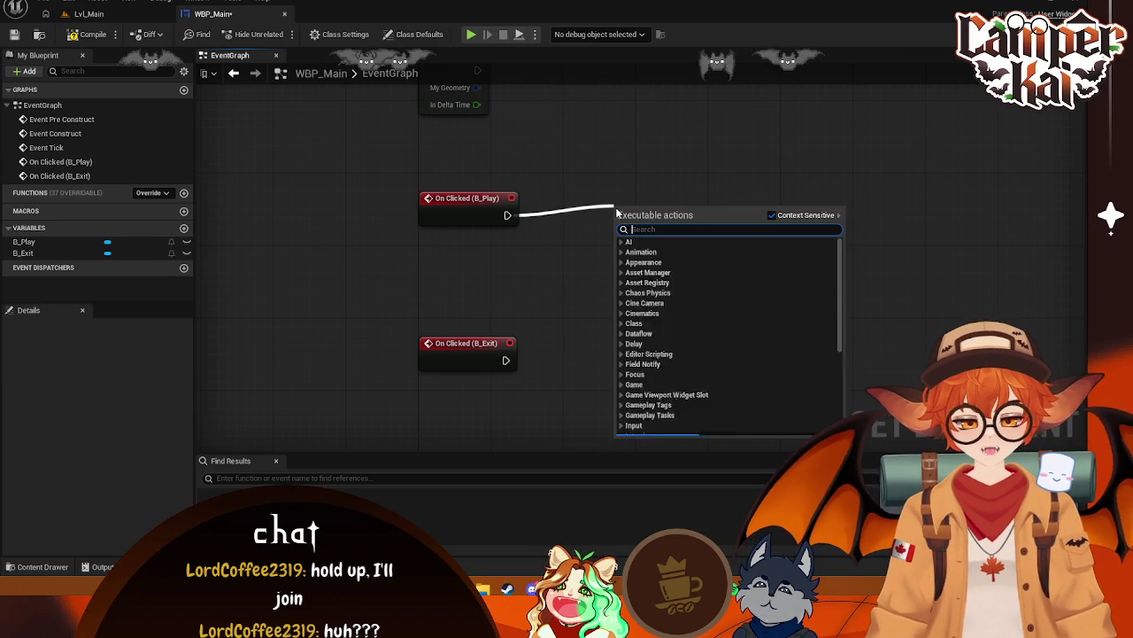
type("load leve")
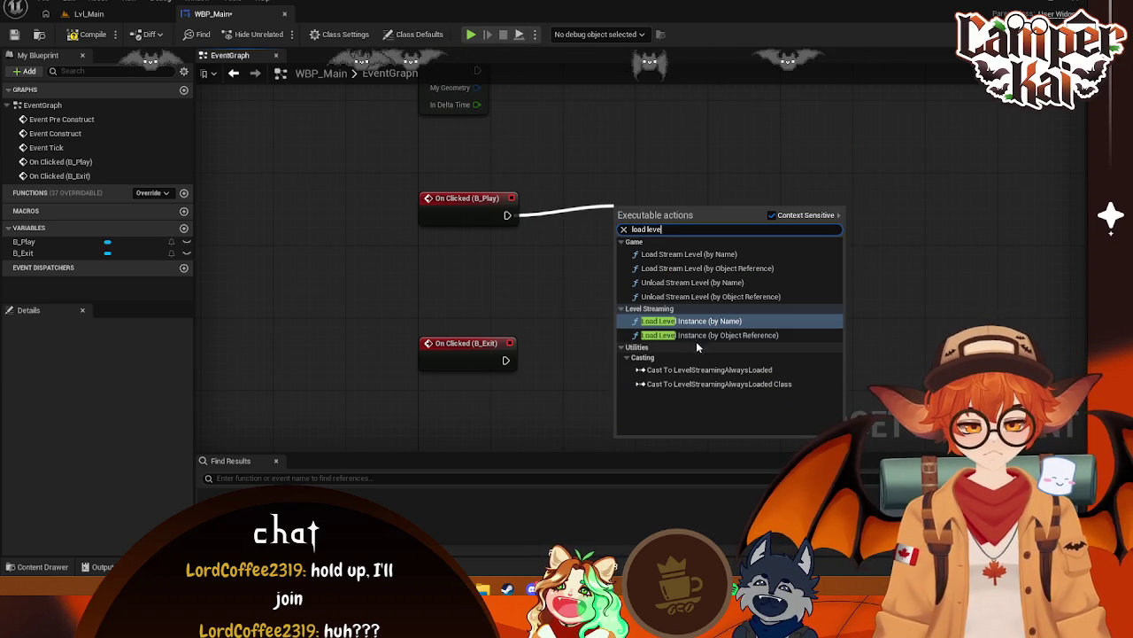
left_click(700, 334)
left_click(664, 253)
type("d")
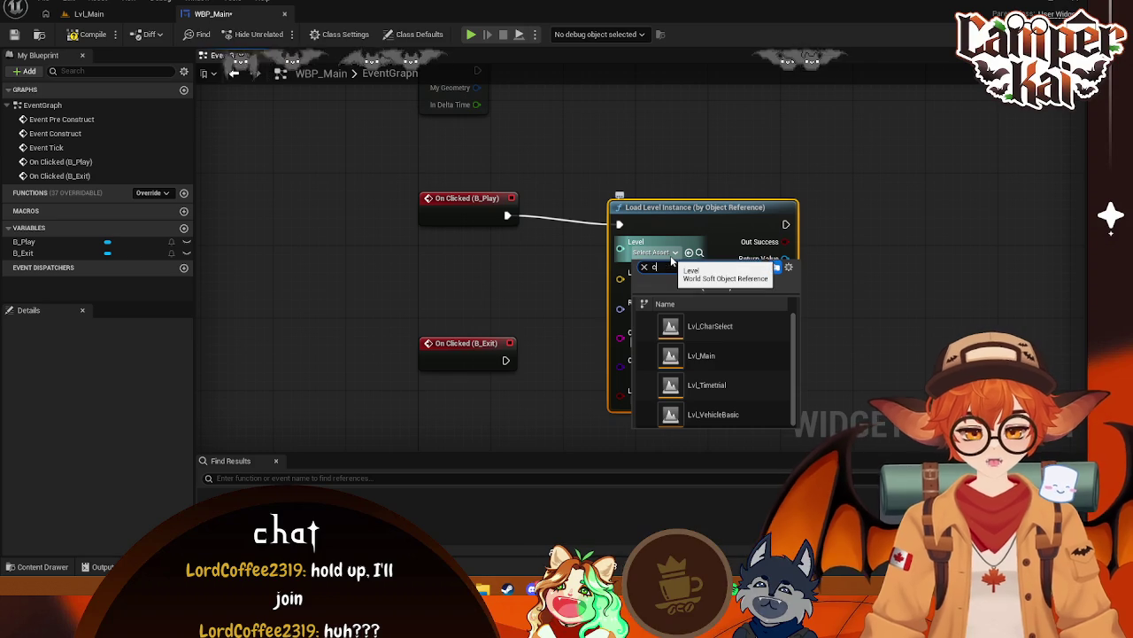
left_click(753, 324)
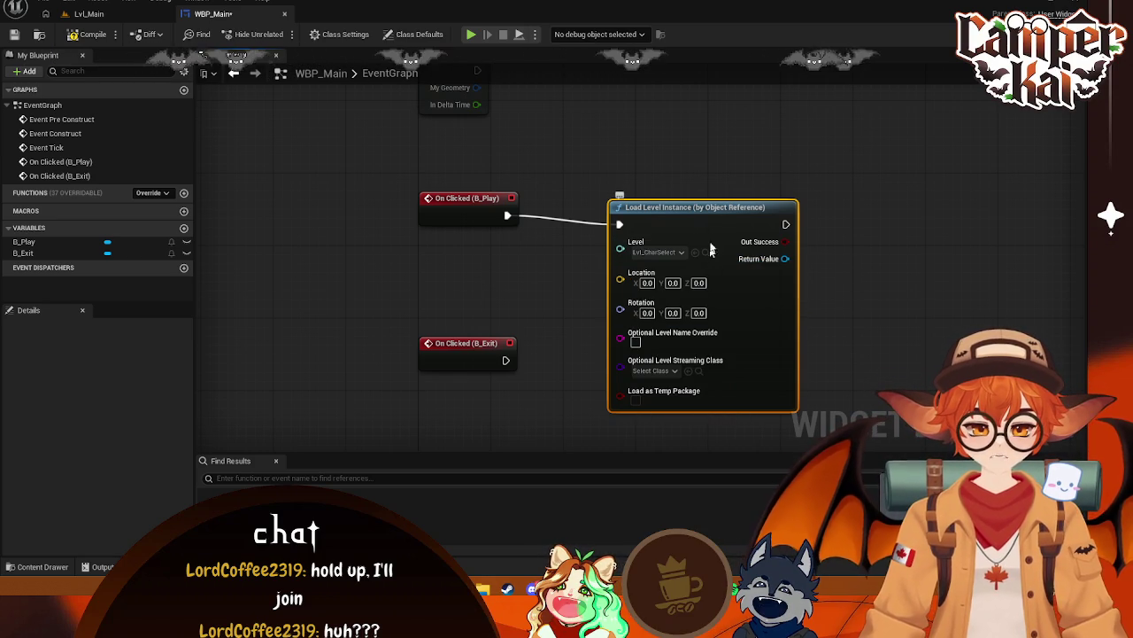
mouse_move(650, 211)
left_mouse_down()
mouse_move(655, 188)
mouse_move(778, 196)
left_mouse_up()
left_click(558, 354)
mouse_move(541, 357)
left_mouse_down()
mouse_move(476, 274)
mouse_move(496, 301)
left_mouse_up()
scroll(475, 276, "down", 1)
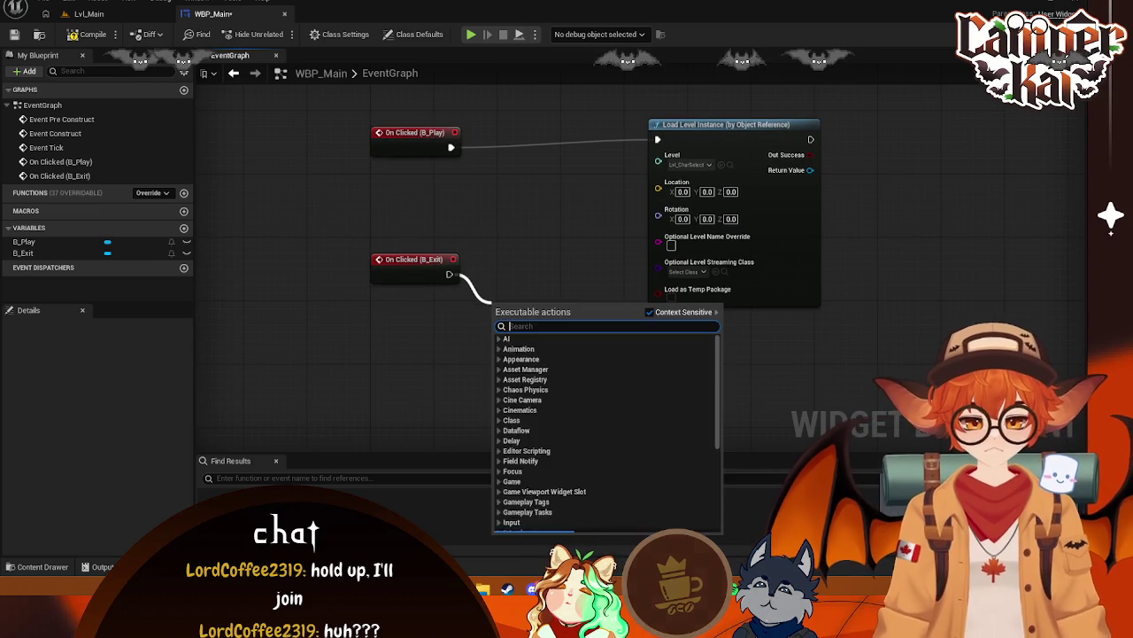
Cancel the open action list and shift the Load Level Instance node slightly right
left_click(611, 232)
left_click_drag(611, 237, 604, 284)
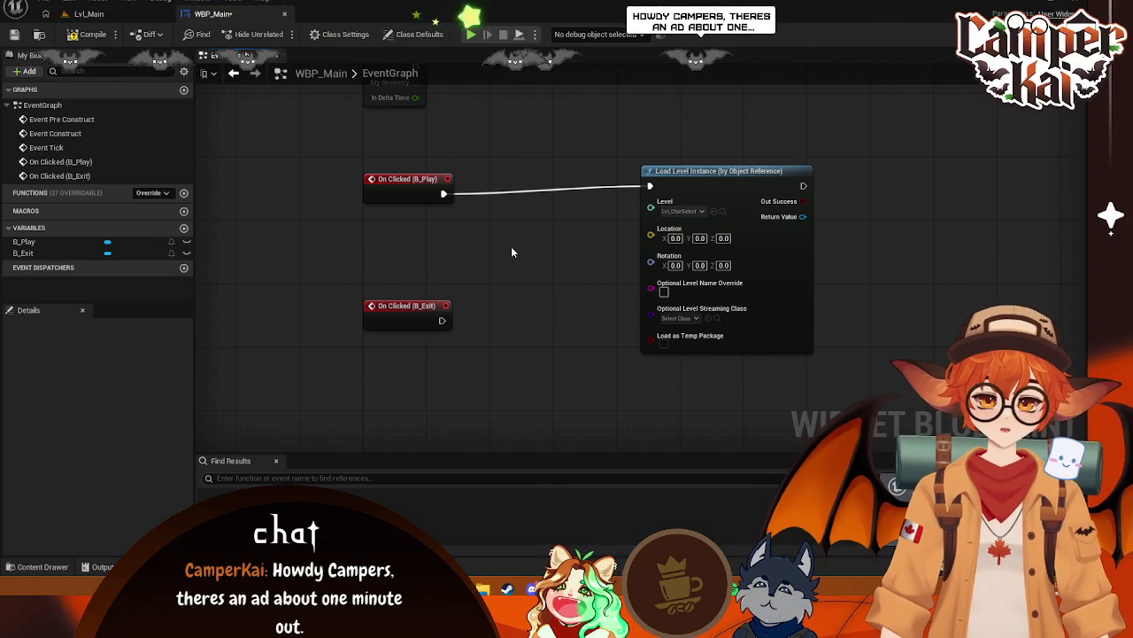
left_click_drag(749, 180, 796, 180)
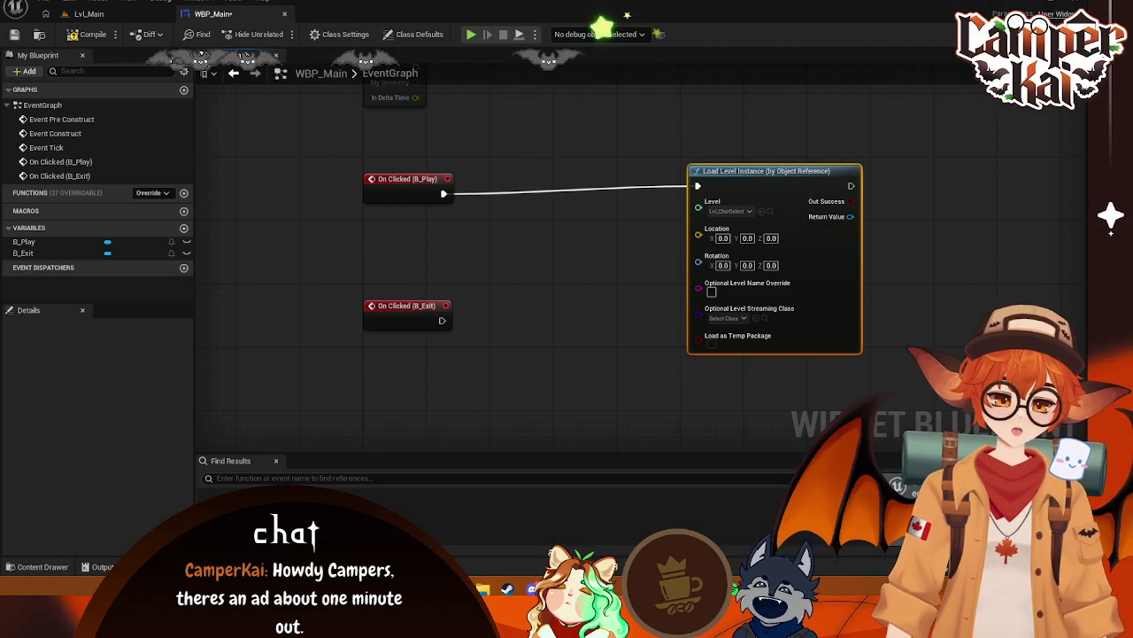
Connect B_Exit's click event to a Quit Game node, keeping Quit Preference as Quit
mouse_move(559, 298)
left_mouse_down()
mouse_move(576, 292)
mouse_move(524, 307)
mouse_move(532, 323)
left_mouse_up()
type("quit")
left_click(622, 342)
left_click(544, 362)
left_click(646, 265)
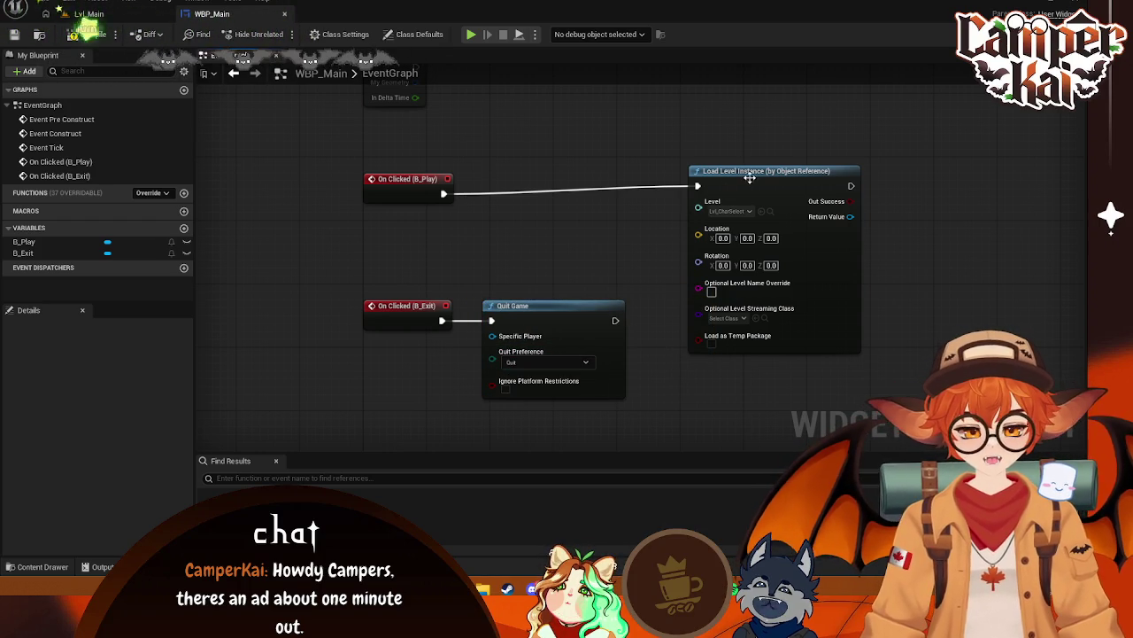
left_click_drag(750, 180, 733, 188)
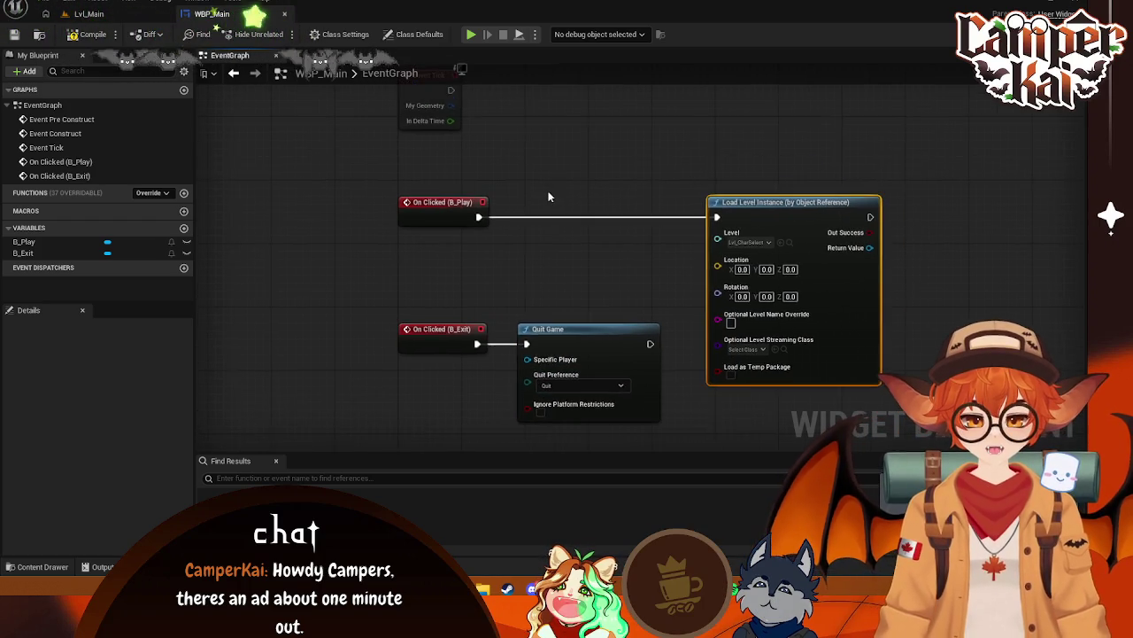
scroll(548, 190, "down", 2)
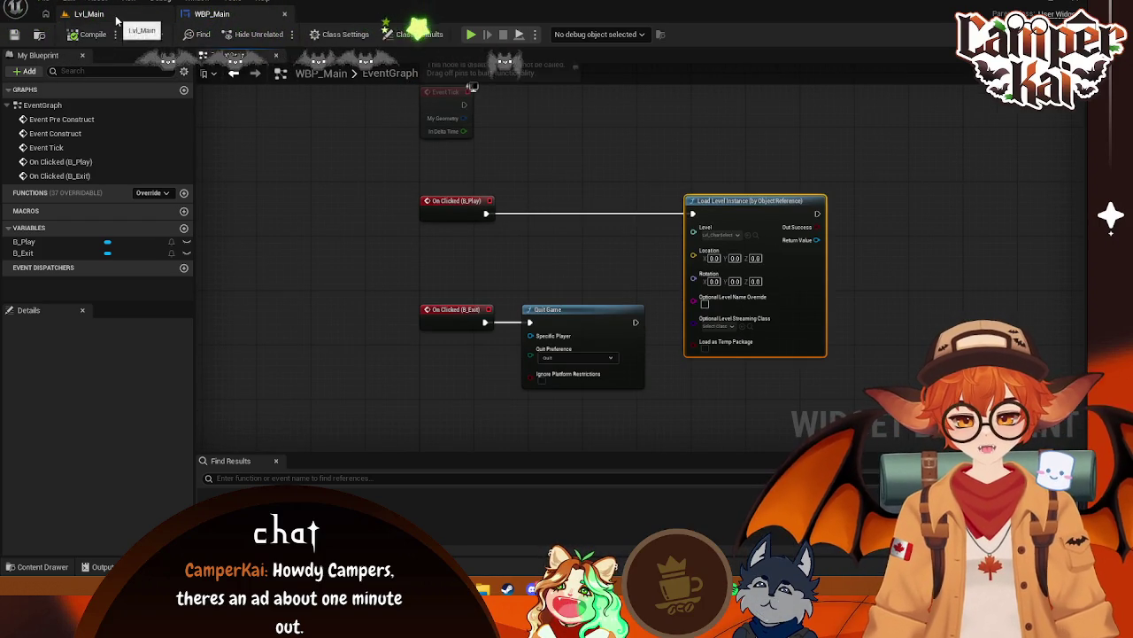
In Lvl_Main's level blueprint, set the Create Widget class to WBP_Main and compile
left_click(89, 13)
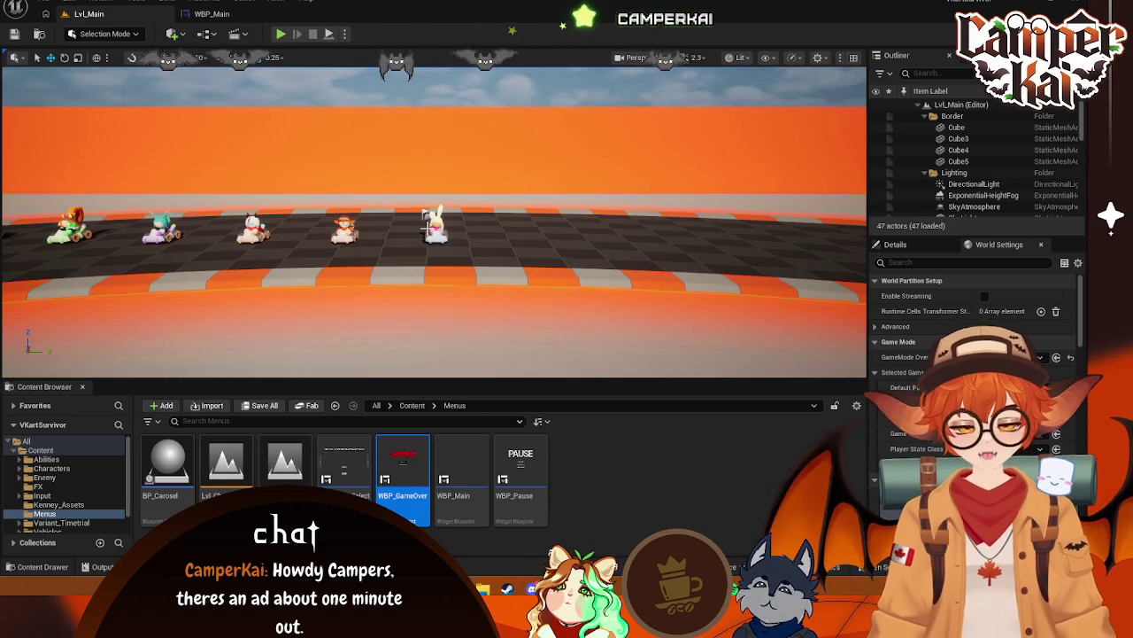
left_click(446, 191)
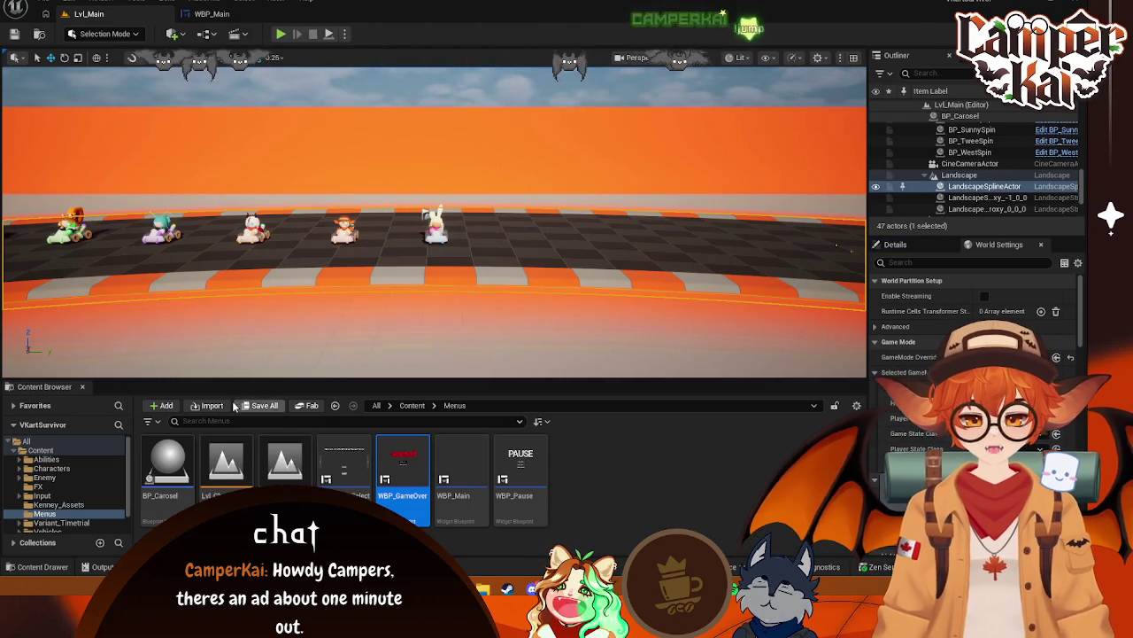
left_click(207, 34)
left_click(296, 119)
scroll(529, 267, "up", 2)
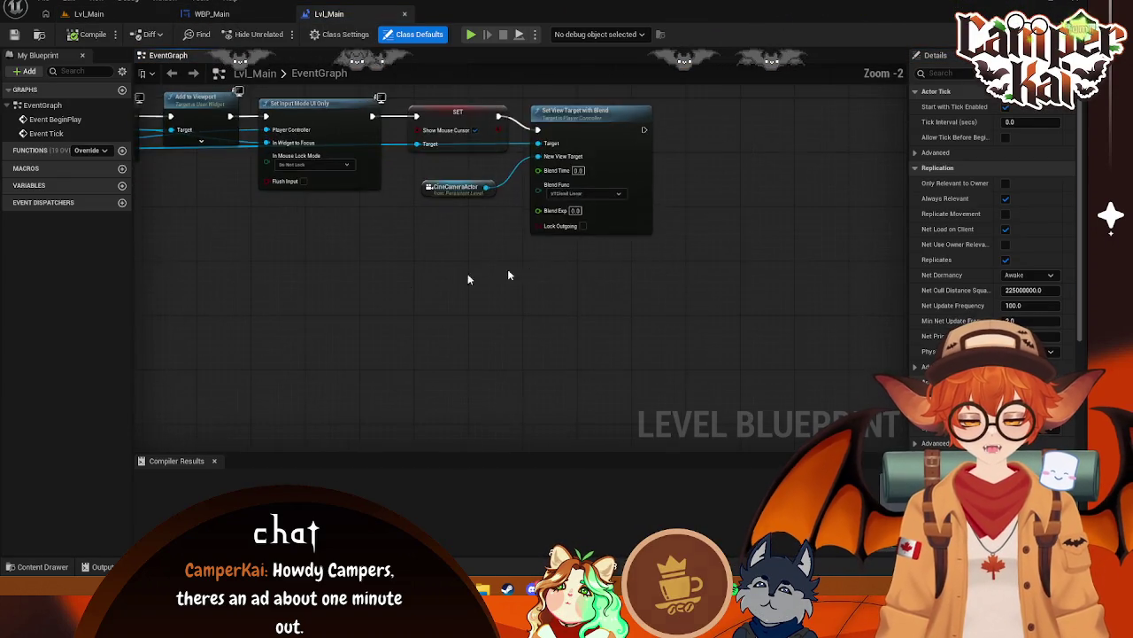
left_click(420, 197)
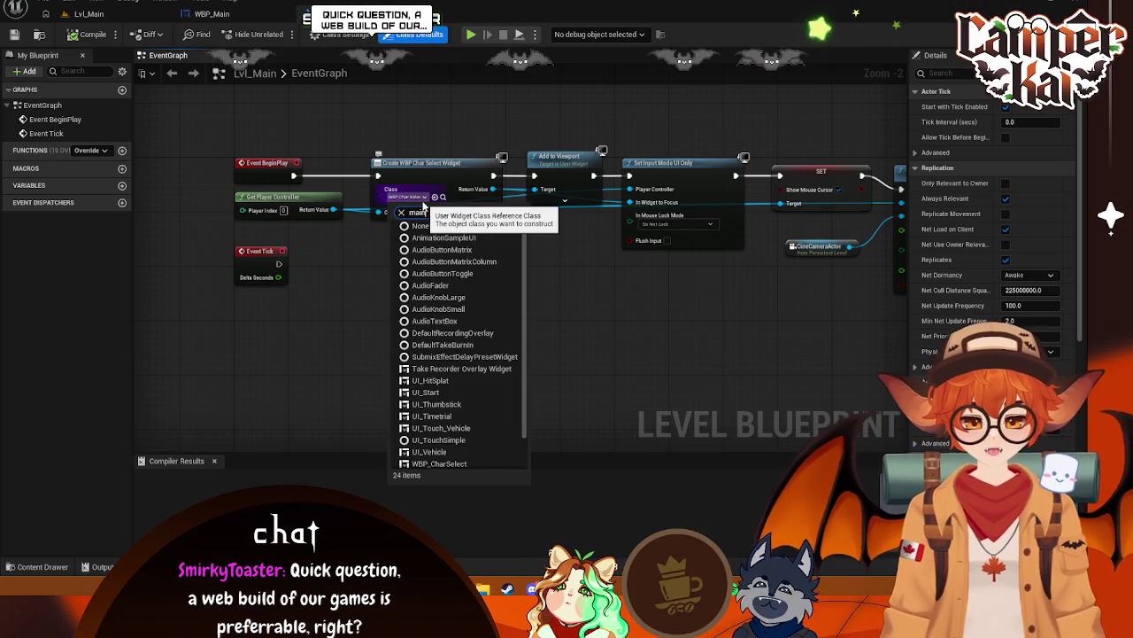
type("main")
left_click(430, 237)
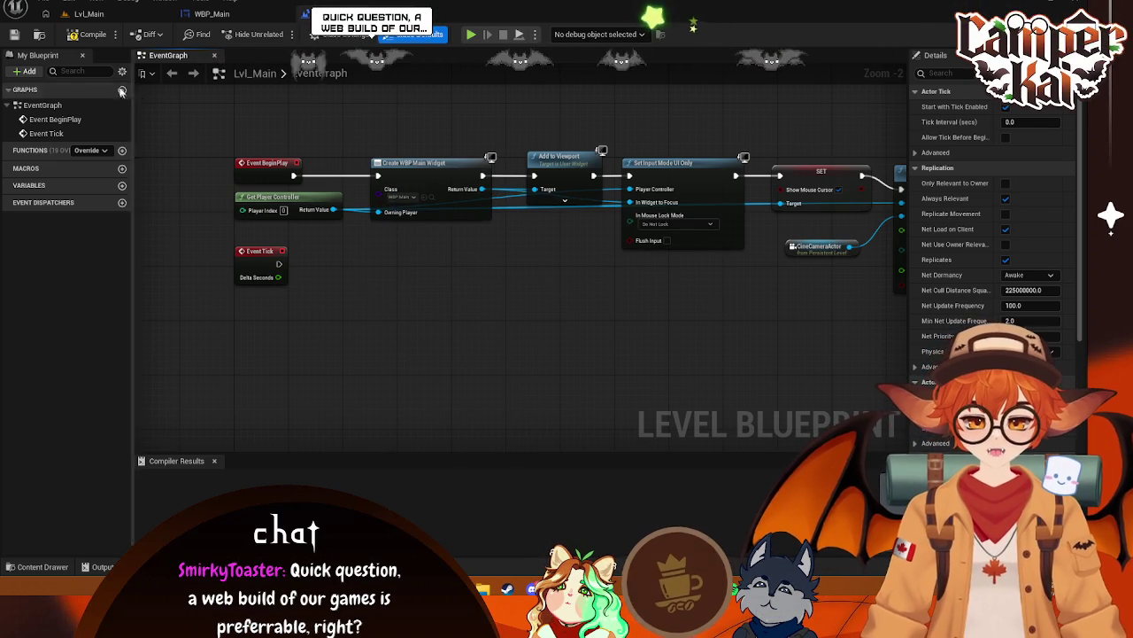
left_click(87, 33)
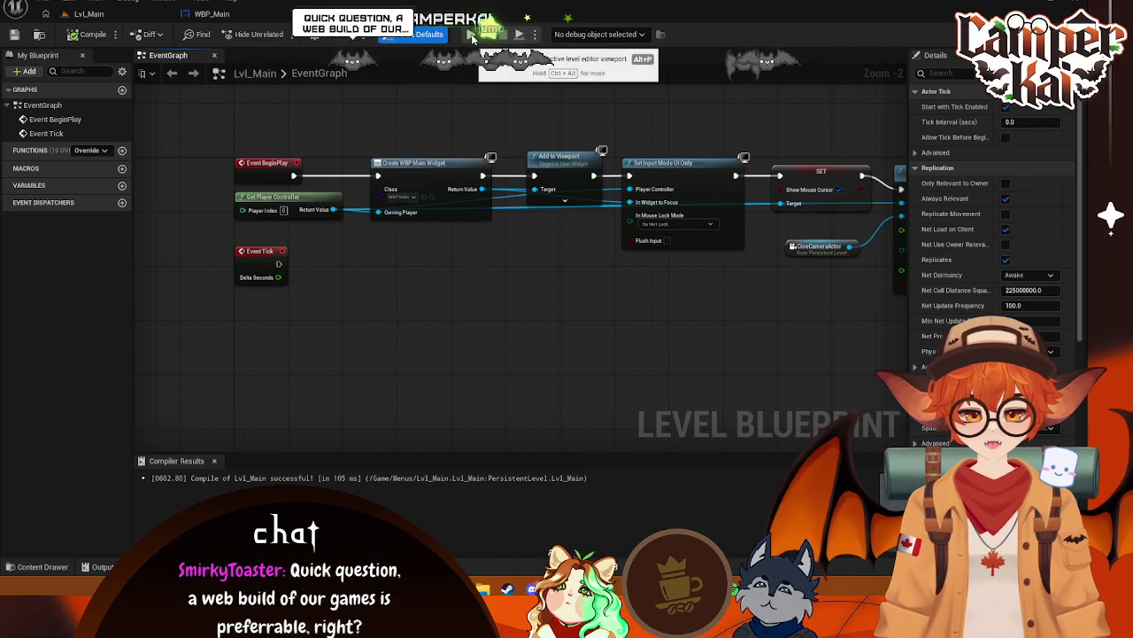
left_click(86, 13)
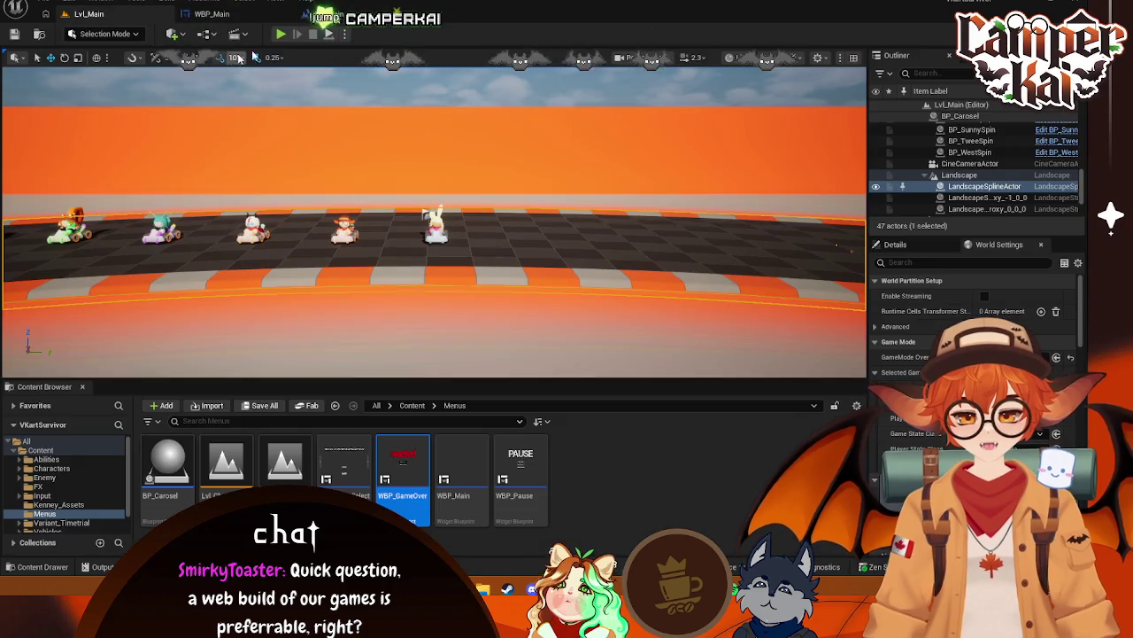
Test-play to confirm PLAY opens character select, then delete WBP_Main's Load Level Instance node
key("alt+p")
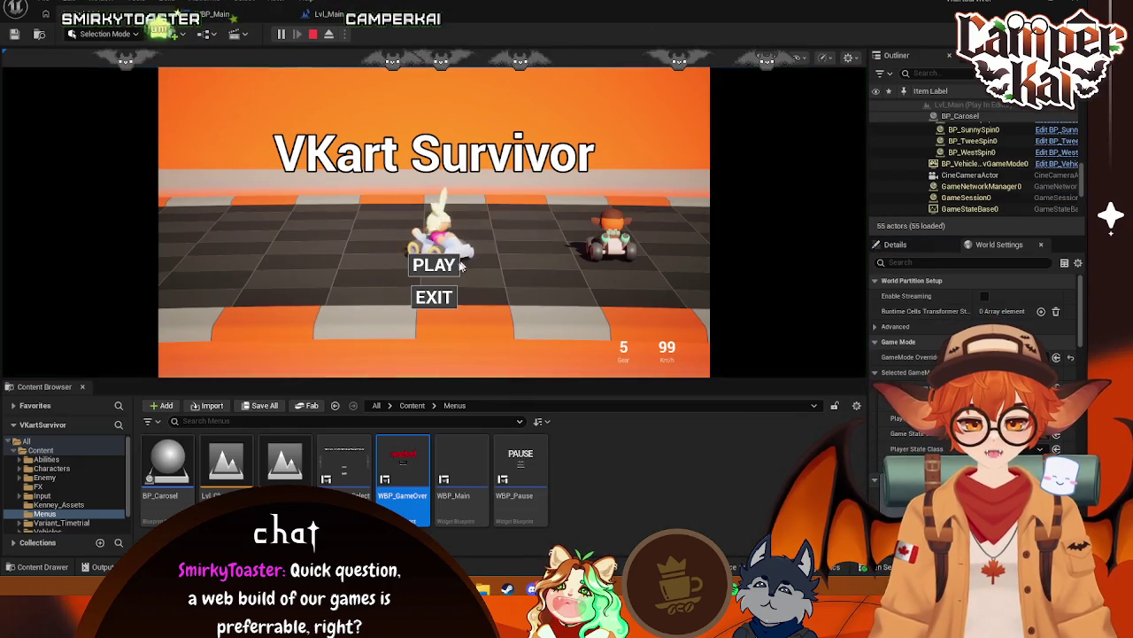
left_click(447, 270)
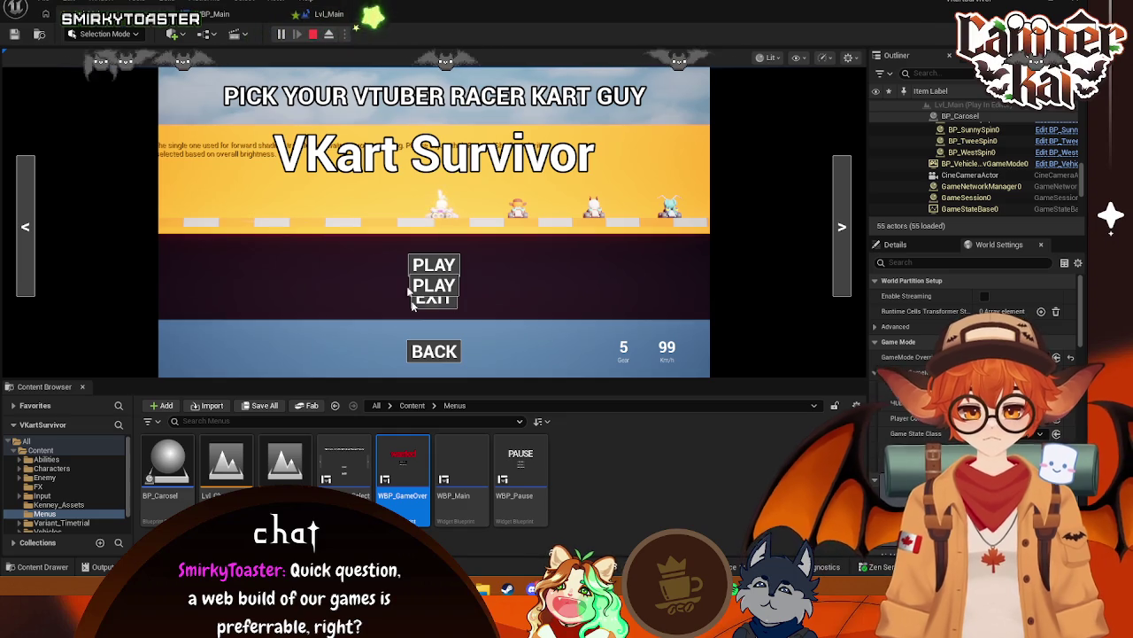
key("alt+Tab")
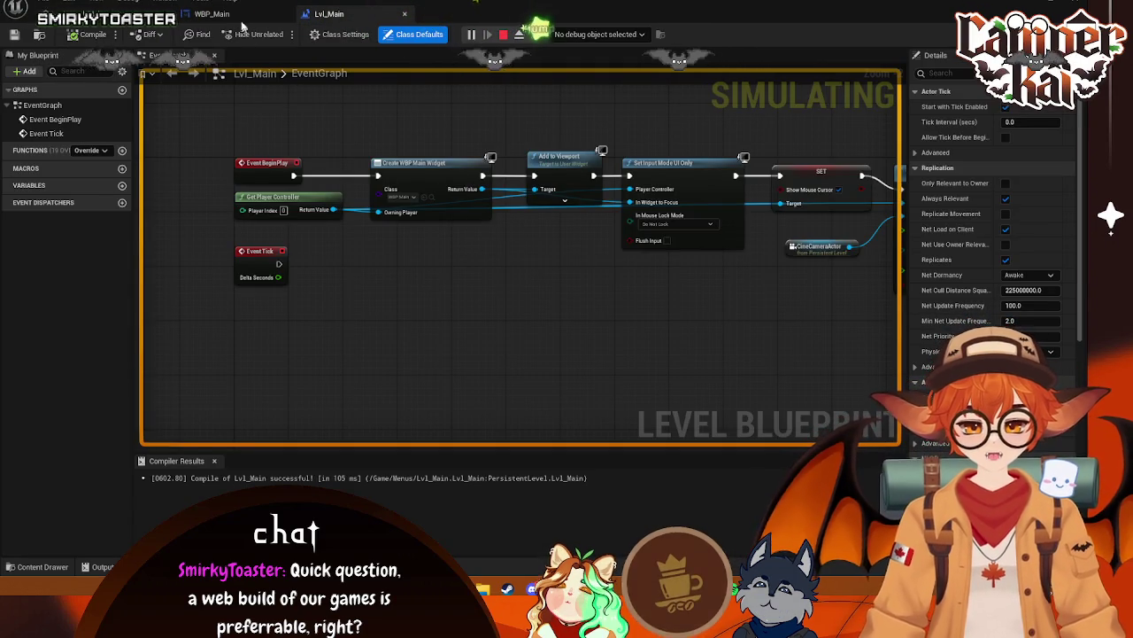
left_click(211, 13)
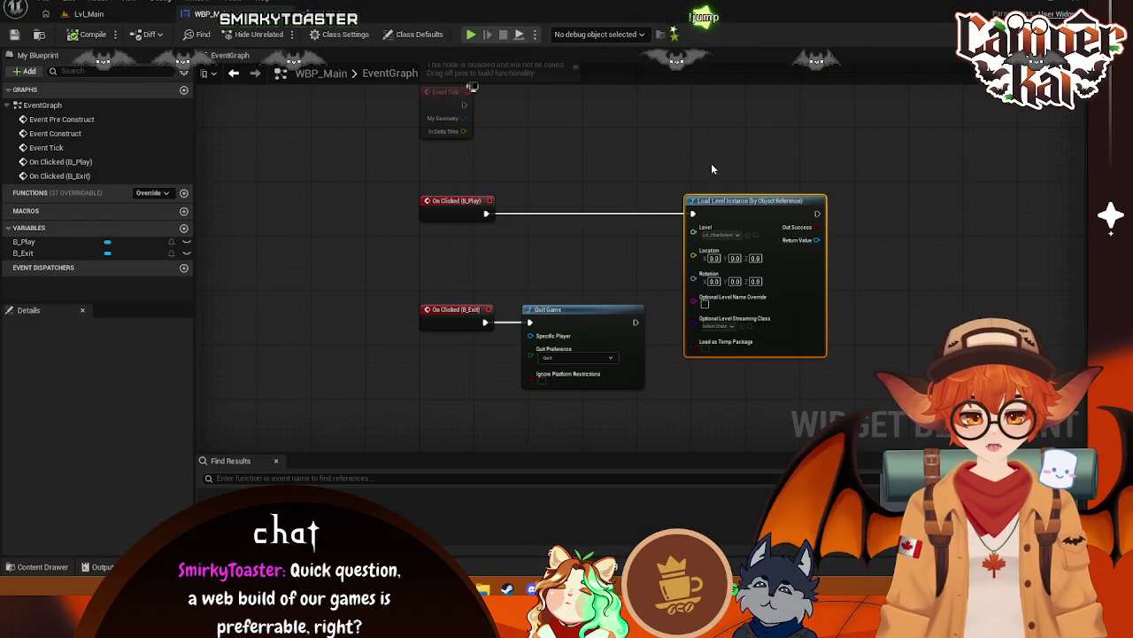
key("Delete")
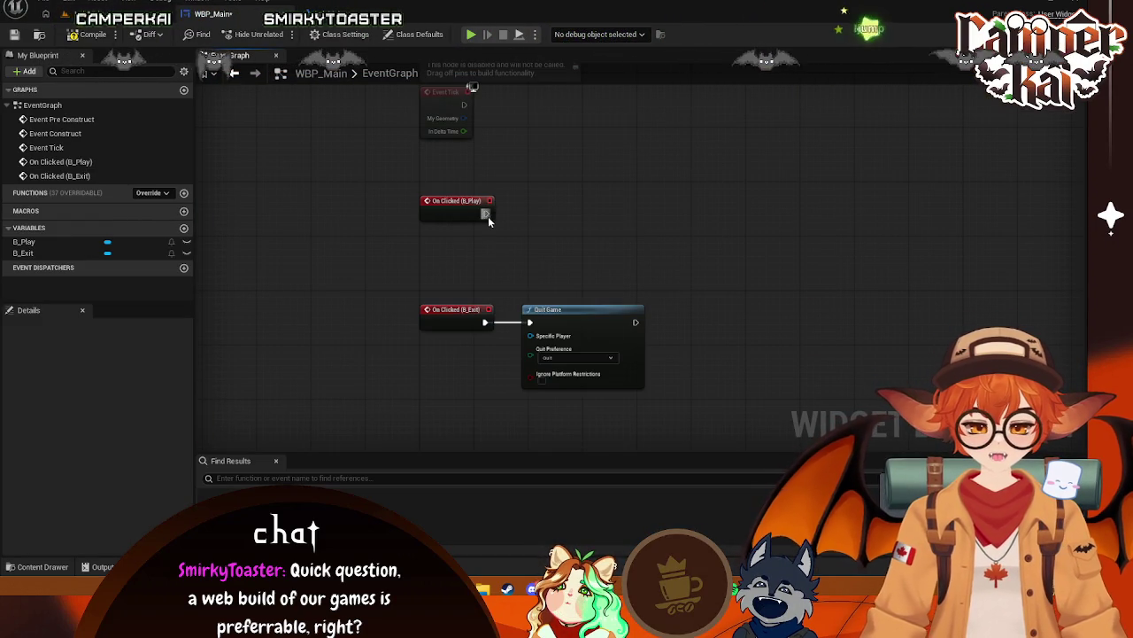
Connect B_Play's click to an Open Level (by Object Reference) node set to Lvl_CharSelect
left_click_drag(486, 213, 770, 194)
type("open")
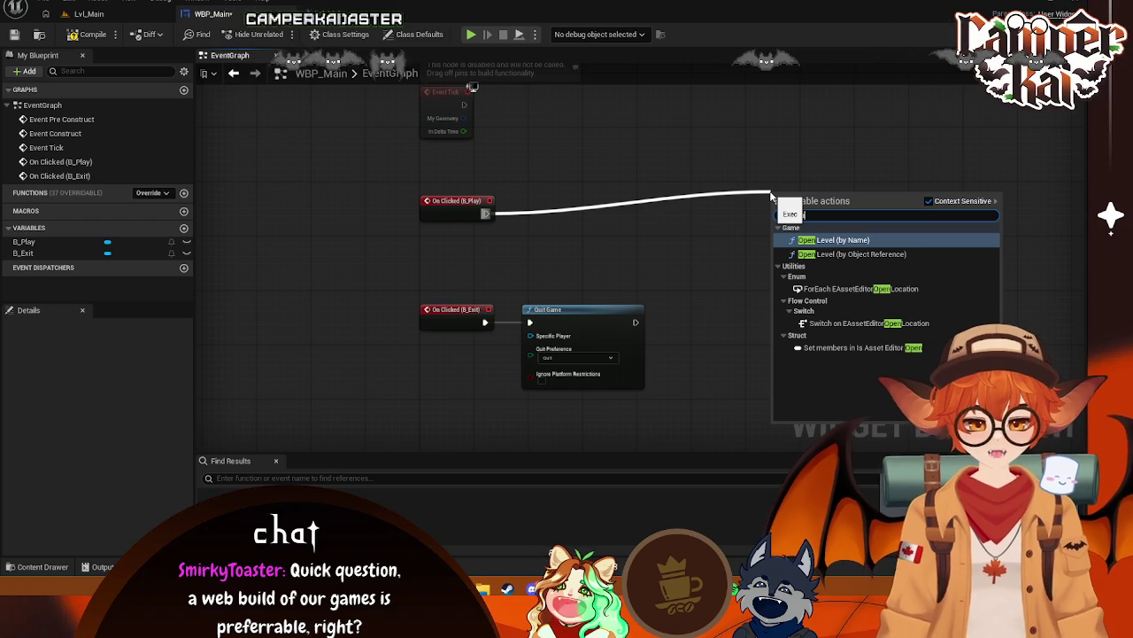
left_click(866, 254)
left_click(813, 232)
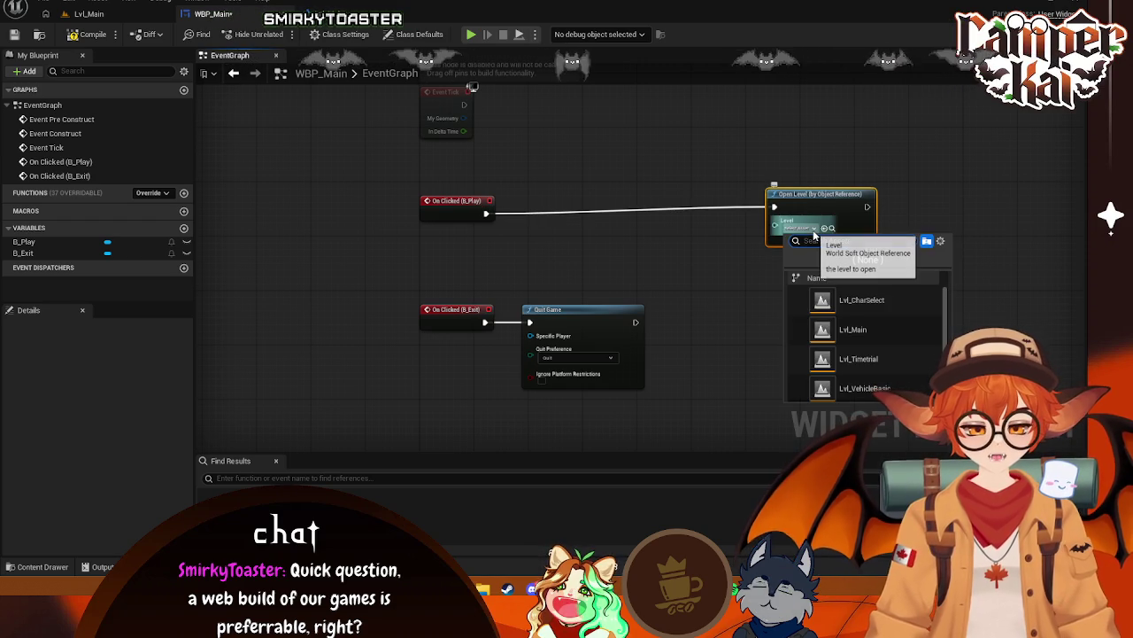
left_click(841, 296)
left_click_drag(819, 202, 587, 209)
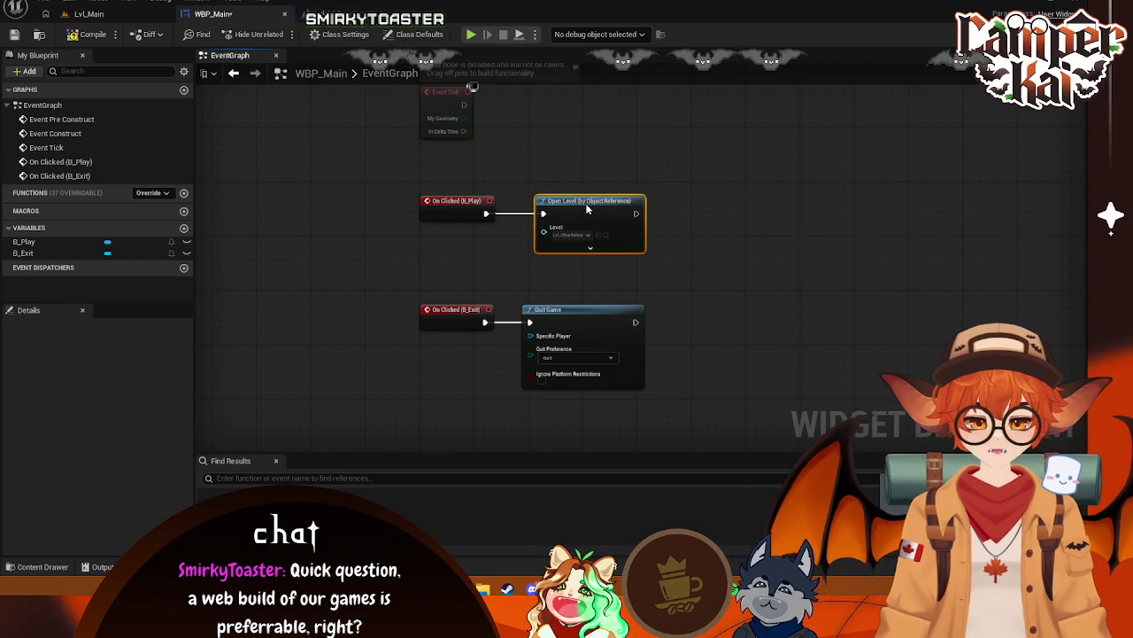
Play-test Lvl_Main and press PLAY to reach the kart-picking screen
left_click(88, 13)
left_click(279, 34)
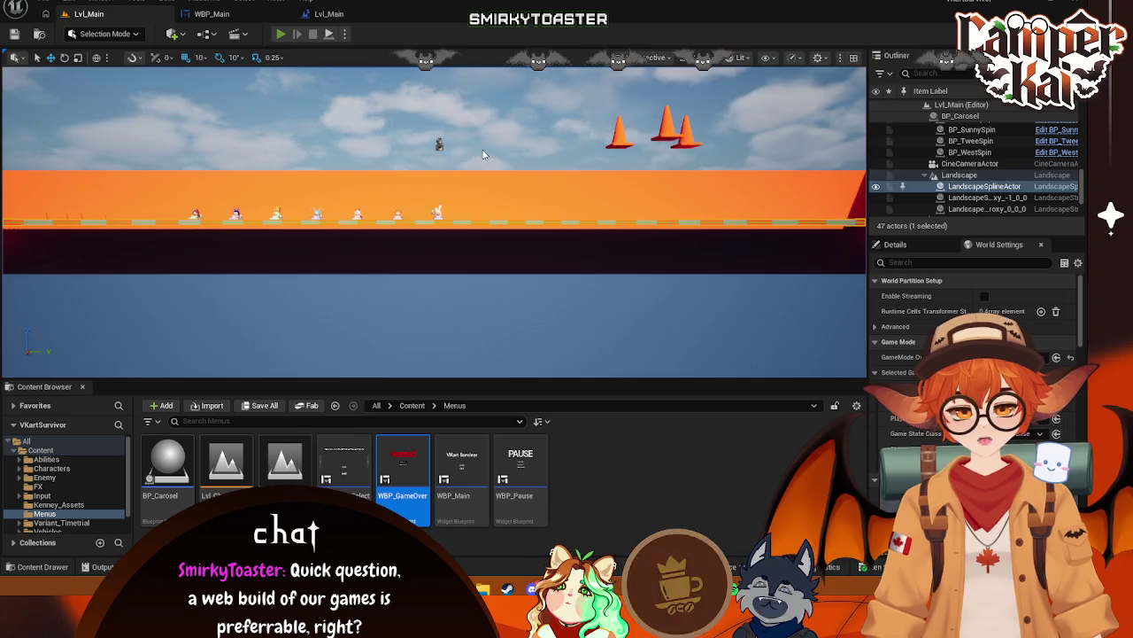
left_click(463, 261)
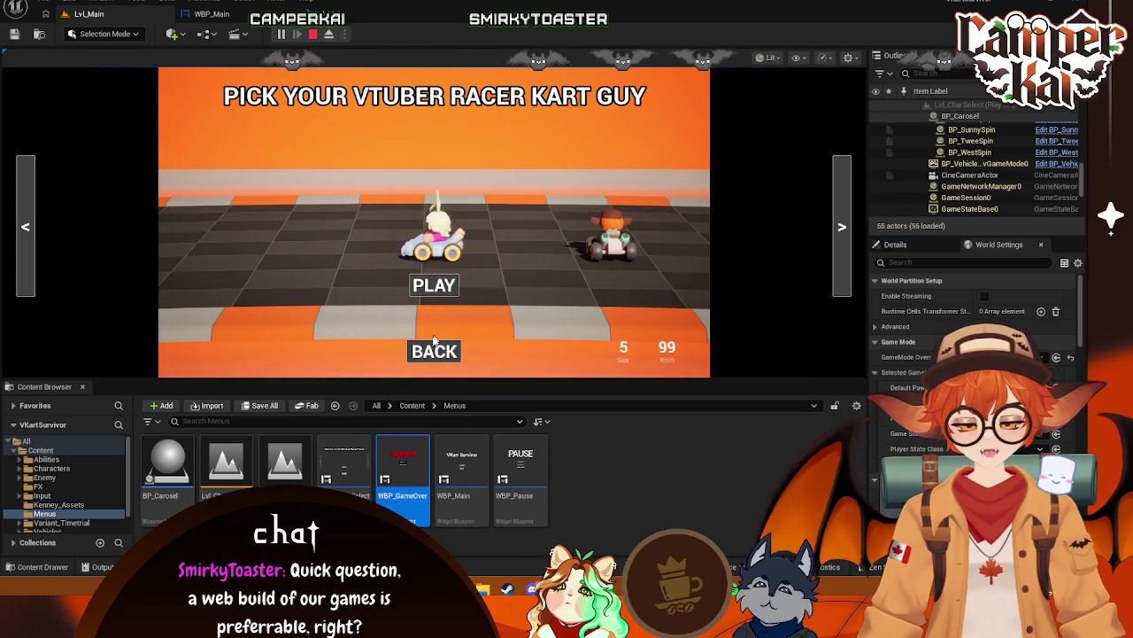
left_click(211, 14)
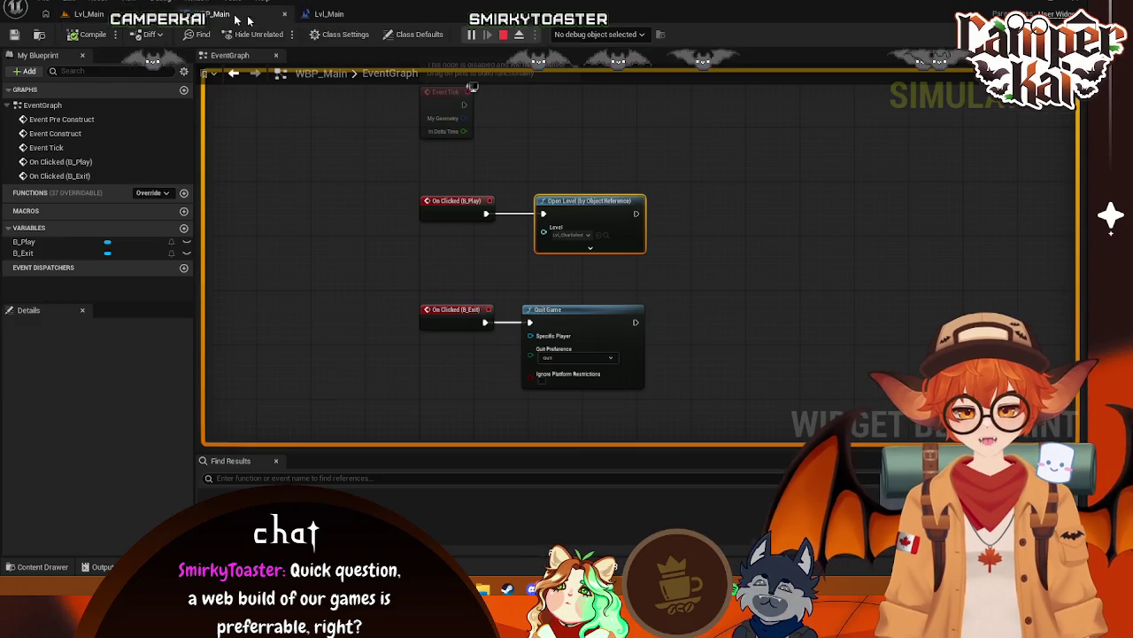
In WBP_CharSelect, make B_Back's click run Open Level (by Object Reference) targeting Lvl_Main
left_click(328, 14)
double_click(345, 469)
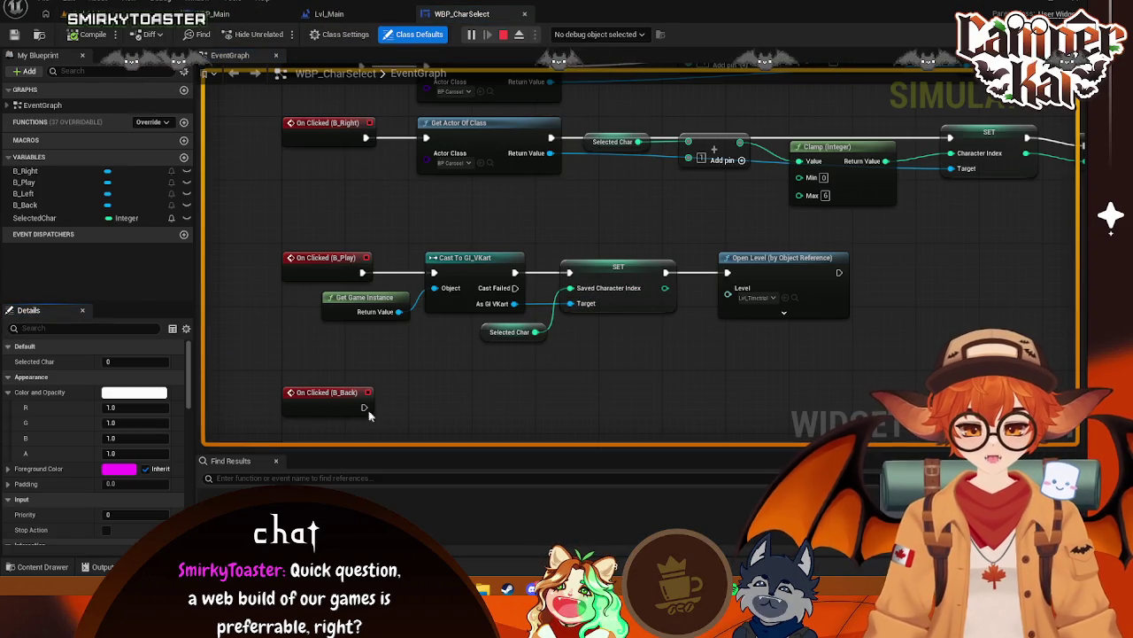
left_click_drag(364, 408, 463, 403)
type("open l")
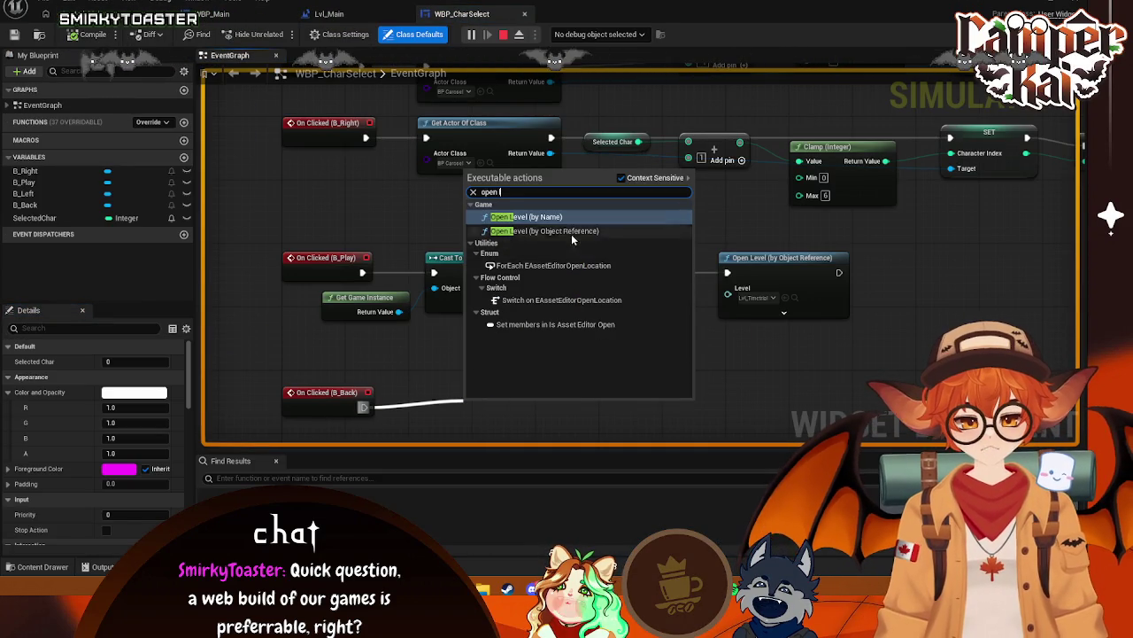
left_click(571, 231)
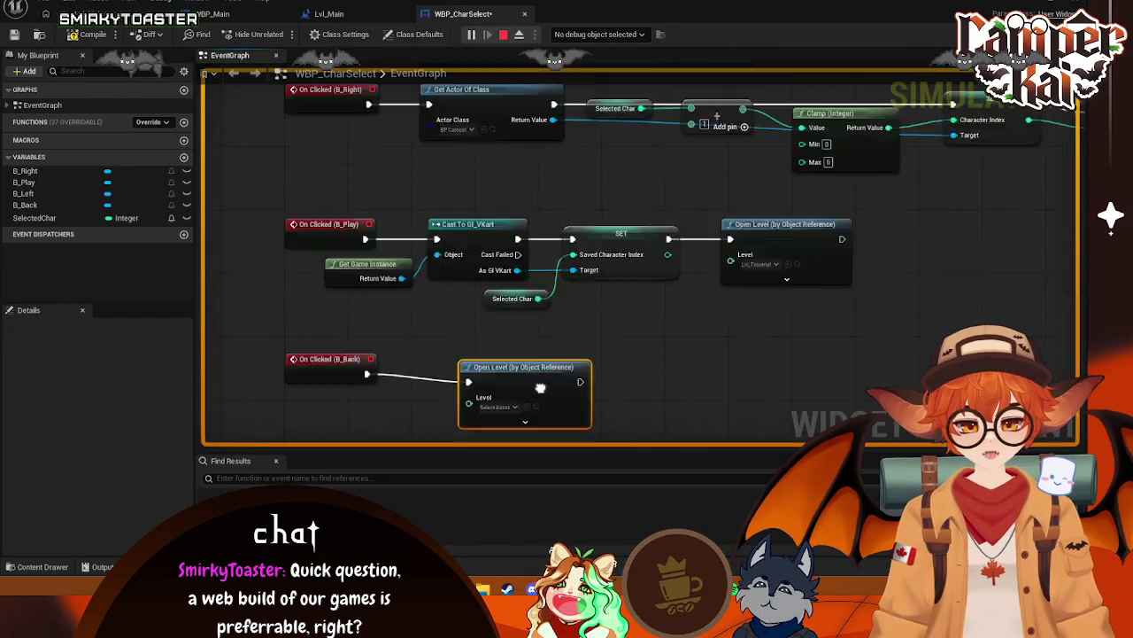
left_click(517, 301)
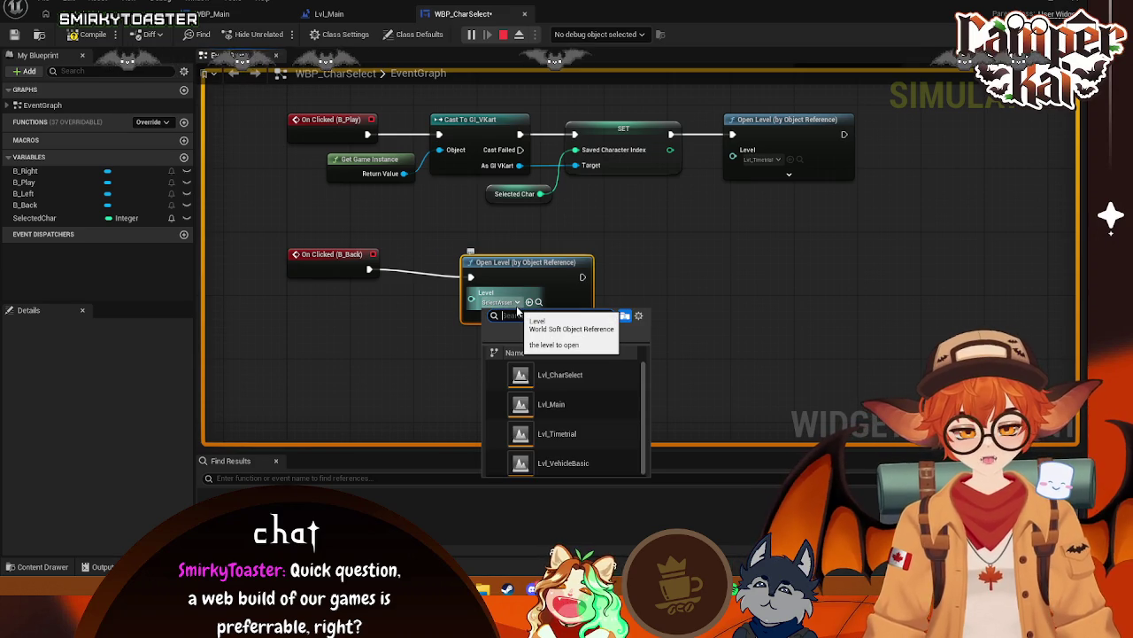
left_click(555, 390)
left_click_drag(522, 277, 506, 269)
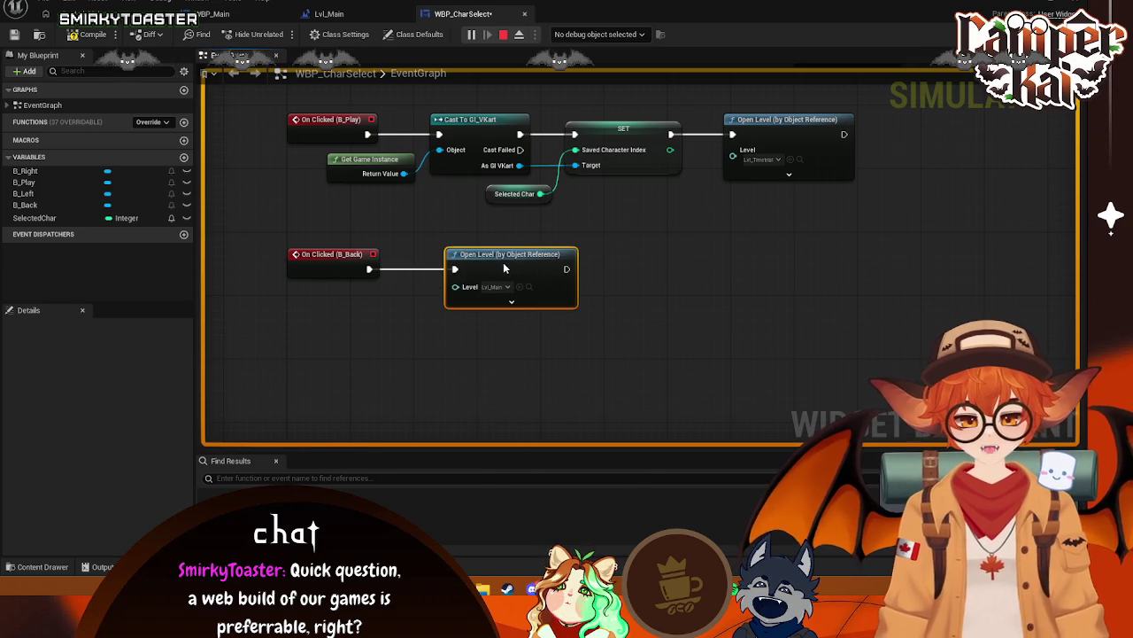
left_click(358, 12)
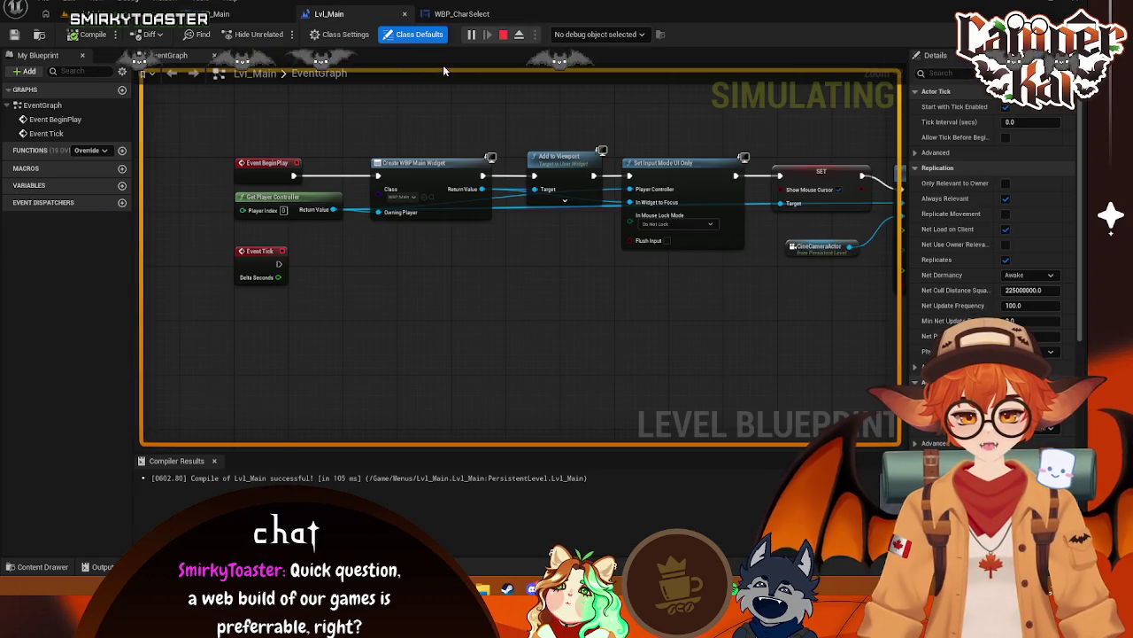
In WBP_GameOver's Event Graph, set the B_Main Open Level node's Level to Lvl_Main
left_click(244, 13)
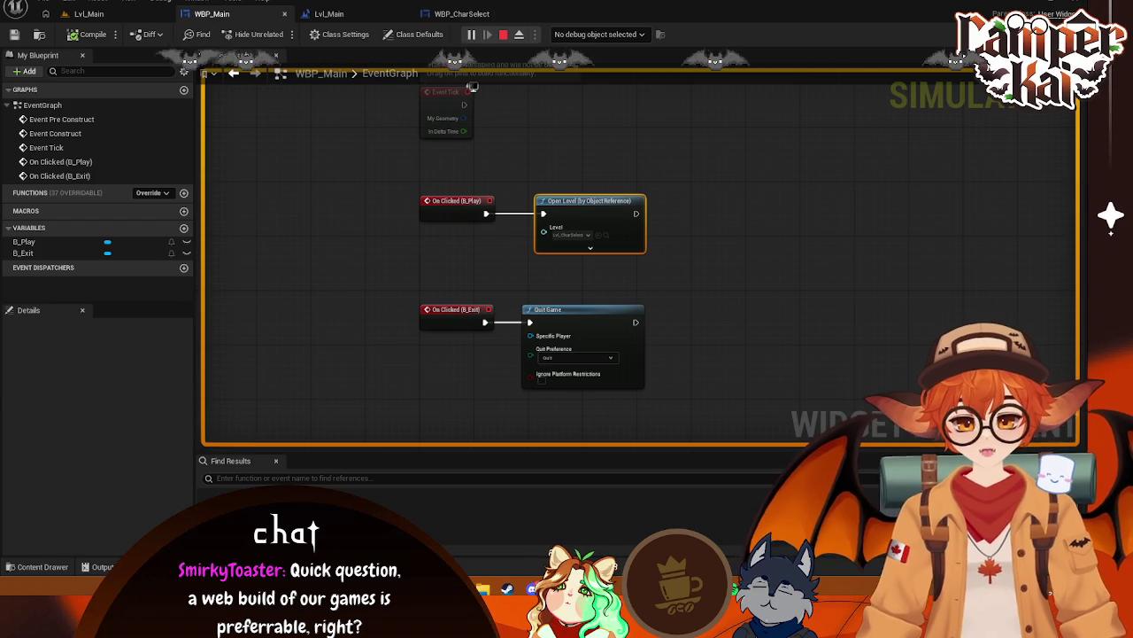
key("ctrl+space")
left_click(417, 447)
double_click(417, 448)
left_click(488, 267)
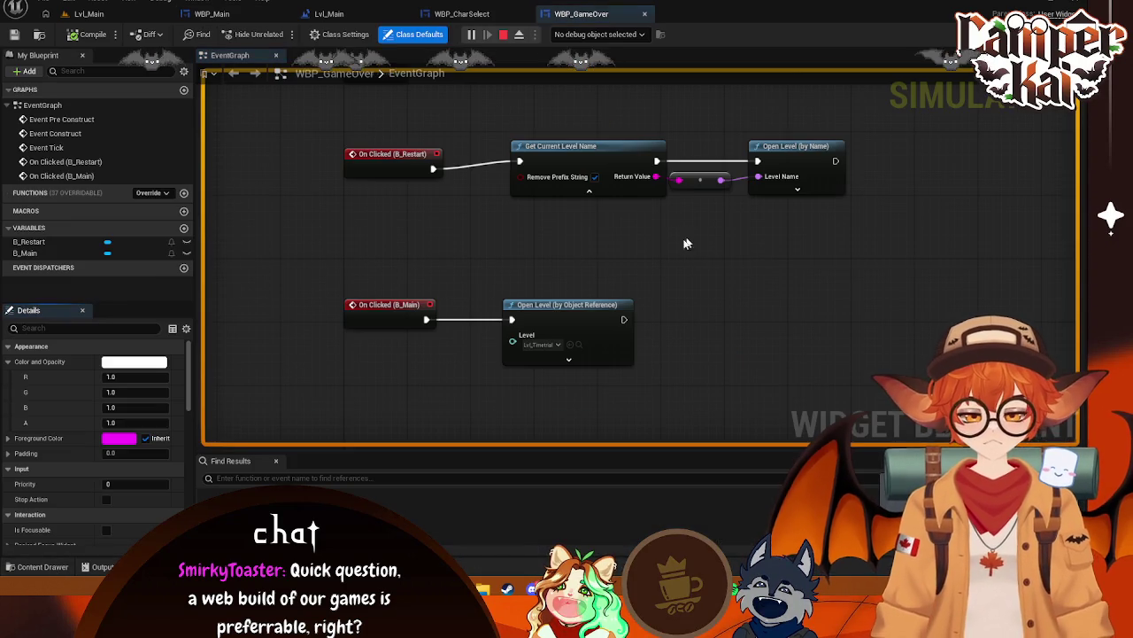
left_click(1102, 34)
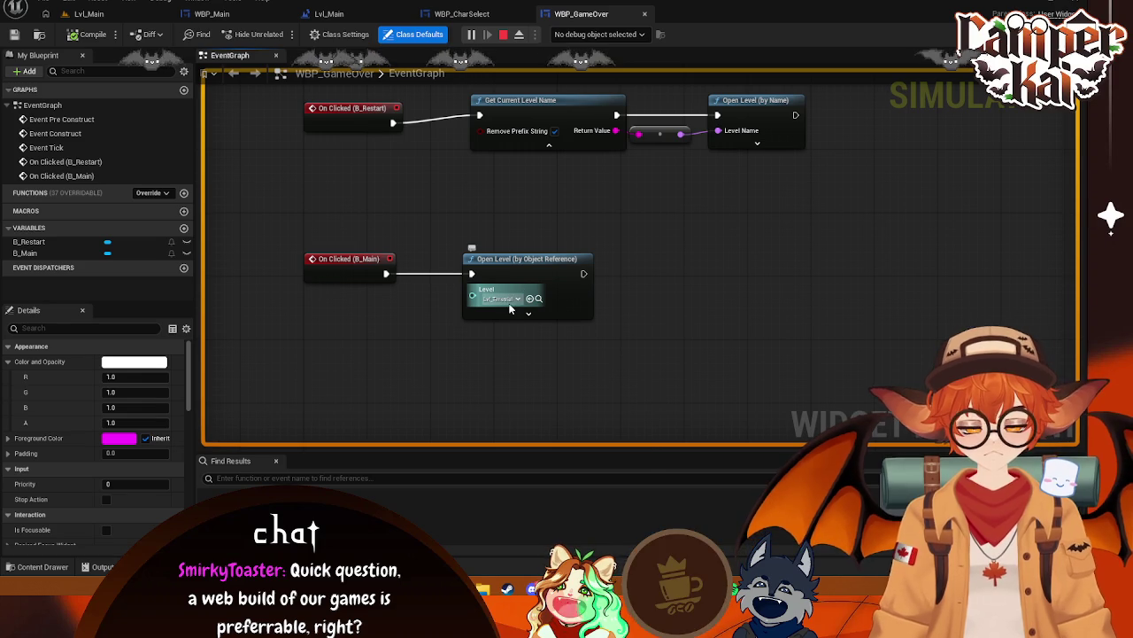
left_click(518, 300)
left_click(560, 394)
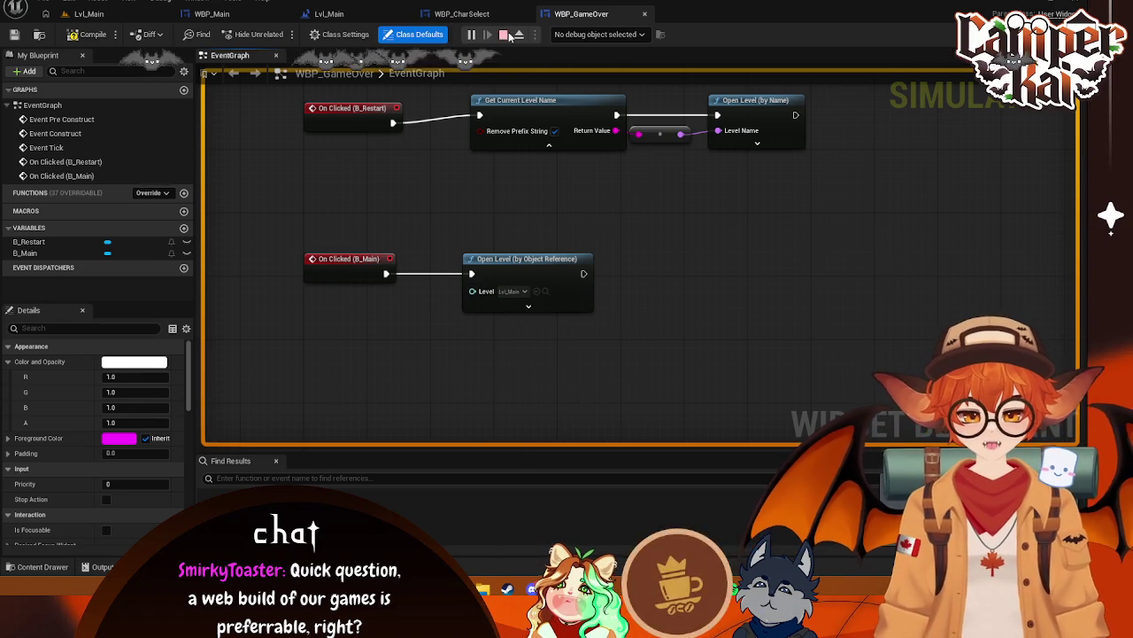
Stop the test session and inspect WBP_Pause's B_Main Open Level target, leaving it as Lvl_Timetrial
key("Escape")
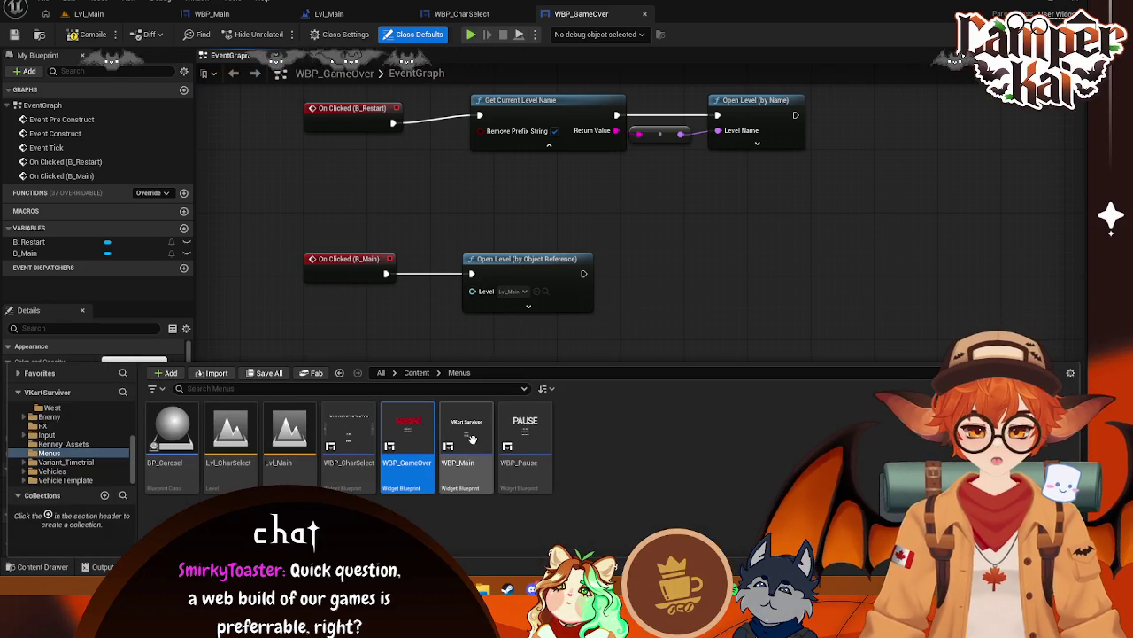
left_click(525, 429)
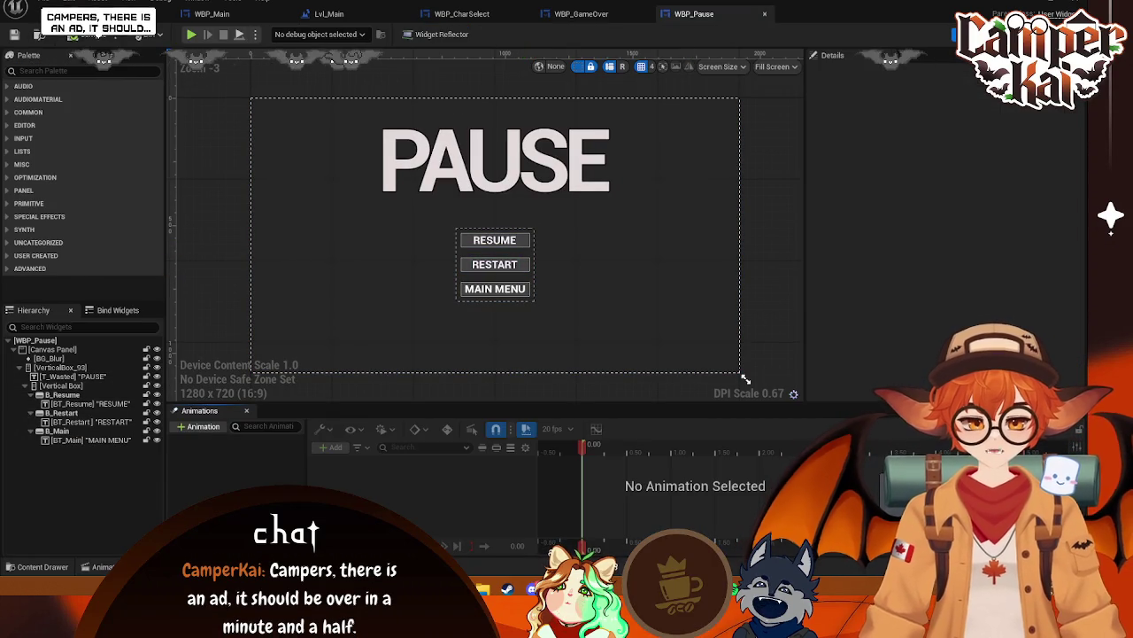
left_click(1018, 34)
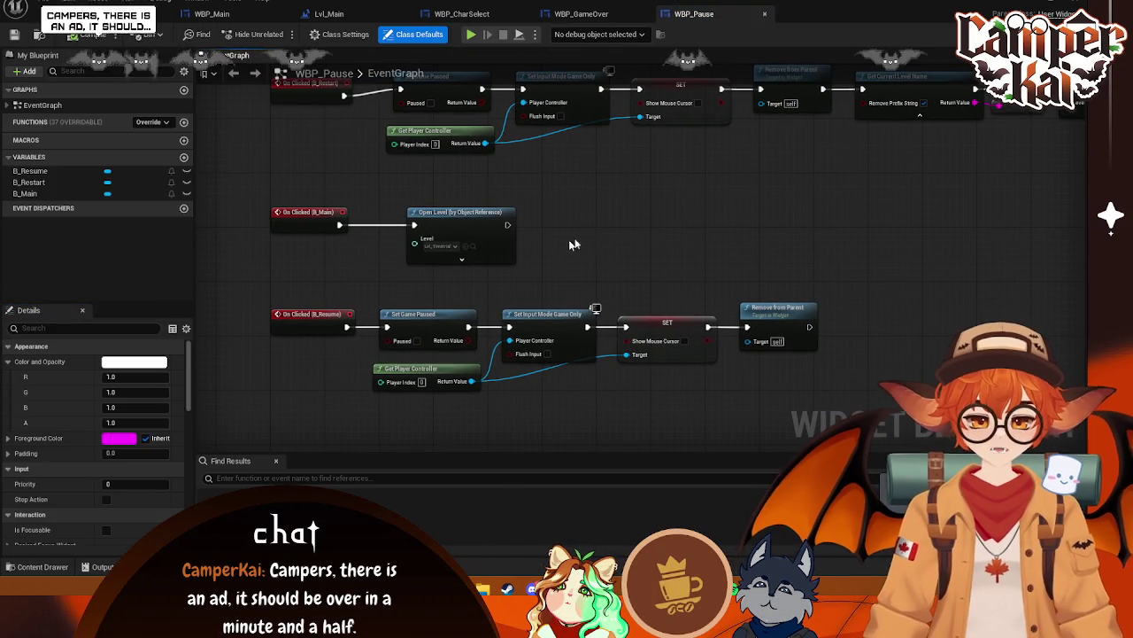
left_click(440, 245)
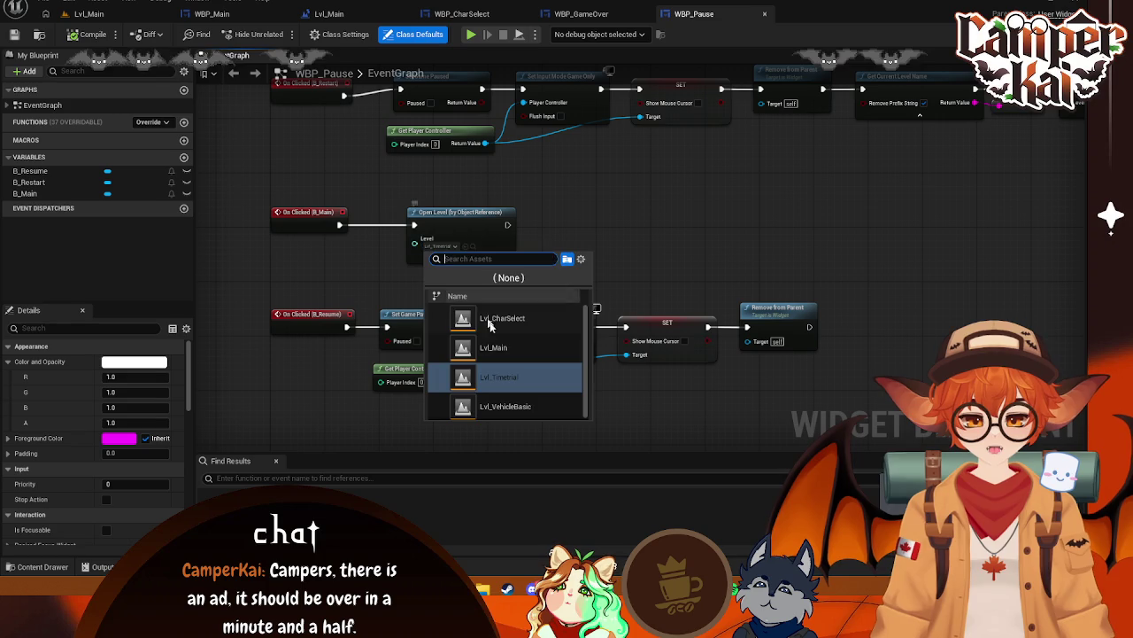
key("Escape")
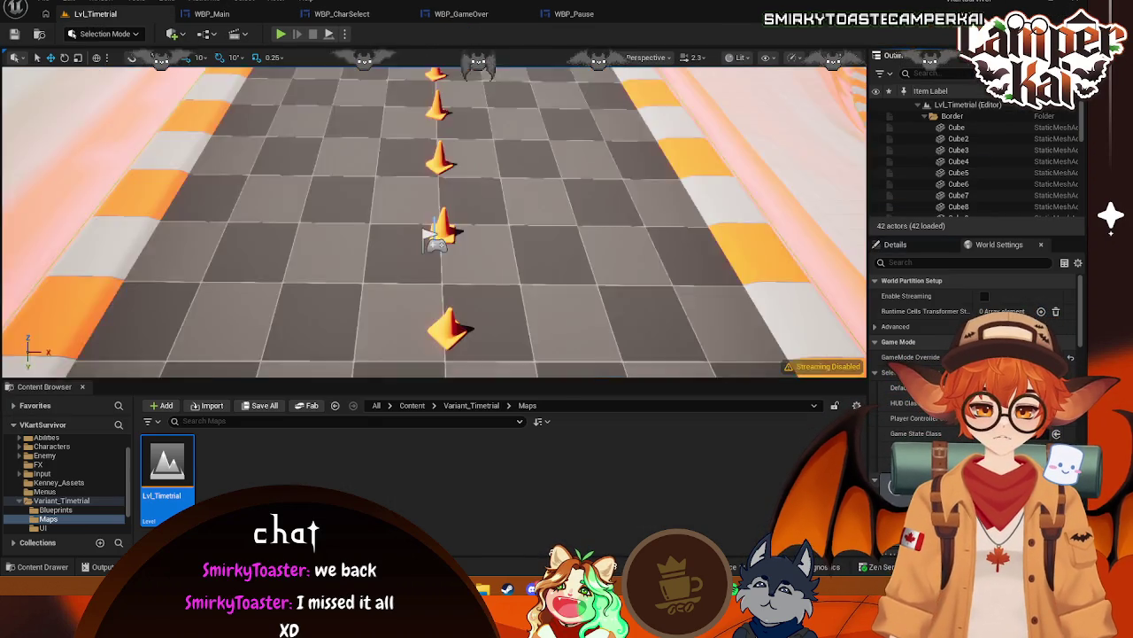
mouse_move(434, 239)
left_mouse_down()
mouse_move(715, 303)
mouse_move(380, 167)
mouse_move(536, 220)
mouse_move(611, 111)
mouse_move(531, 218)
mouse_move(511, 301)
left_mouse_up()
left_click(511, 301)
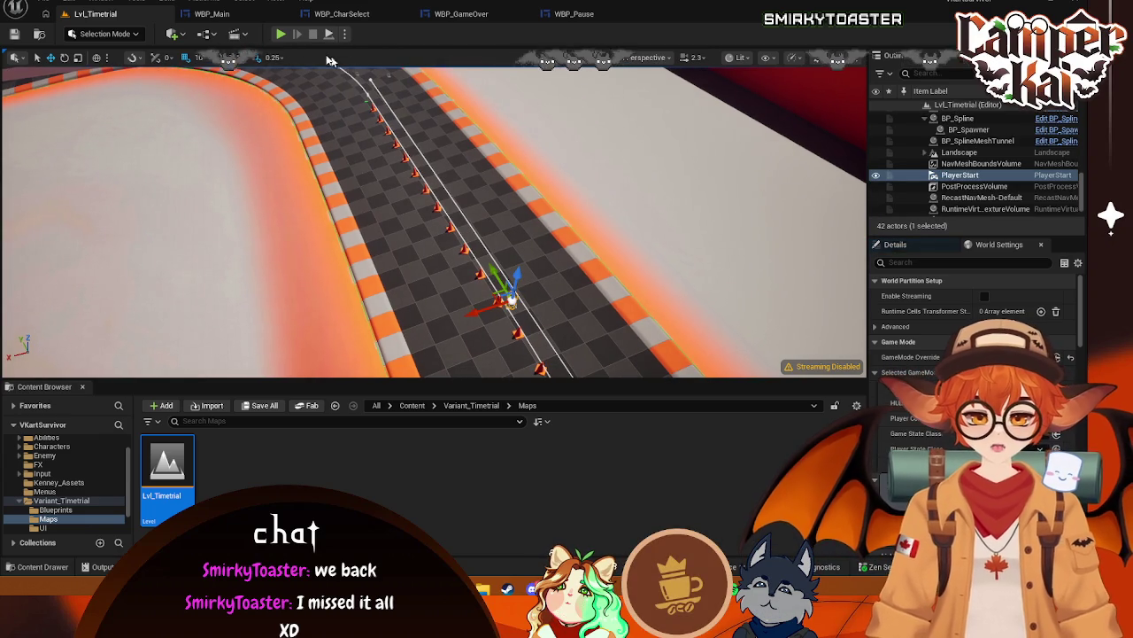
left_click(571, 13)
left_click(461, 13)
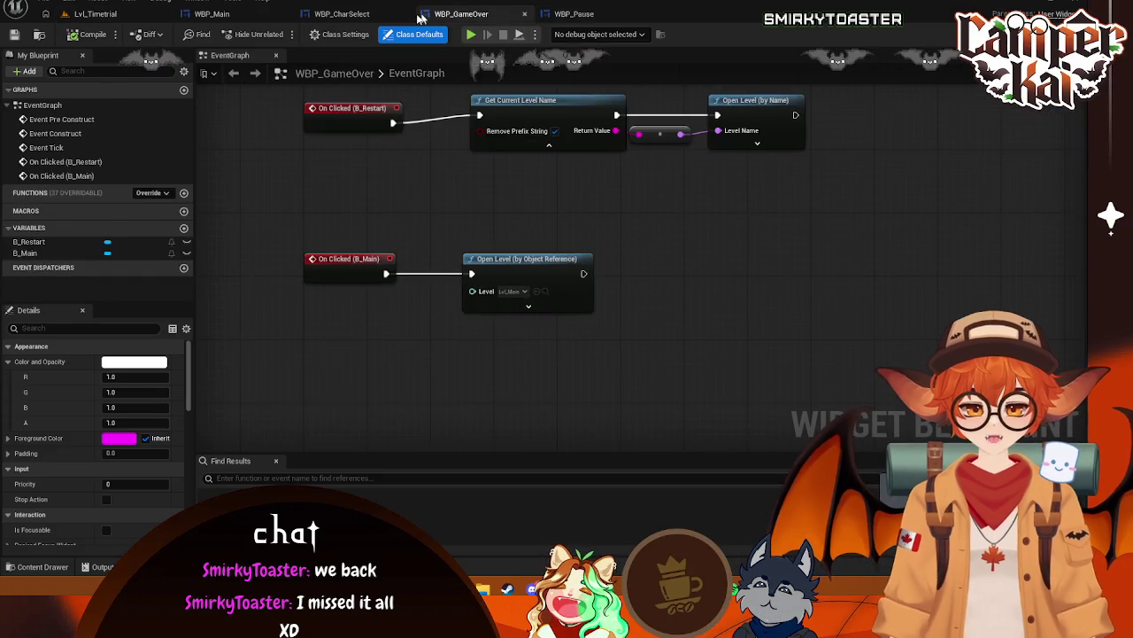
left_click(342, 13)
left_click(212, 13)
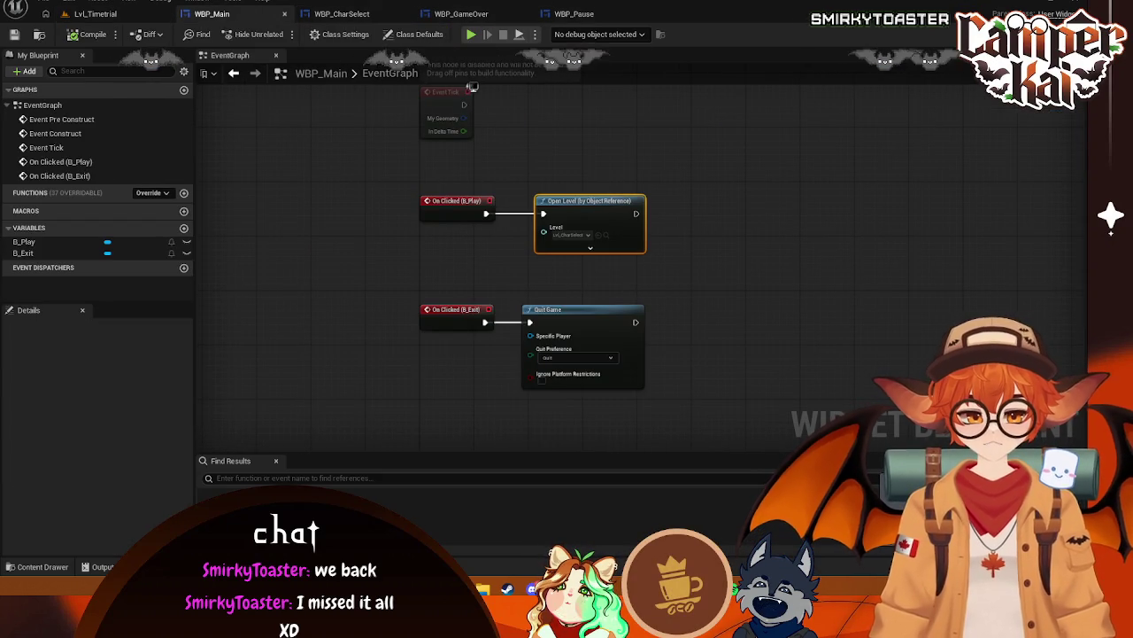
key("ctrl+shift+d")
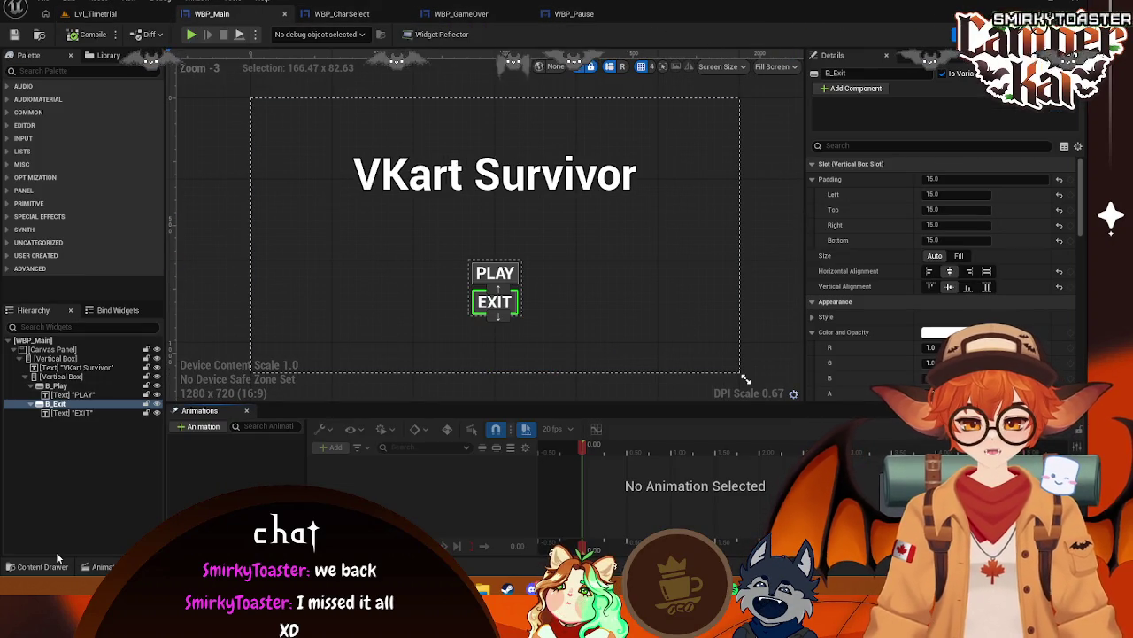
left_click(62, 566)
double_click(289, 439)
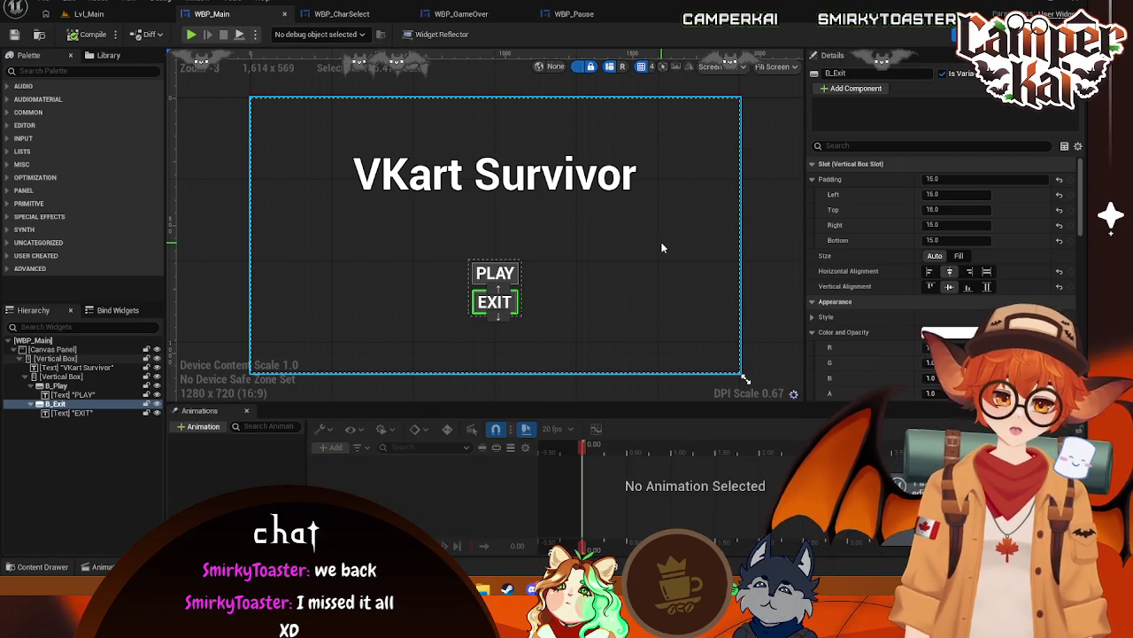
left_click(637, 245)
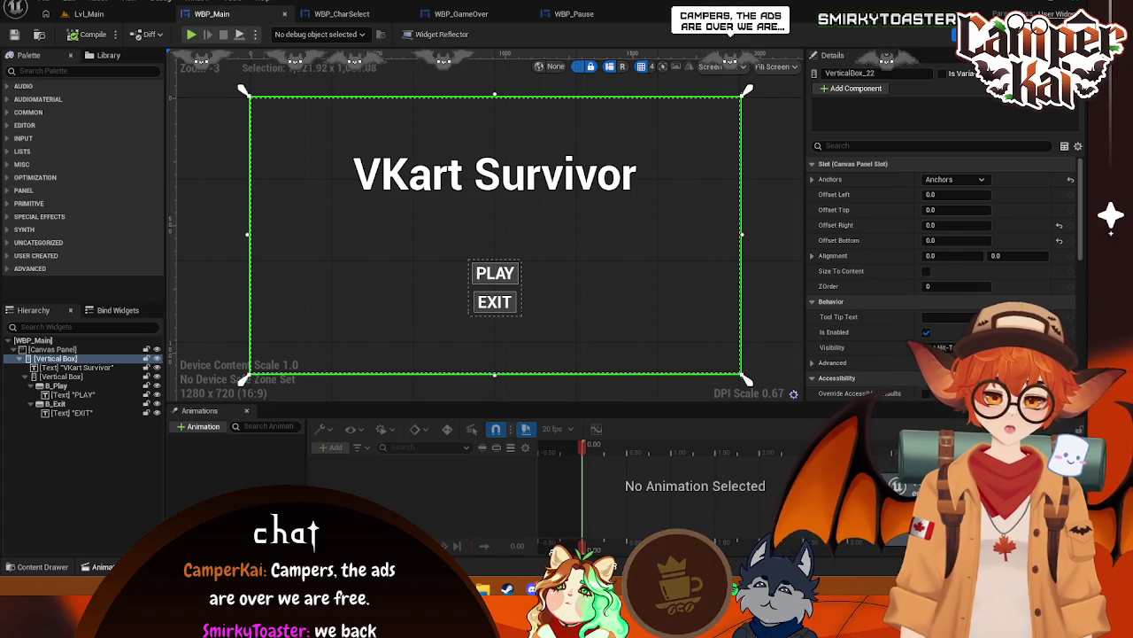
left_click(35, 567)
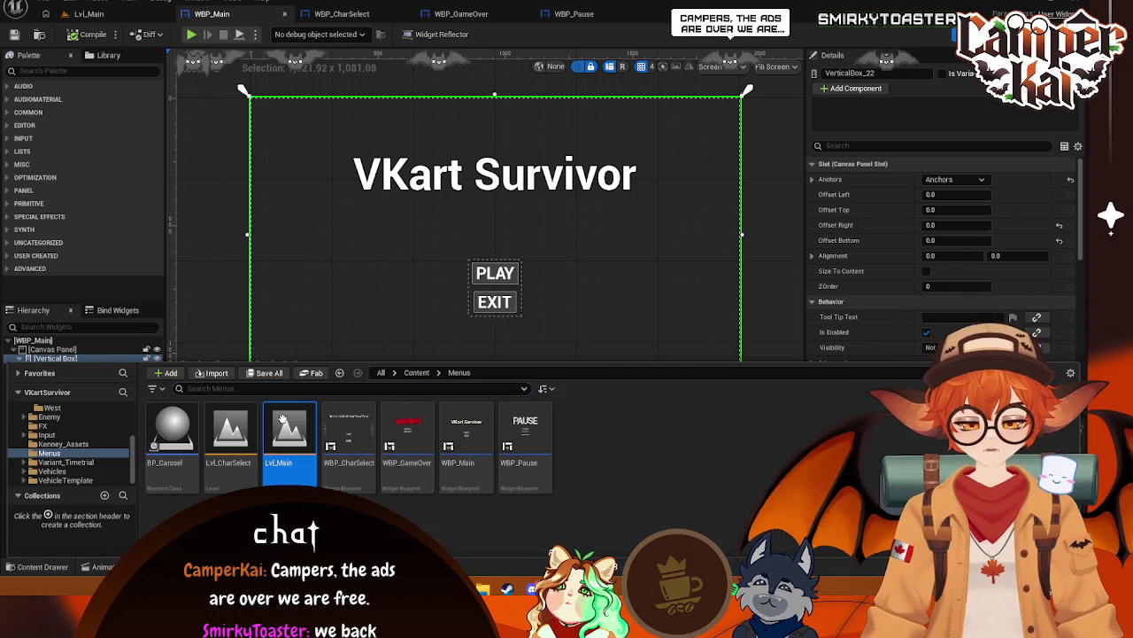
left_click(88, 14)
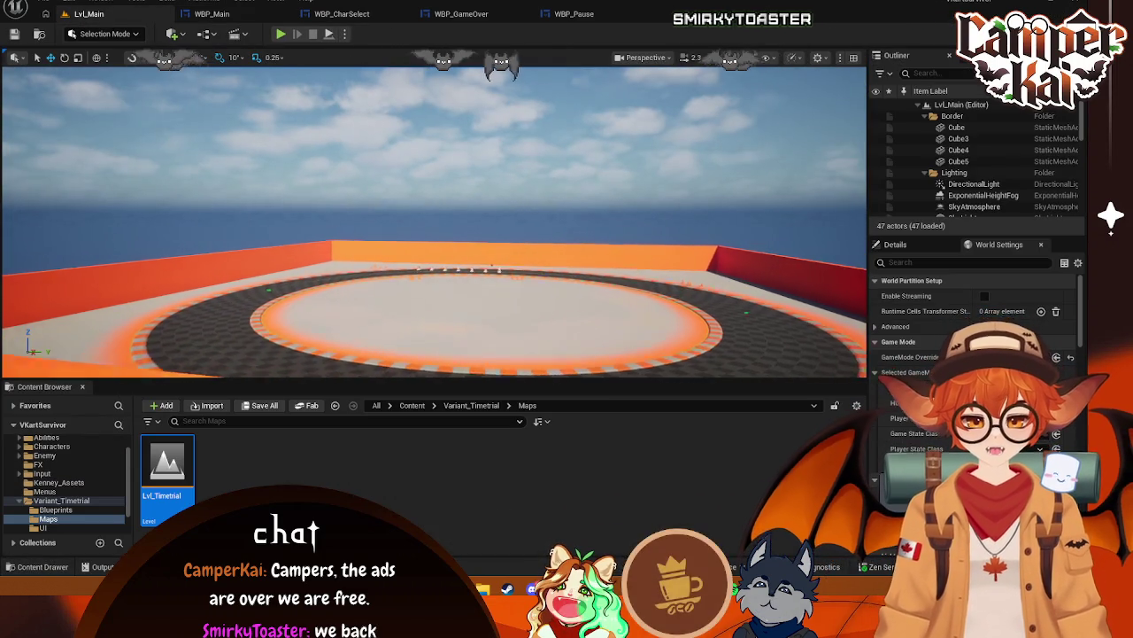
Delete BP_Carousel and its karts from the track
left_click_drag(434, 265, 434, 190)
left_click(467, 251)
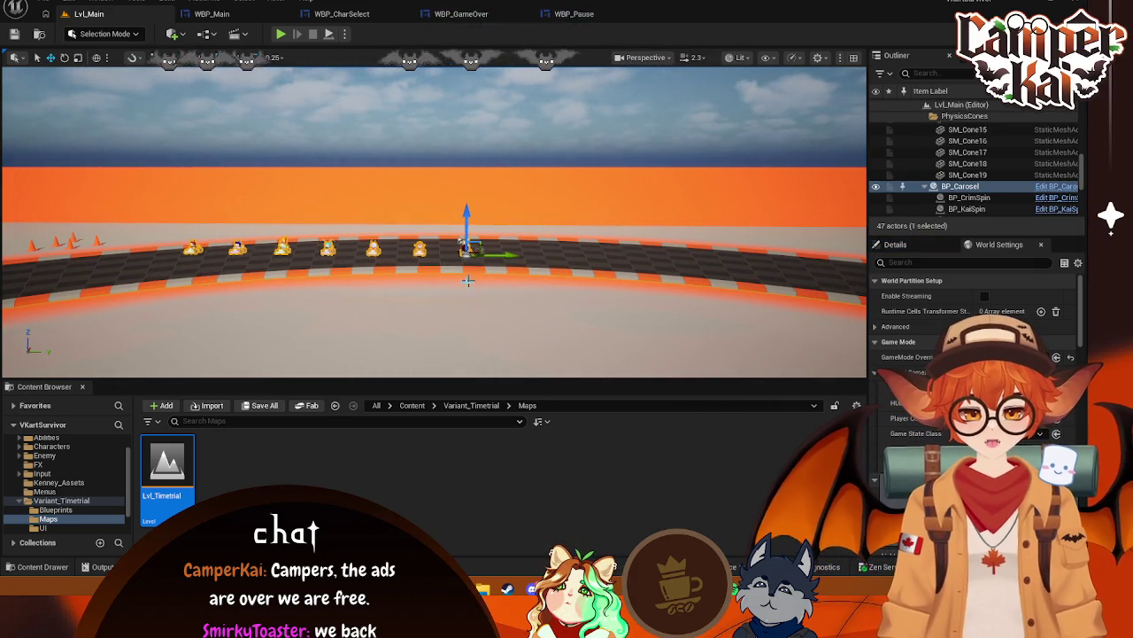
key("Delete")
Place BP_CrimSpin from Characters > Crim on the track and play-test the title menu
scroll(98, 477, "up", 1)
left_click(97, 472)
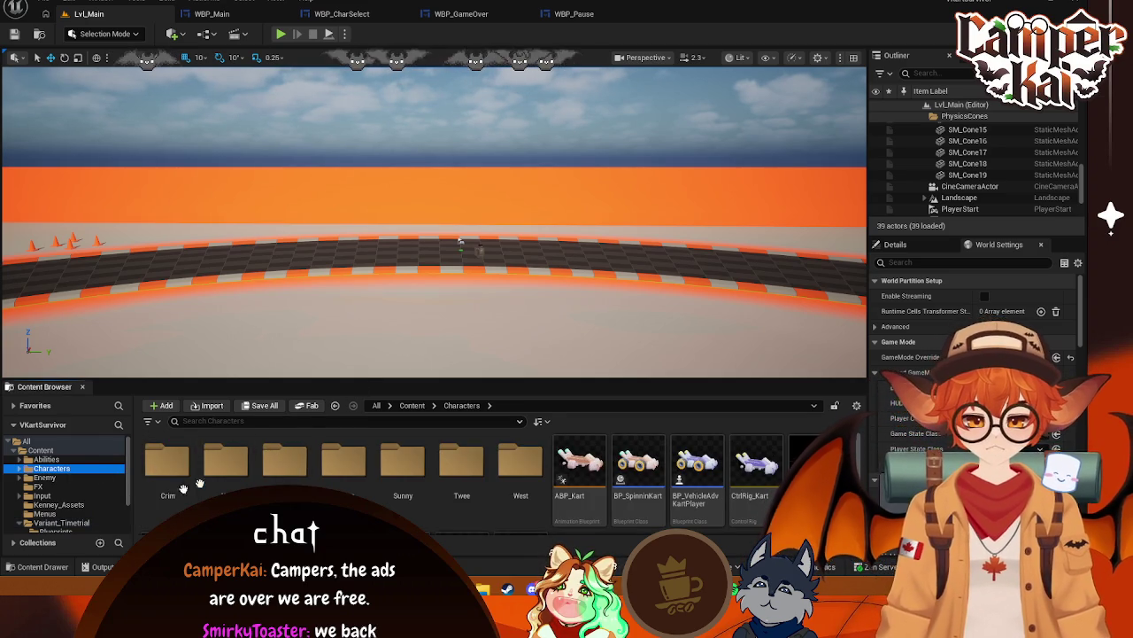
double_click(167, 461)
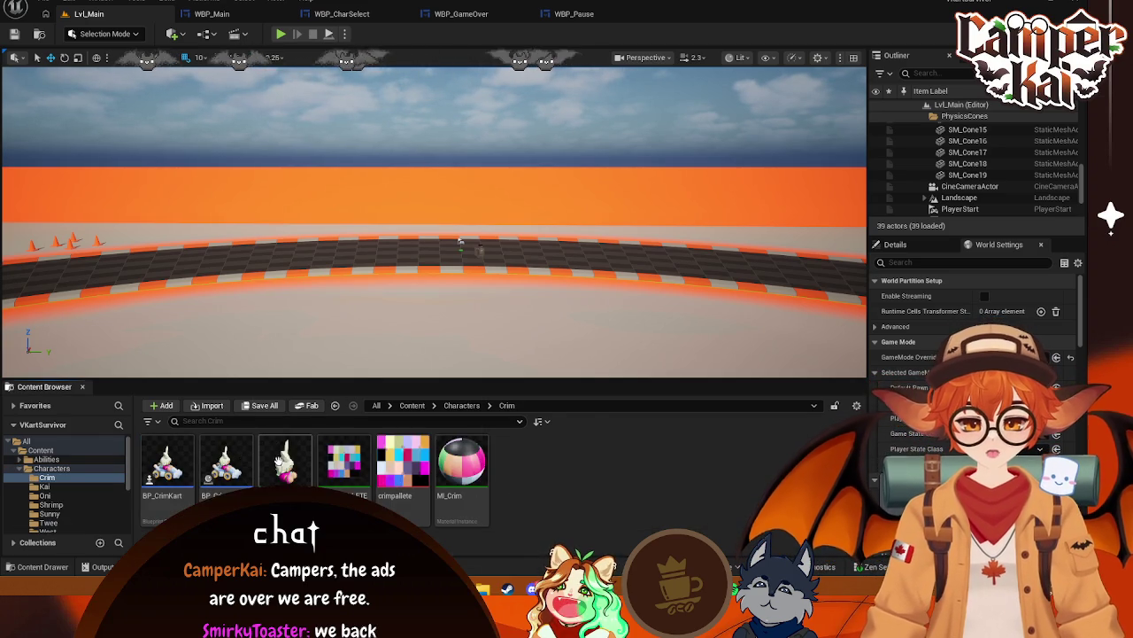
mouse_move(226, 461)
left_mouse_down()
mouse_move(354, 266)
mouse_move(387, 263)
left_mouse_up()
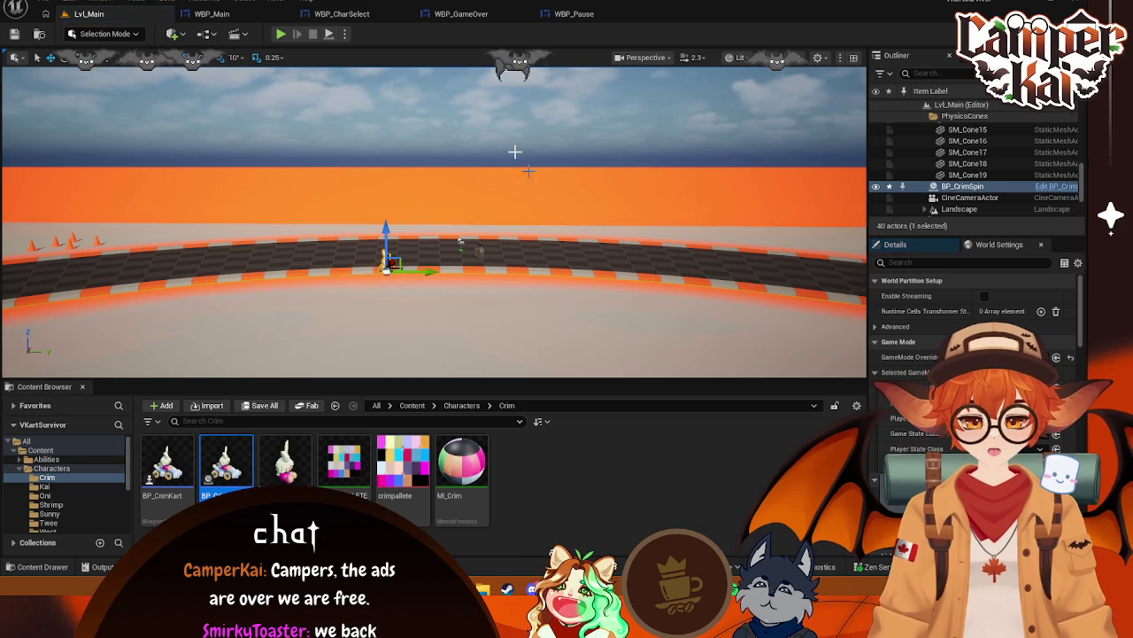
left_click(280, 34)
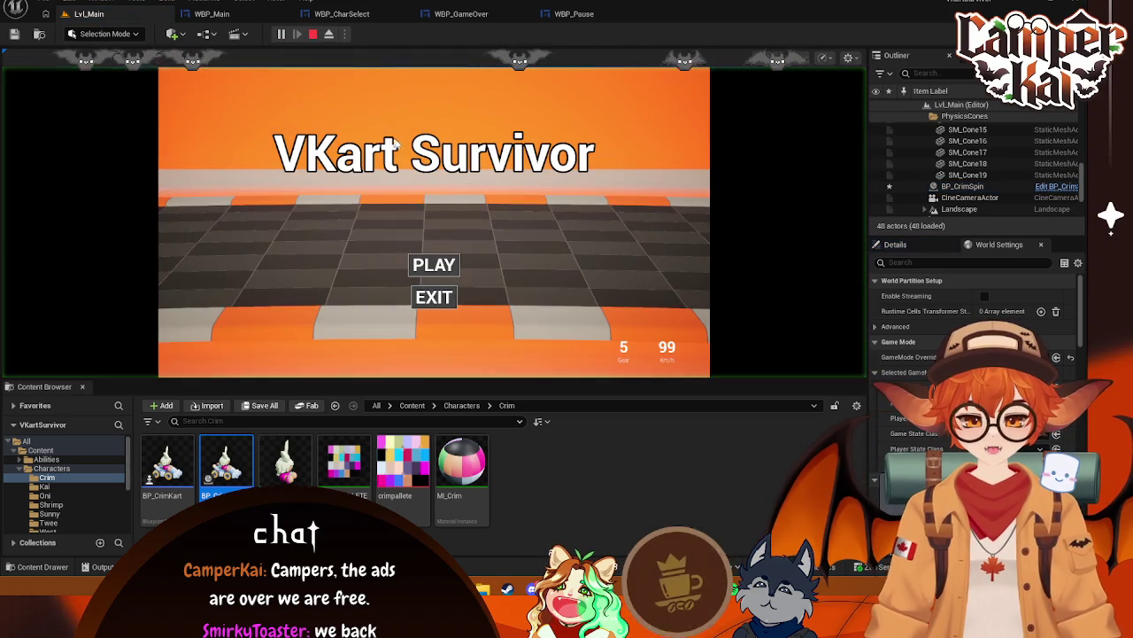
Slide the Crim kart right along the track and play-test its placement
left_click(313, 34)
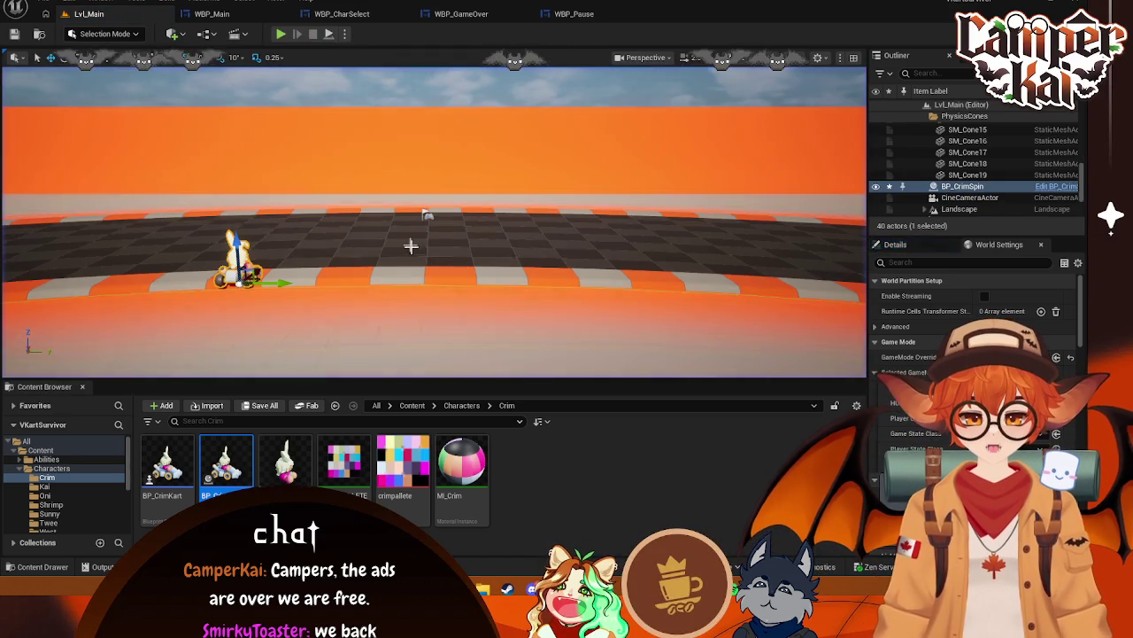
left_click_drag(257, 283, 274, 281)
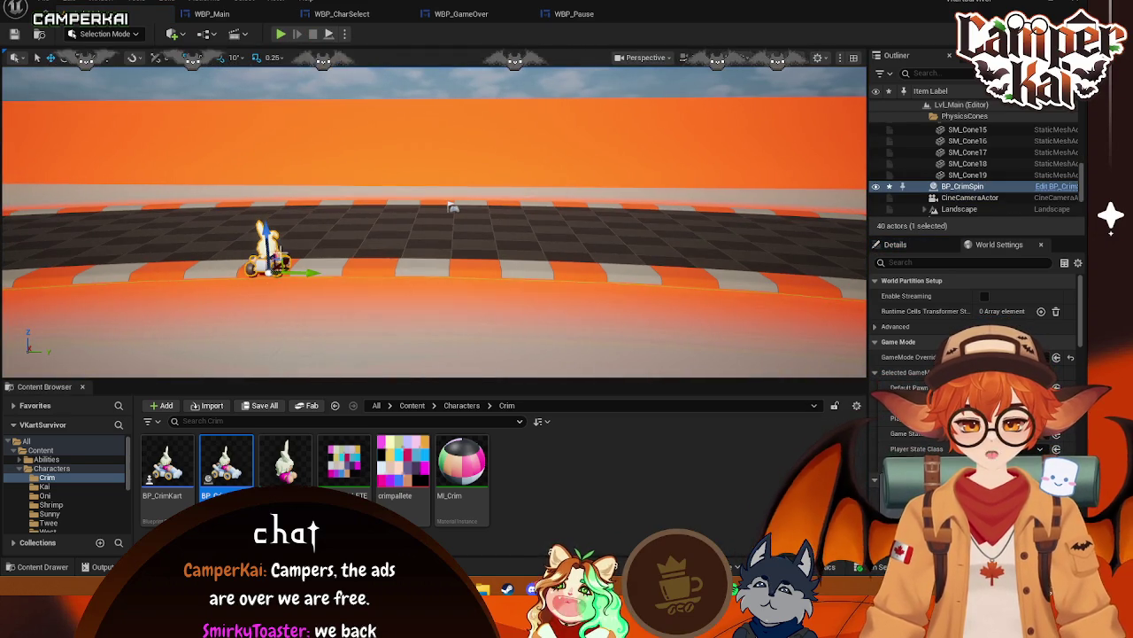
left_click_drag(371, 226, 456, 232)
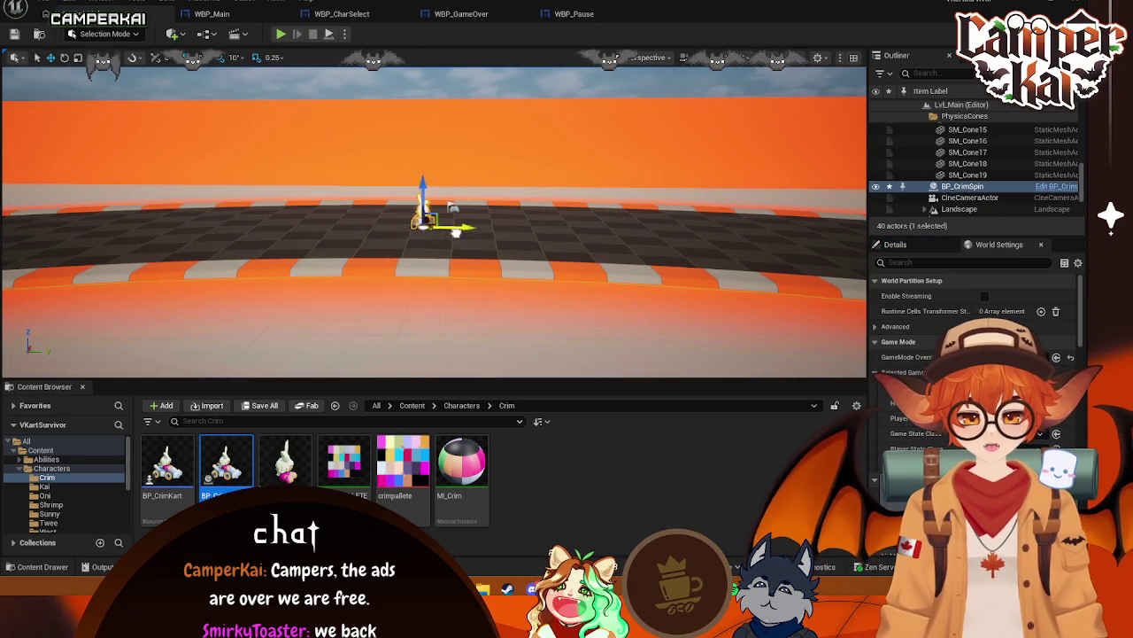
key("alt+p")
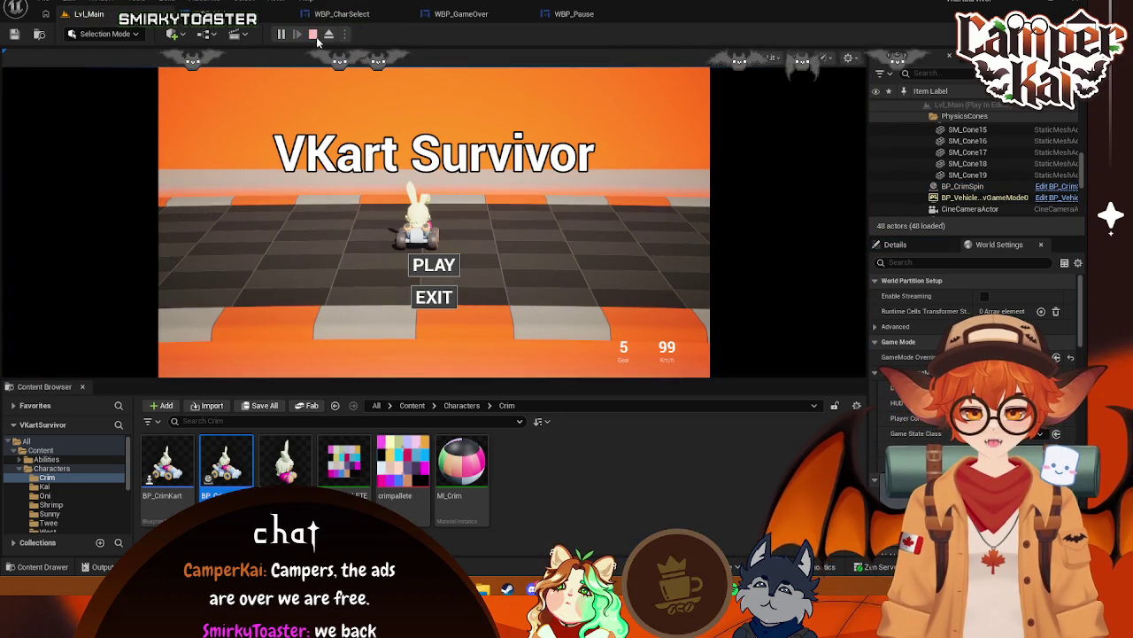
key("Escape")
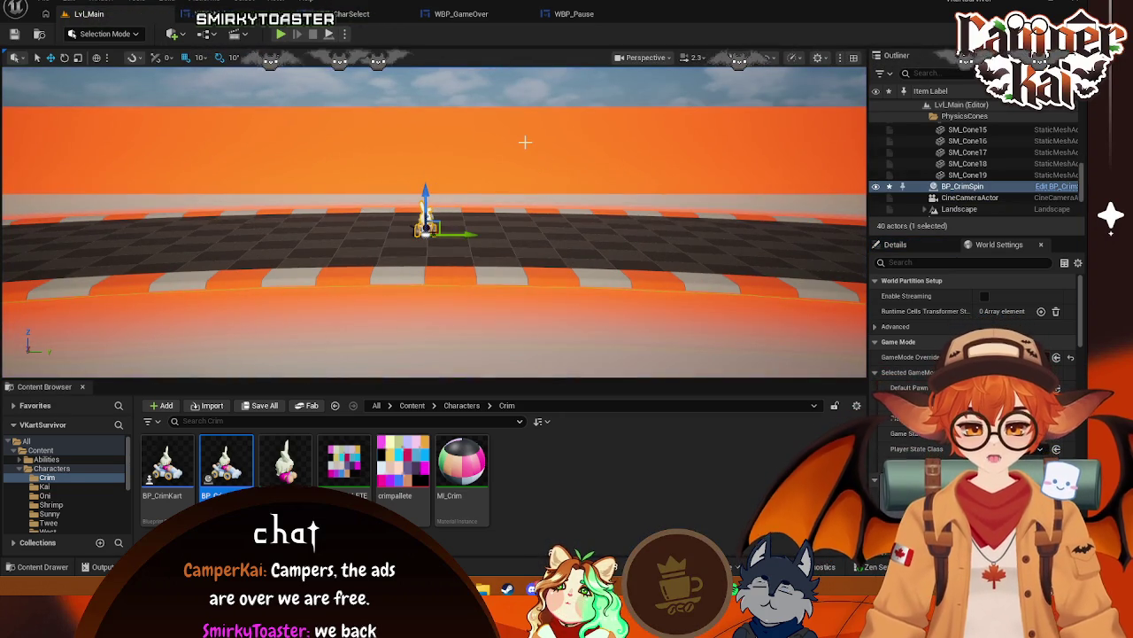
Turn the Crim kart about 20 degrees and check it in the CineCameraActor's shot
key("Escape")
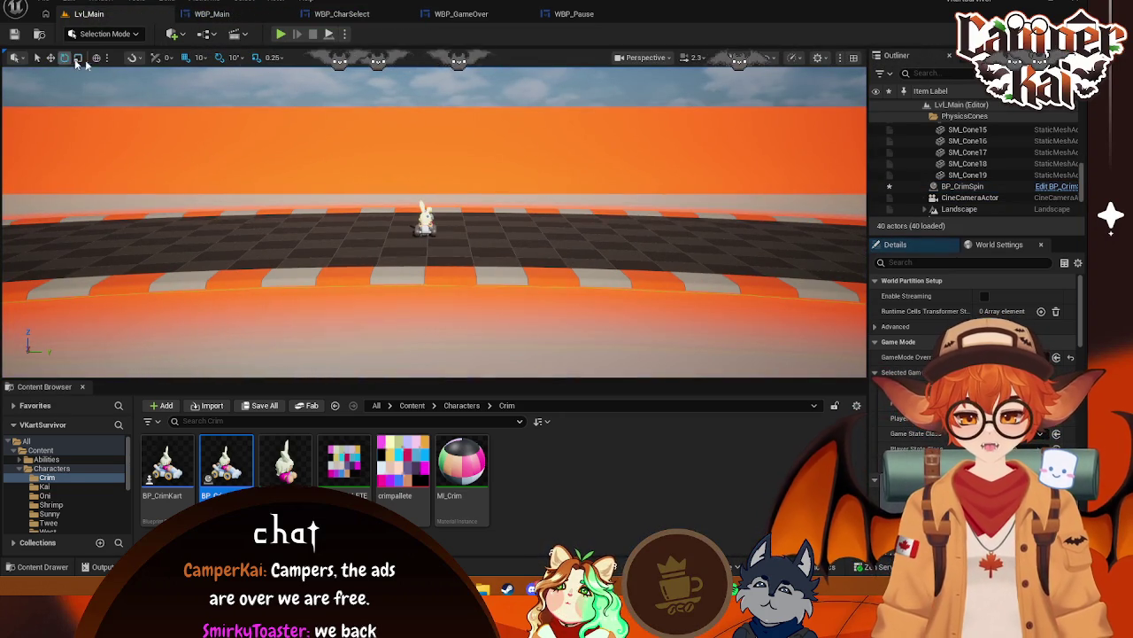
left_click(429, 221)
left_click_drag(428, 221, 416, 301)
key("f")
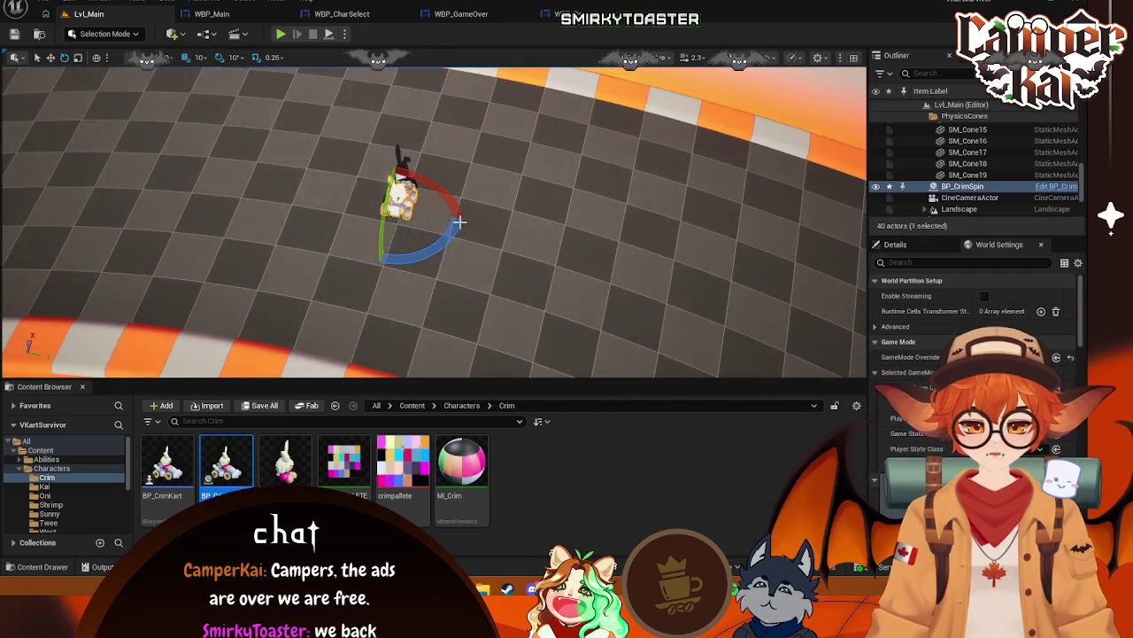
left_click_drag(460, 208, 529, 191)
mouse_move(472, 221)
left_mouse_down()
mouse_move(443, 221)
mouse_move(457, 143)
left_mouse_up()
left_click(969, 197)
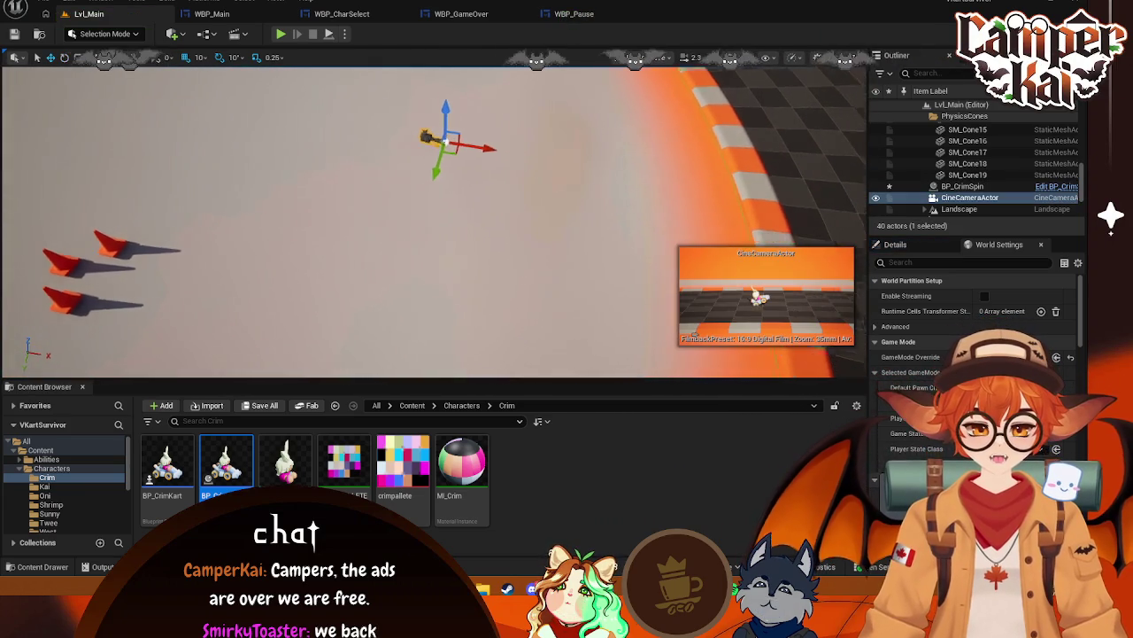
left_click_drag(457, 221, 457, 265)
left_click(467, 168)
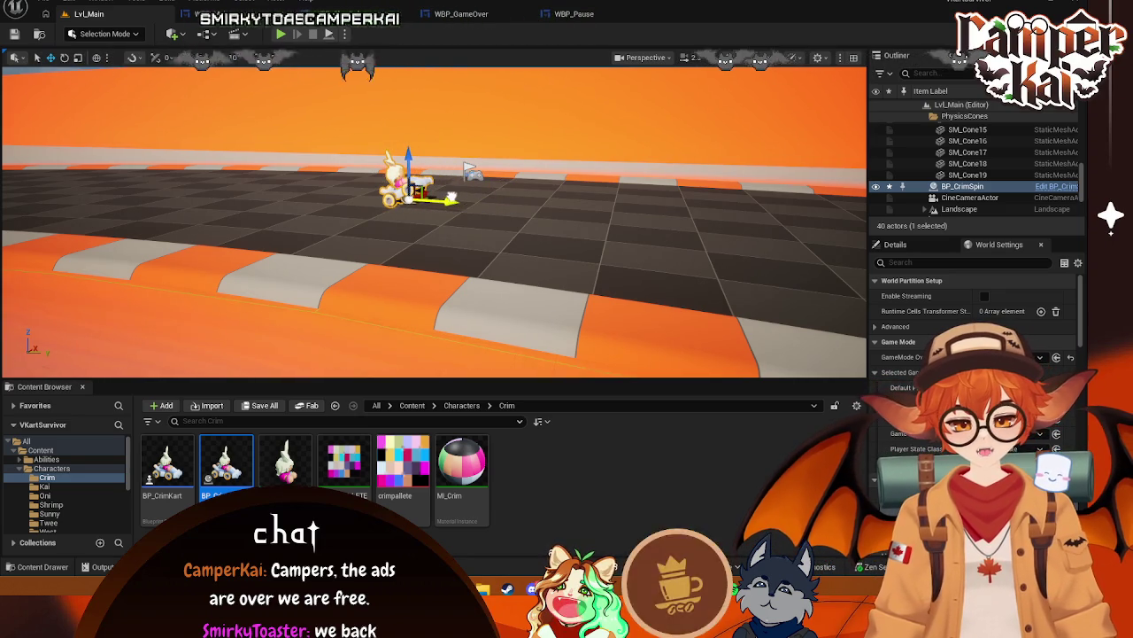
left_click(45, 487)
Place a BP_KaiSpin kart beside Crim and rotate it about 20 degrees
mouse_move(211, 477)
left_mouse_down()
mouse_move(584, 254)
mouse_move(571, 204)
left_mouse_up()
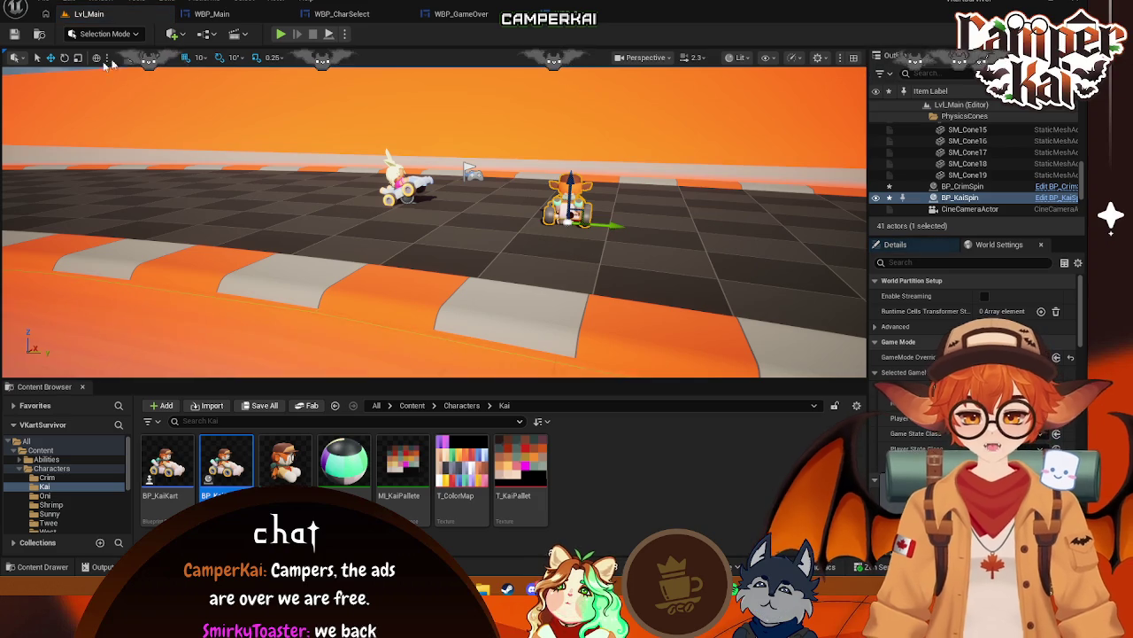
left_click(64, 58)
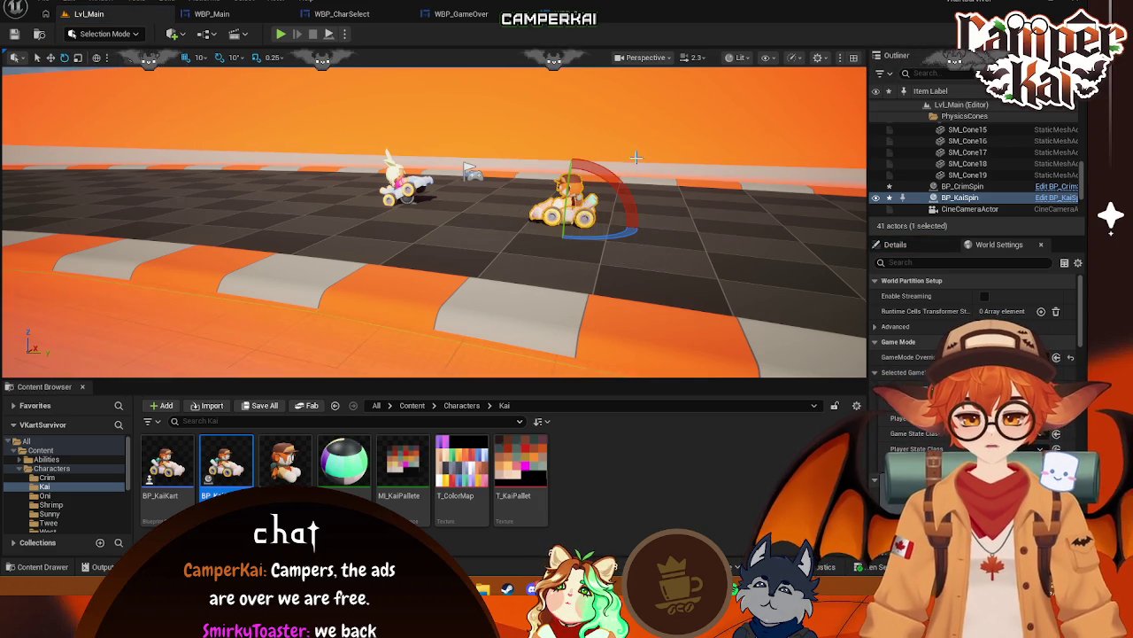
mouse_move(608, 168)
left_mouse_down()
mouse_move(598, 160)
mouse_move(582, 171)
left_mouse_up()
left_click(51, 59)
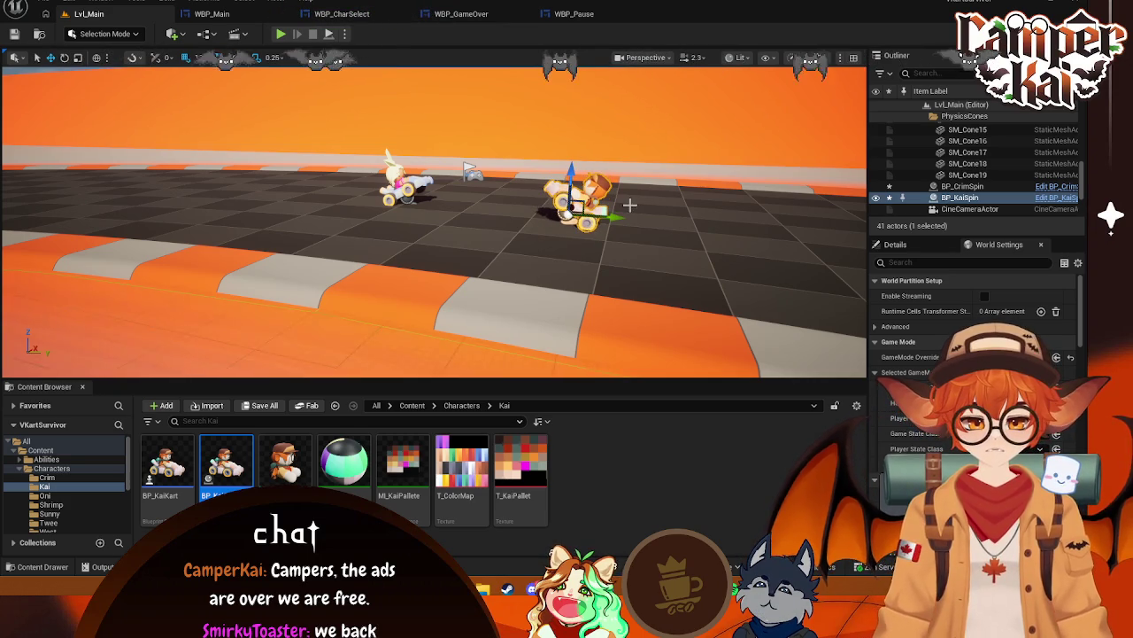
Play-test to see both karts behind the title menu
mouse_move(567, 212)
left_mouse_down()
mouse_move(372, 228)
mouse_move(395, 230)
left_mouse_up()
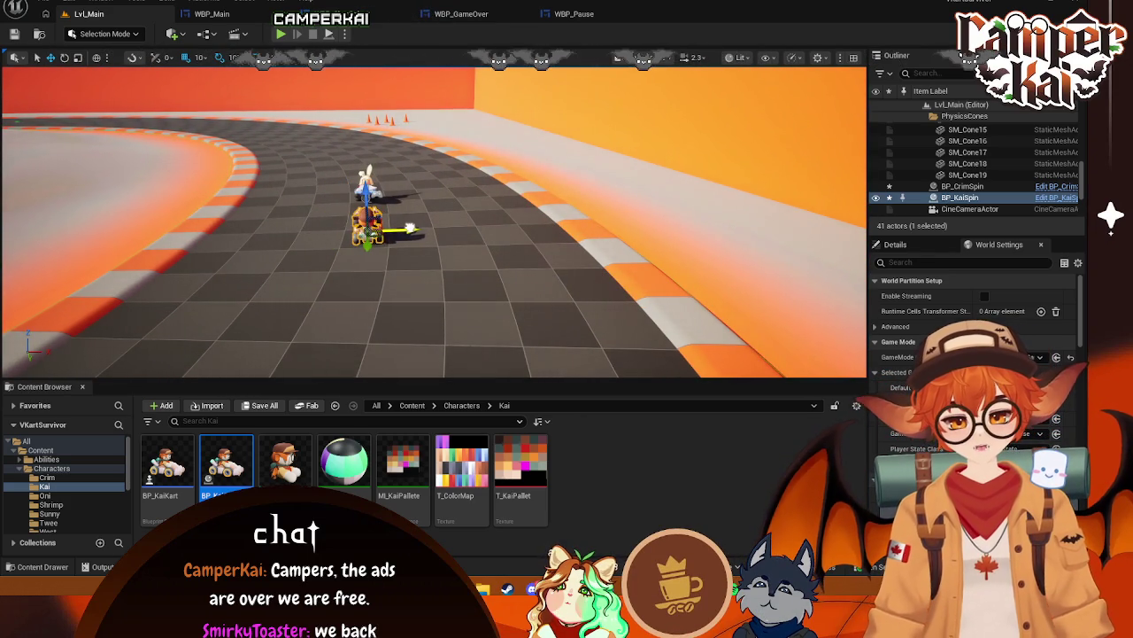
left_click(281, 36)
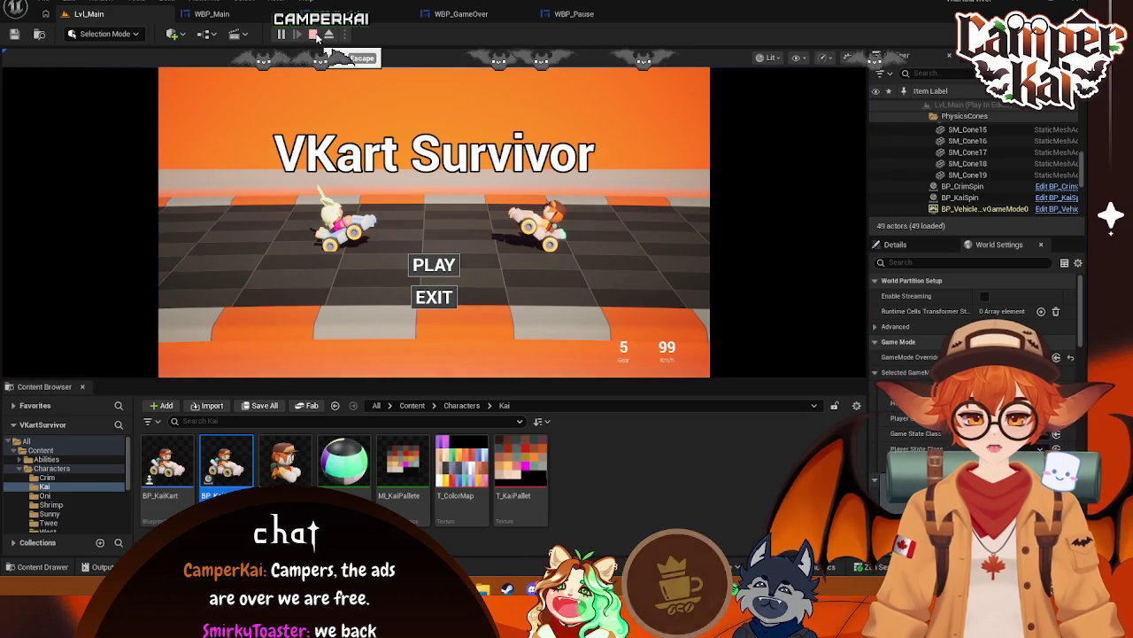
left_click(312, 34)
left_click(385, 226)
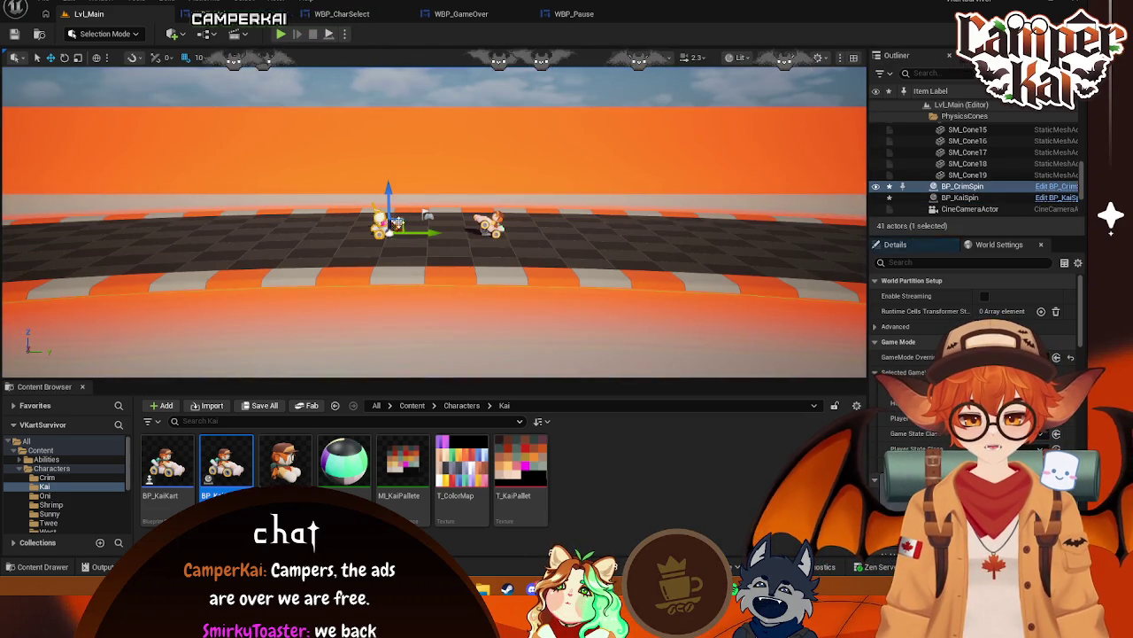
Place a BP_OniSpin kart on the track and turn it to 90 degrees
key("f")
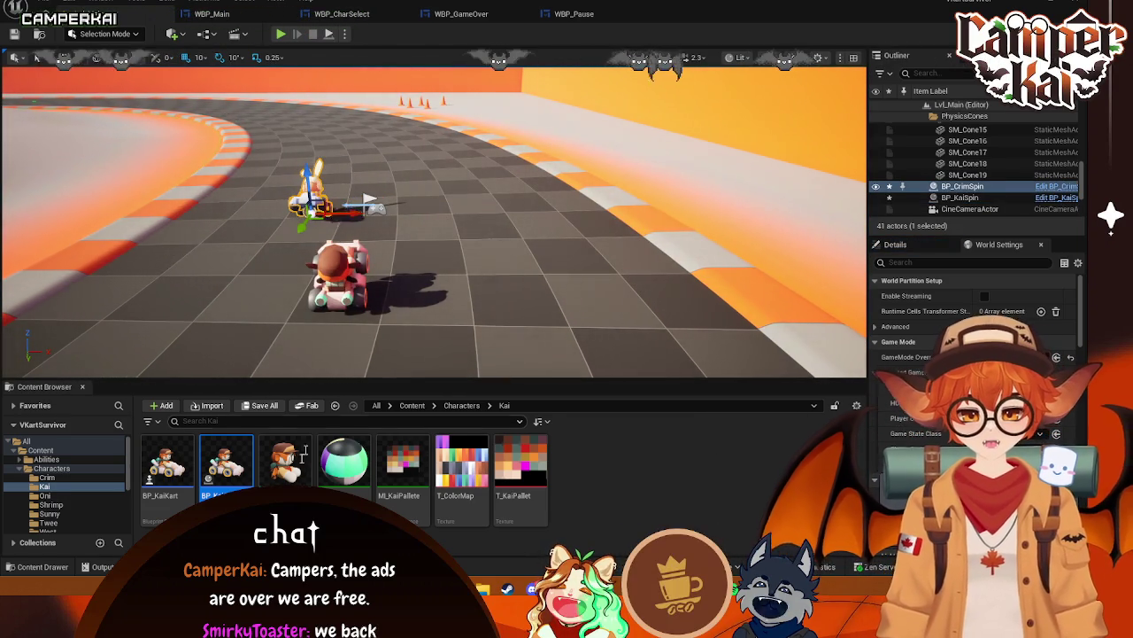
left_click(122, 496)
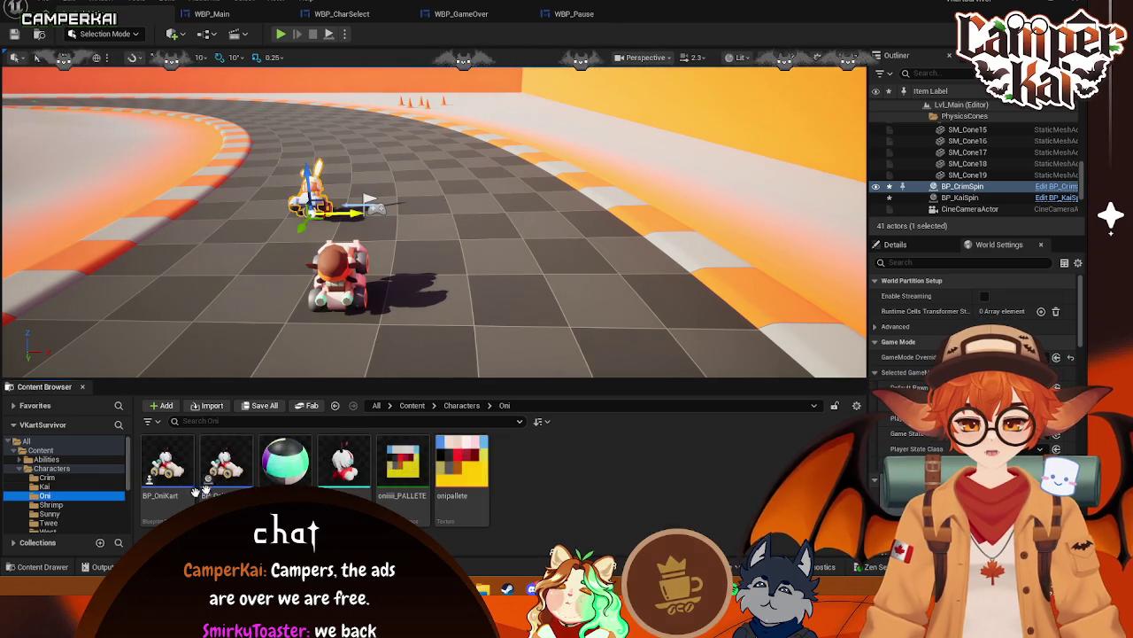
mouse_move(222, 482)
left_mouse_down()
mouse_move(425, 329)
mouse_move(413, 162)
left_mouse_up()
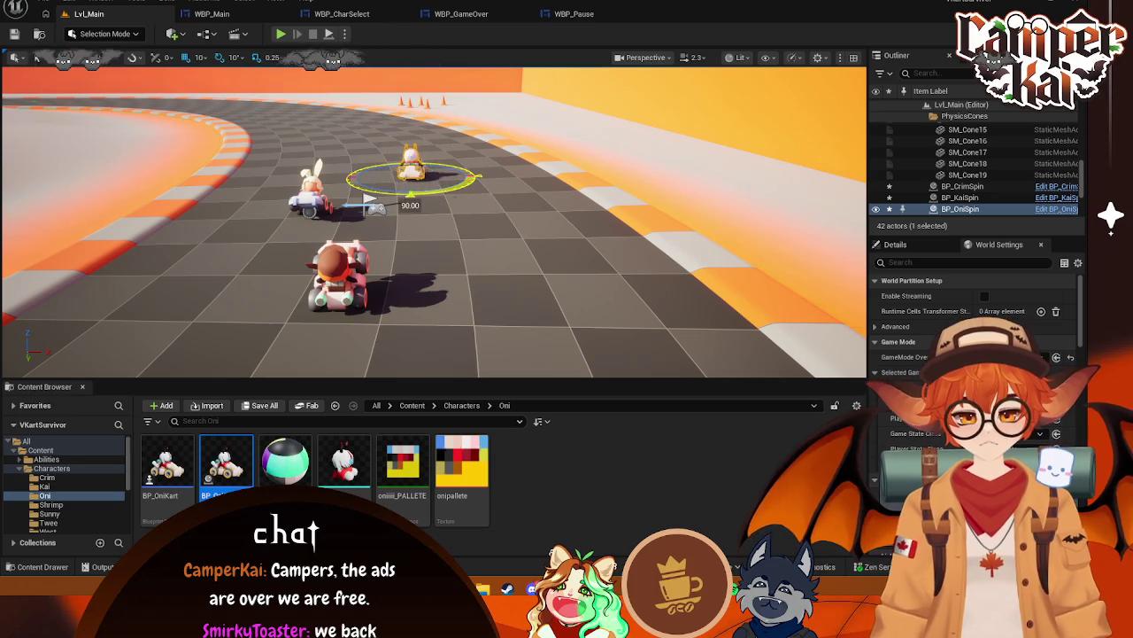
left_click_drag(474, 179, 470, 192)
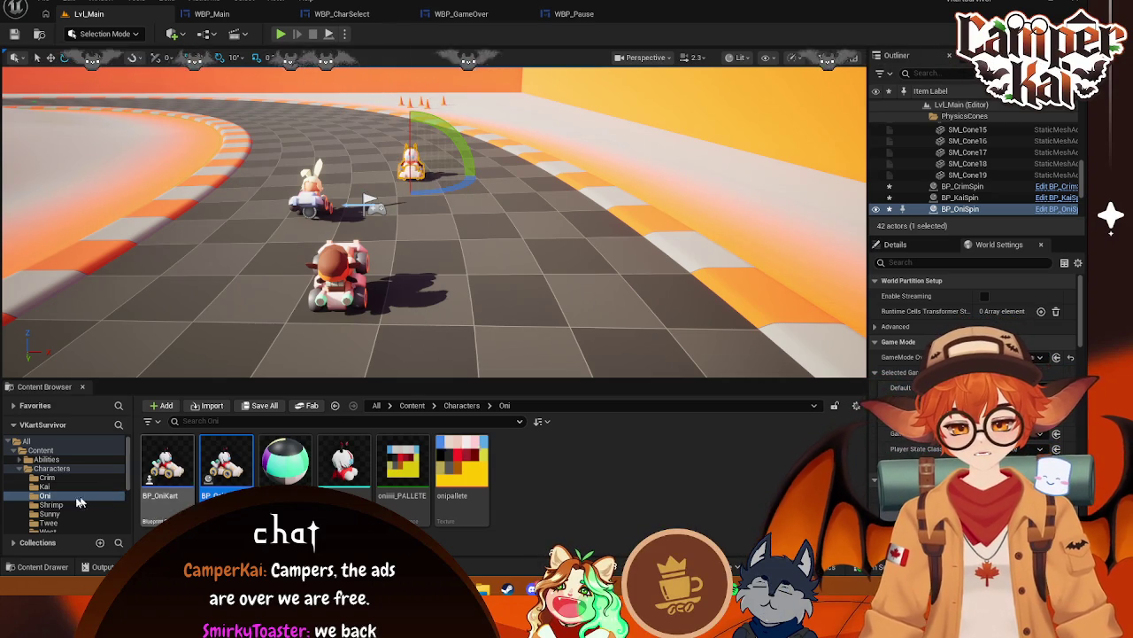
Add a BP_ShrimpSpin kart from the Shrimp folder onto the track
left_click(50, 504)
left_click_drag(166, 460, 155, 310)
left_click_drag(345, 210, 346, 210)
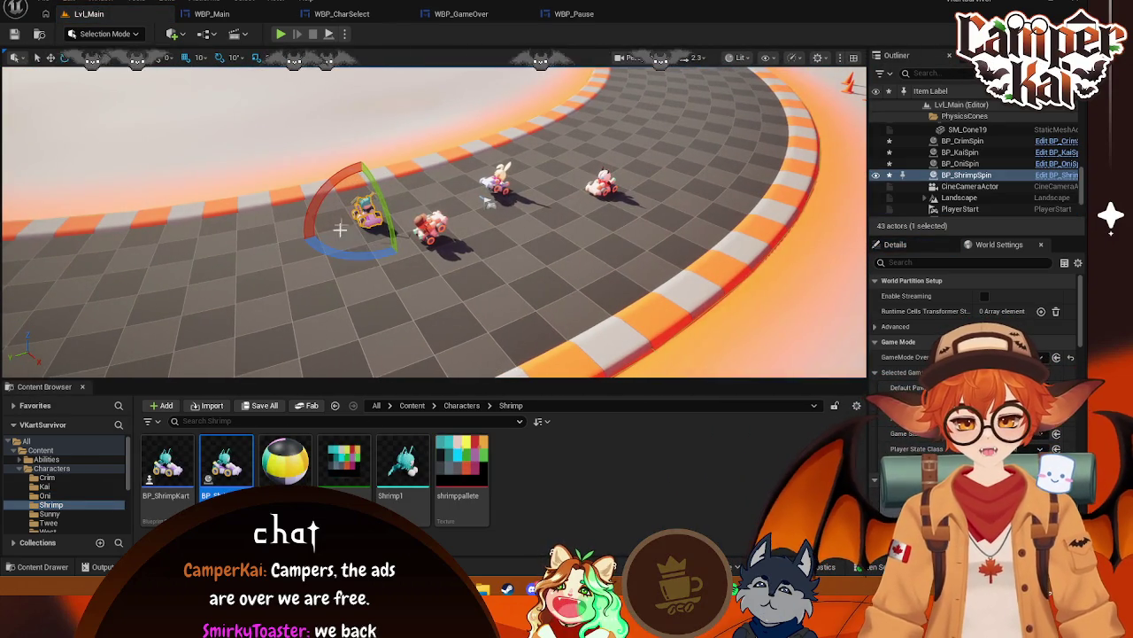
Turn the Shrimp kart to 70 degrees, nudge Kai slightly left, and move Shrimp up the track
left_click_drag(321, 248, 400, 254)
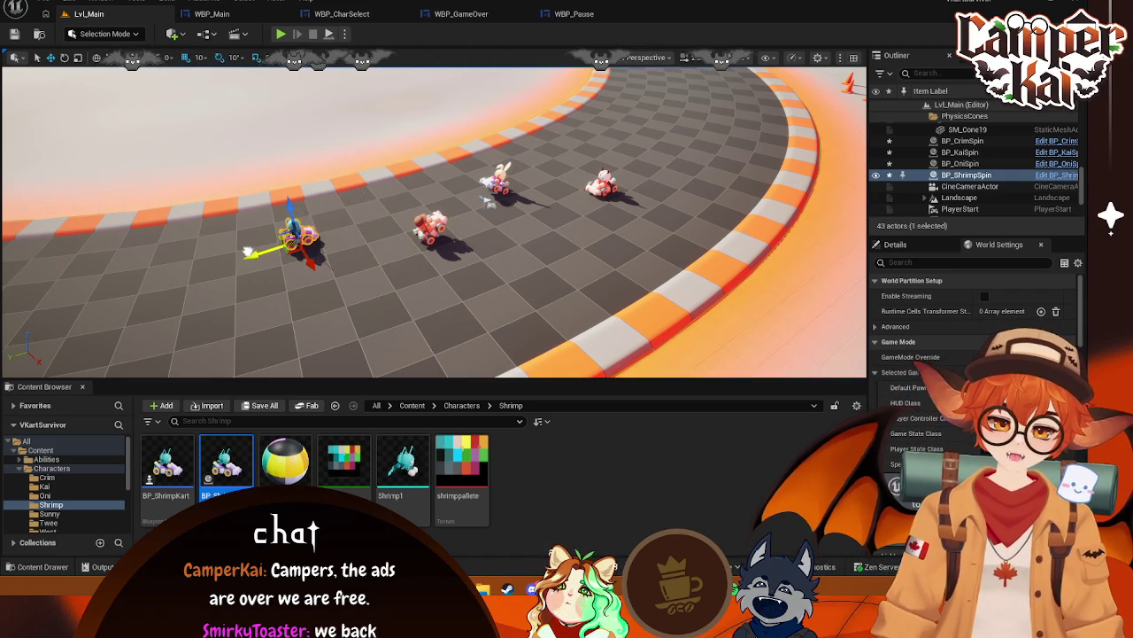
left_click(445, 228)
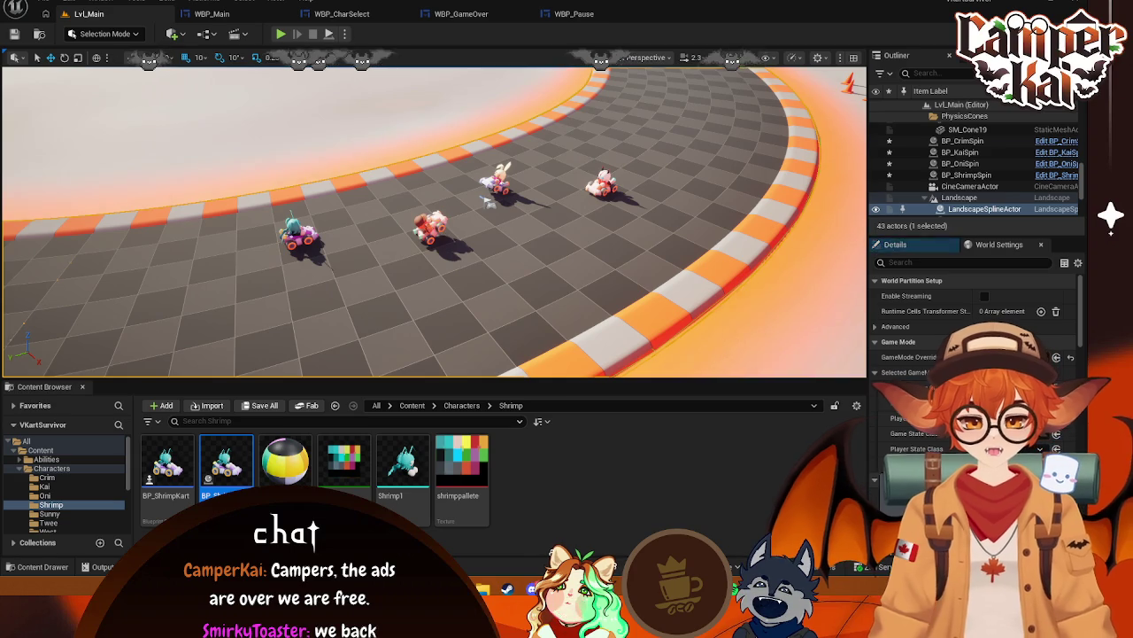
left_click(419, 234)
left_click_drag(390, 246, 383, 248)
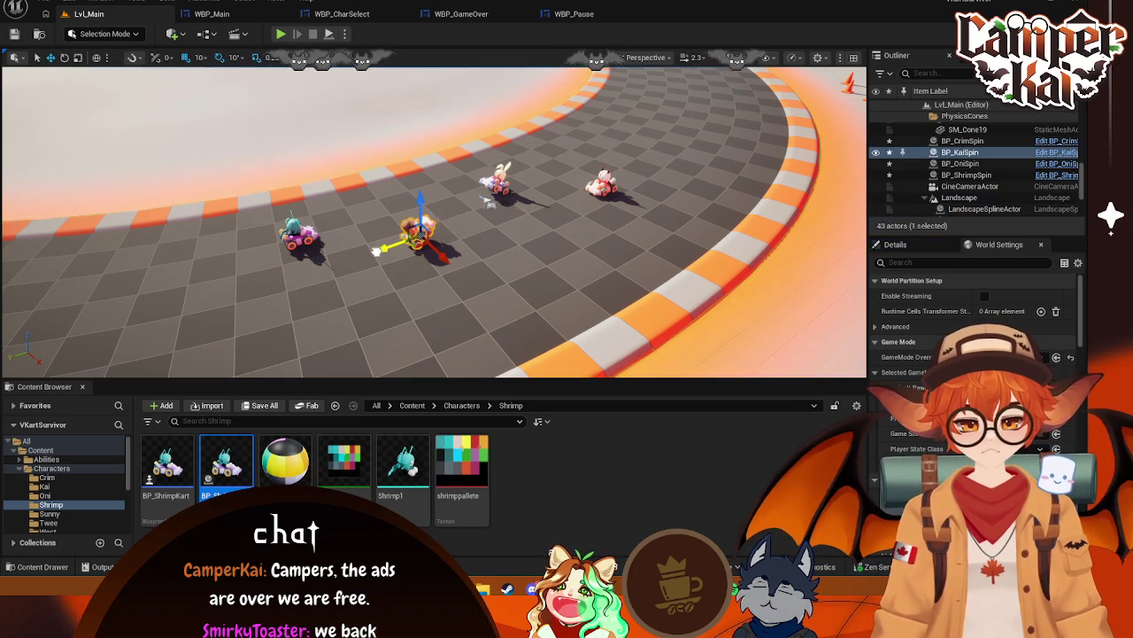
left_click(599, 186)
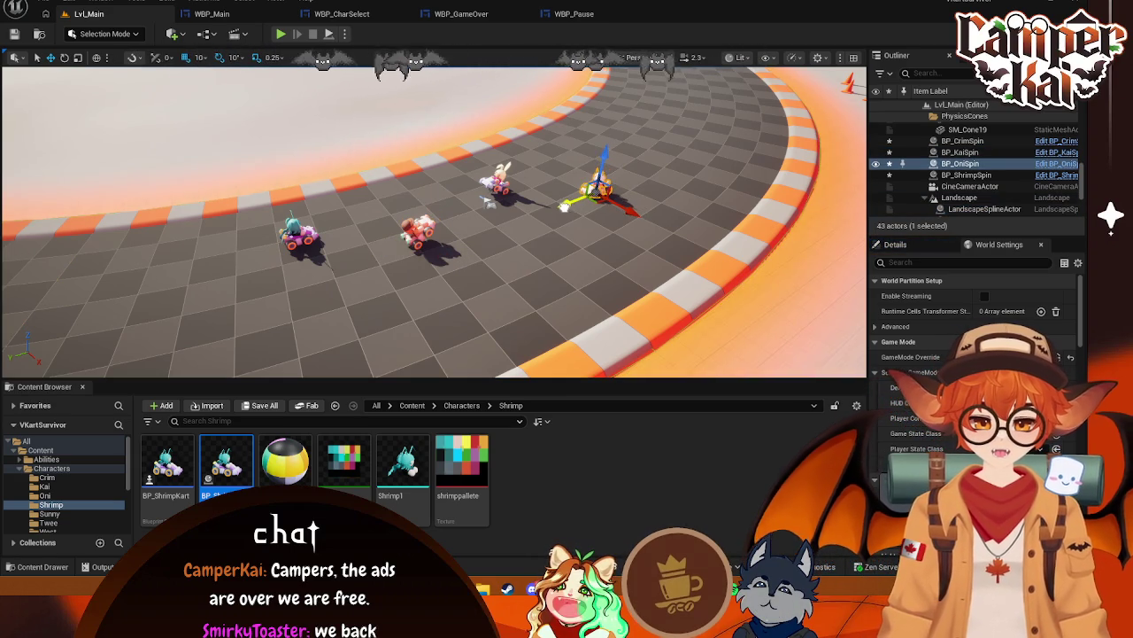
left_click(296, 237)
mouse_move(260, 256)
left_mouse_down()
mouse_move(328, 266)
mouse_move(325, 243)
left_mouse_up()
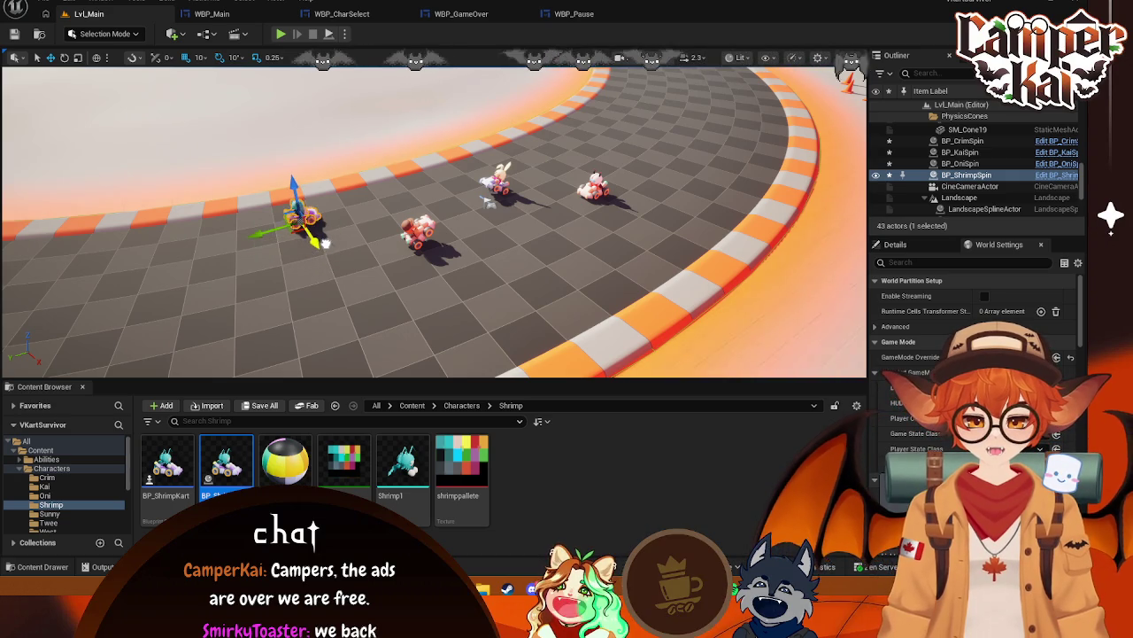
Slide the Shrimp kart left along X, play-testing the title screen lineup between moves
left_click(281, 34)
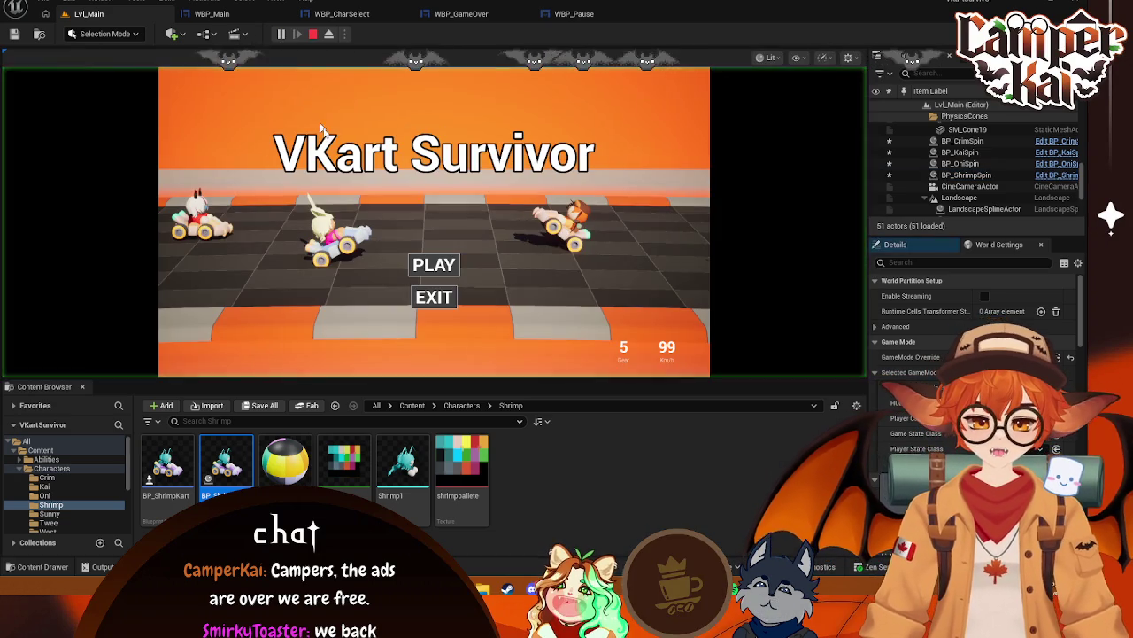
left_click(314, 36)
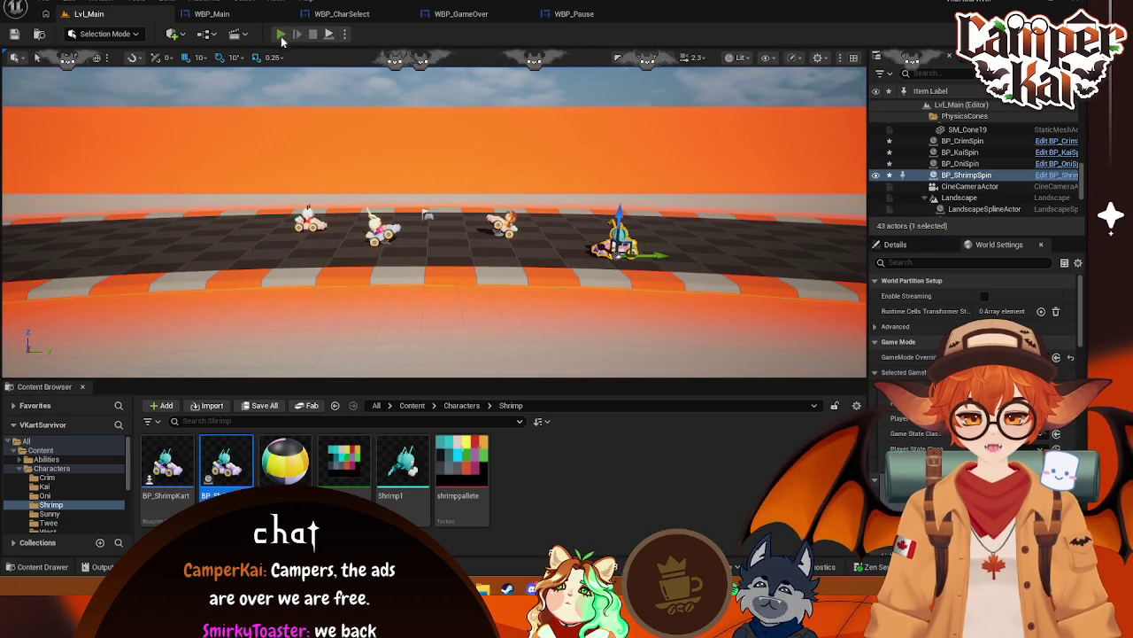
left_click(281, 35)
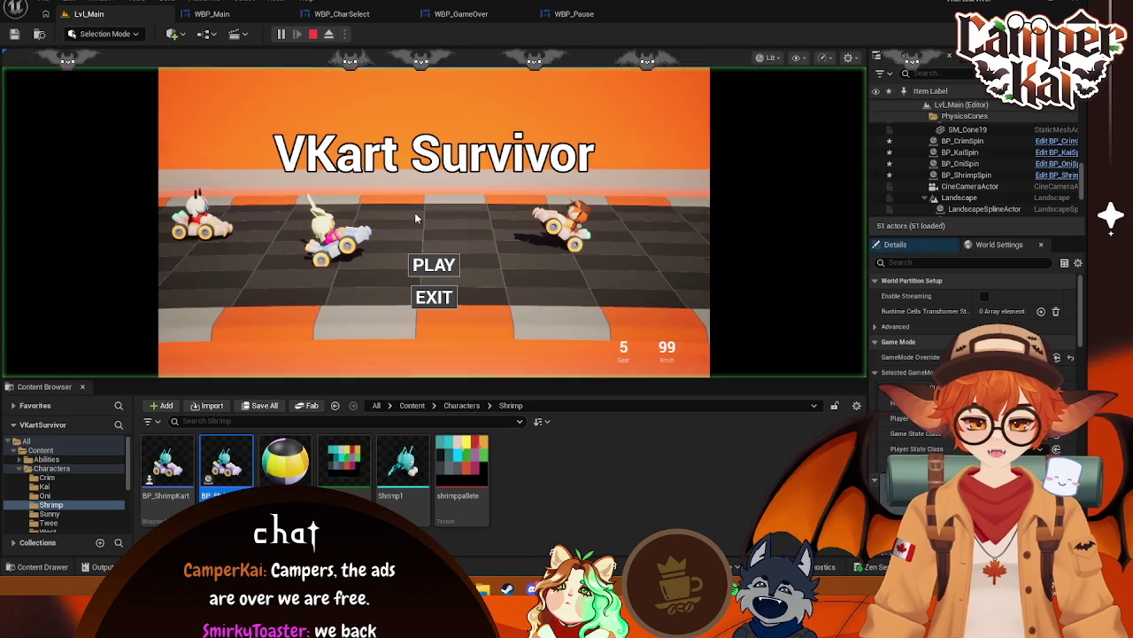
left_click(313, 36)
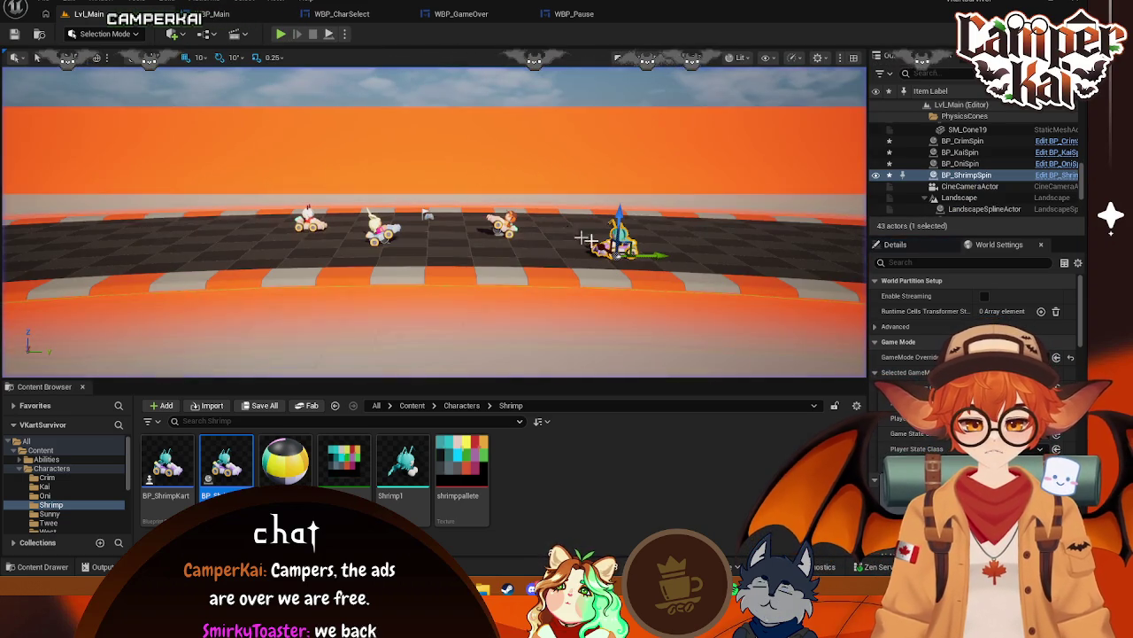
left_click_drag(653, 255, 620, 258)
left_click(280, 33)
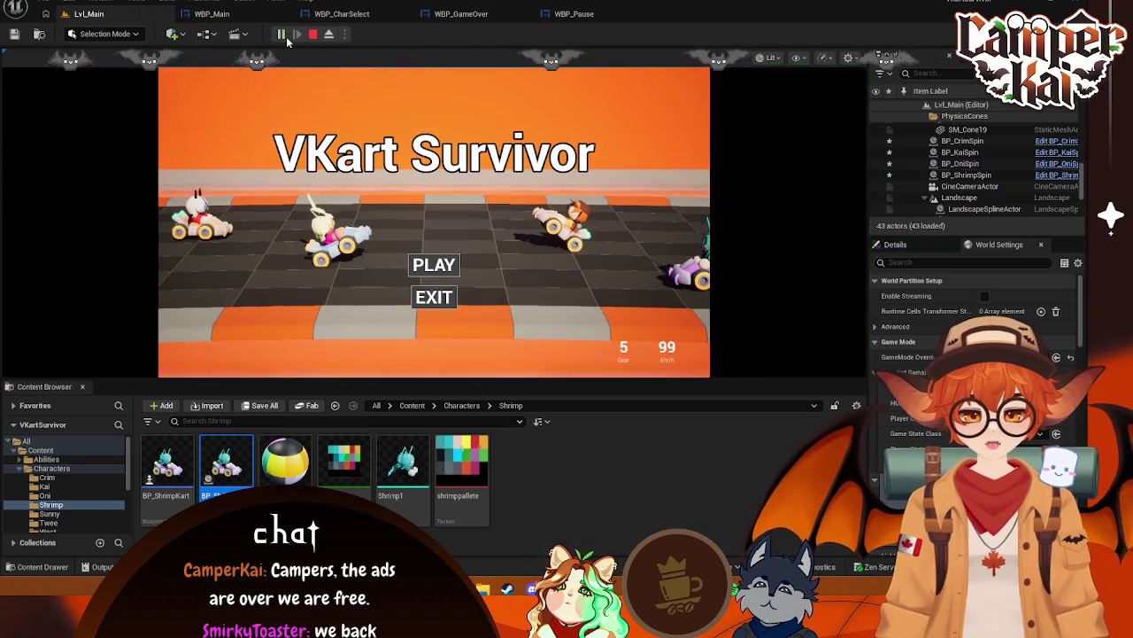
key("Escape")
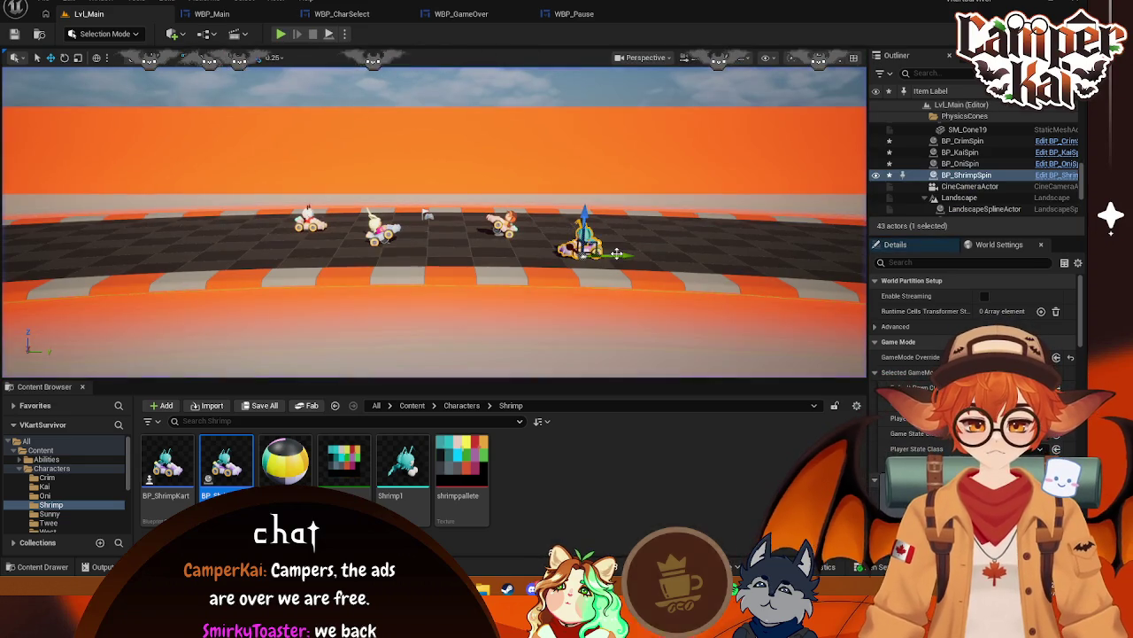
left_click_drag(616, 254, 597, 256)
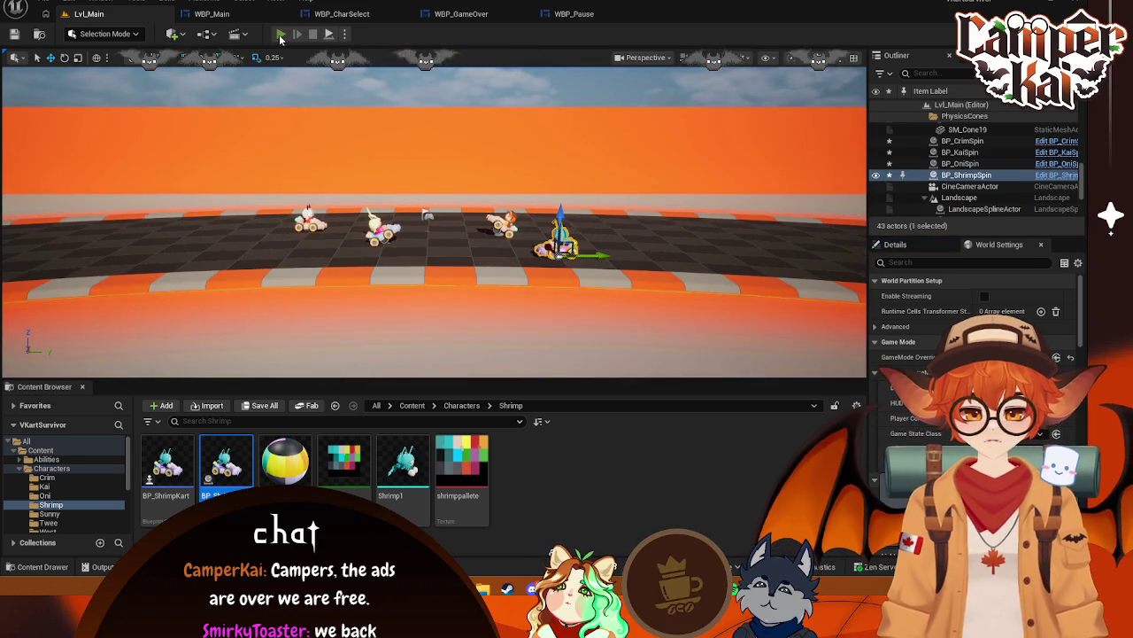
key("alt+p")
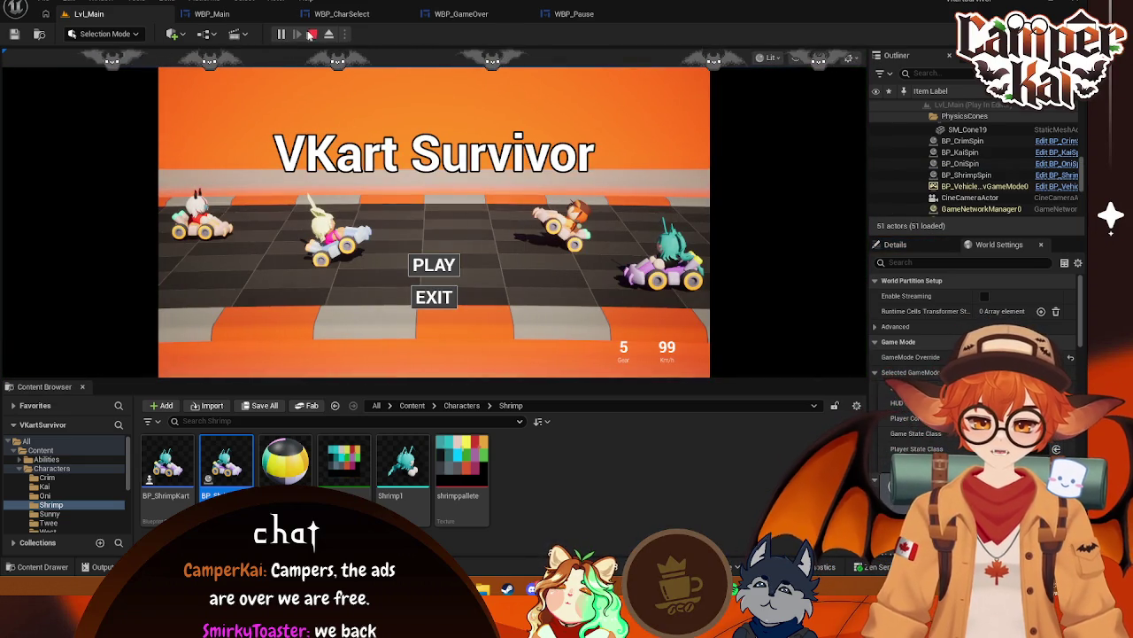
left_click(312, 33)
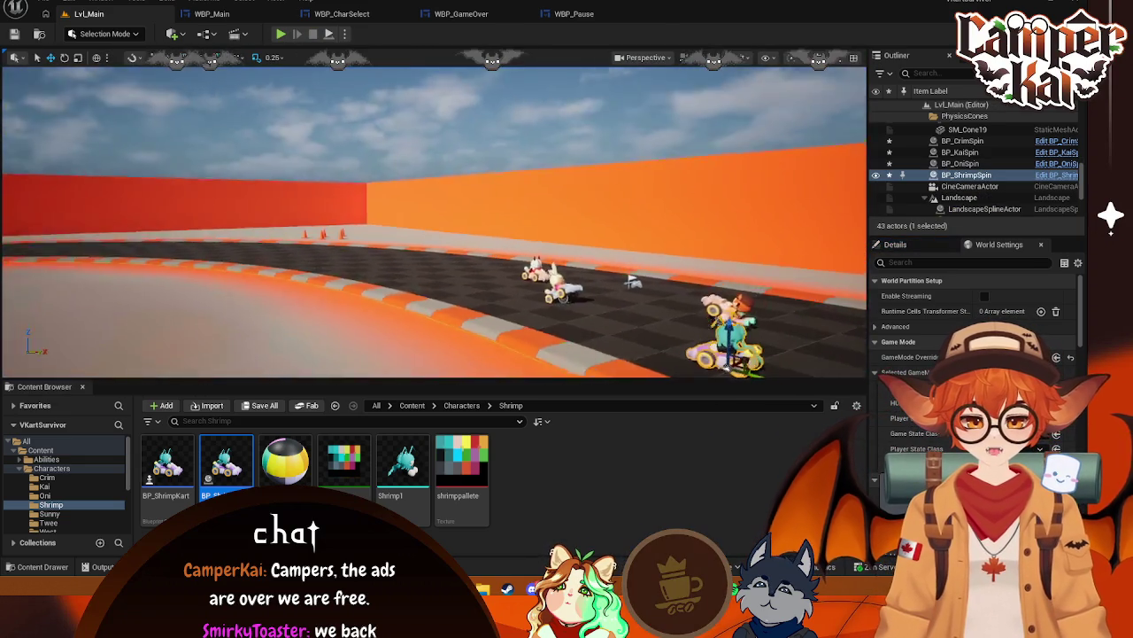
Place a BP_SunnySpin kart on the track, turned about -70 then 10 more degrees, nudged back
left_click(51, 515)
mouse_move(221, 465)
left_mouse_down()
mouse_move(390, 250)
mouse_move(538, 230)
mouse_move(519, 304)
mouse_move(453, 310)
mouse_move(459, 336)
left_mouse_up()
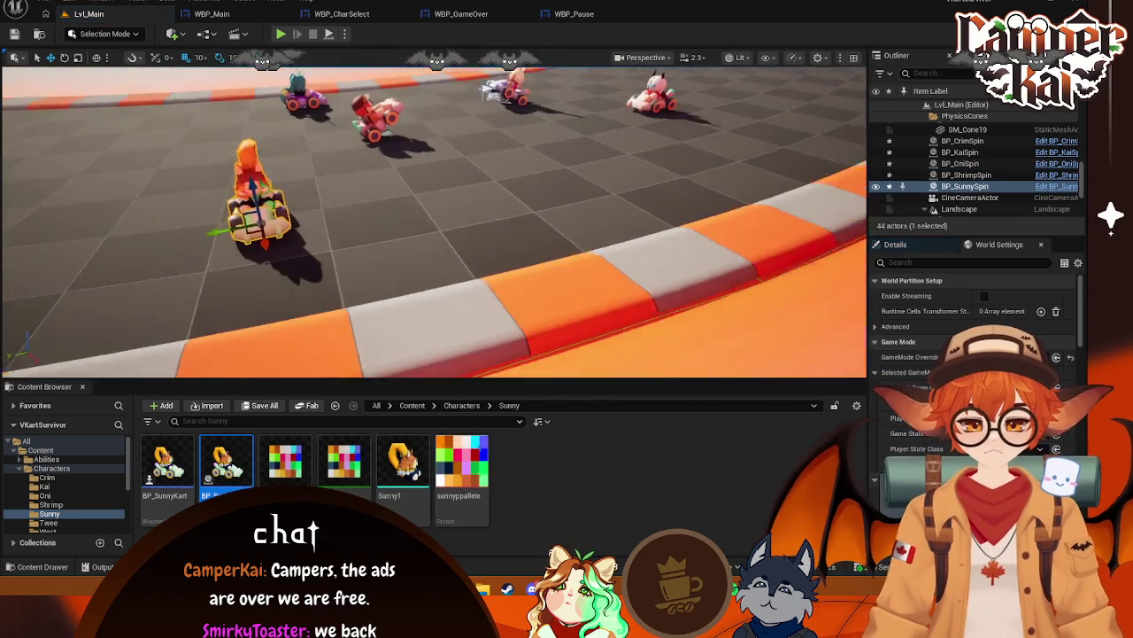
key("e")
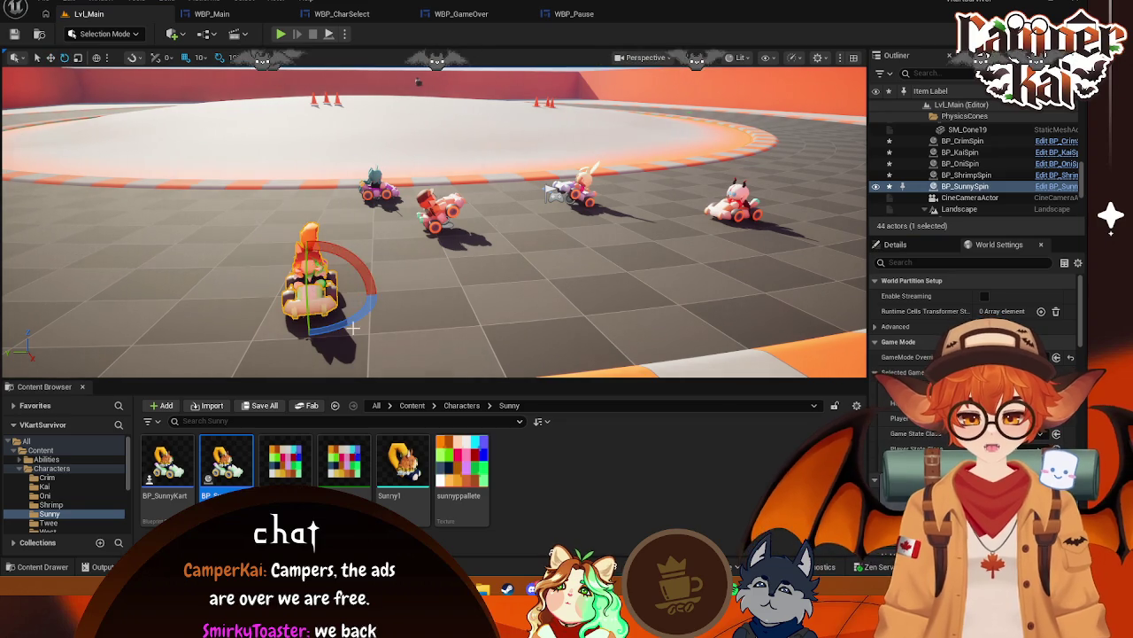
mouse_move(348, 325)
left_mouse_down()
mouse_move(381, 311)
mouse_move(380, 296)
left_mouse_up()
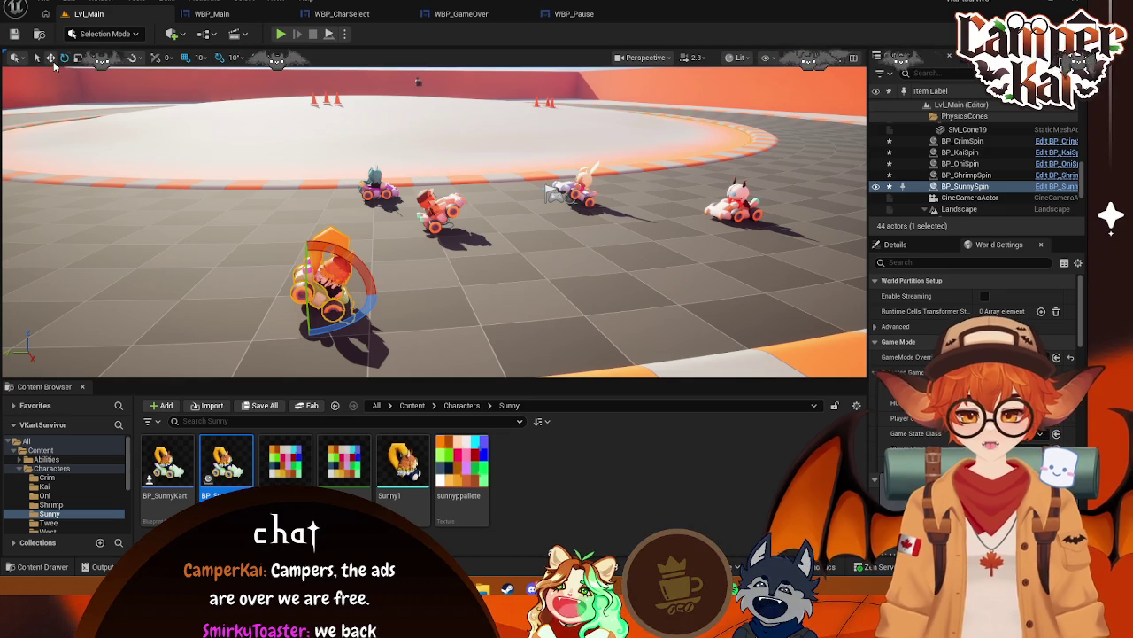
key("w")
left_click_drag(306, 264, 303, 252)
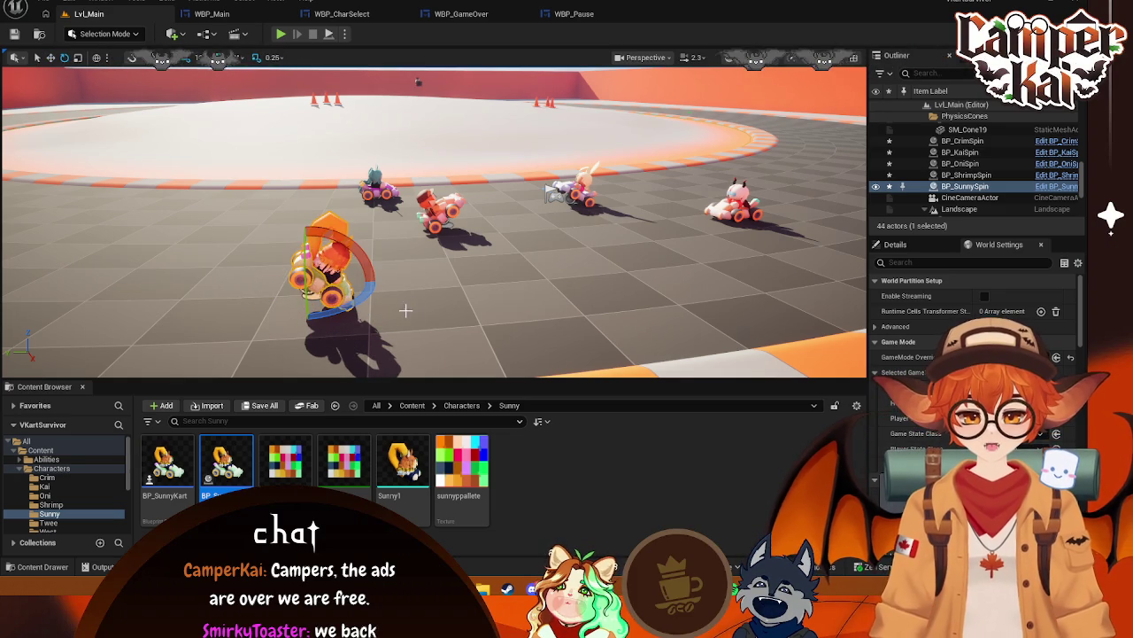
left_click_drag(378, 268, 365, 310)
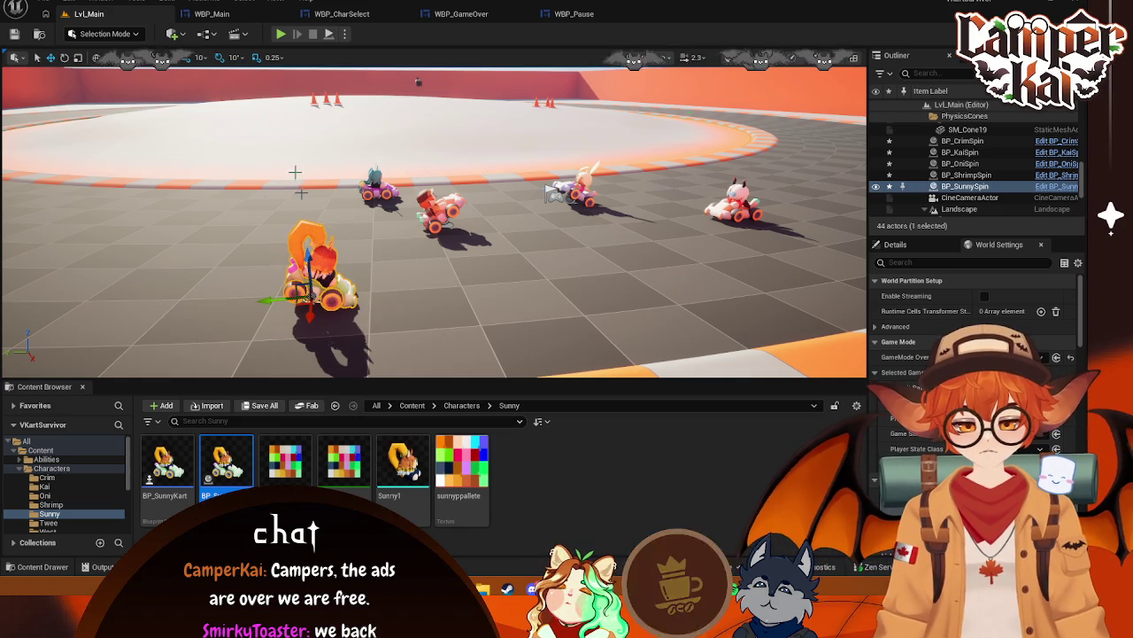
Play-test to see the Sunny kart at the back right of the lineup
left_click(281, 36)
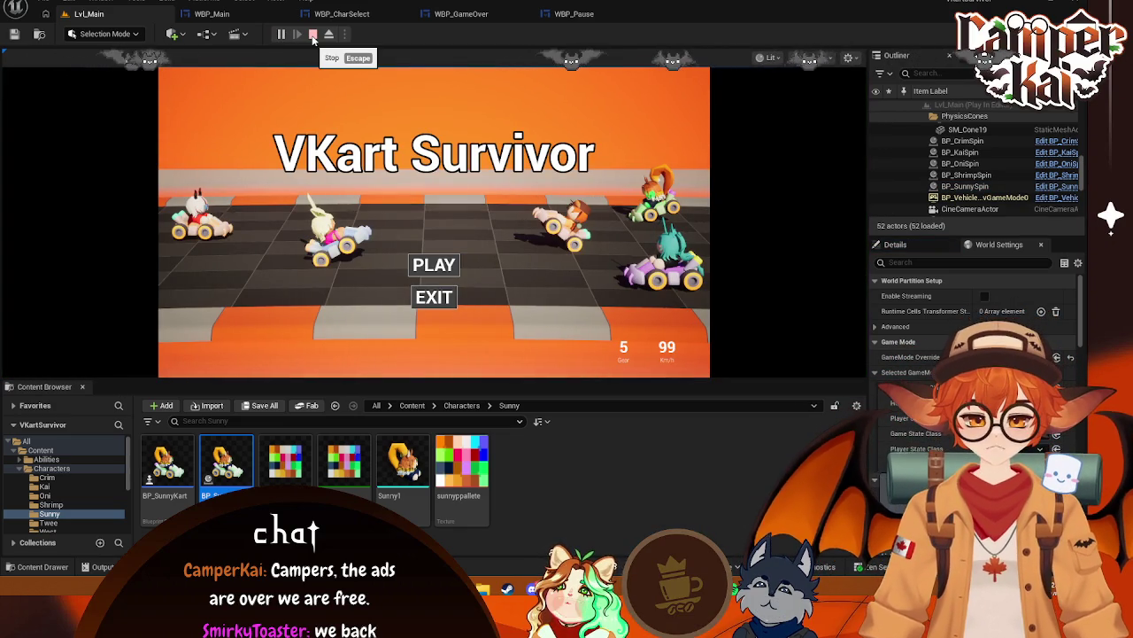
left_click(313, 35)
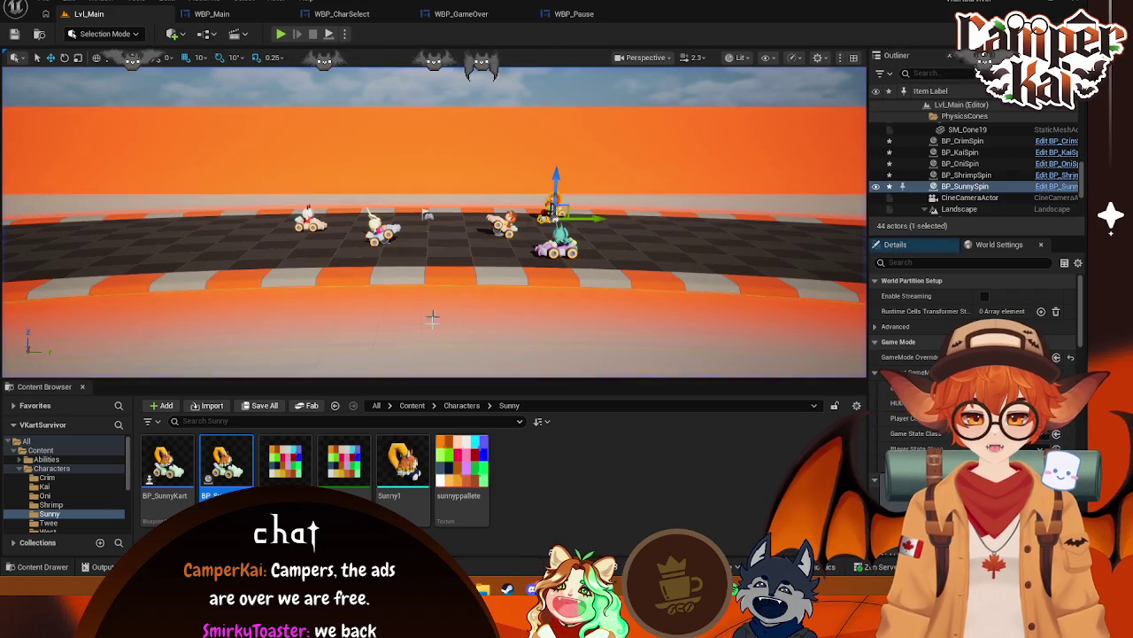
left_click(49, 522)
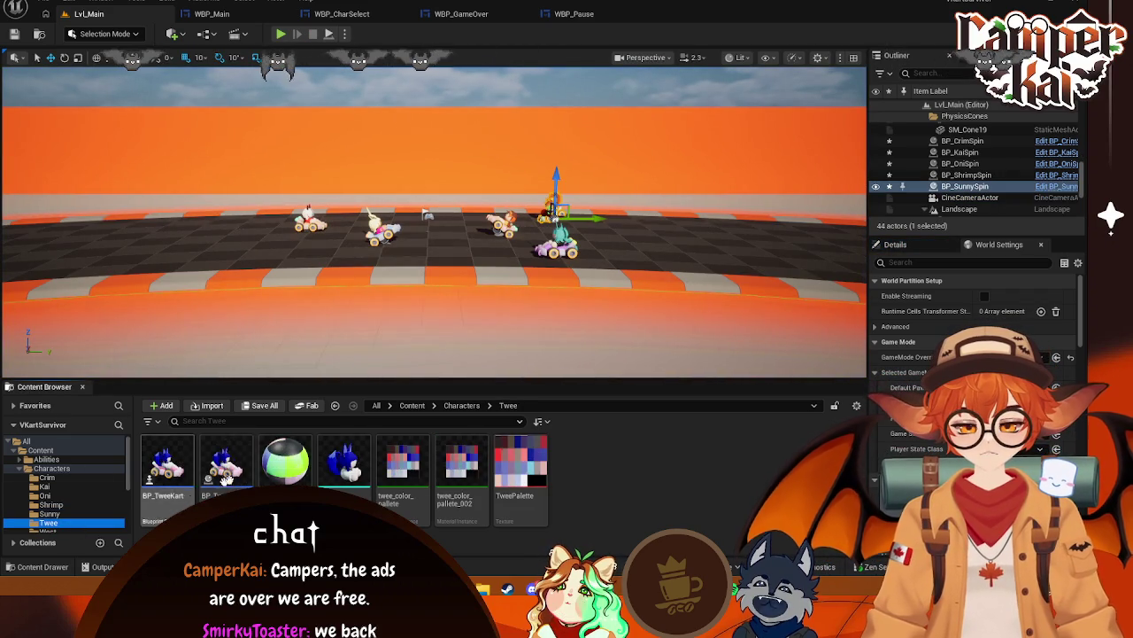
Place a BP_TweeSpin kart on the track and rotate it 80°
mouse_move(212, 469)
left_mouse_down()
mouse_move(392, 240)
mouse_move(328, 222)
mouse_move(355, 207)
left_mouse_up()
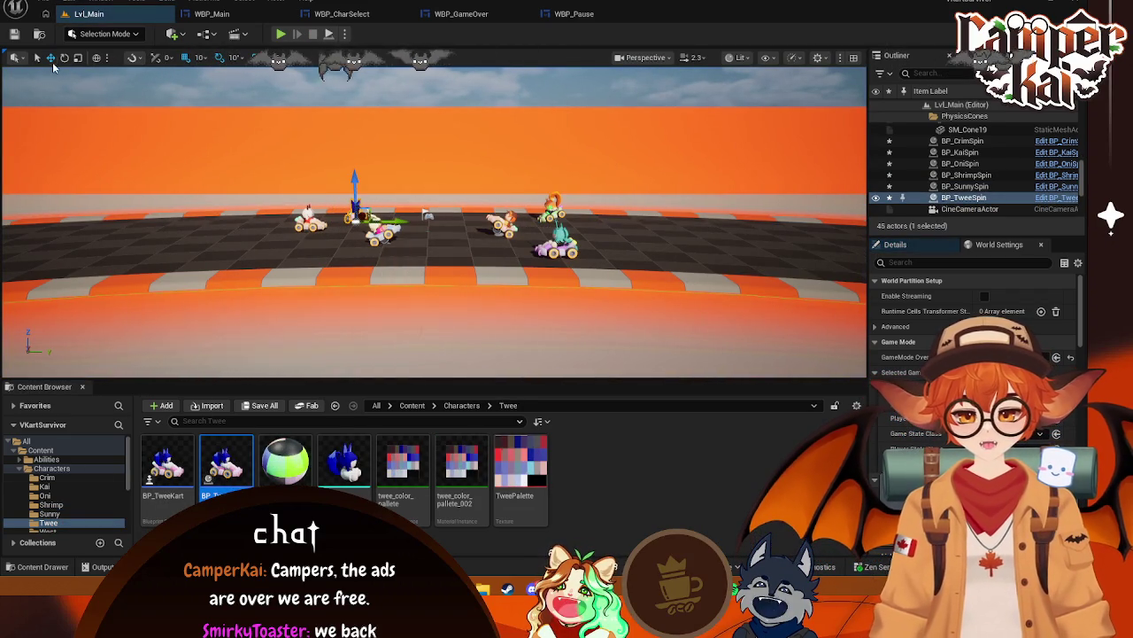
key("e")
mouse_move(442, 230)
left_mouse_down()
mouse_move(485, 263)
mouse_move(553, 239)
left_mouse_up()
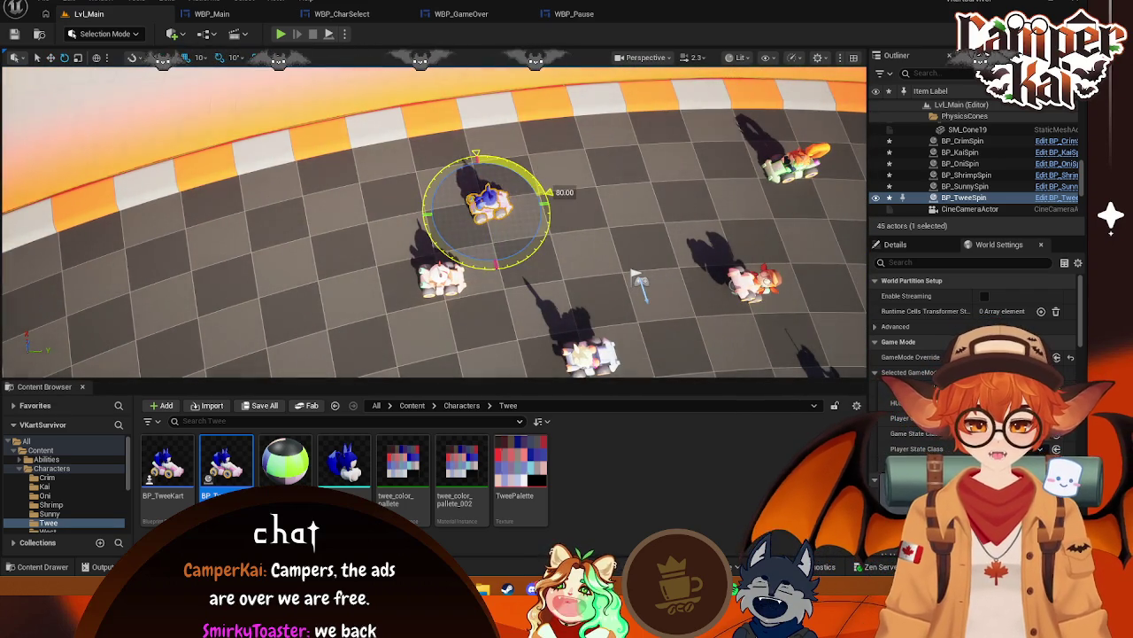
key("w")
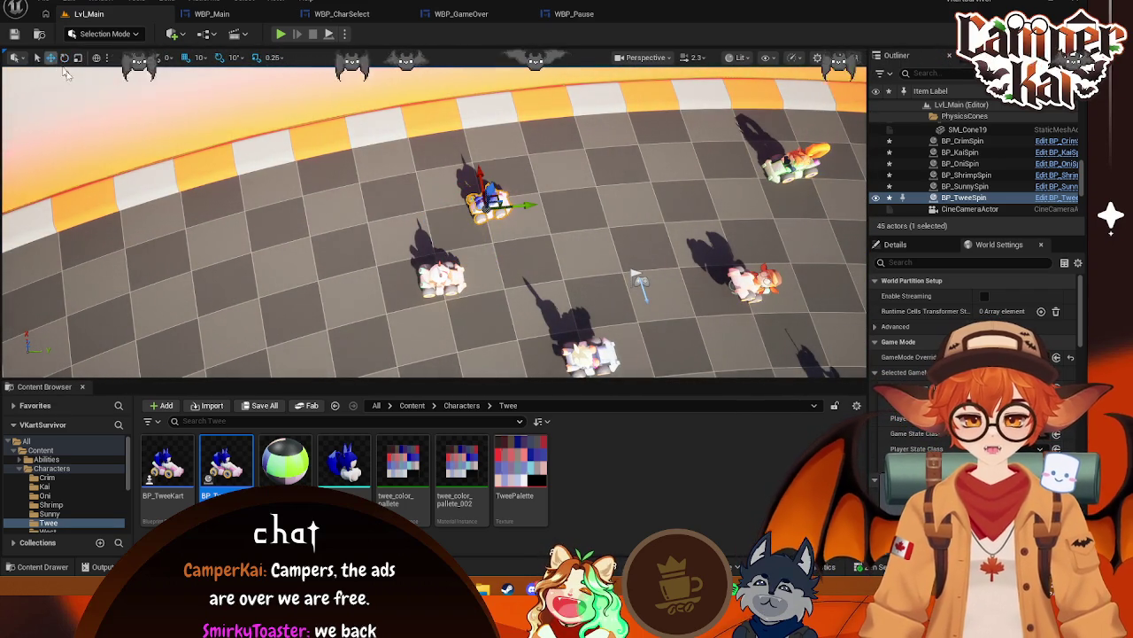
Play-test the level to check the Twee kart in the title screen's back row
left_click_drag(466, 211, 492, 226)
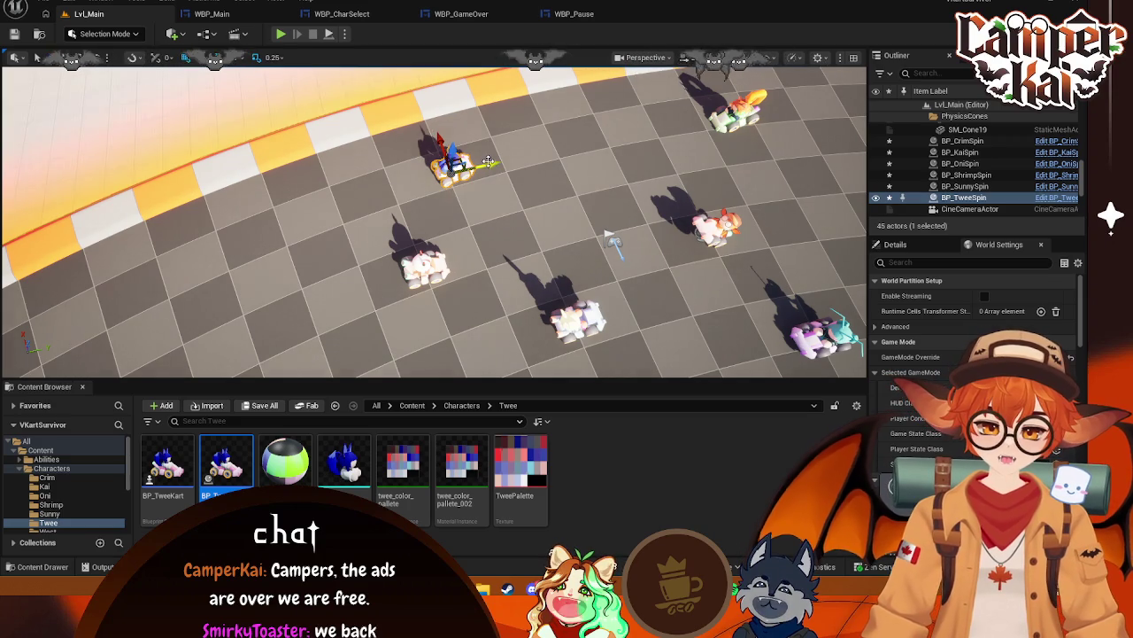
left_click_drag(487, 162, 584, 182)
left_click(279, 34)
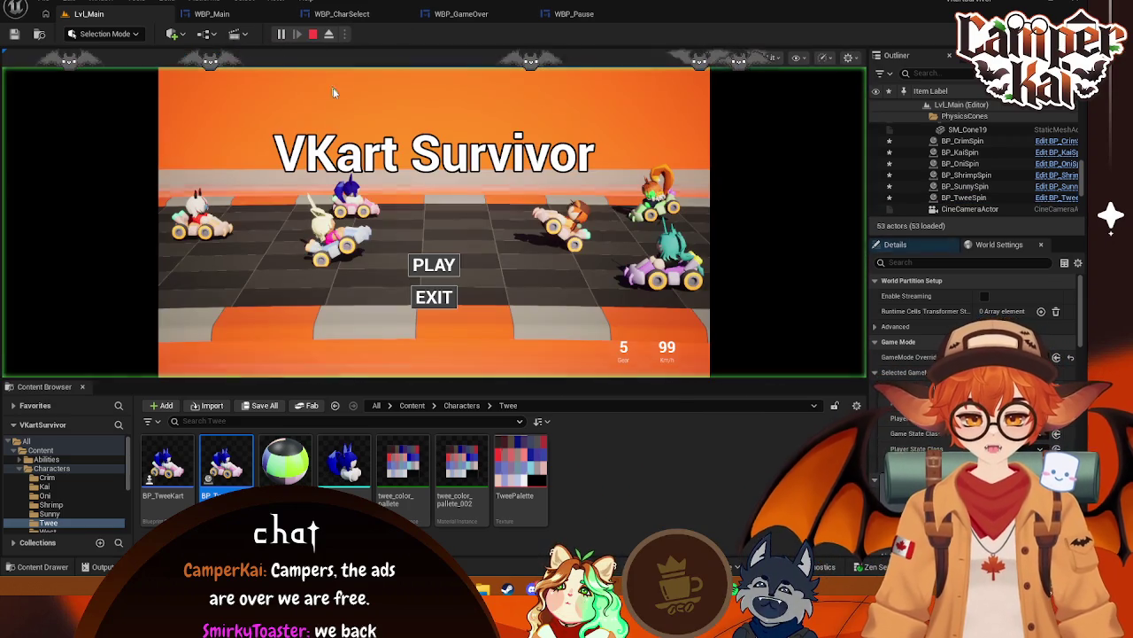
left_click(312, 34)
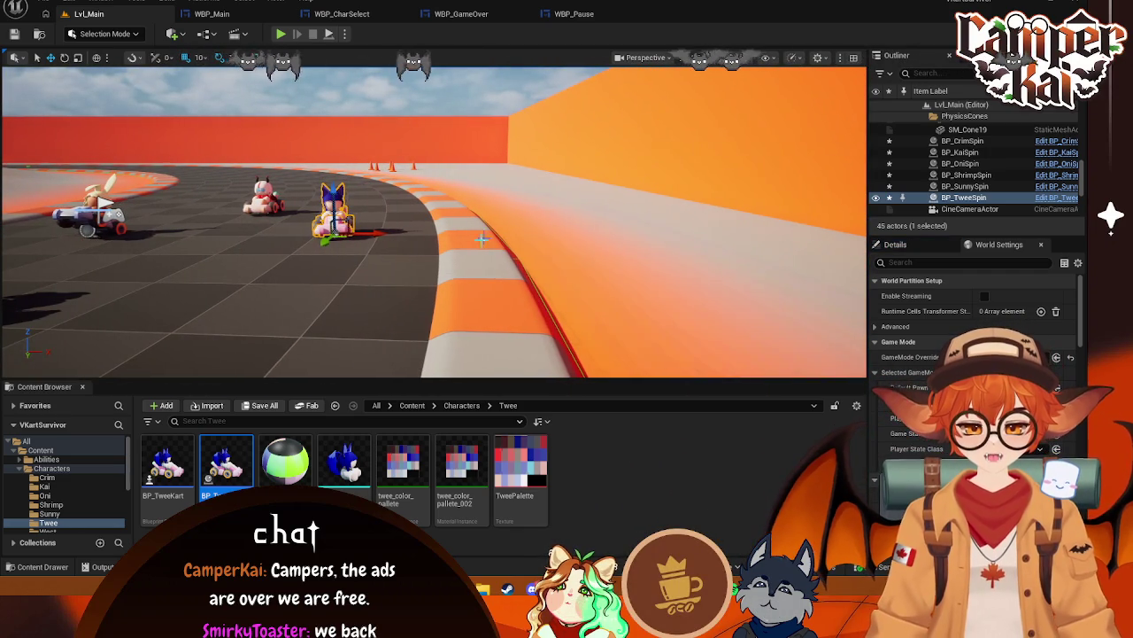
scroll(89, 496, "down", 2)
left_click(48, 495)
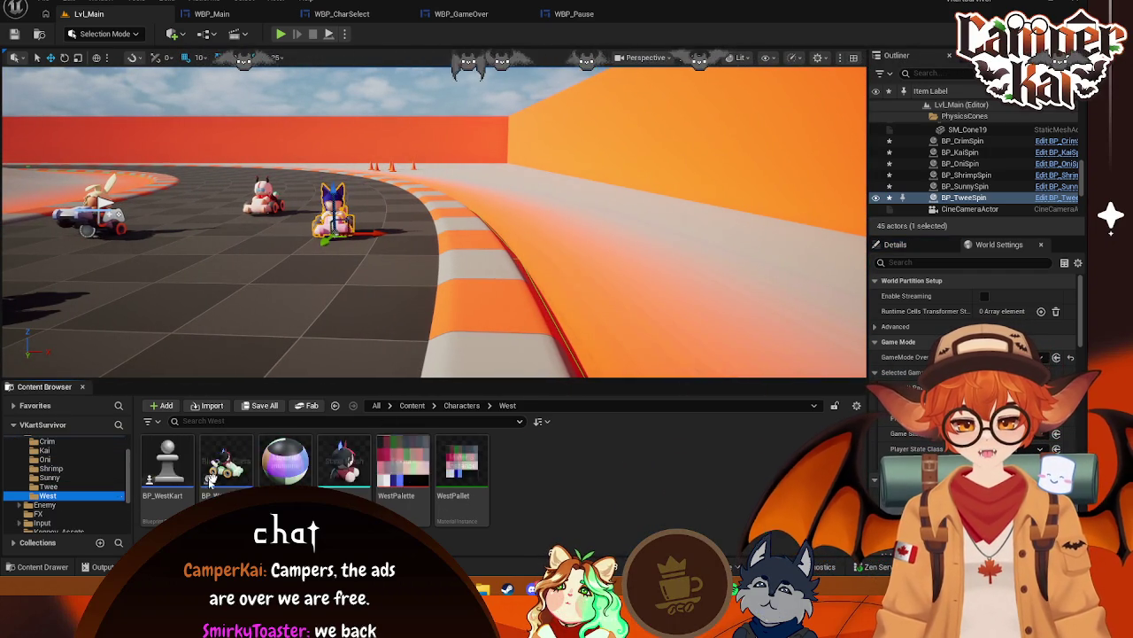
Place a BP_WestSpin kart in the level and preview the title screen
left_click_drag(244, 476, 217, 293)
left_click(282, 37)
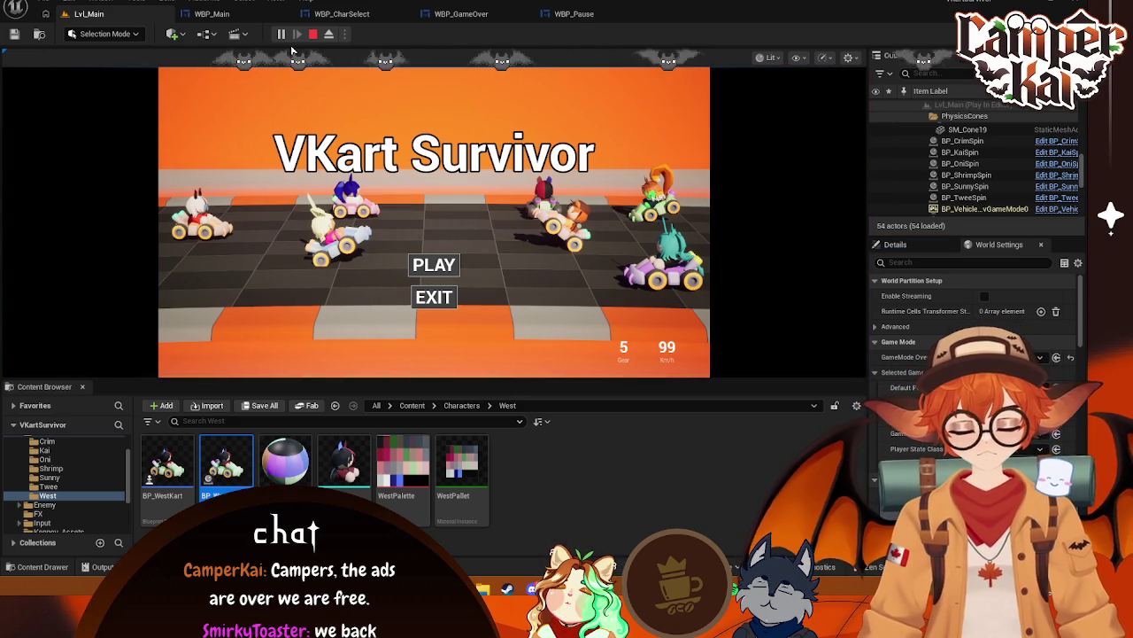
key("Escape")
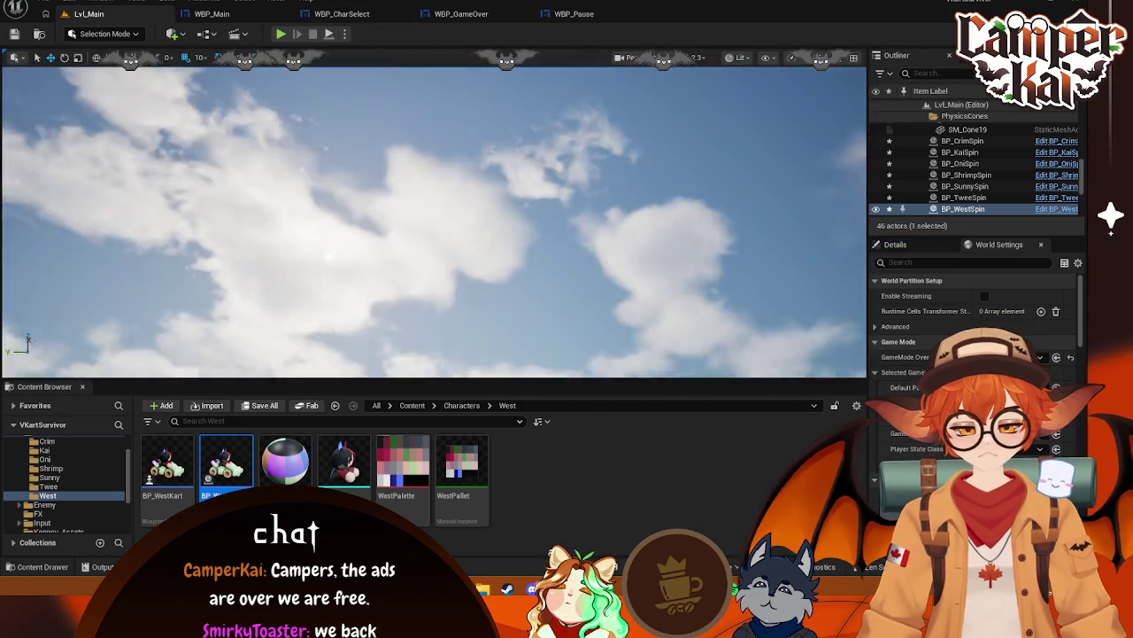
Turn the West kart to -10° and move it right beside the Twee kart
left_click_drag(395, 177, 404, 285)
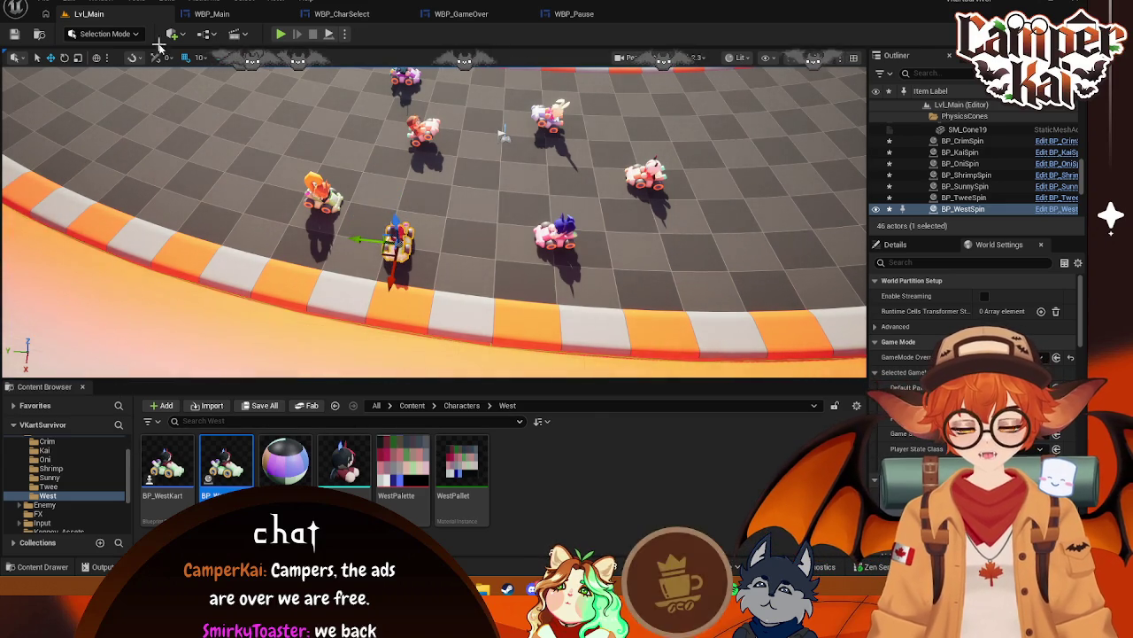
key("e")
mouse_move(400, 288)
left_mouse_down()
mouse_move(439, 285)
mouse_move(478, 257)
left_mouse_up()
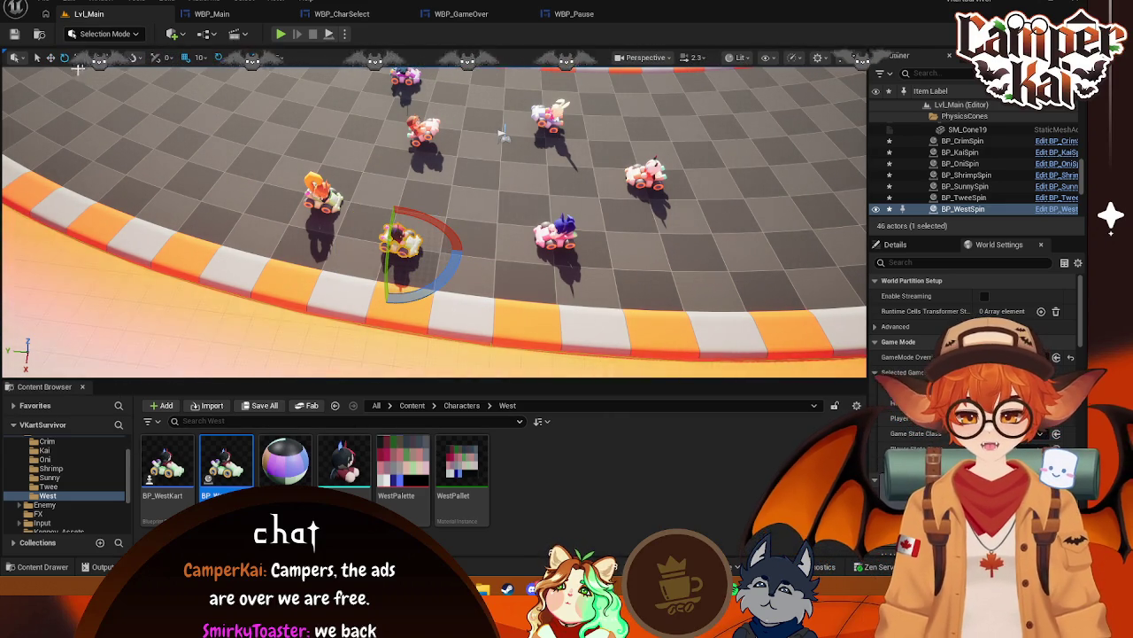
key("w")
mouse_move(357, 240)
left_mouse_down()
mouse_move(483, 237)
mouse_move(436, 227)
left_mouse_up()
left_click(511, 230)
left_click(519, 253)
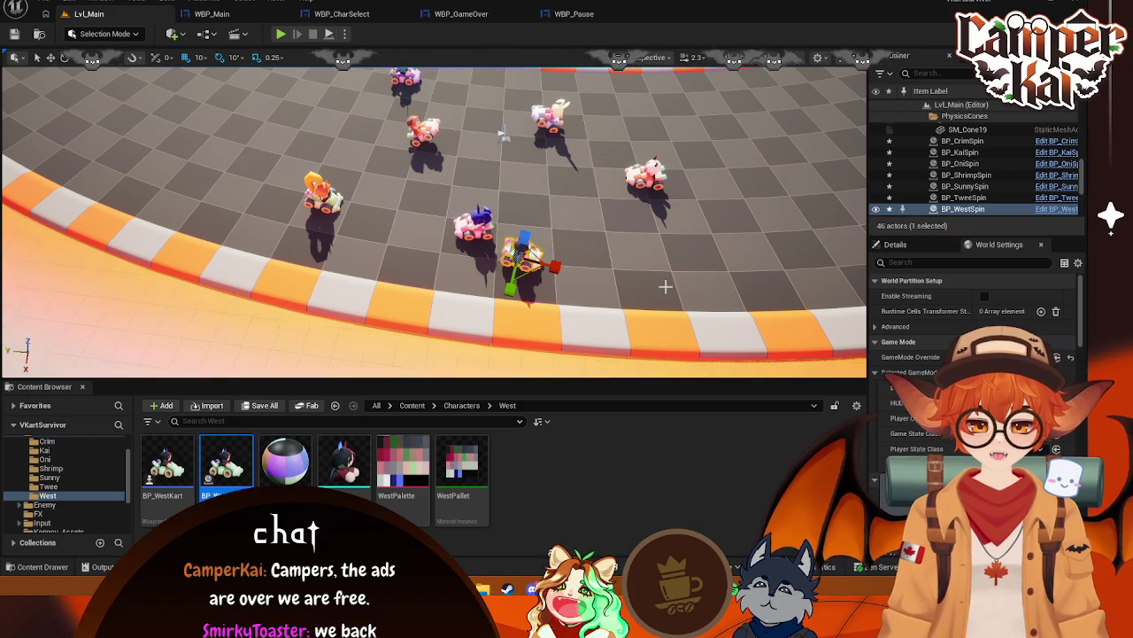
key("Escape")
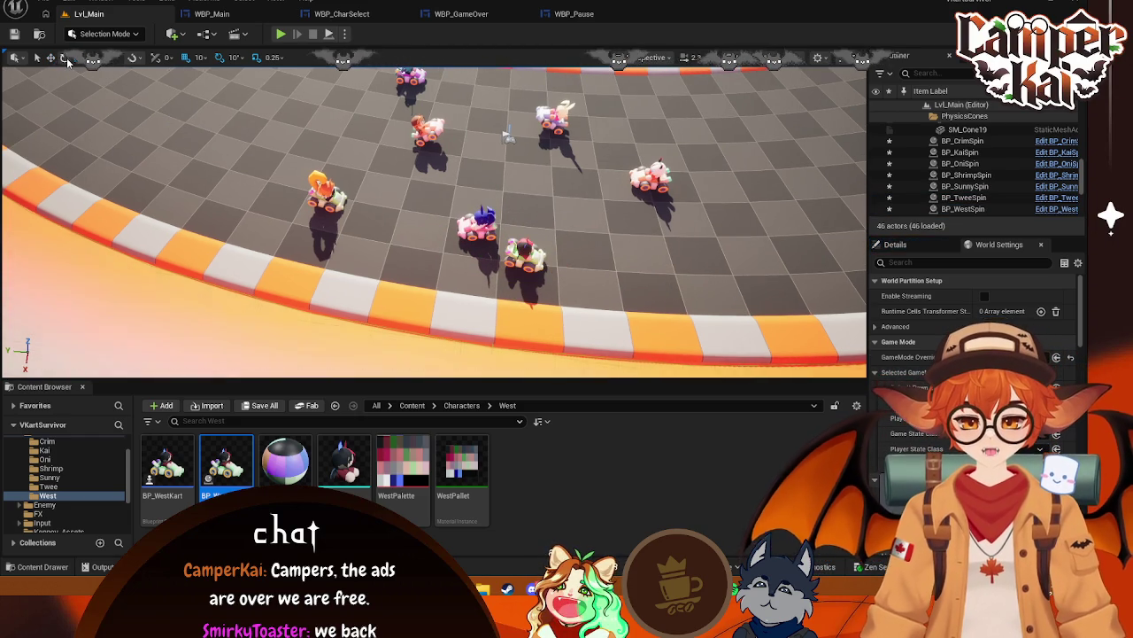
Play the level to view all seven karts lined up behind the VKart Survivor menu
left_click(65, 59)
left_click(522, 255)
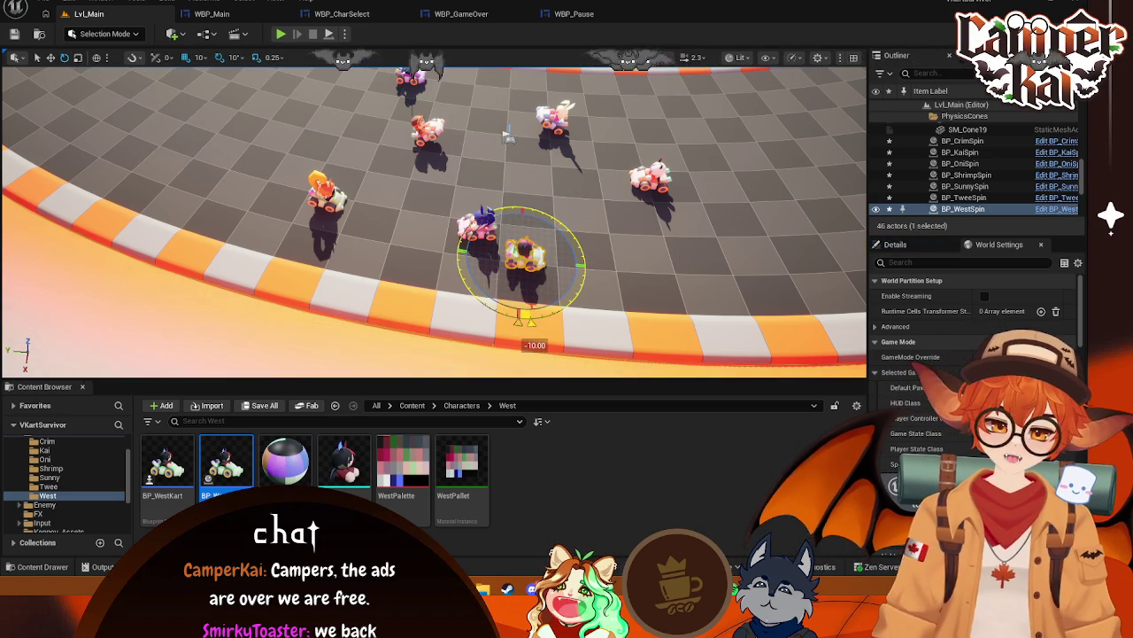
left_click(282, 34)
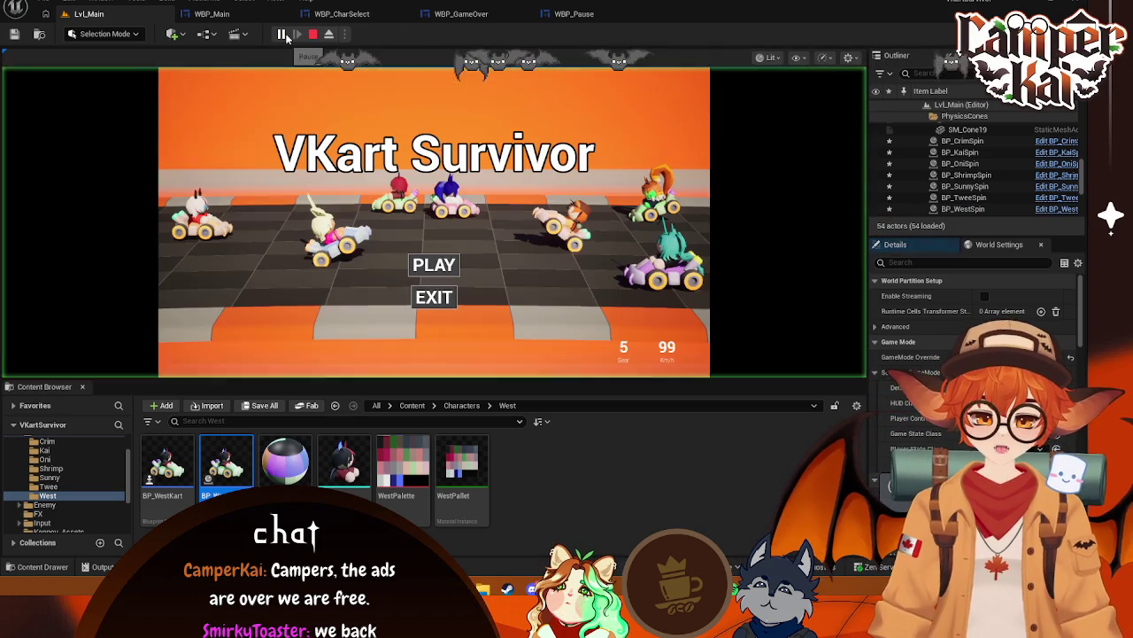
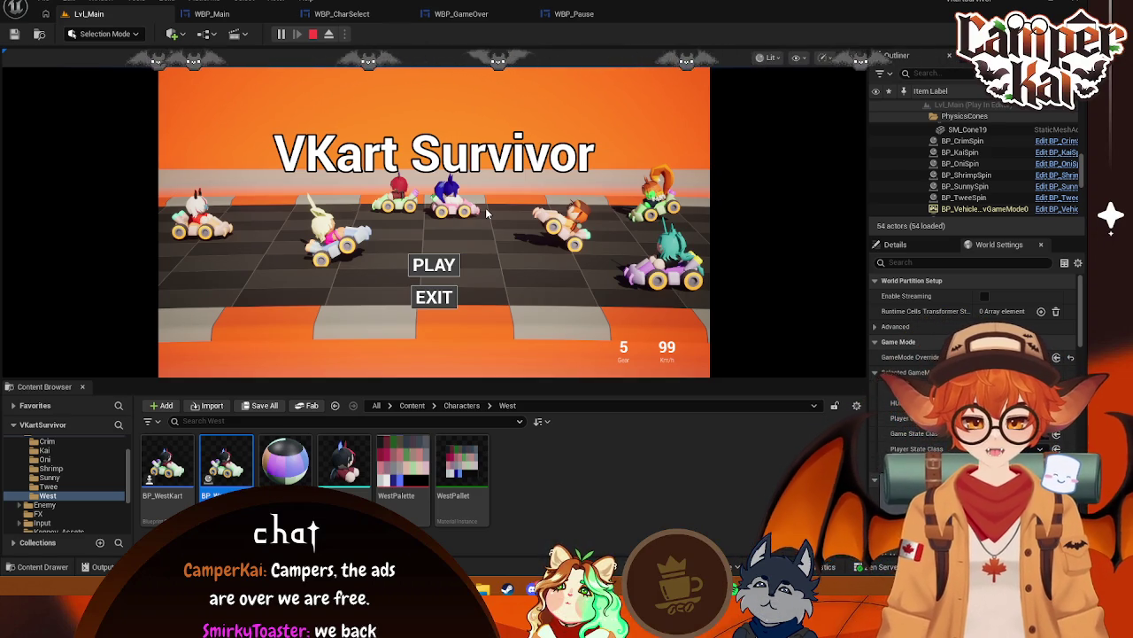
Stop the play session, switch to the translate tool, and test-play the title lineup
key("Escape")
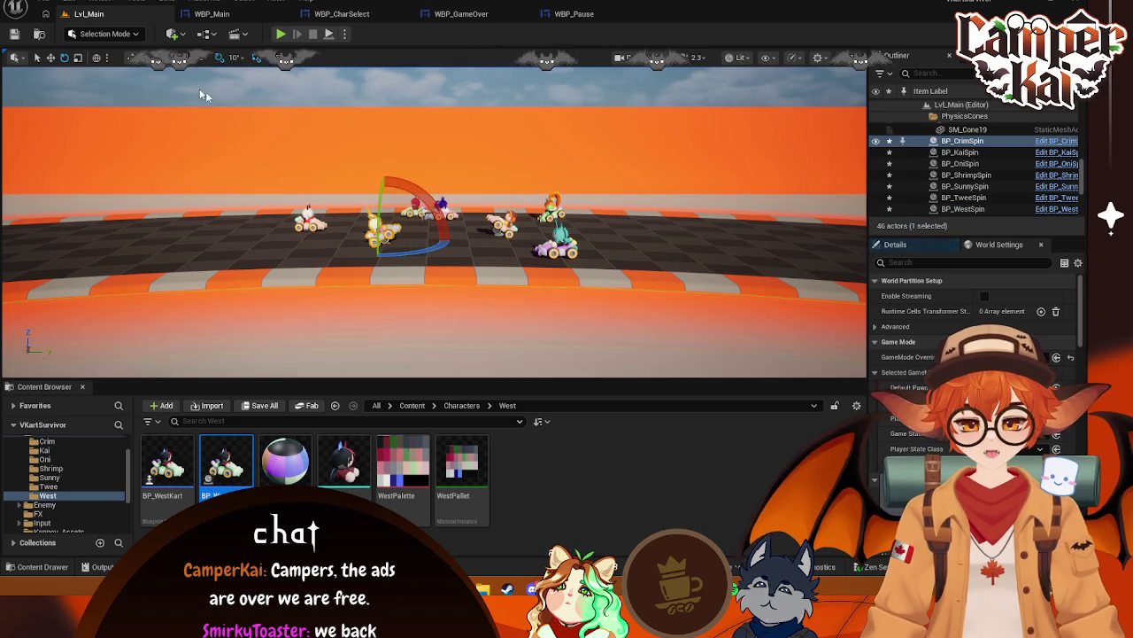
left_click(52, 58)
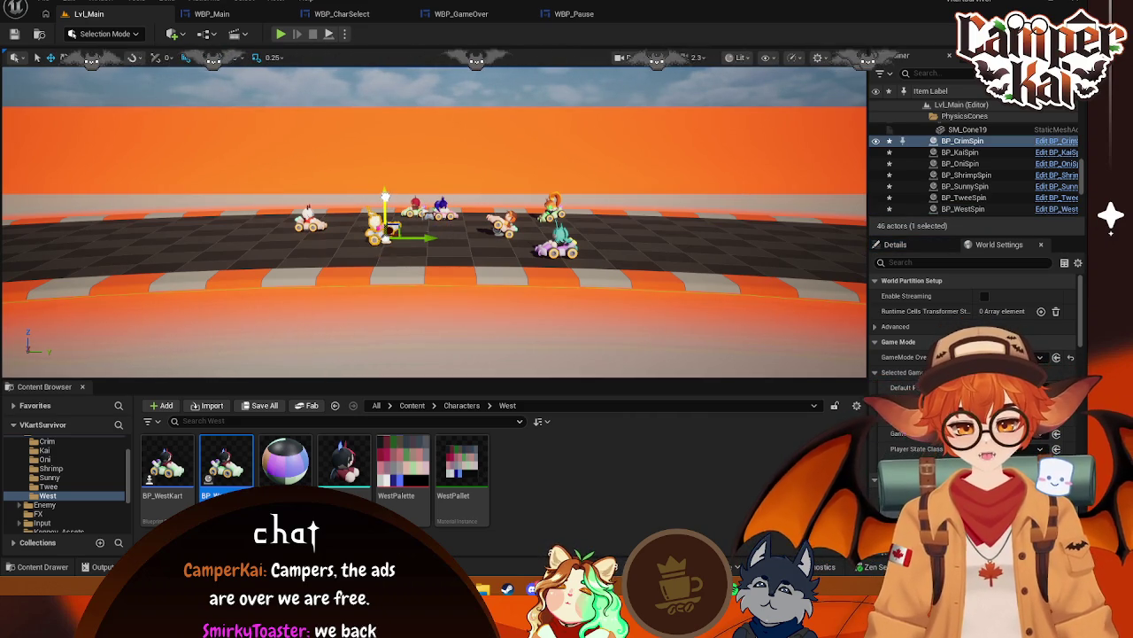
scroll(390, 194, "up", 6)
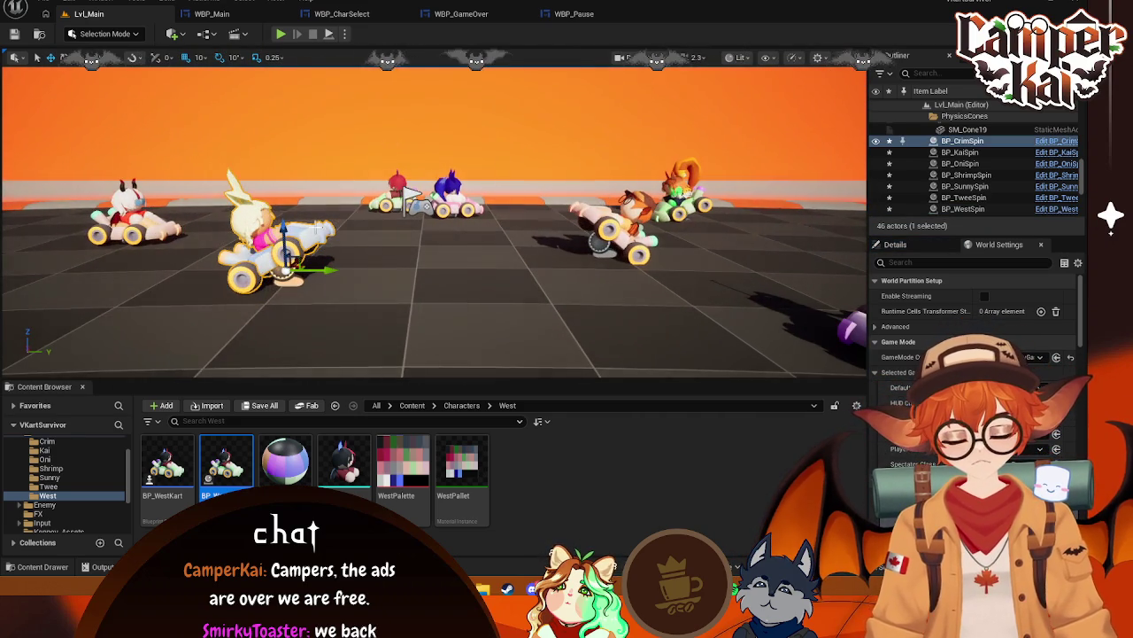
left_click(279, 35)
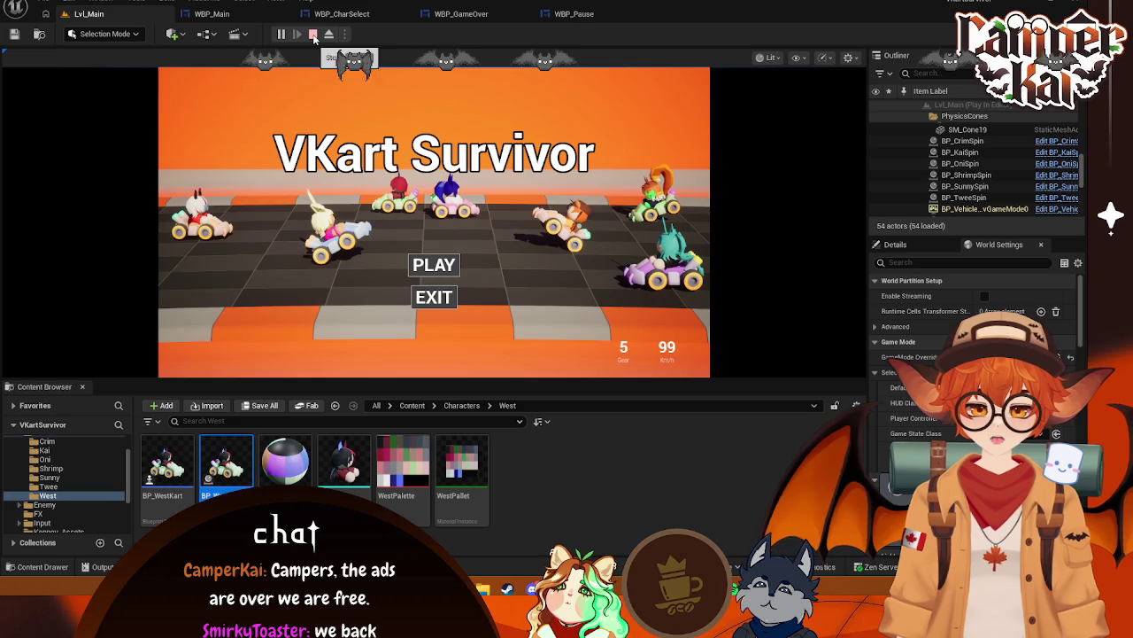
left_click(312, 34)
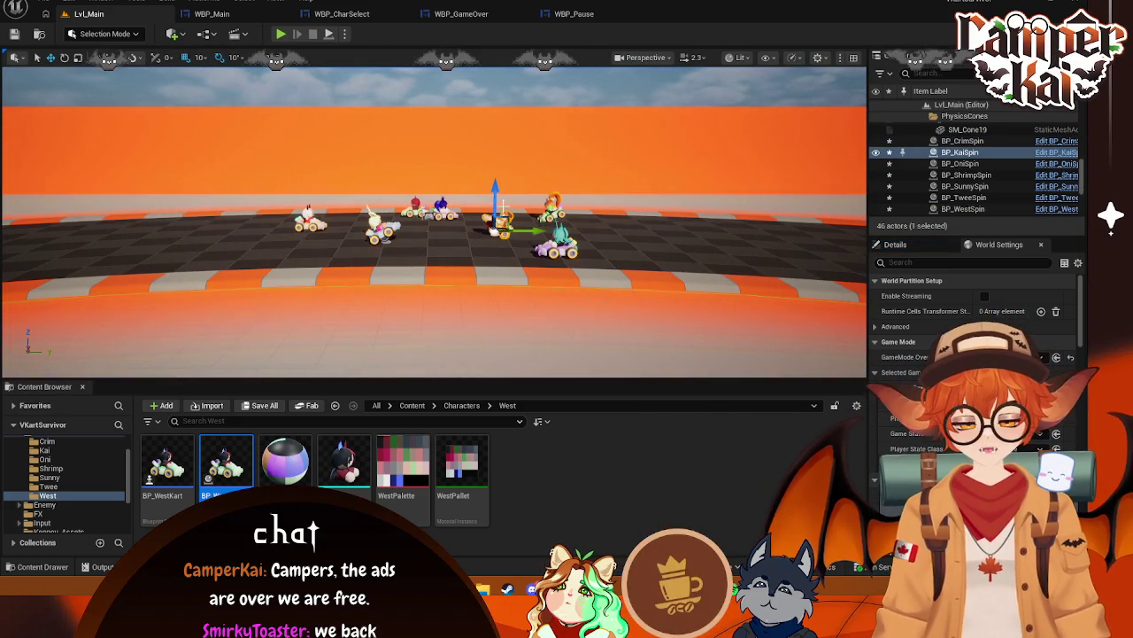
Nudge the Twee kart slightly, select the West kart, and test-play the lineup
left_click(443, 212)
left_click_drag(467, 218, 373, 215)
left_click(414, 210)
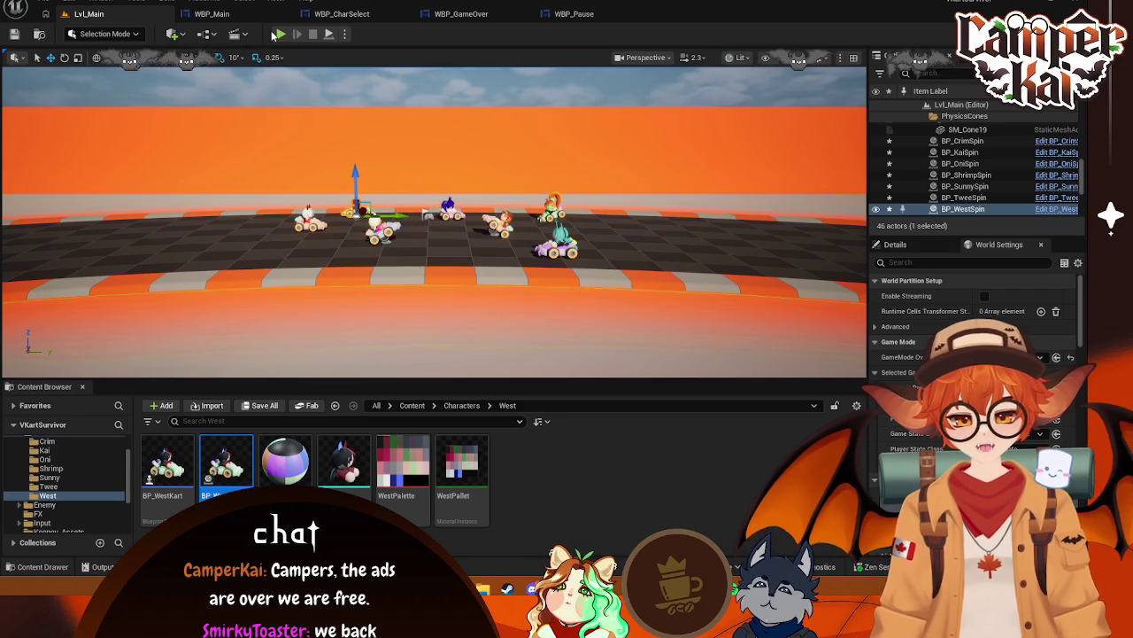
left_click(277, 34)
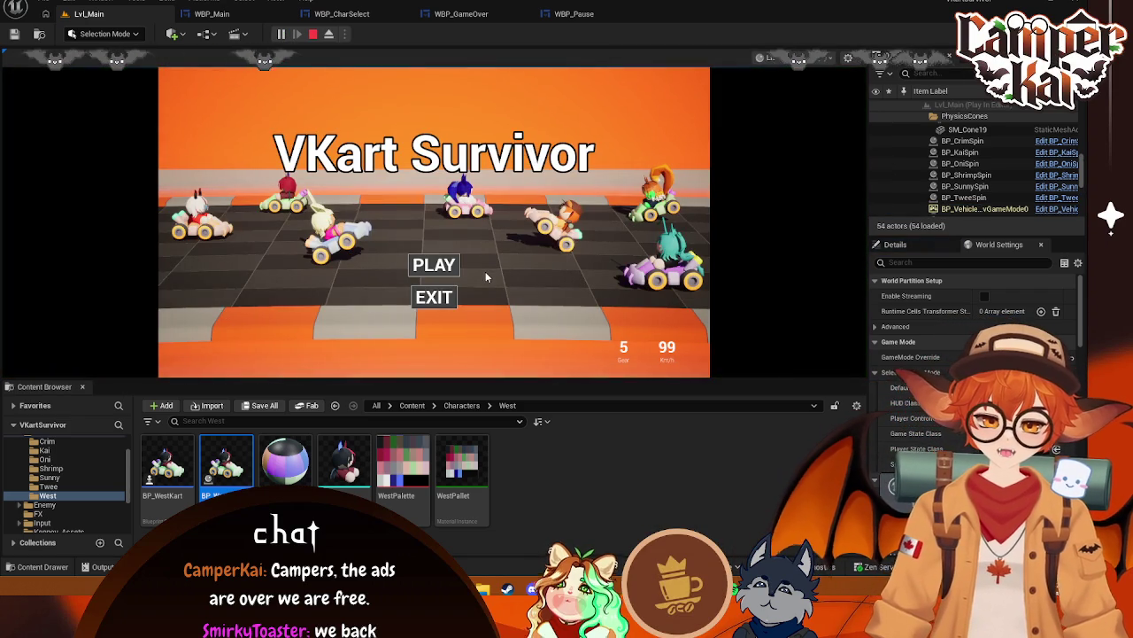
left_click(312, 35)
Frame the West kart and turn it to a new yaw angle
key("f")
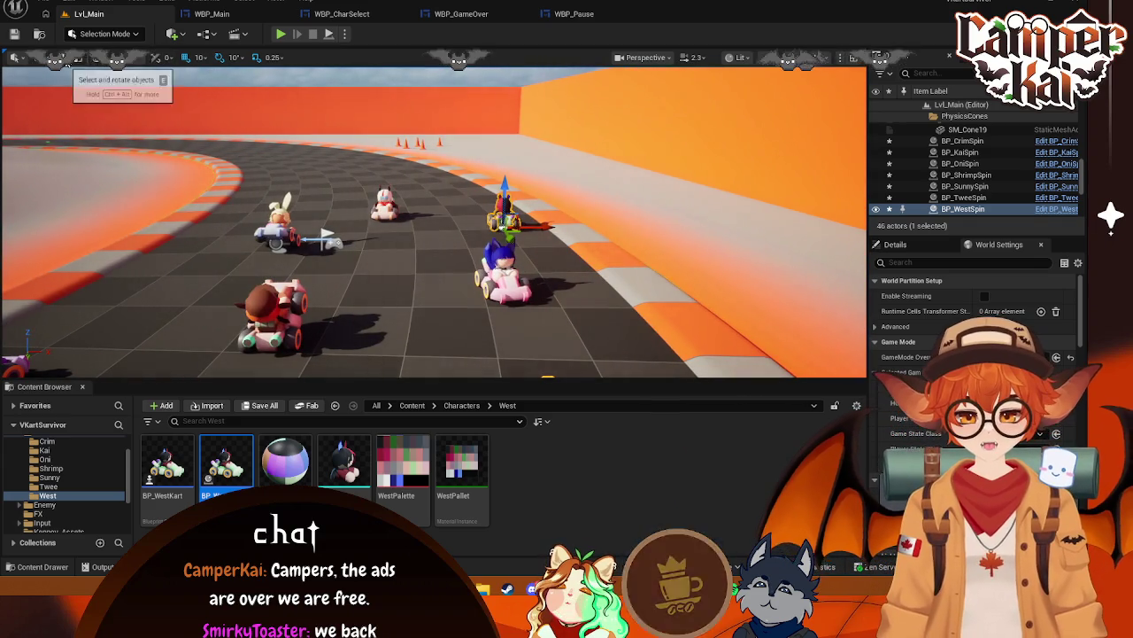
left_click(56, 58)
left_click_drag(453, 189, 495, 208)
left_click(51, 57)
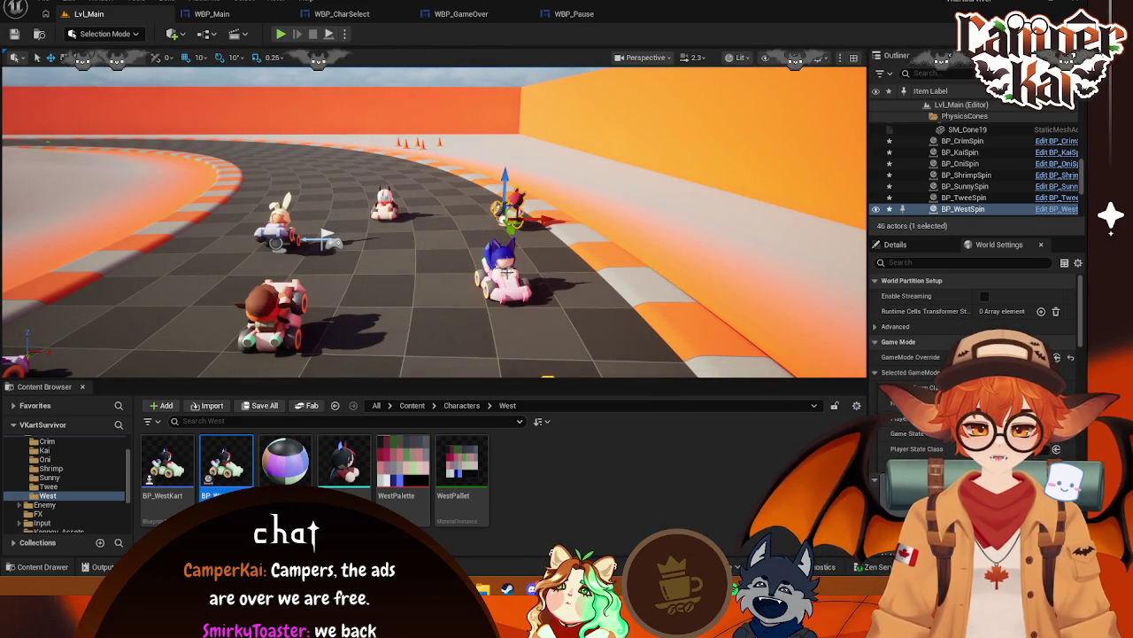
Turn the blue-haired Twee kart to face a new direction
left_click(500, 261)
left_click(65, 59)
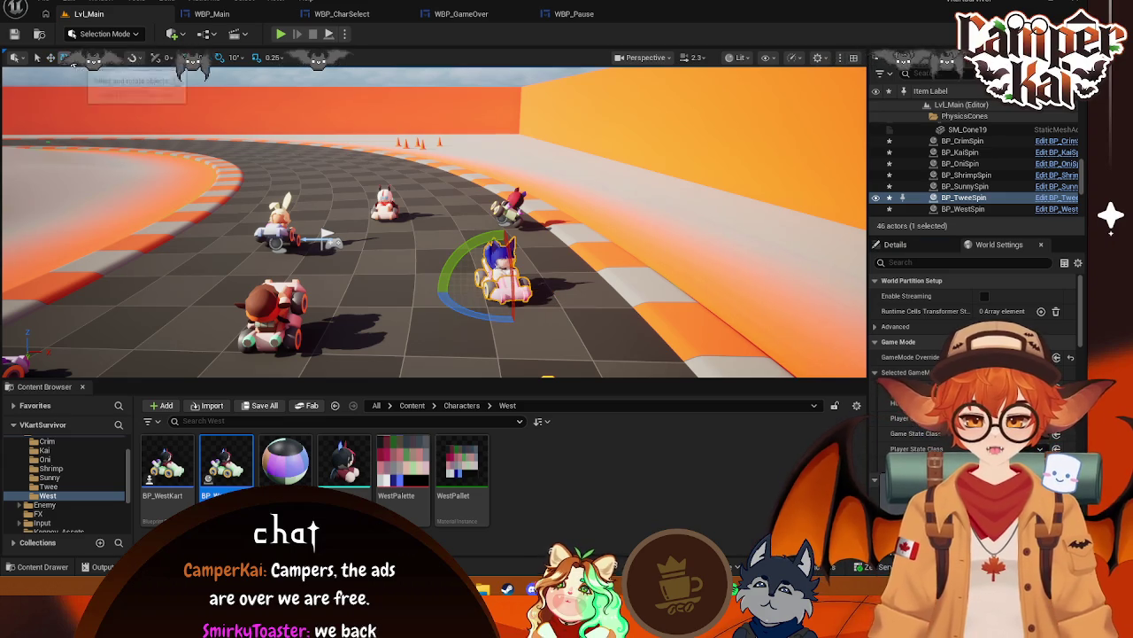
mouse_move(502, 243)
left_mouse_down()
mouse_move(479, 306)
mouse_move(491, 292)
mouse_move(507, 315)
mouse_move(496, 297)
left_mouse_up()
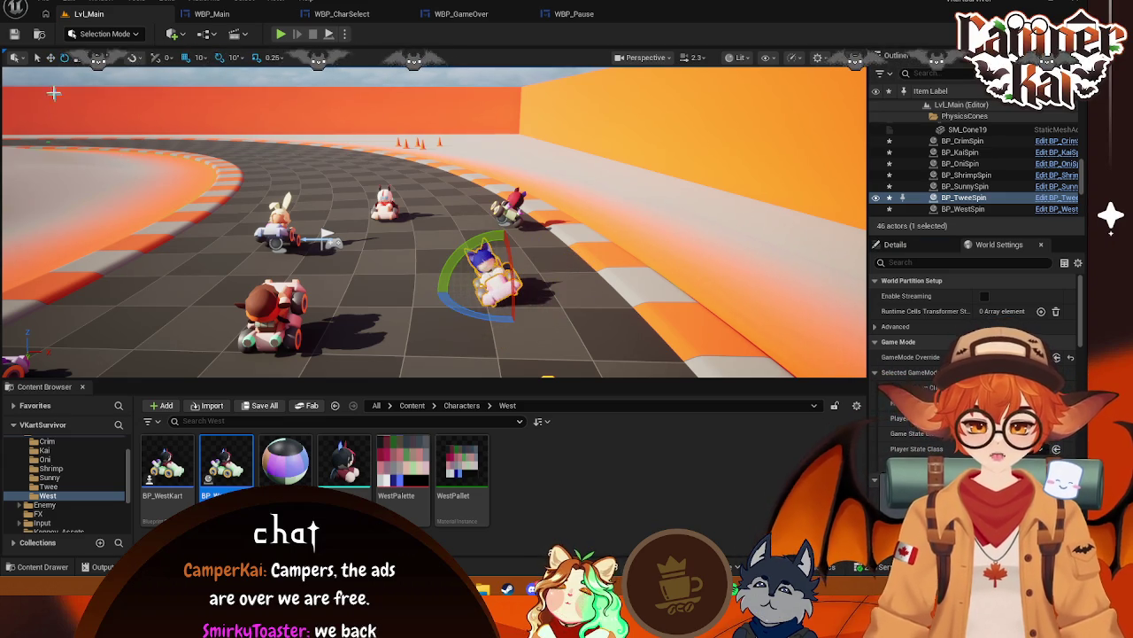
left_click(50, 58)
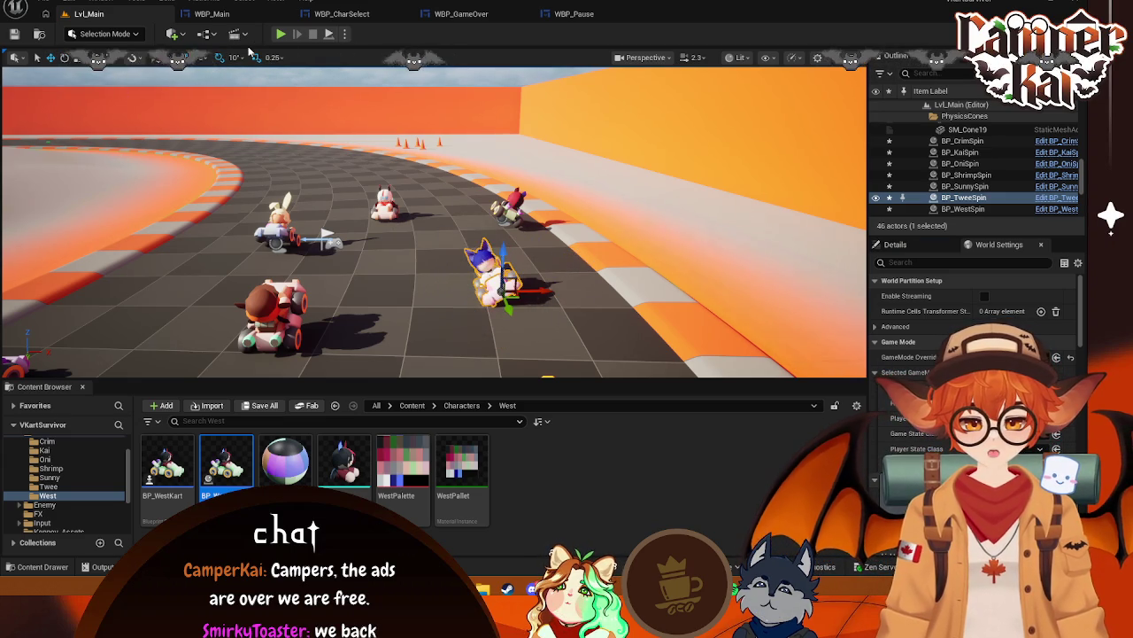
Test-play the lineup twice, framing the Twee kart between runs
left_click(281, 36)
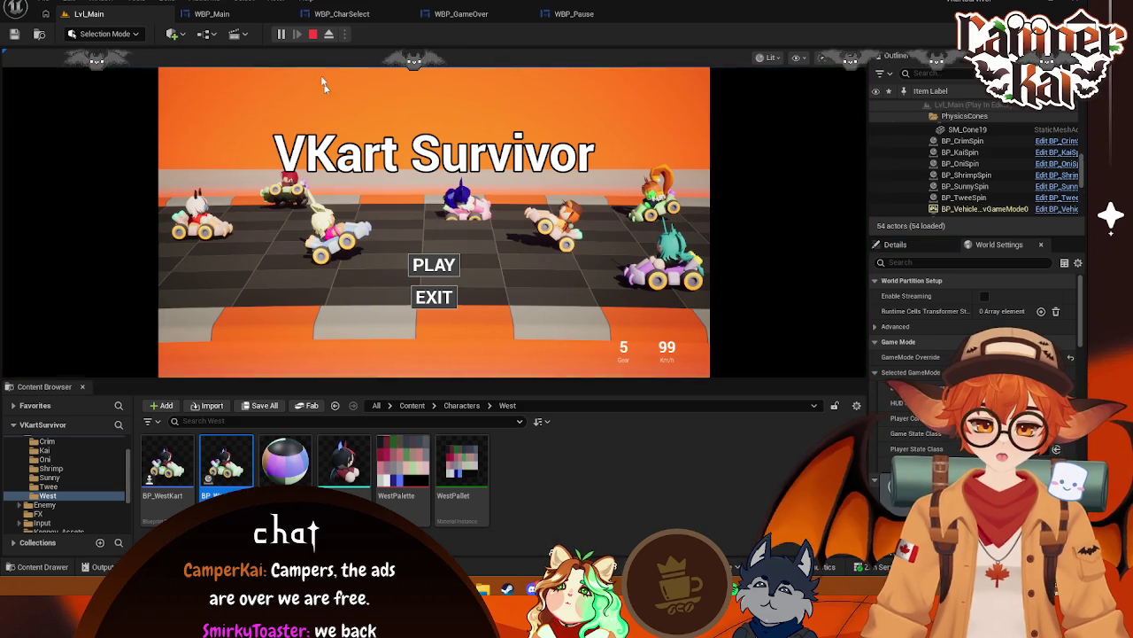
left_click(313, 35)
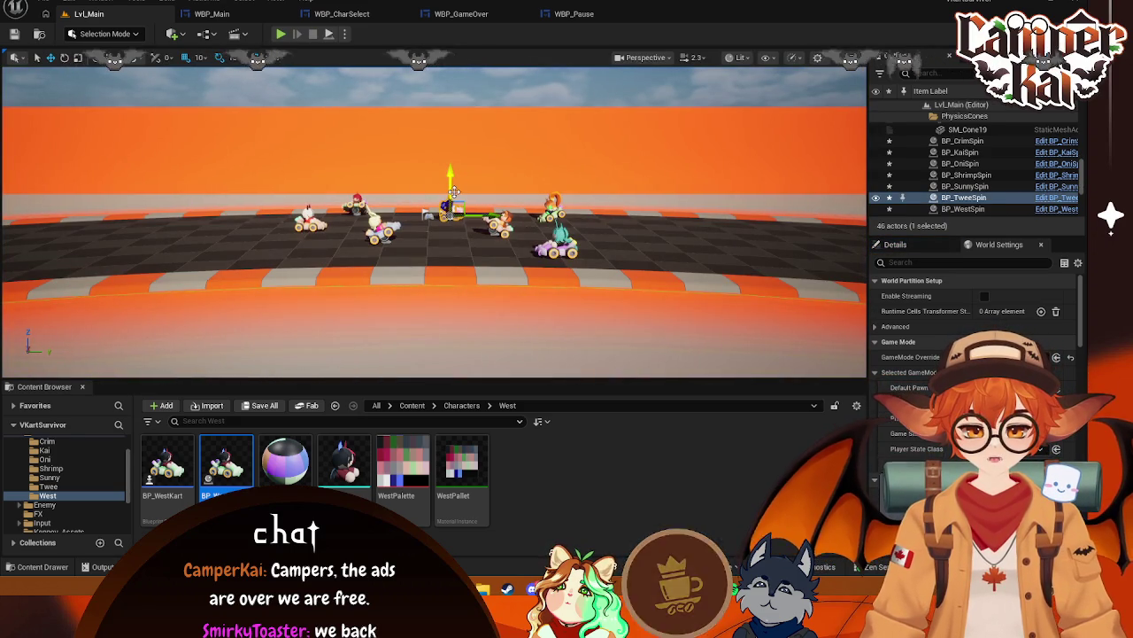
key("f")
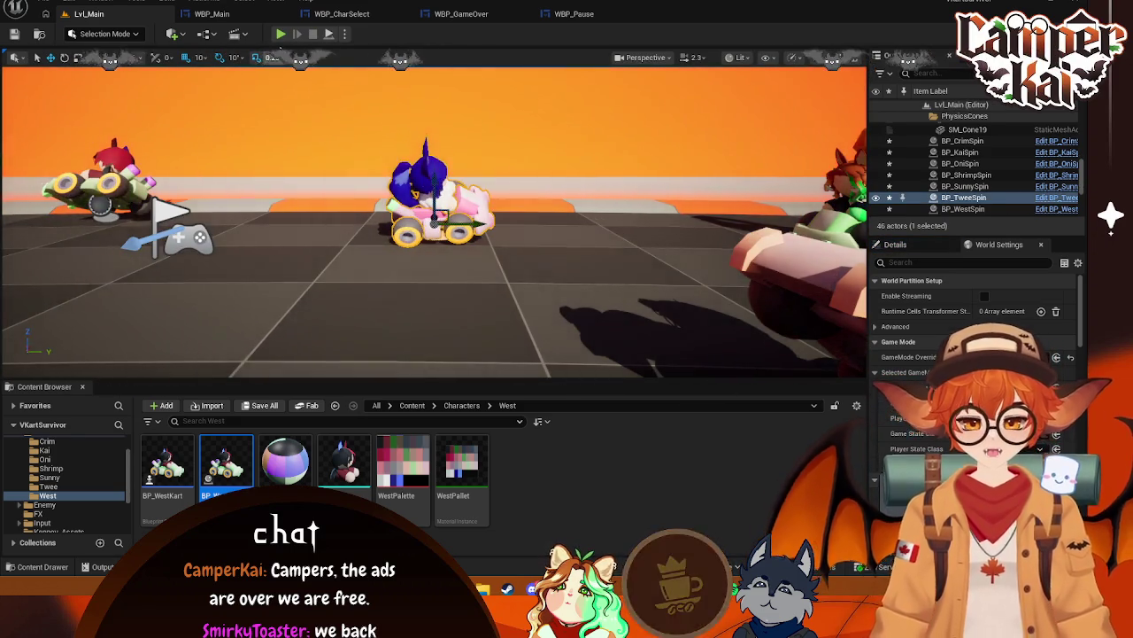
left_click(280, 34)
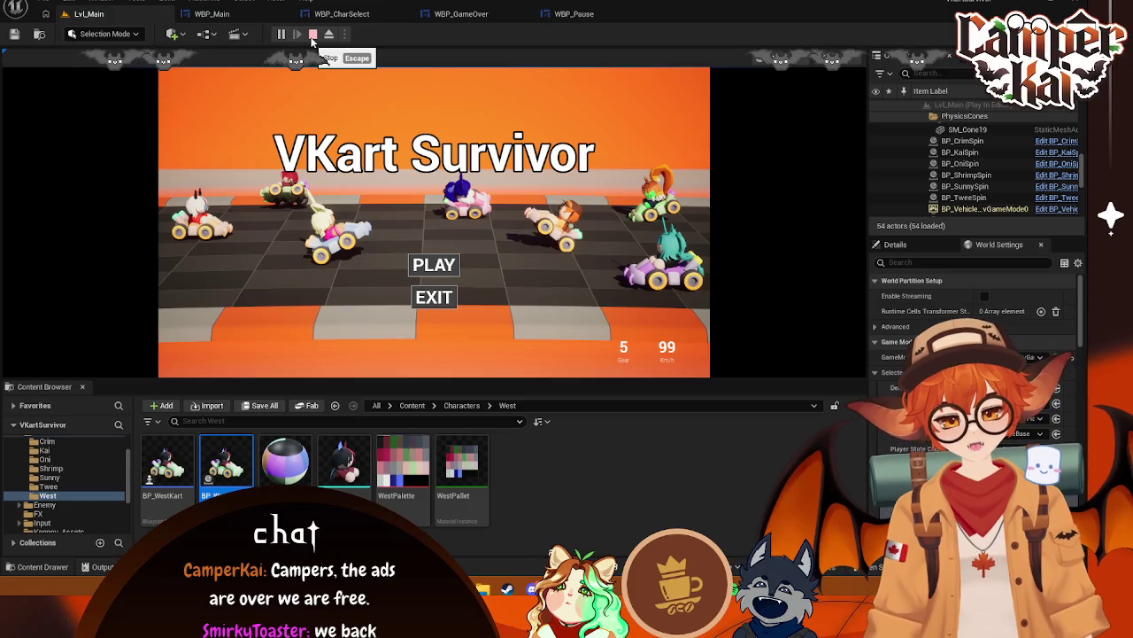
left_click(314, 34)
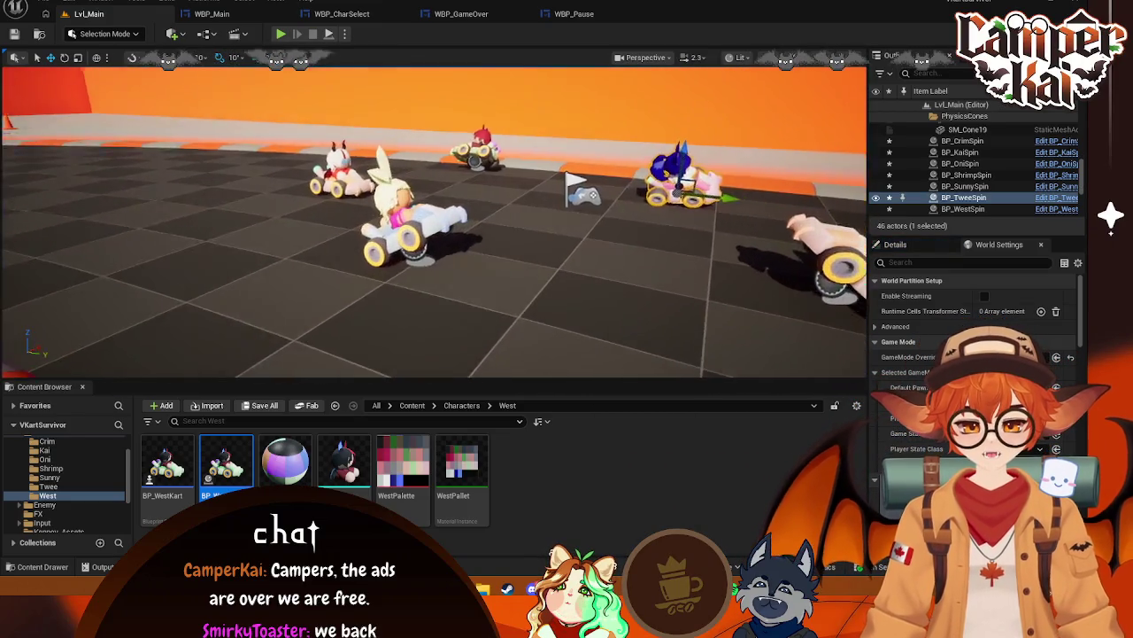
Slide the Oni kart to the right in the lineup
left_click_drag(428, 157, 428, 157)
left_click(427, 156)
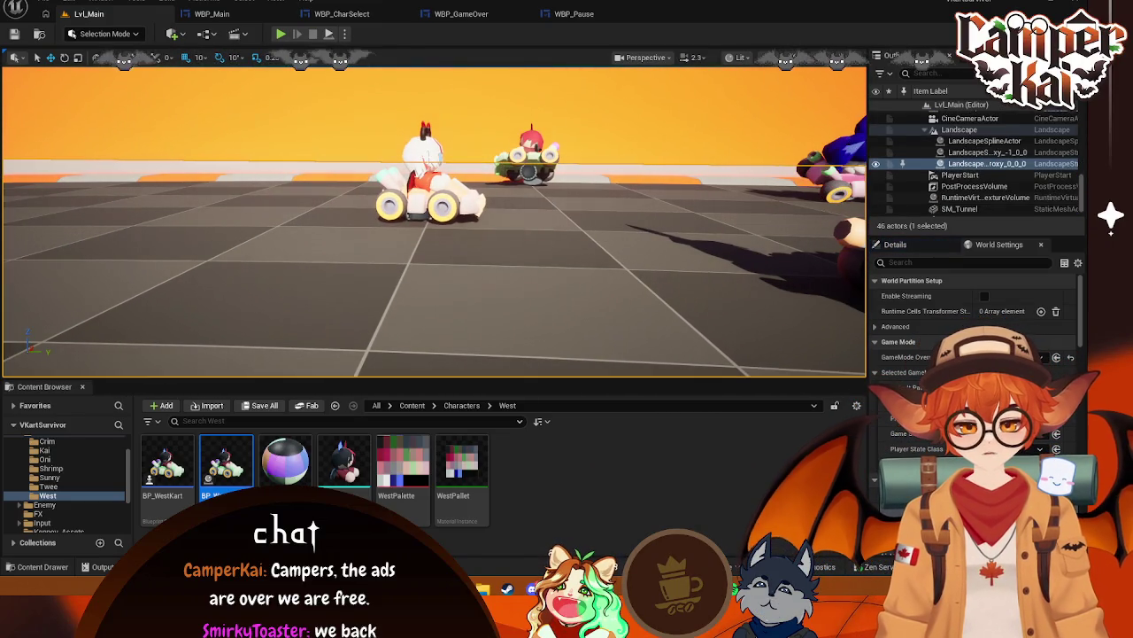
left_click(428, 157)
scroll(434, 212, "down", 10)
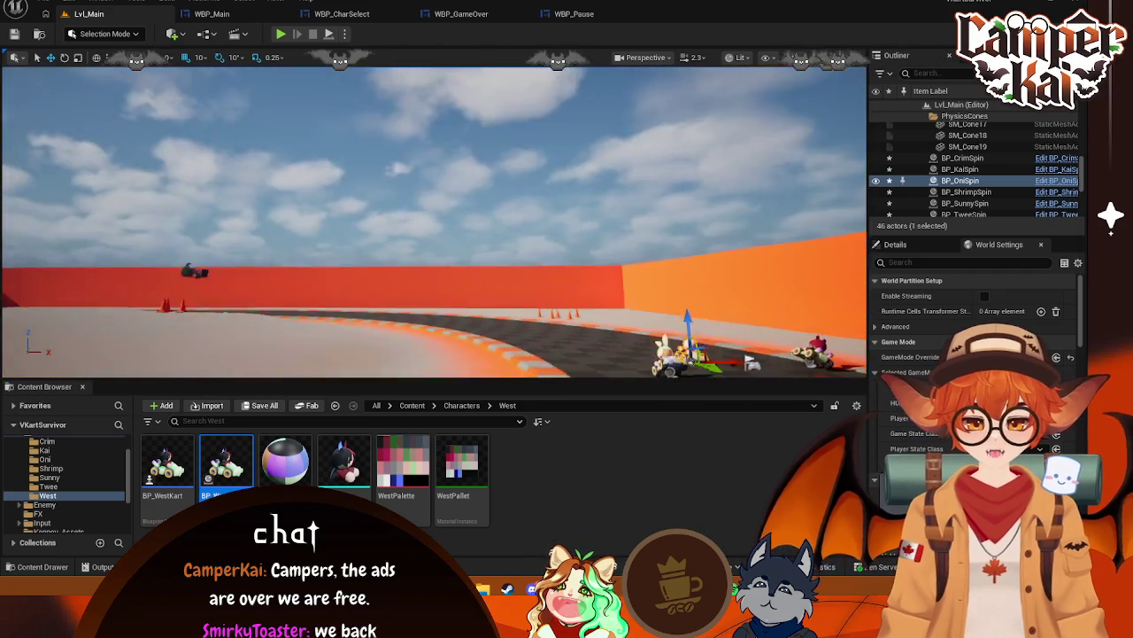
left_click_drag(410, 208, 458, 182)
left_click_drag(297, 212, 346, 209)
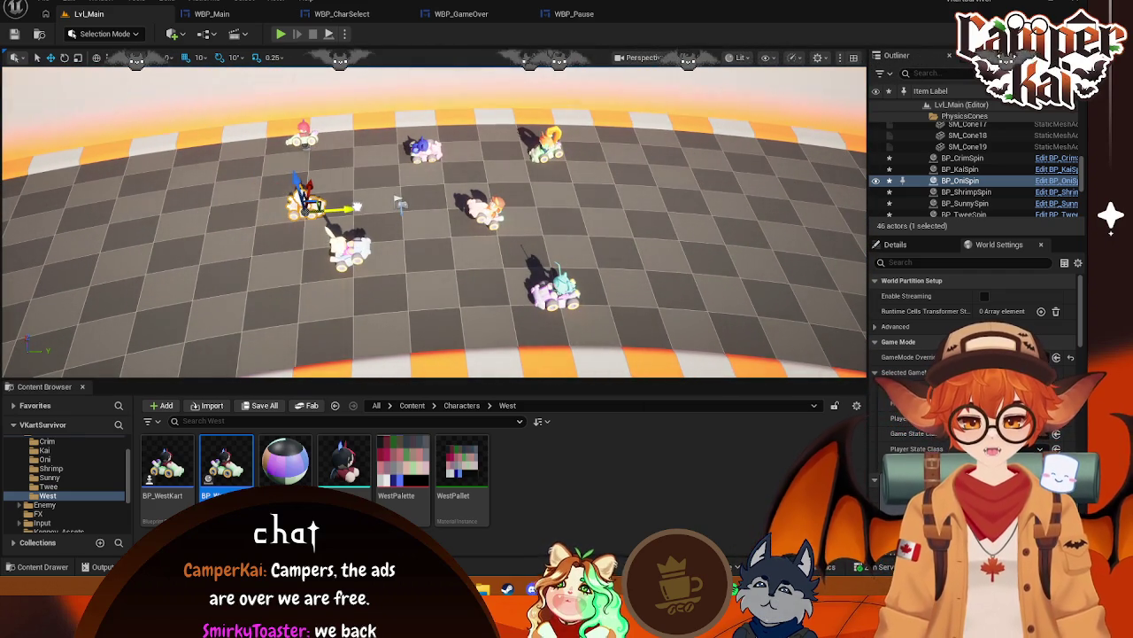
left_click(339, 149)
Slide the Kai kart a little left and test-play the spacing
left_click(304, 132)
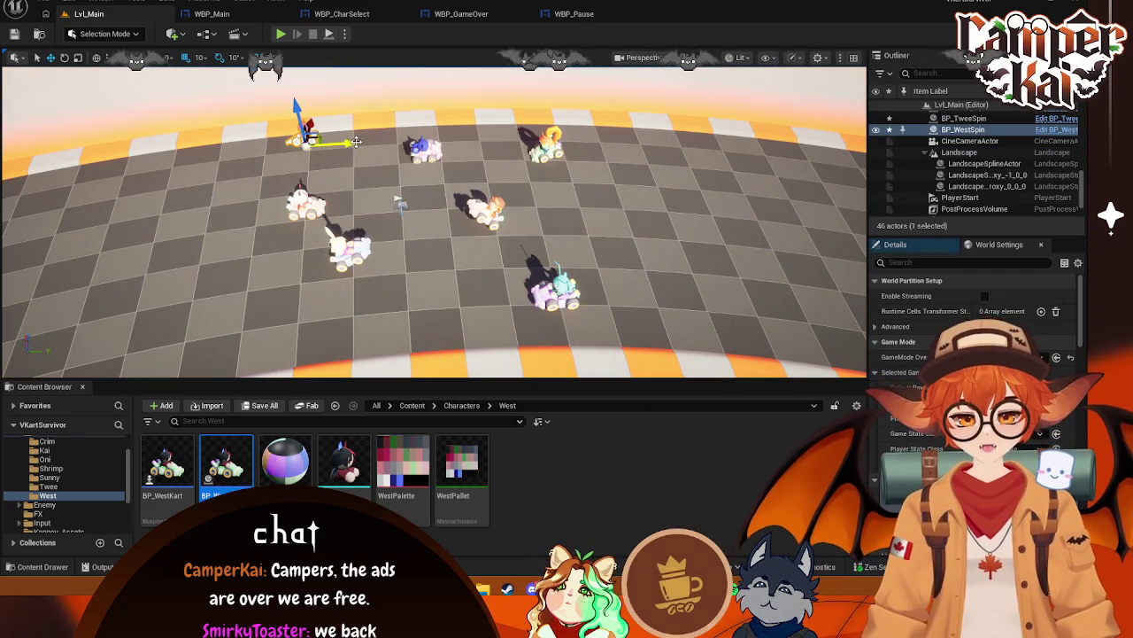
left_click(545, 144)
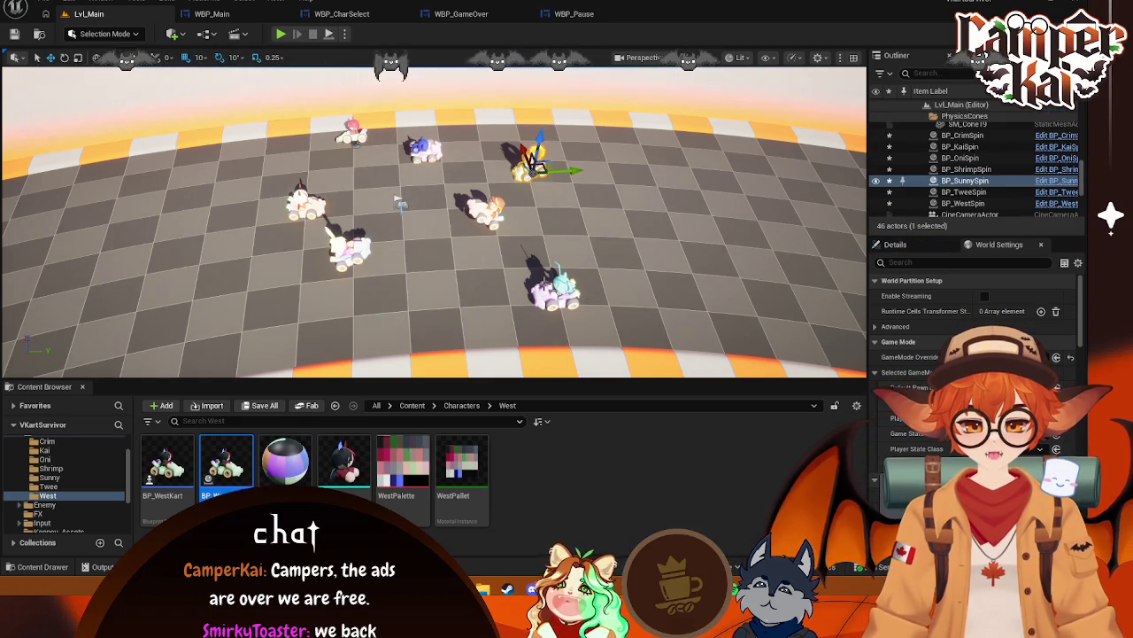
left_click(556, 290)
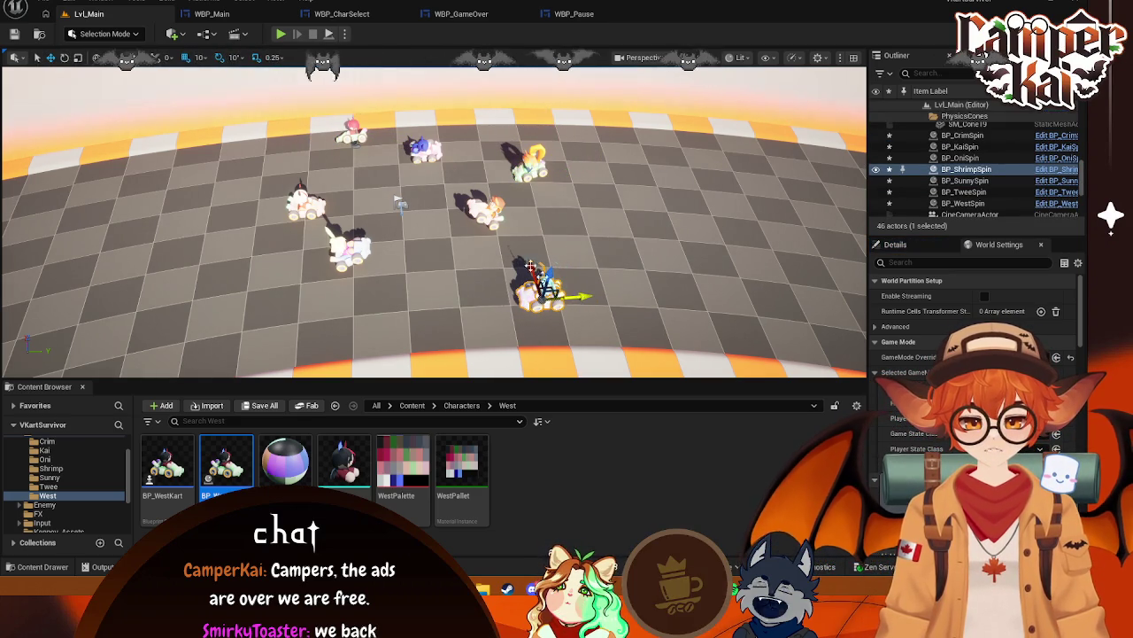
left_click(485, 209)
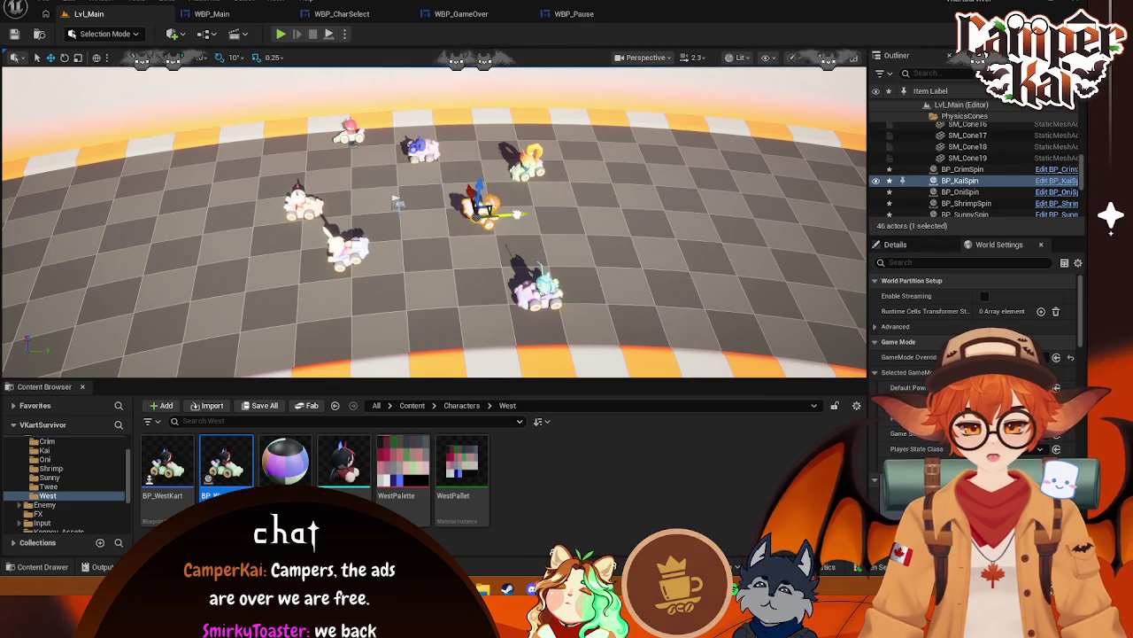
left_click_drag(517, 214, 502, 215)
left_click(281, 35)
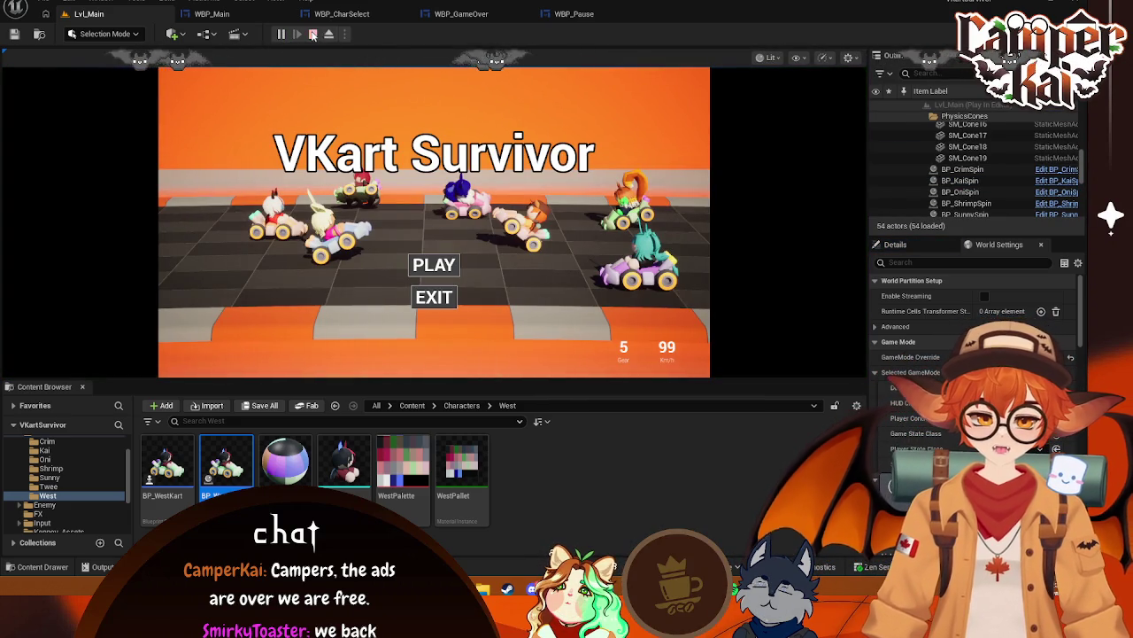
left_click(312, 34)
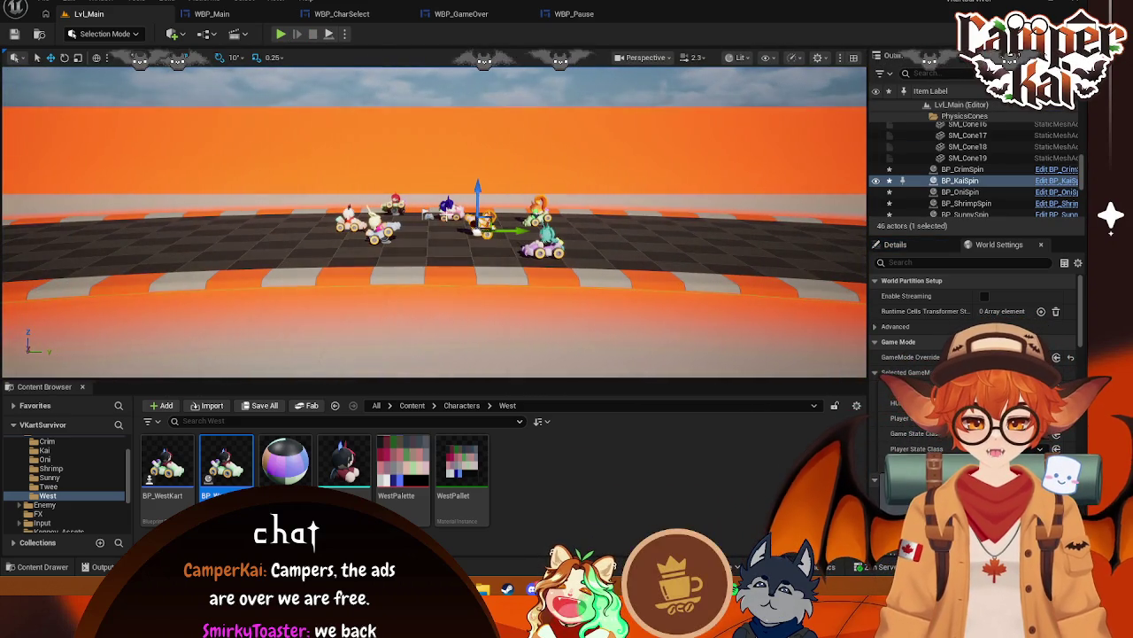
Slide the pink Shrimp kart to the left and test-play the lineup twice
left_click(469, 223)
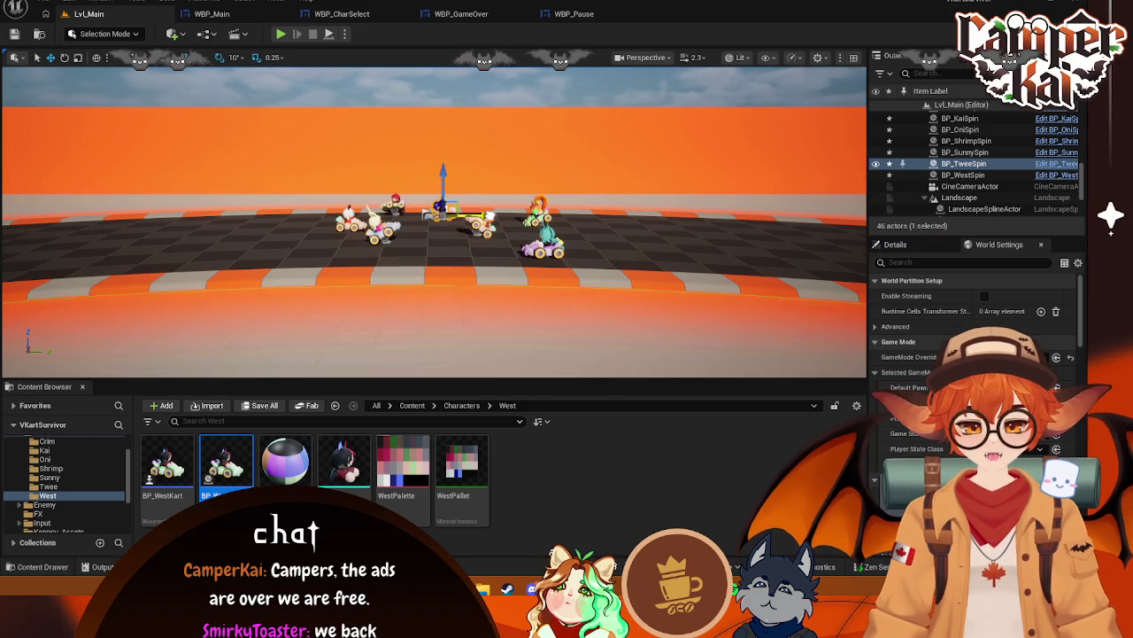
left_click(476, 223)
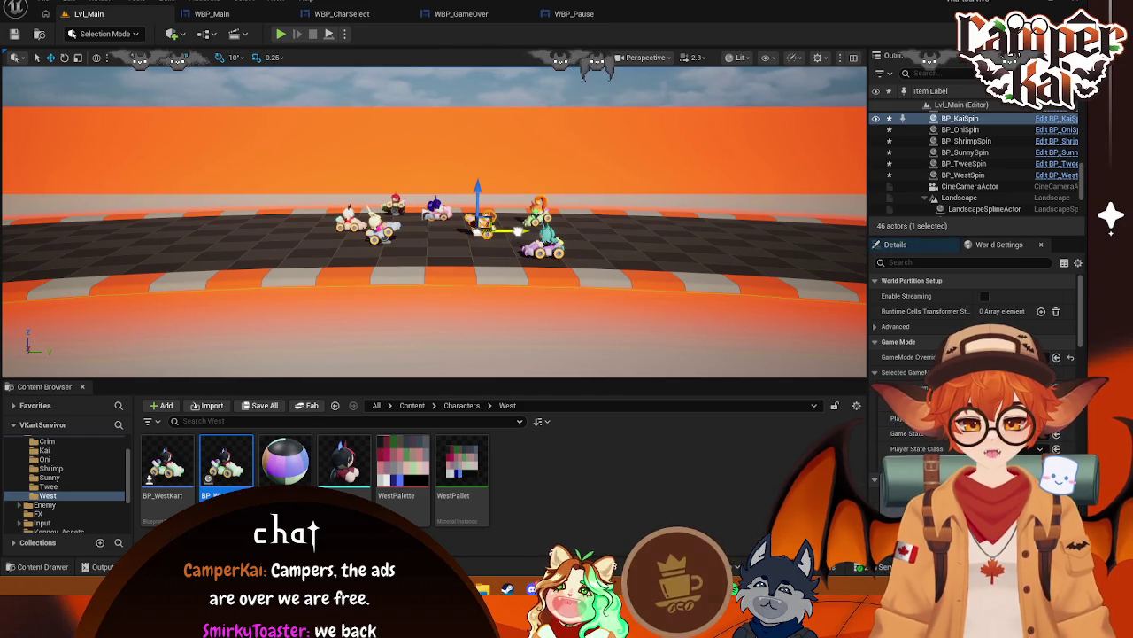
left_click(531, 217)
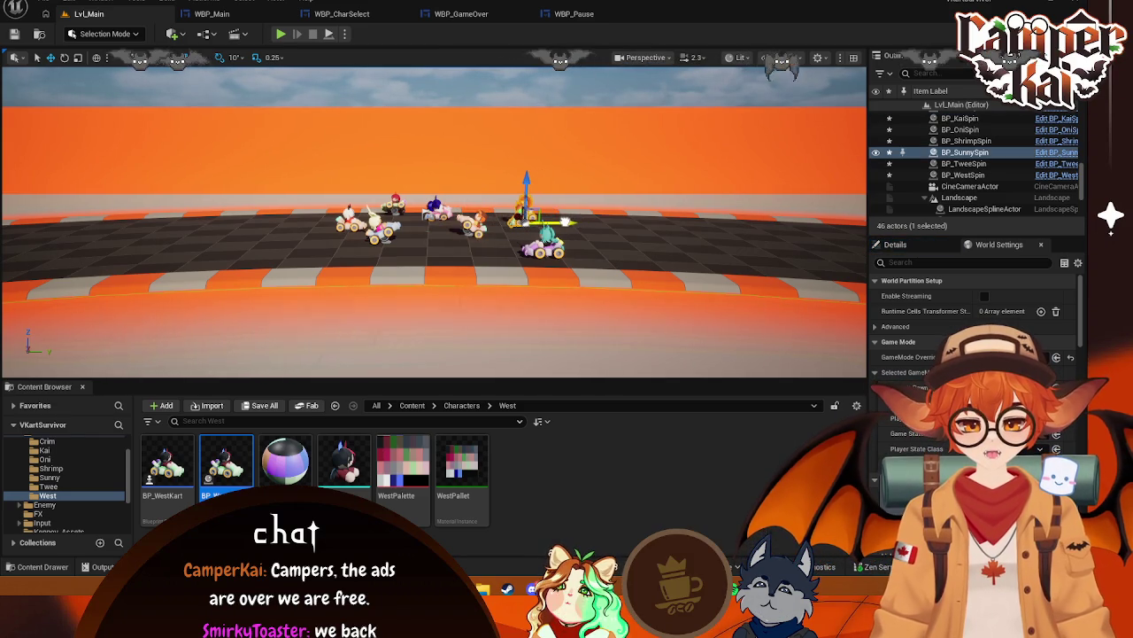
left_click(542, 244)
left_click_drag(576, 250, 470, 250)
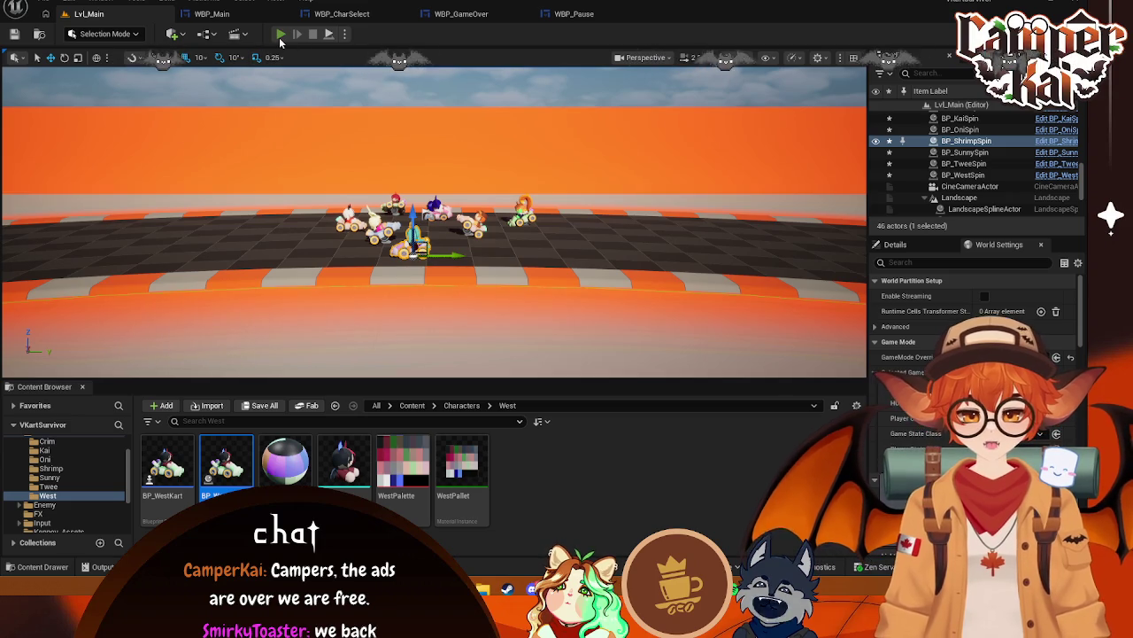
left_click(281, 36)
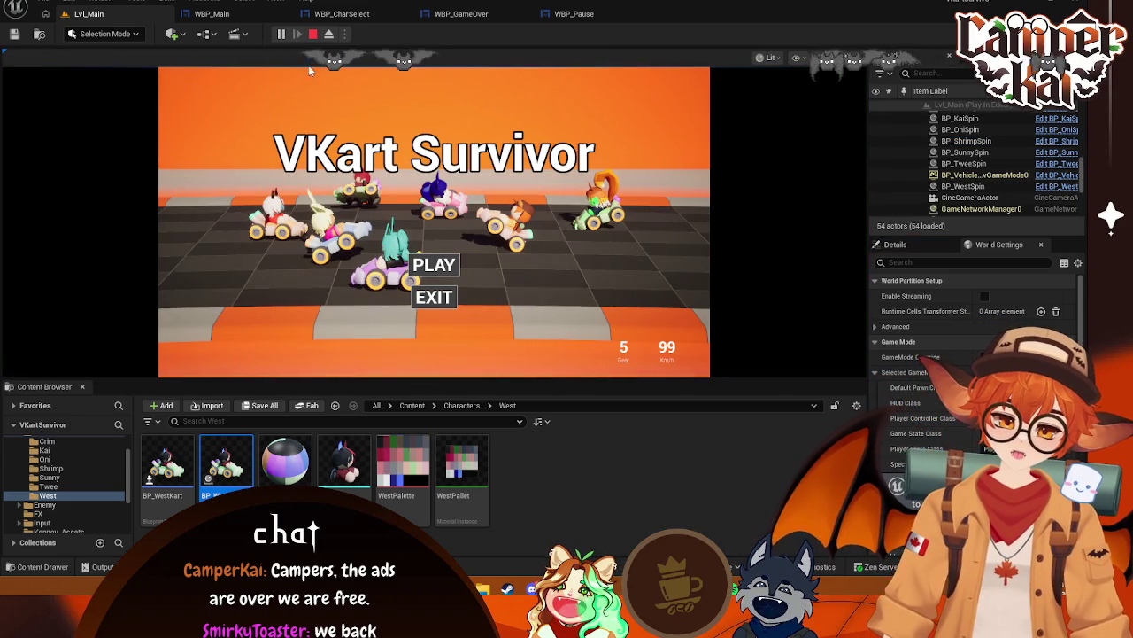
left_click(313, 36)
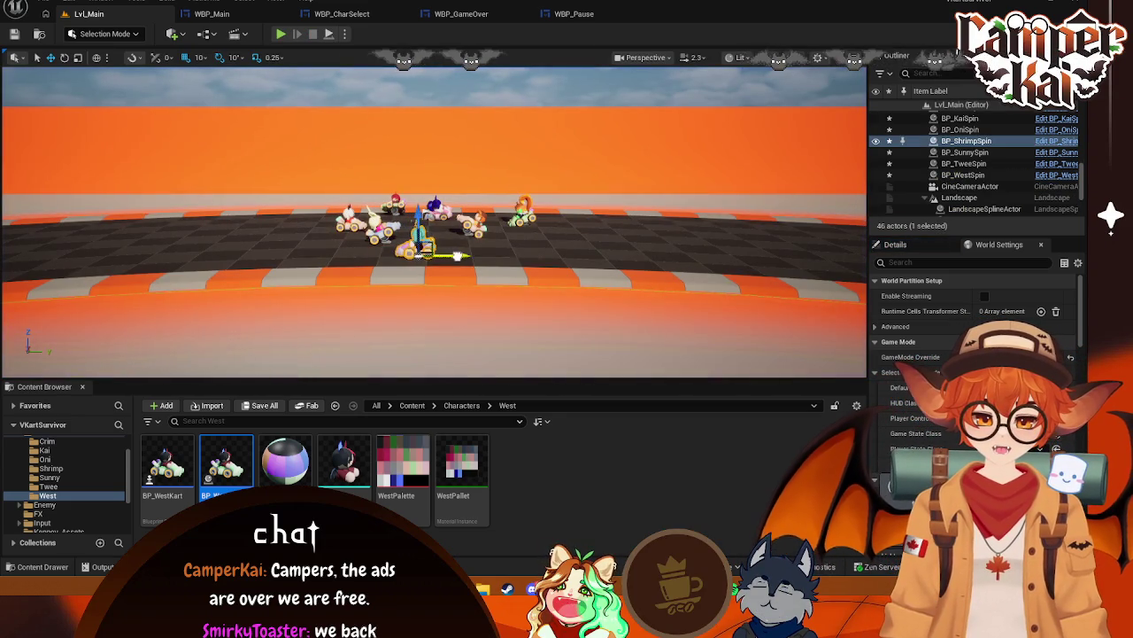
left_click(280, 36)
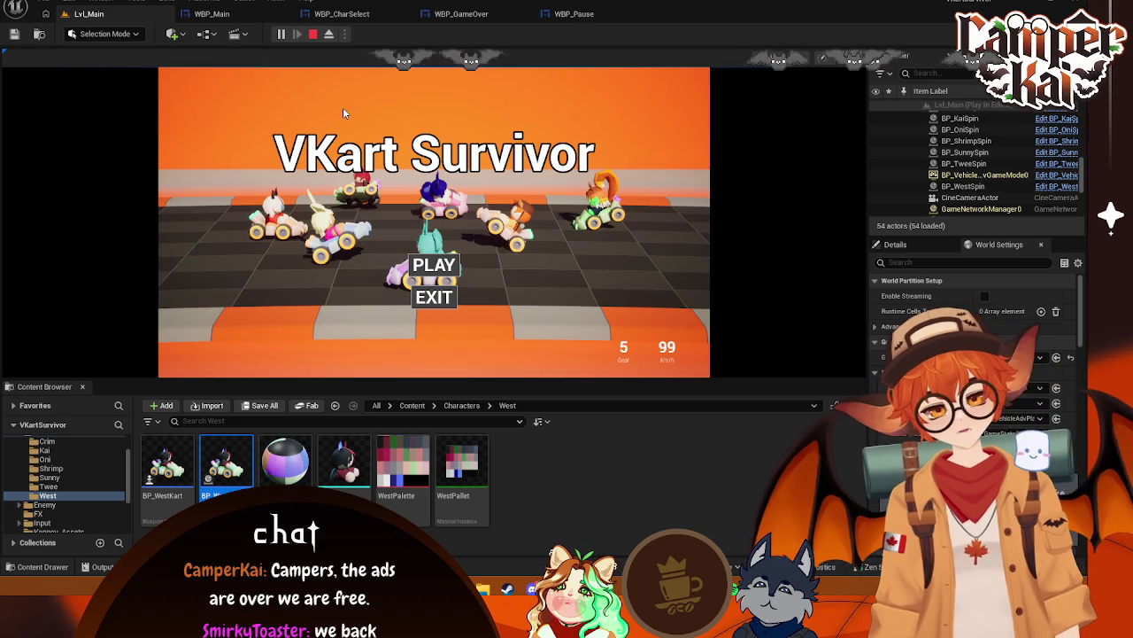
left_click(313, 34)
scroll(53, 482, "down", 2)
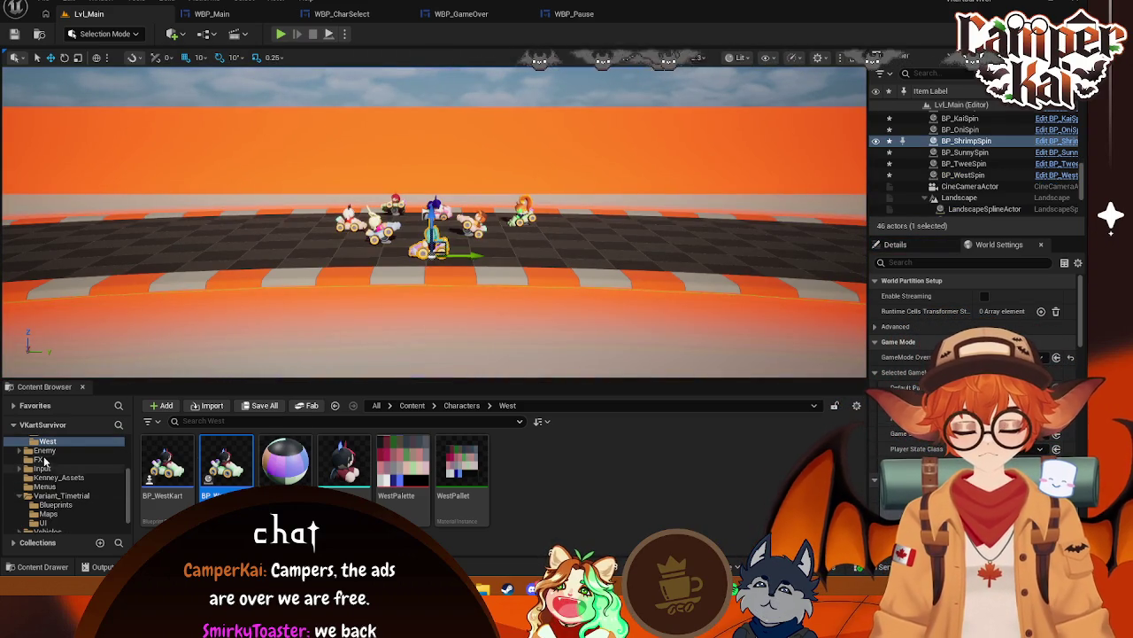
Place the BP_EnemyBig kart beside the track and turn it about 30°
left_click(44, 451)
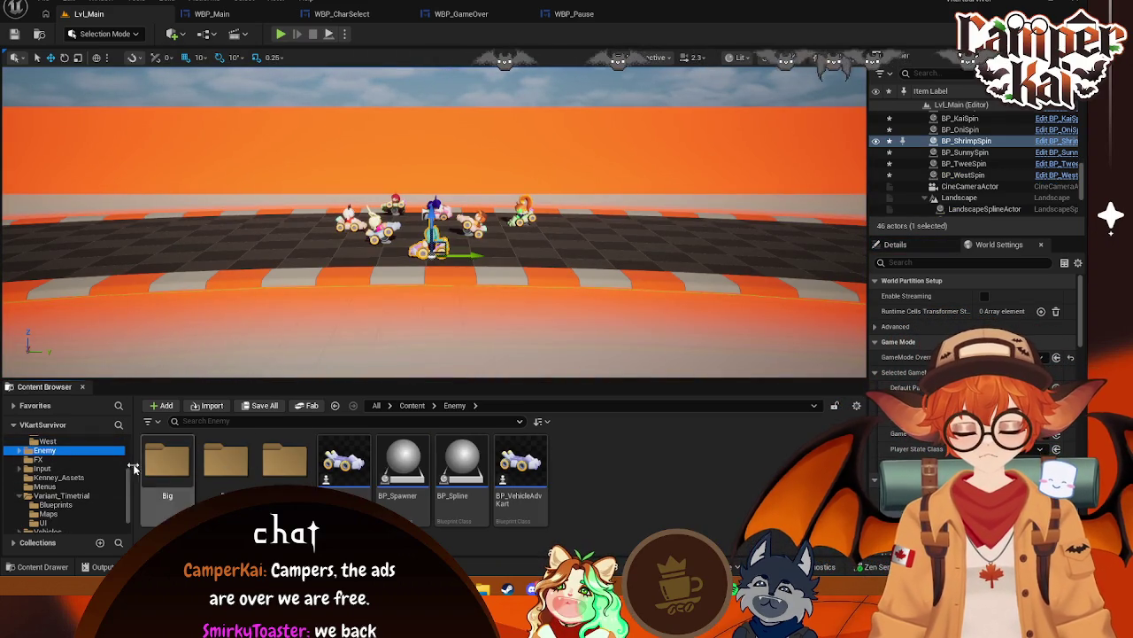
double_click(168, 464)
mouse_move(206, 474)
left_mouse_down()
mouse_move(239, 478)
mouse_move(217, 252)
mouse_move(235, 260)
left_mouse_up()
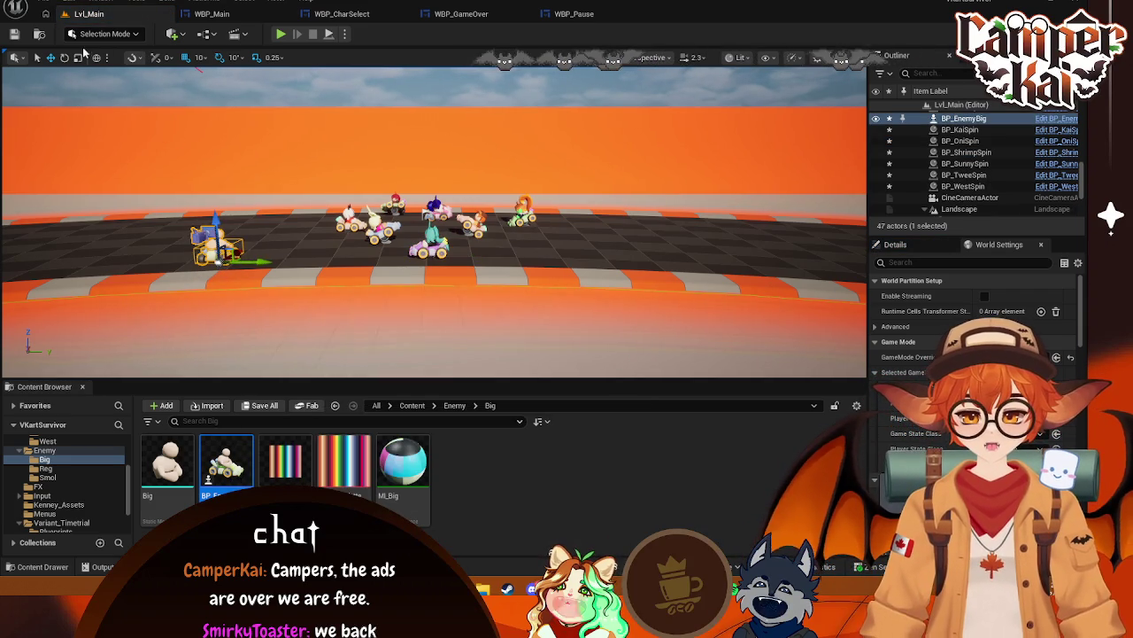
key("e")
mouse_move(253, 275)
left_mouse_down()
mouse_move(281, 266)
mouse_move(264, 263)
mouse_move(314, 222)
mouse_move(286, 243)
mouse_move(314, 241)
left_mouse_up()
left_click(50, 58)
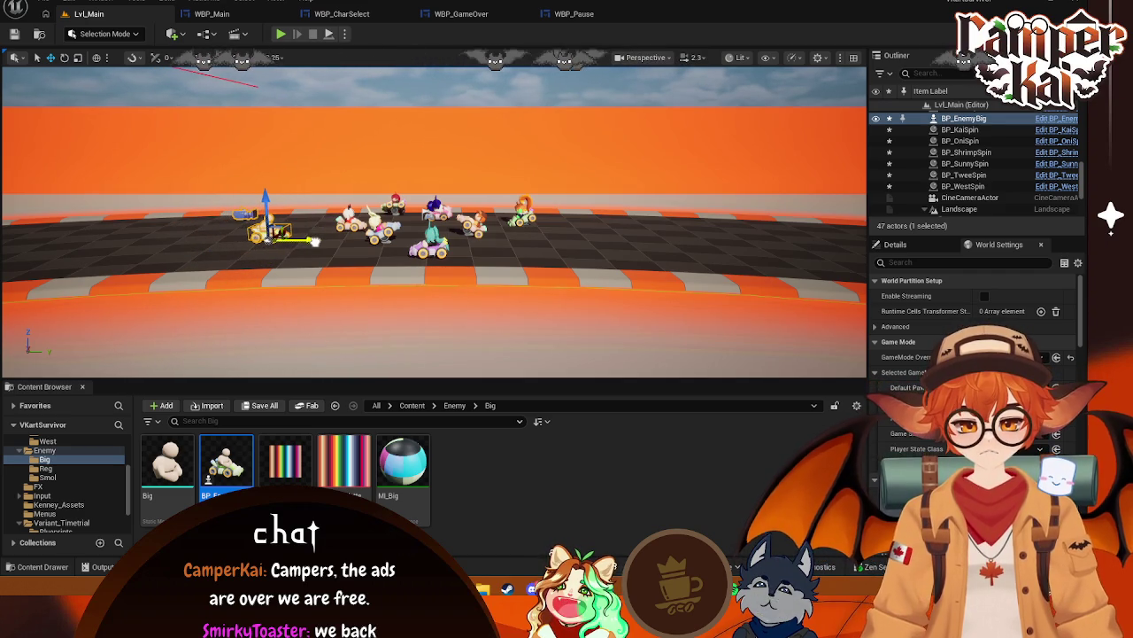
Place the BP_EnemySmol kart, turn it -90°, and move it back and left
left_click(48, 477)
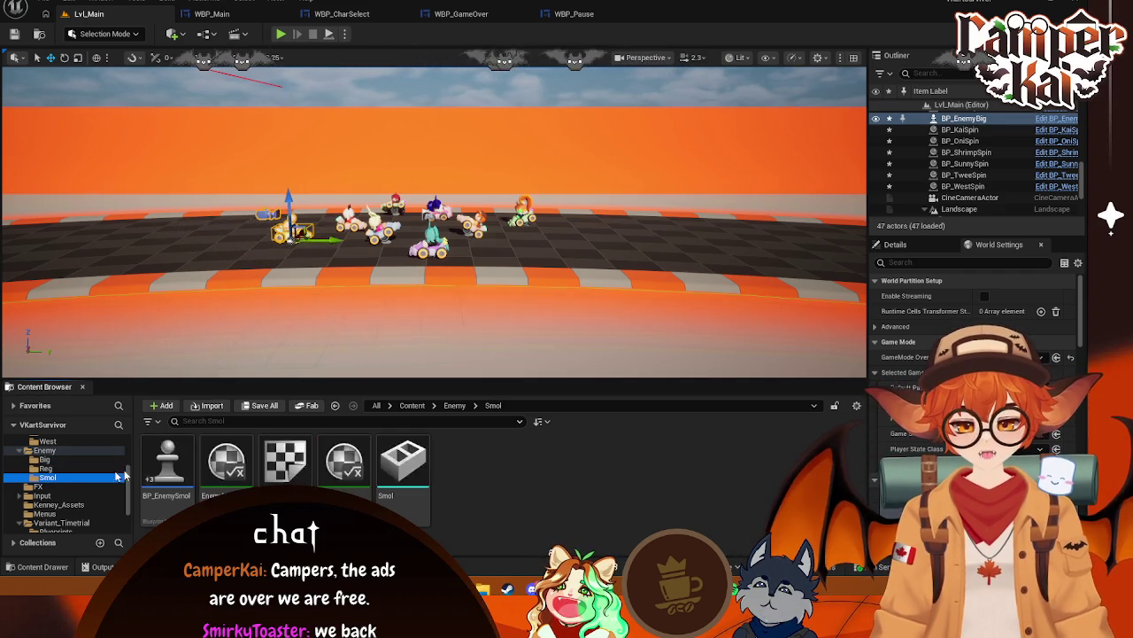
mouse_move(168, 460)
left_mouse_down()
mouse_move(392, 463)
mouse_move(575, 236)
left_mouse_up()
key("e")
scroll(577, 239, "up", 5)
scroll(620, 274, "down", 3)
left_click_drag(632, 281, 494, 279)
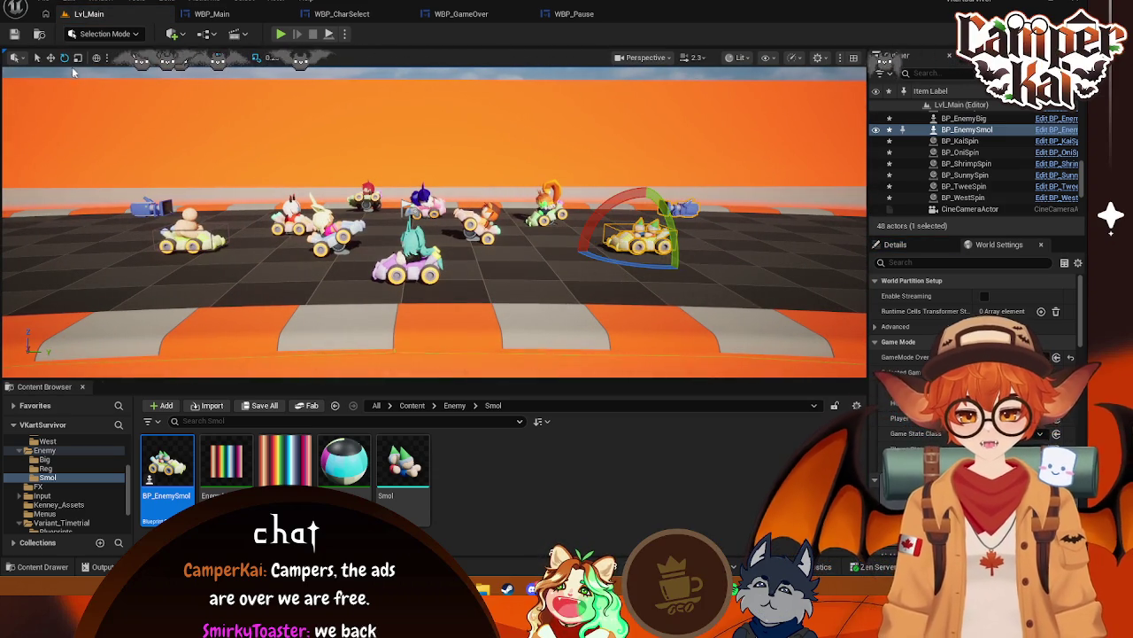
left_click(50, 58)
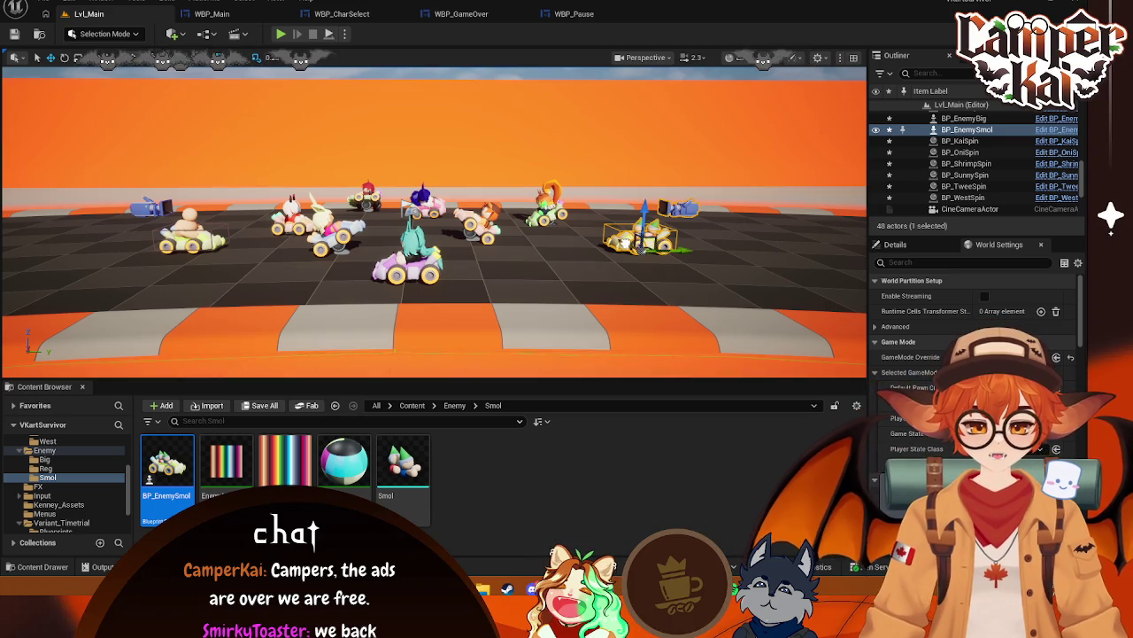
left_click_drag(687, 249, 615, 202)
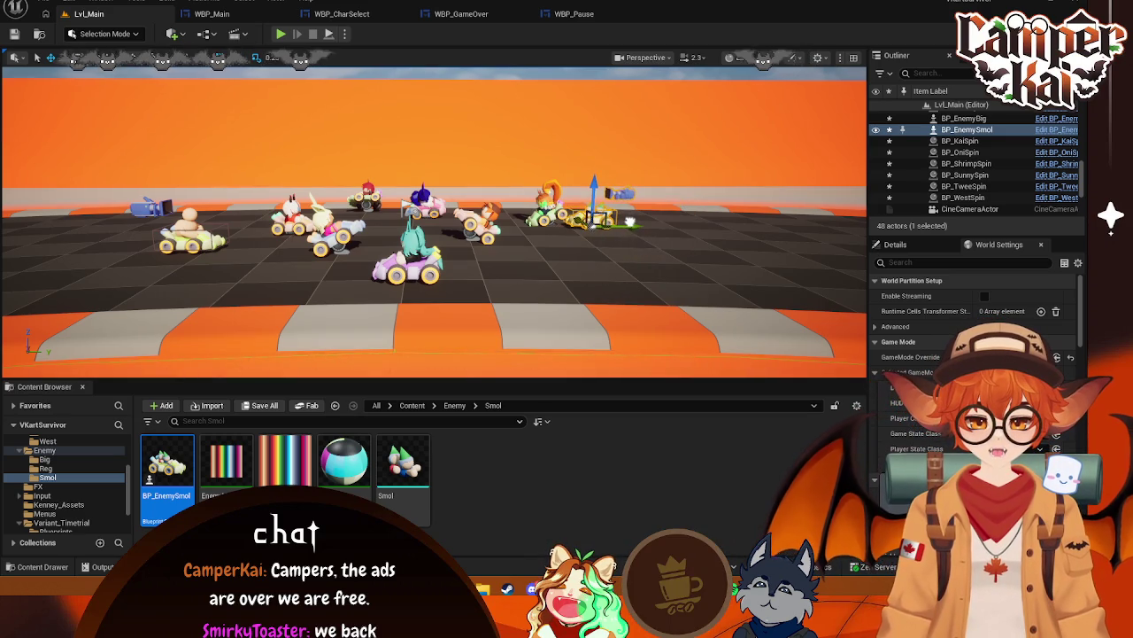
left_click_drag(644, 224, 680, 223)
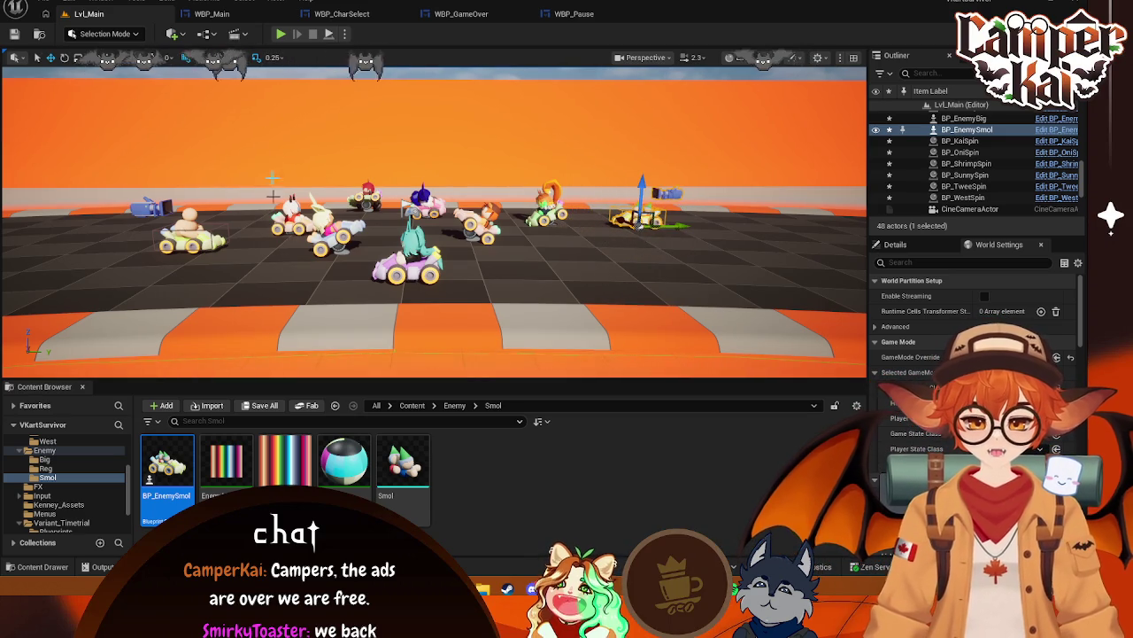
Play-test Lvl_Main with both enemy karts placed
left_click(280, 34)
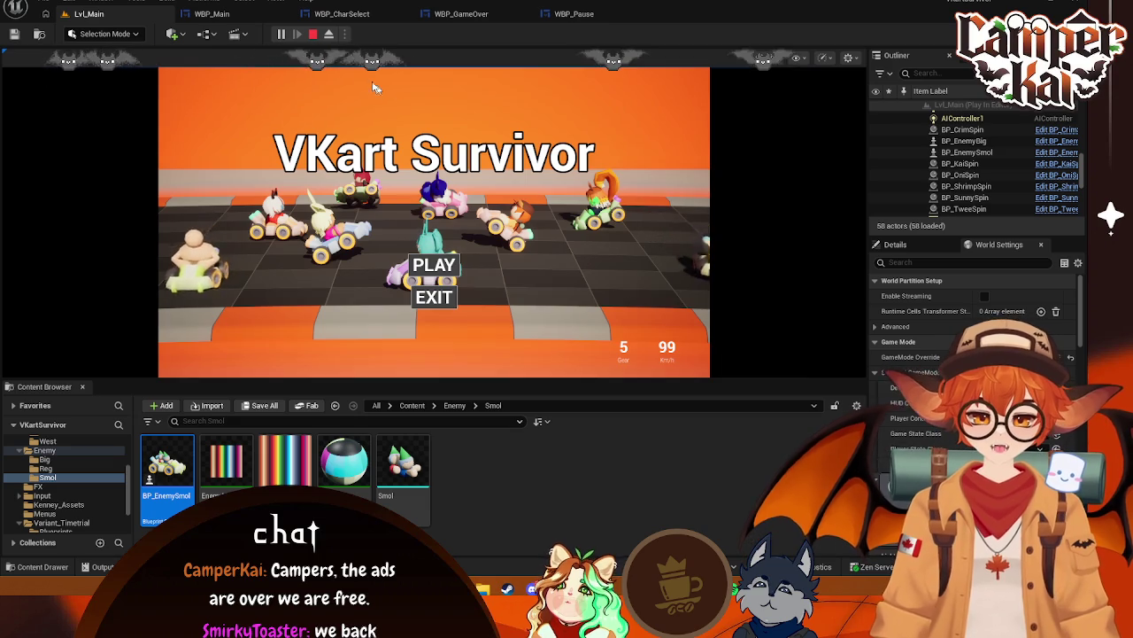
key("Escape")
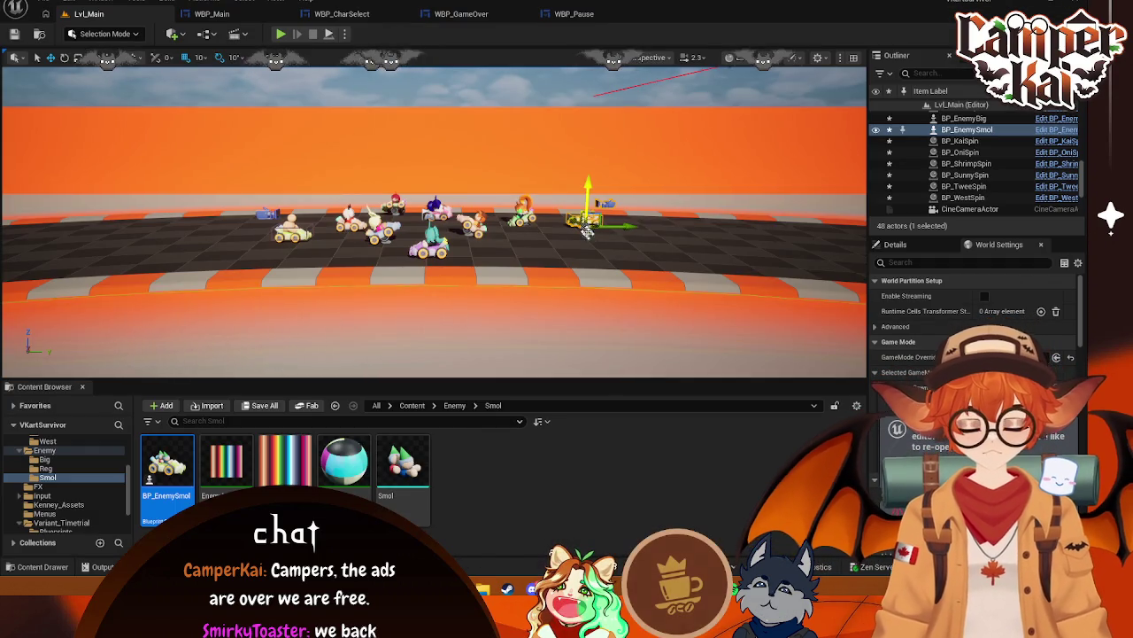
left_click(590, 239)
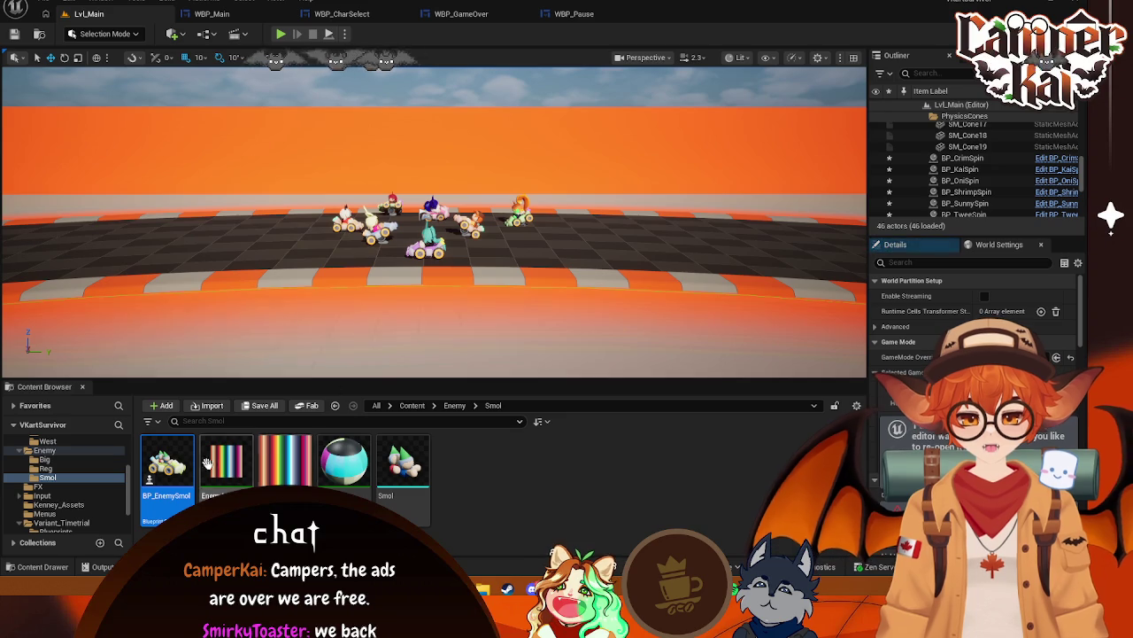
right_click(467, 487)
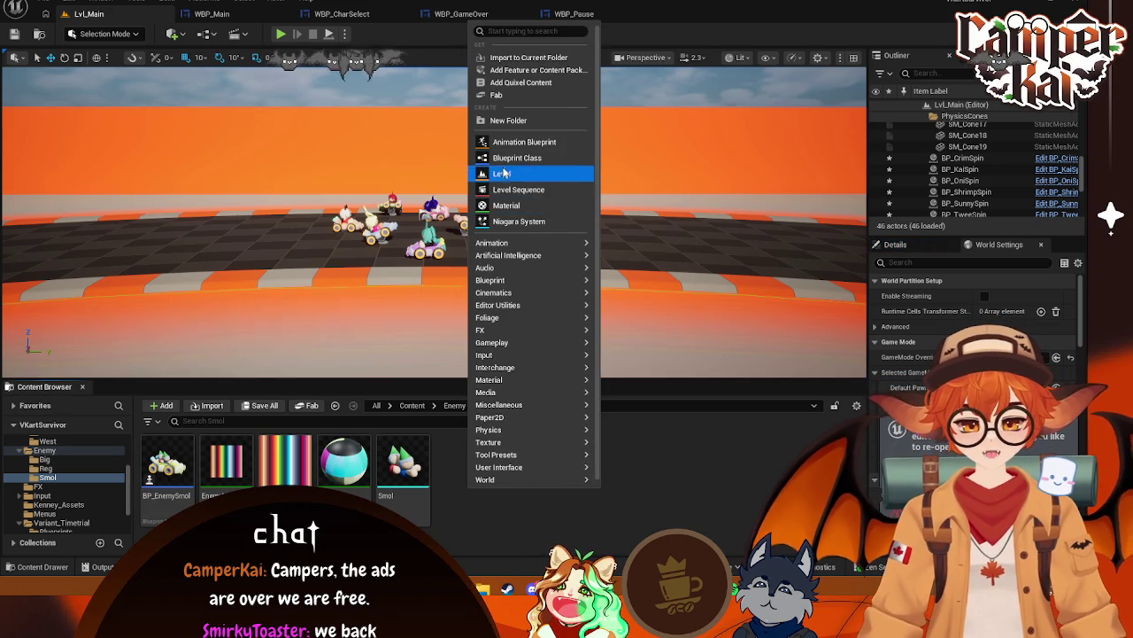
left_click(507, 158)
left_click(448, 182)
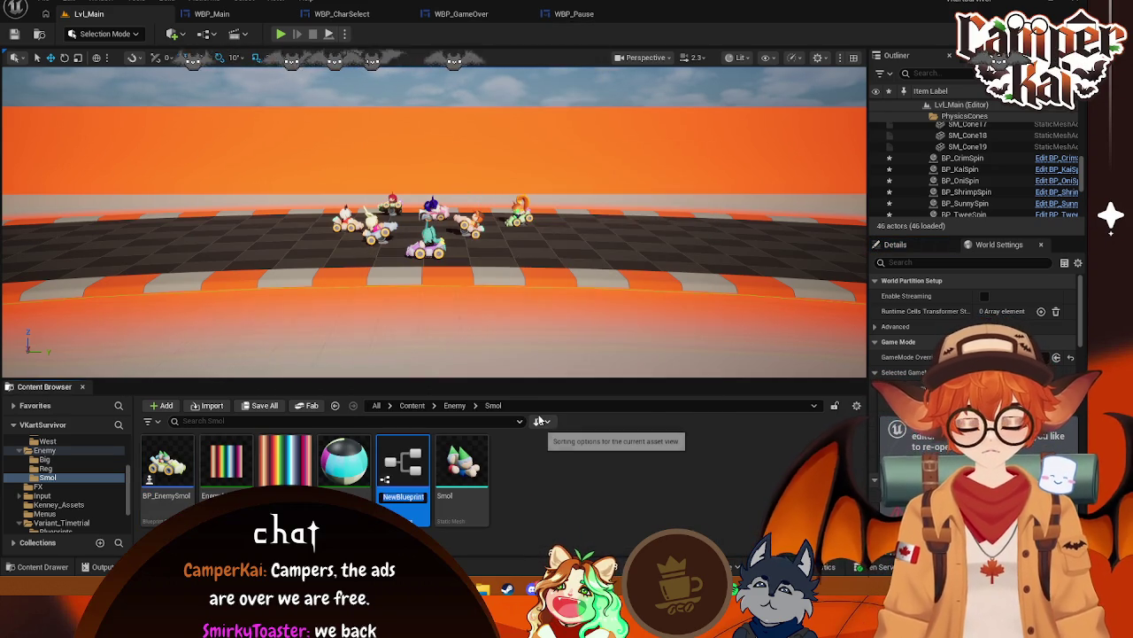
type("BP_Smol")
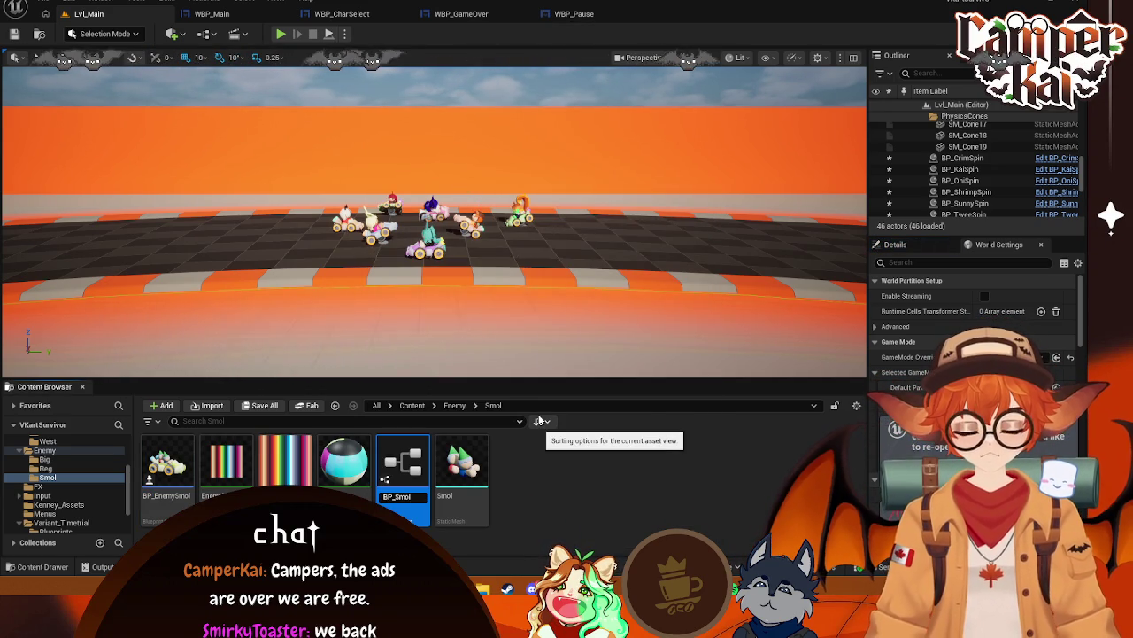
key("Return")
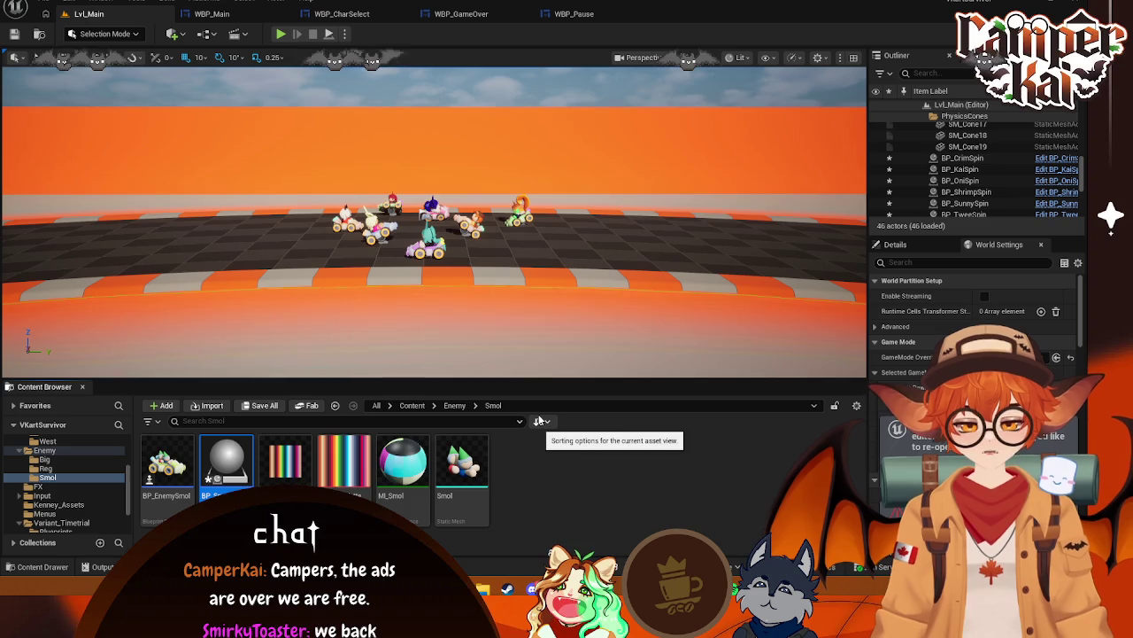
double_click(226, 462)
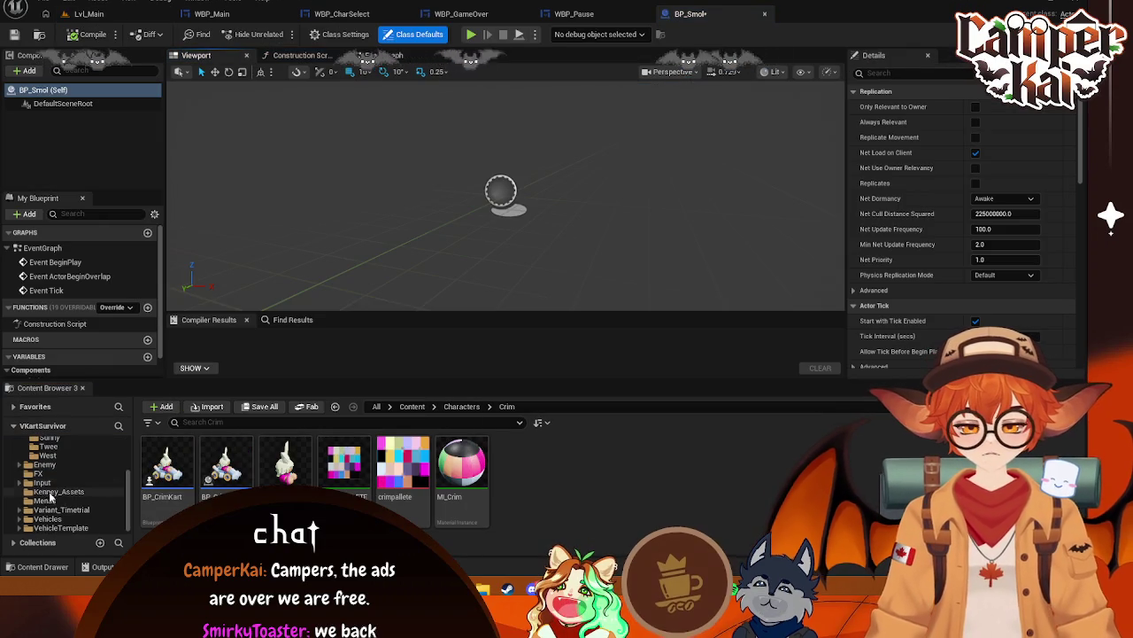
left_click(44, 465)
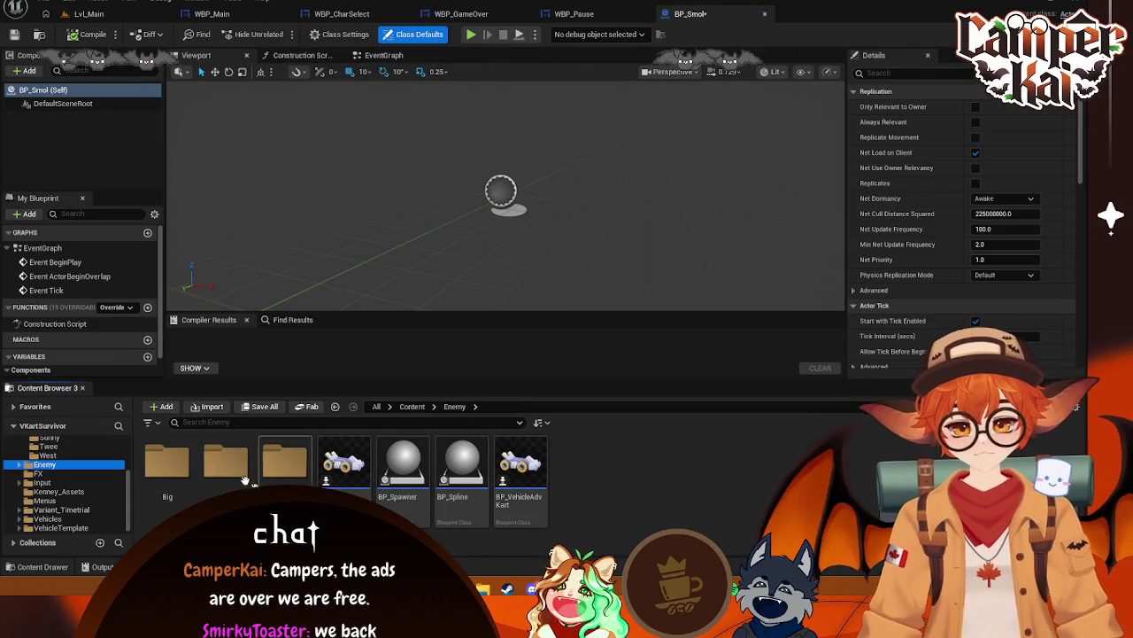
scroll(42, 479, "up", 2)
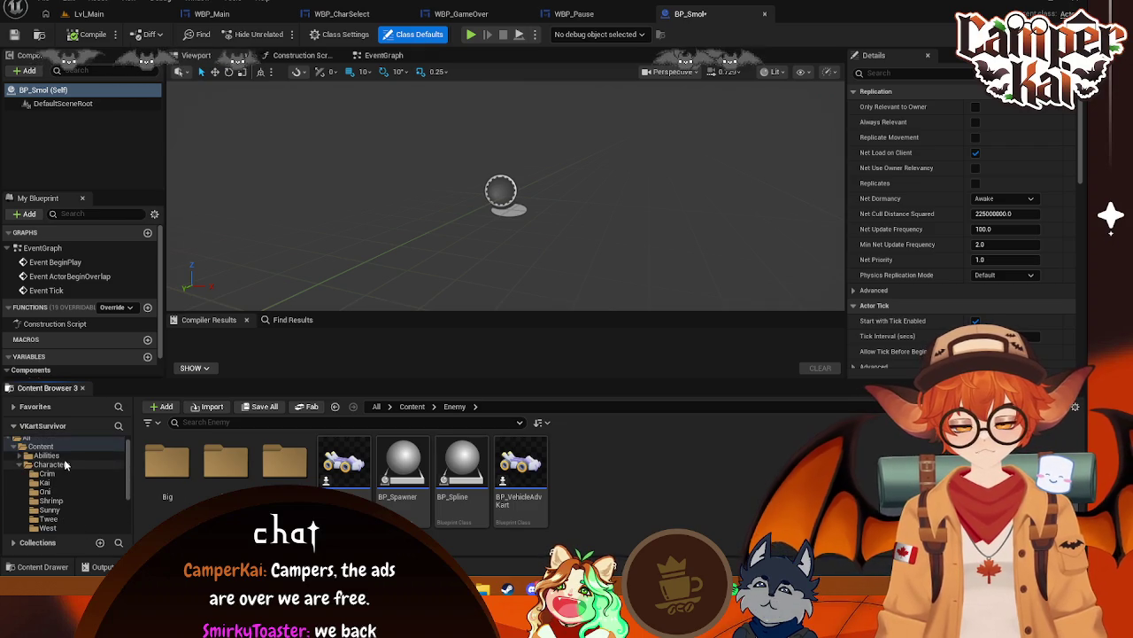
left_click(49, 464)
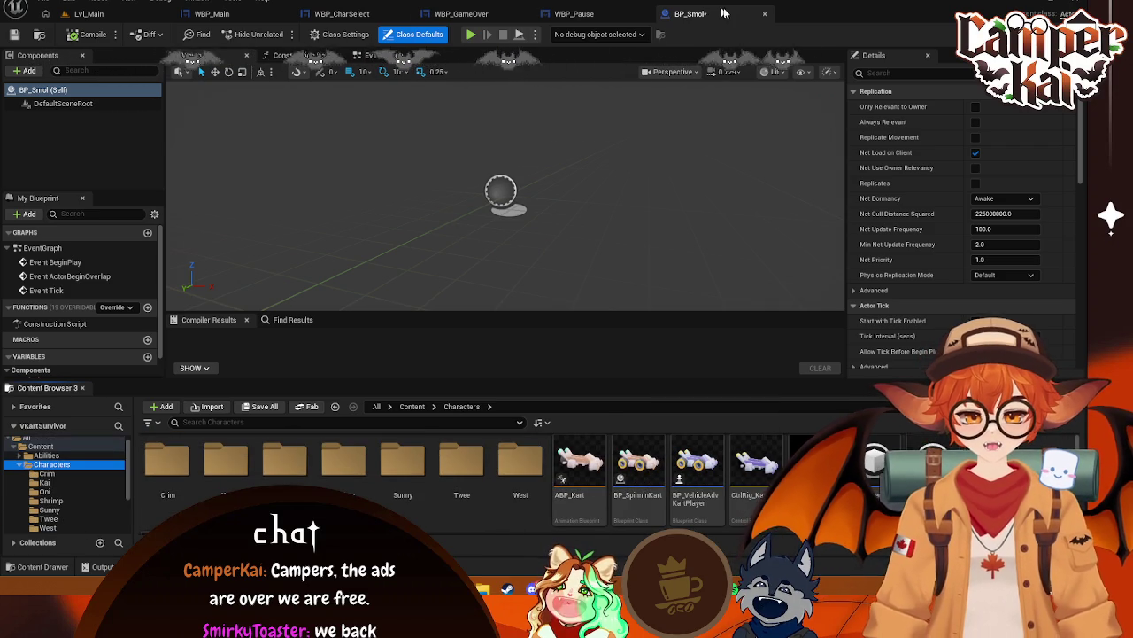
left_click(764, 13)
left_click(117, 15)
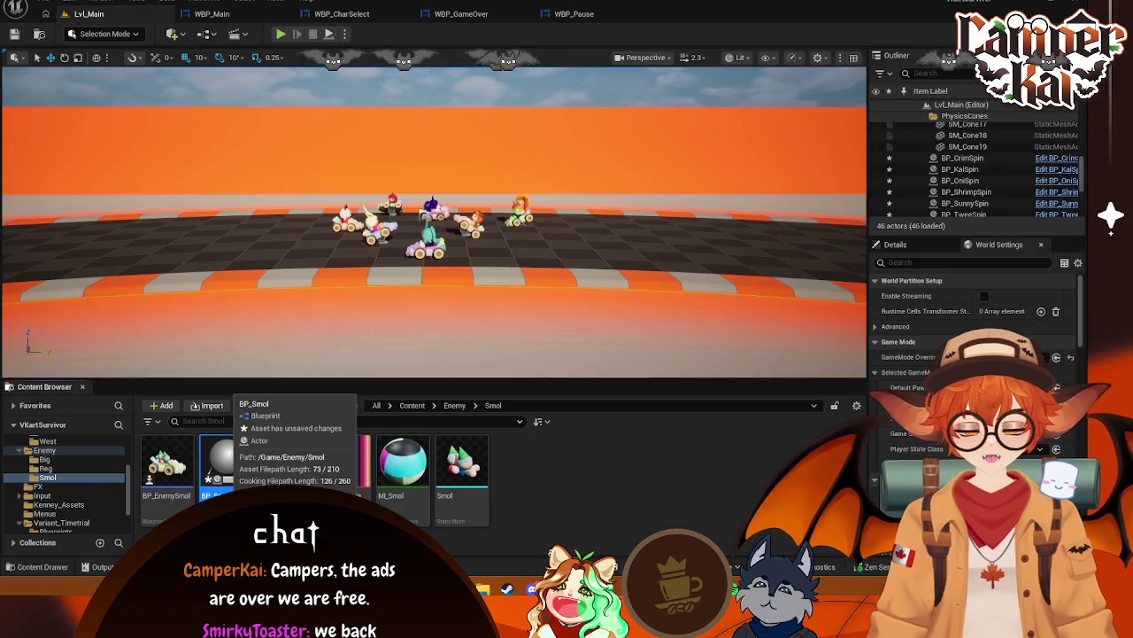
key("Delete")
left_click(478, 471)
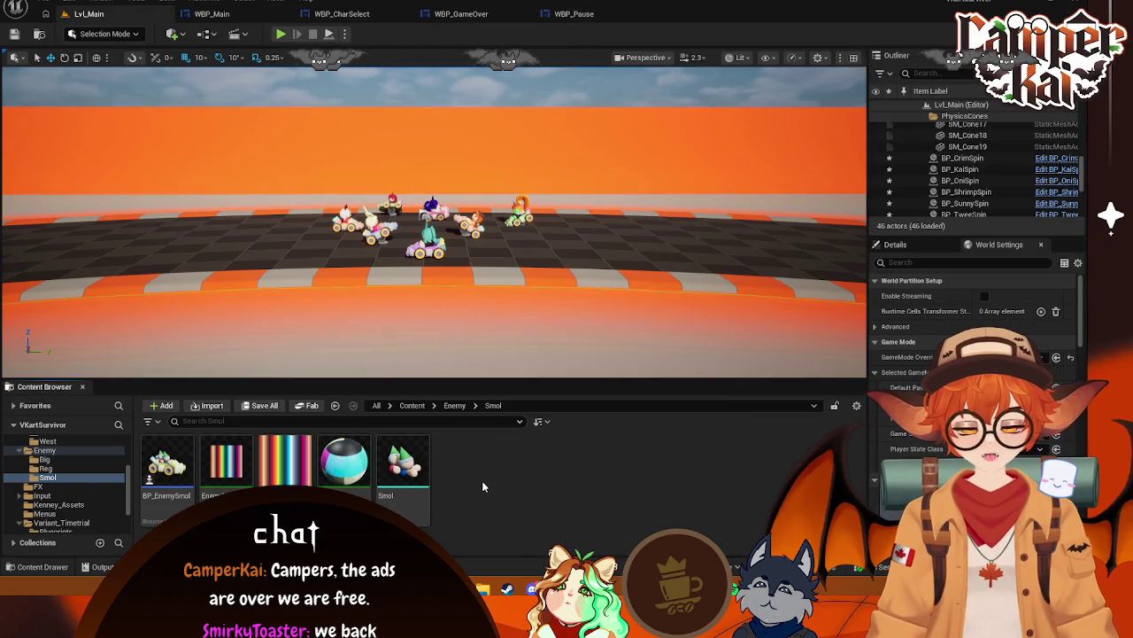
Create a Blueprint Class with parent BP_SpinninKart, found by searching 'spin', named BP_SmolSpin
right_click(482, 486)
type("smo")
key("Escape")
right_click(481, 480)
left_click(537, 152)
type("snol")
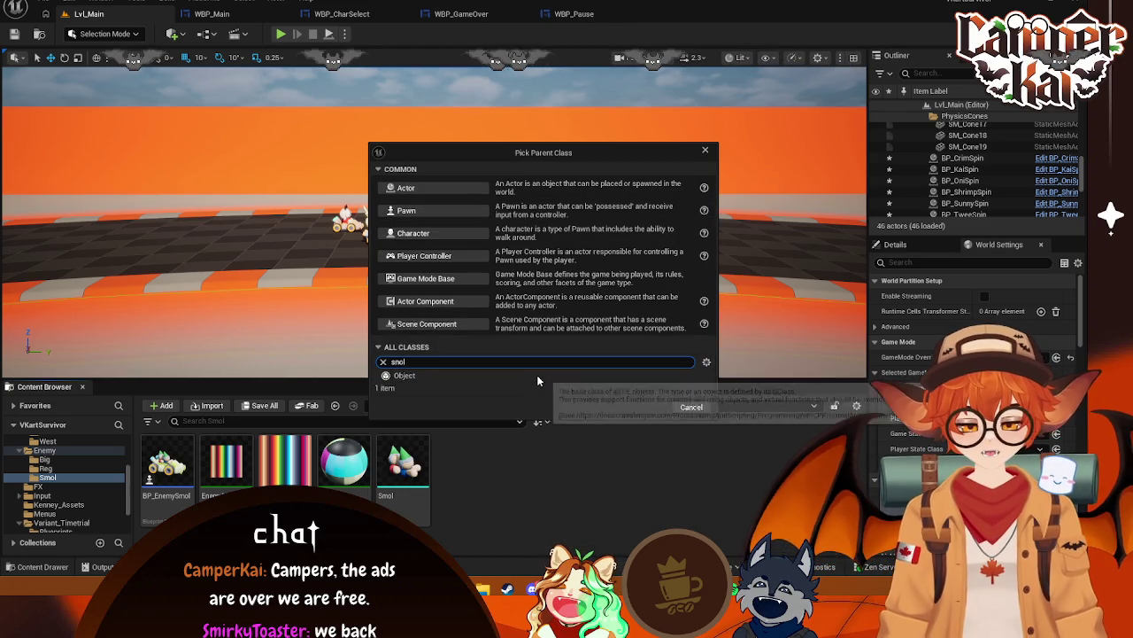
key("BackSpace")
key("BackSpace")
key("BackSpace")
type("sp")
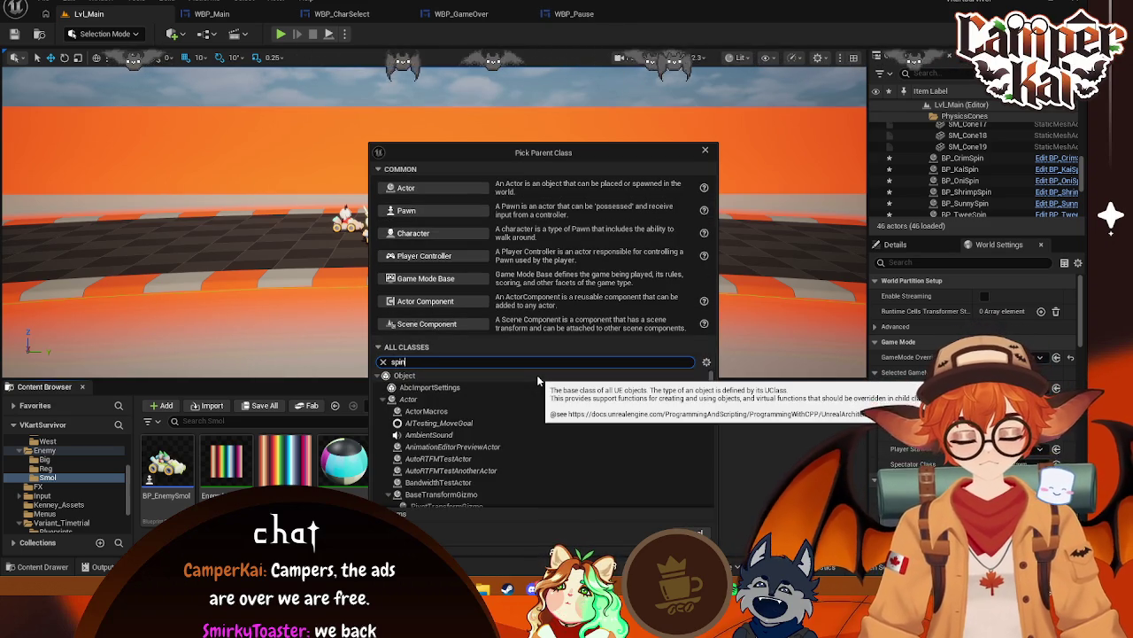
type("in")
left_click(540, 399)
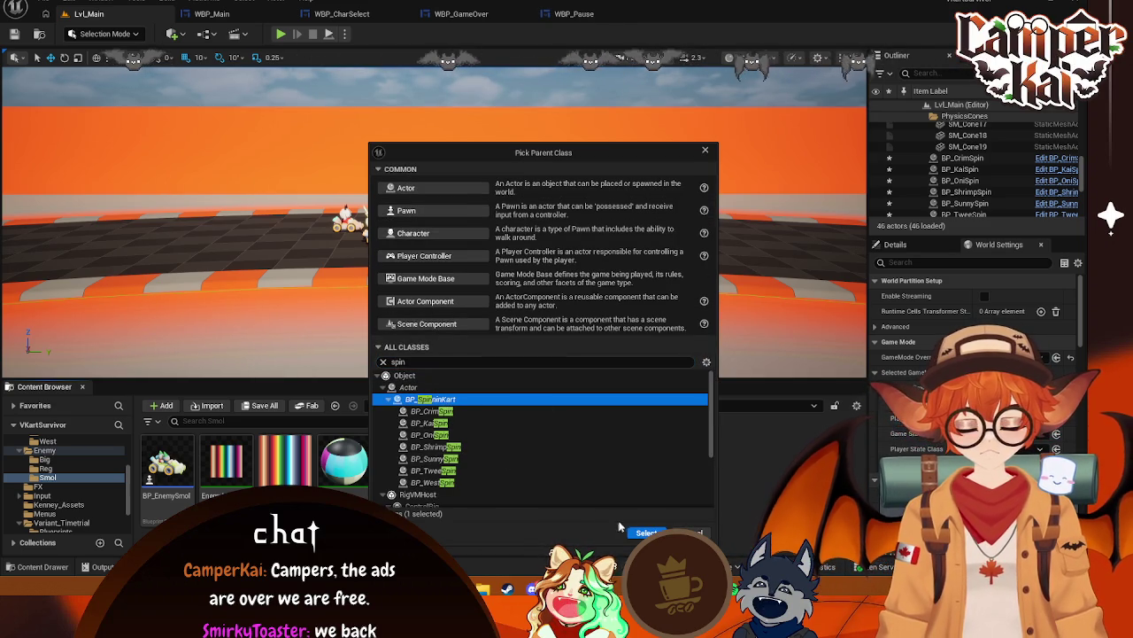
left_click(646, 532)
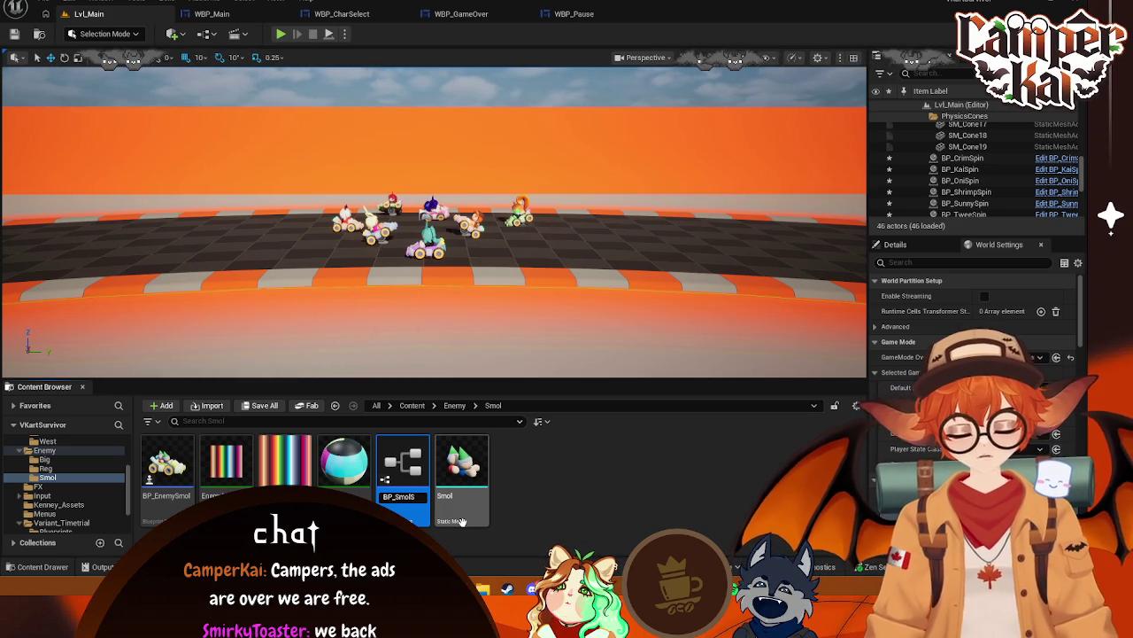
key("Return")
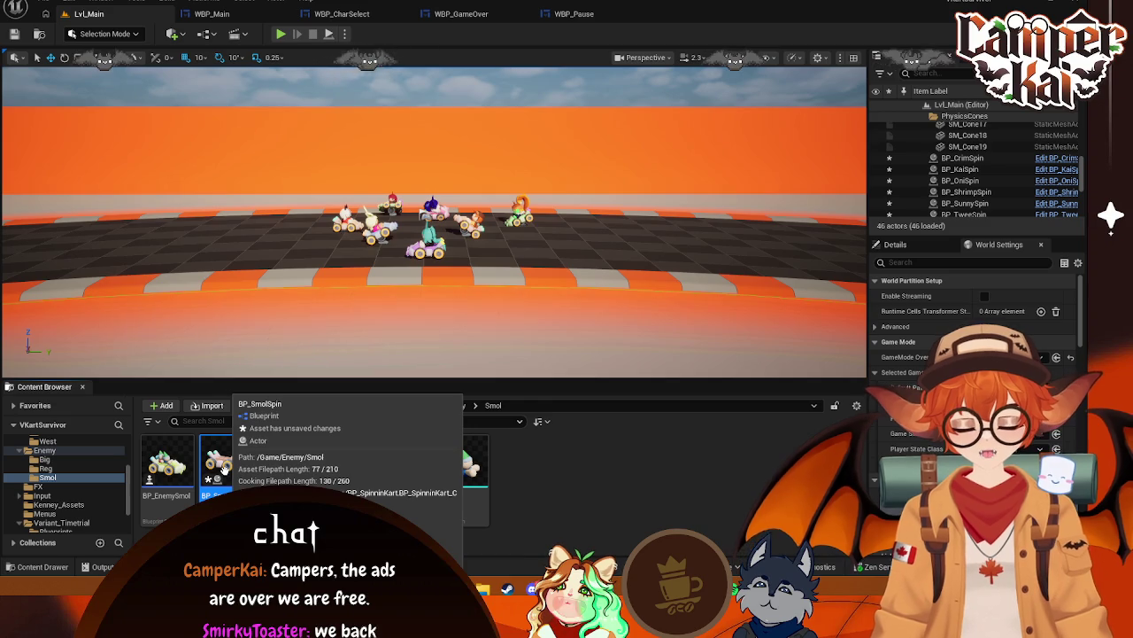
Open BP_SmolSpin and add the Smol mesh as a kart component
double_click(221, 468)
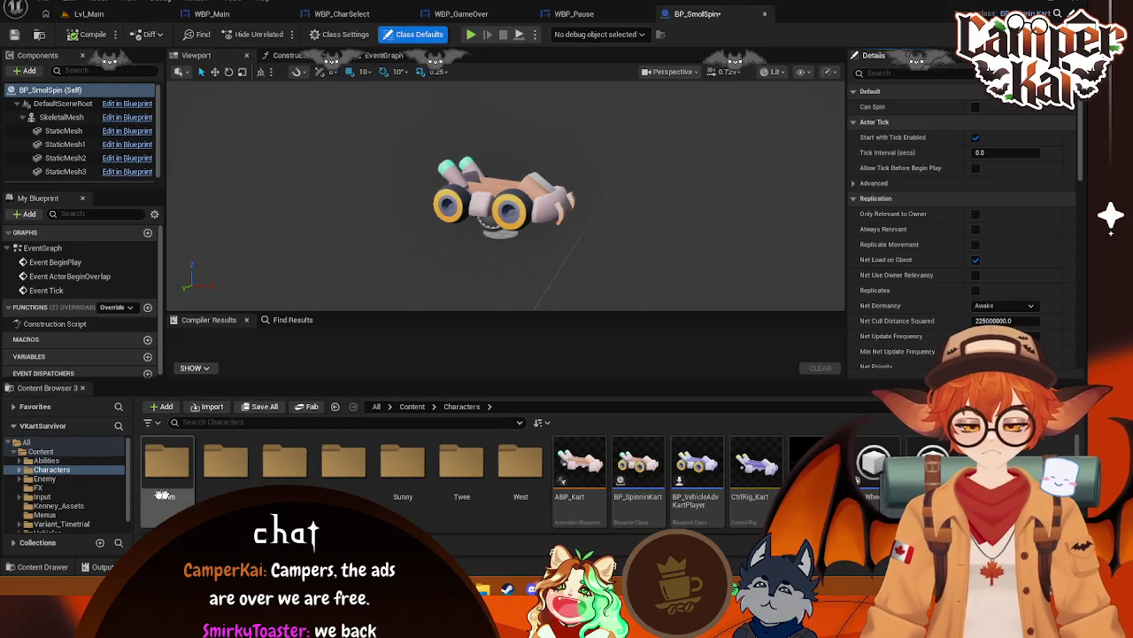
scroll(54, 478, "down", 1)
left_click(45, 464)
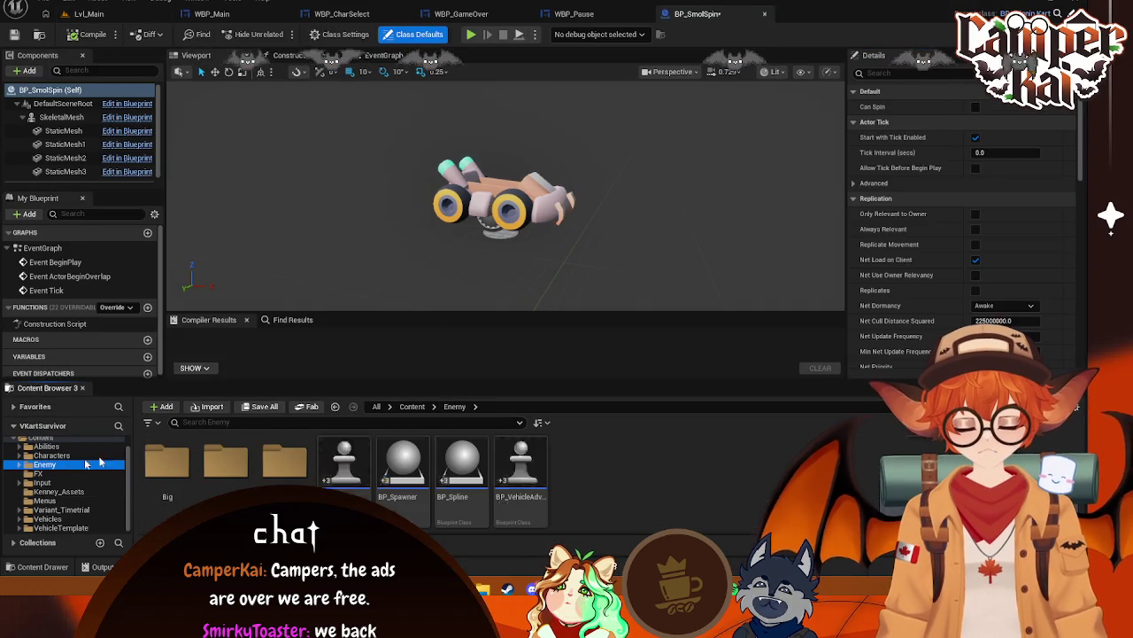
double_click(276, 467)
mouse_move(461, 486)
left_mouse_down()
mouse_move(510, 359)
mouse_move(115, 138)
mouse_move(44, 183)
mouse_move(62, 120)
left_mouse_up()
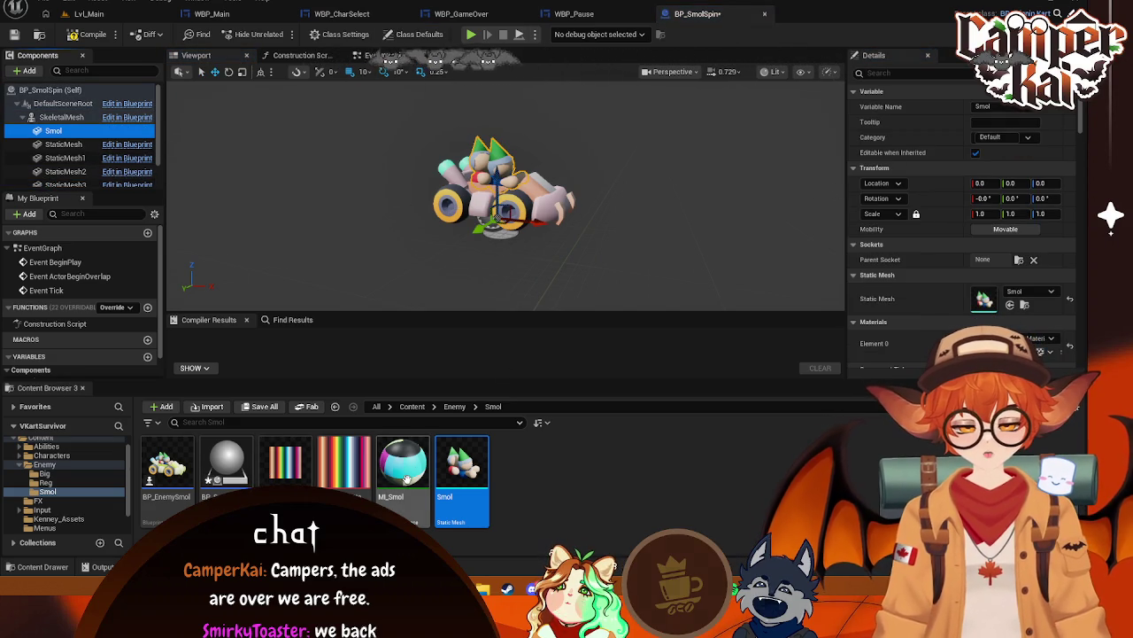
left_click_drag(403, 465, 950, 328)
left_click_drag(1049, 341, 1050, 341)
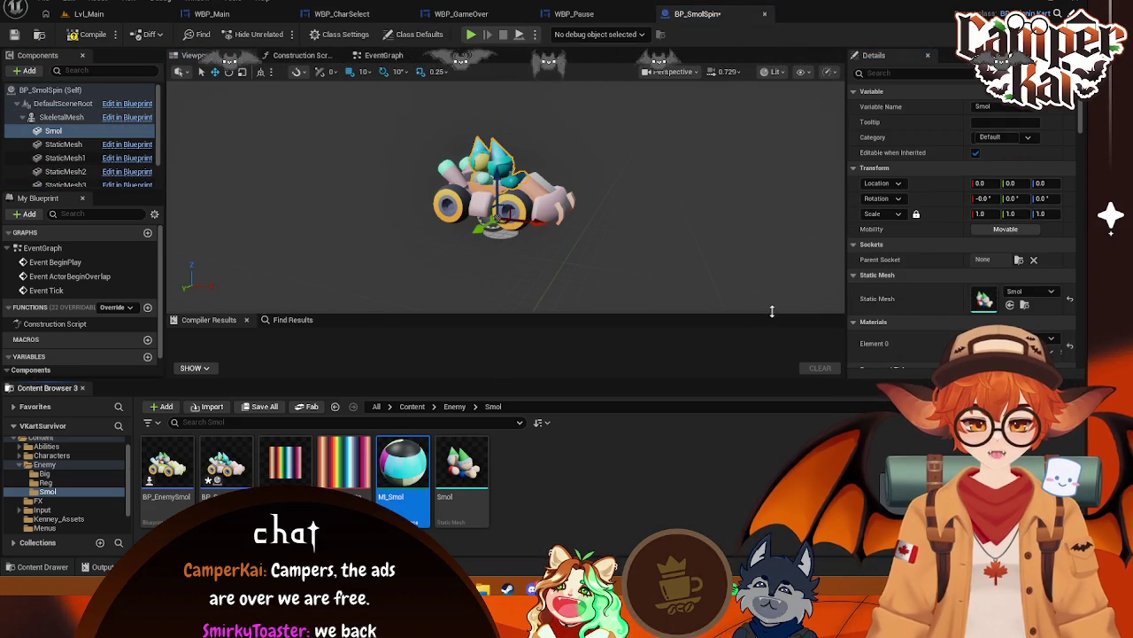
Set the skeletal mesh's Element 0 material to MI_Smol and compile the blueprint
left_click(68, 118)
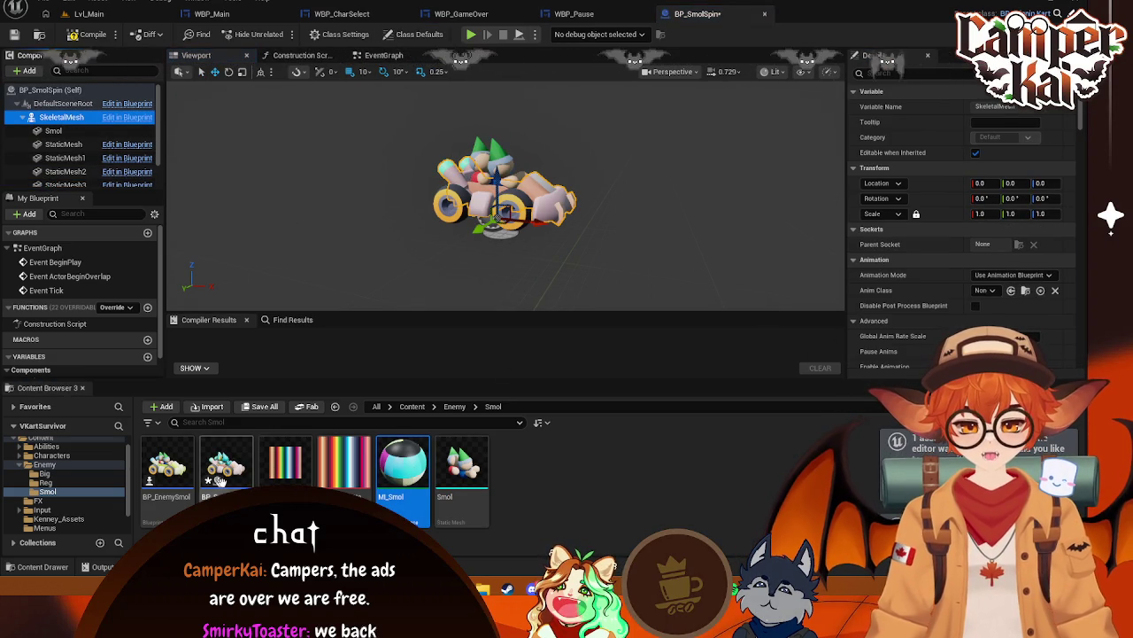
scroll(943, 307, "down", 2)
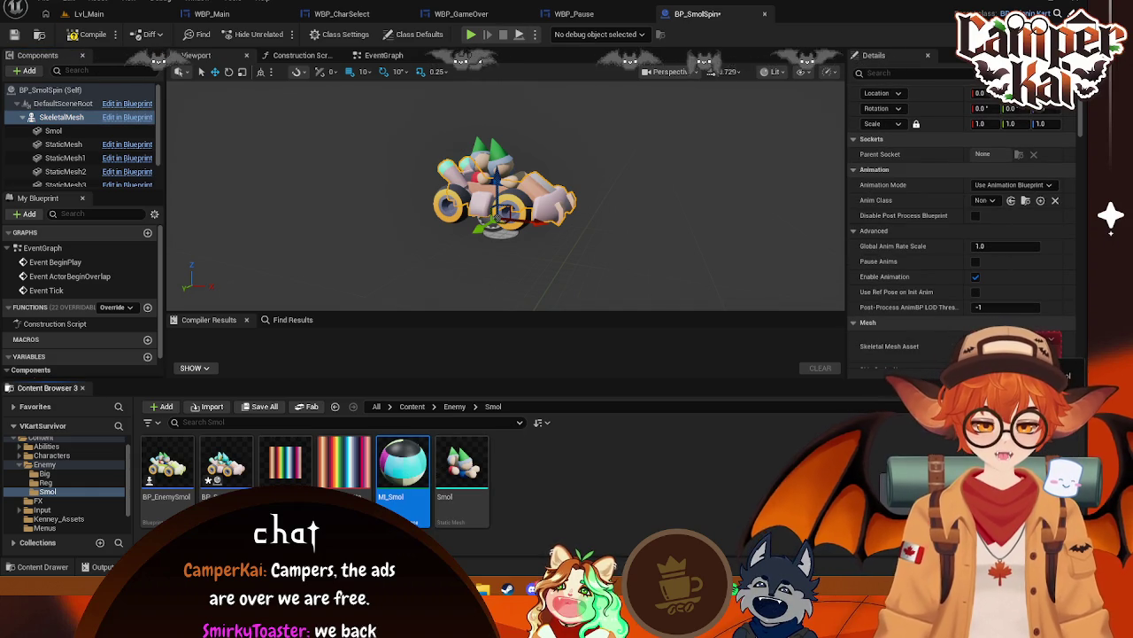
scroll(1011, 324, "down", 2)
left_click_drag(1016, 333, 1015, 331)
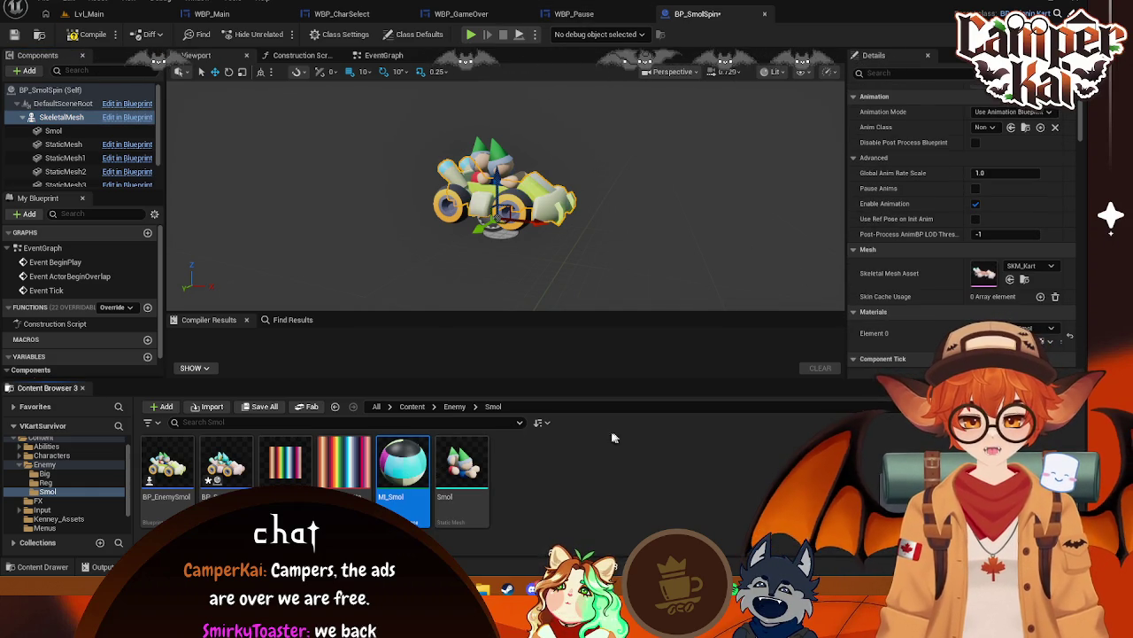
left_click(225, 462)
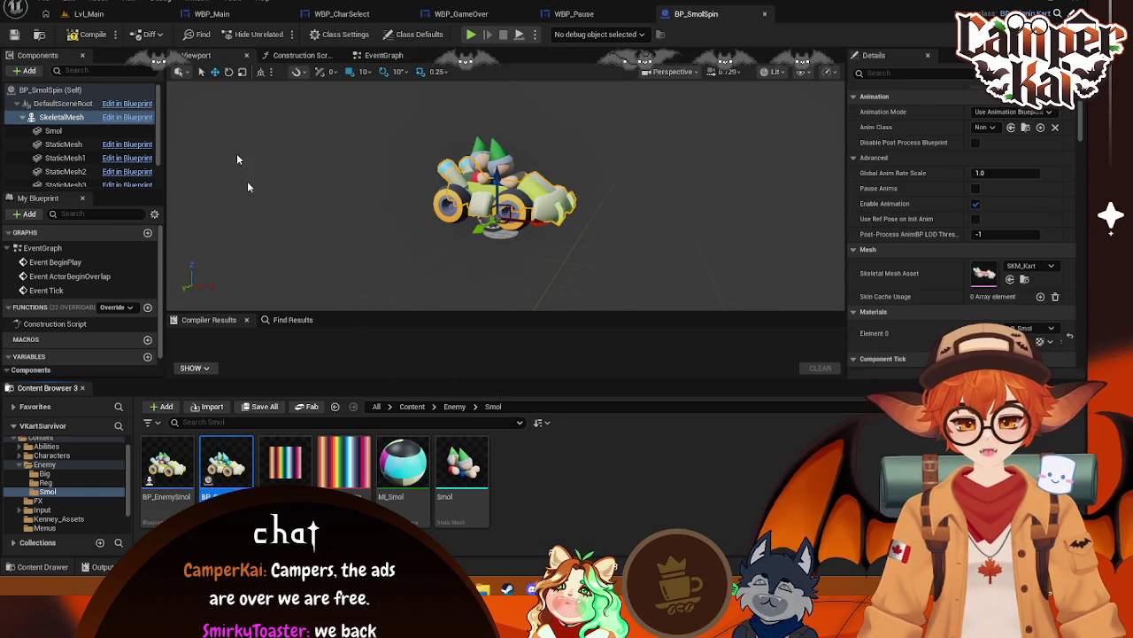
left_click(84, 36)
left_click(89, 14)
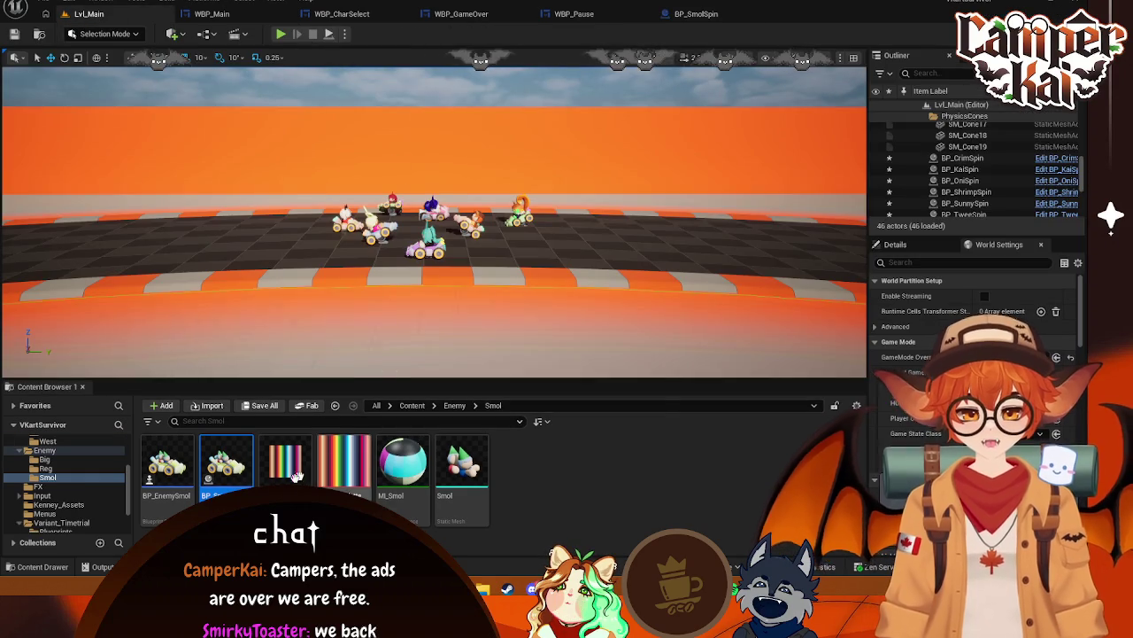
Place a BP_SmolSpin kart on the track and nudge it slightly right
mouse_move(224, 485)
left_mouse_down()
mouse_move(580, 227)
mouse_move(496, 253)
left_mouse_up()
key("e")
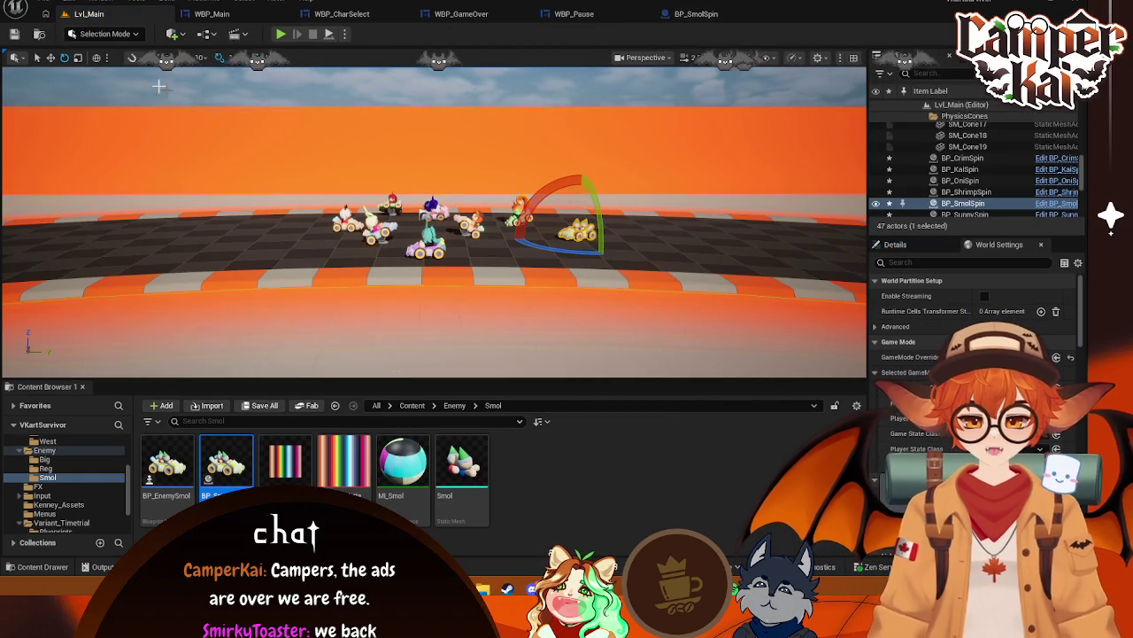
left_click(50, 57)
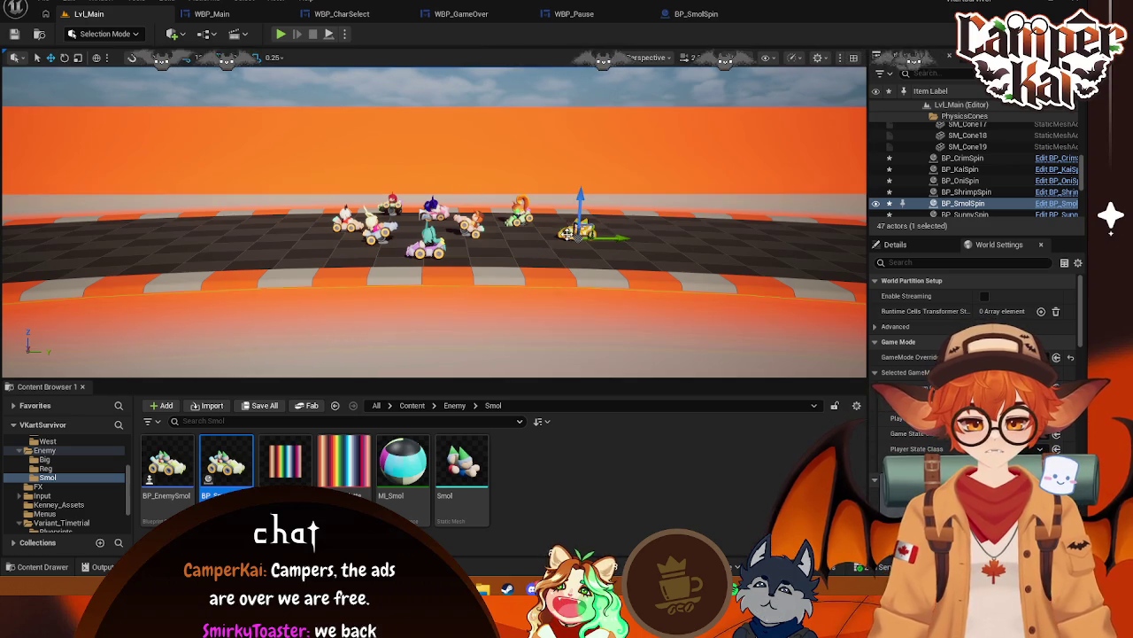
left_click_drag(560, 213, 610, 228)
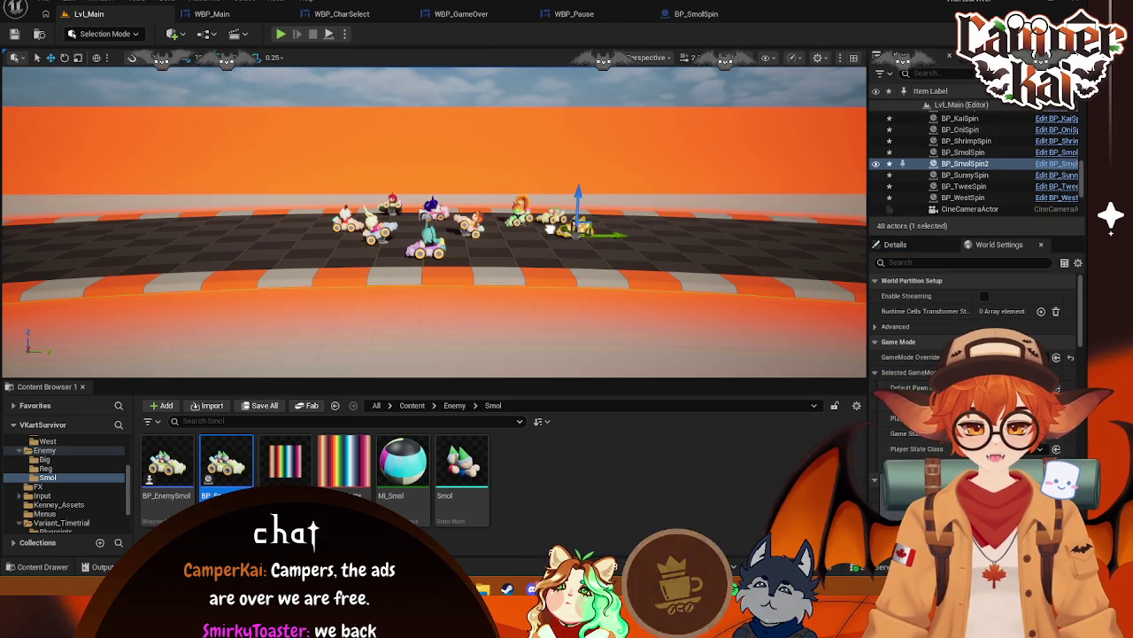
key("e")
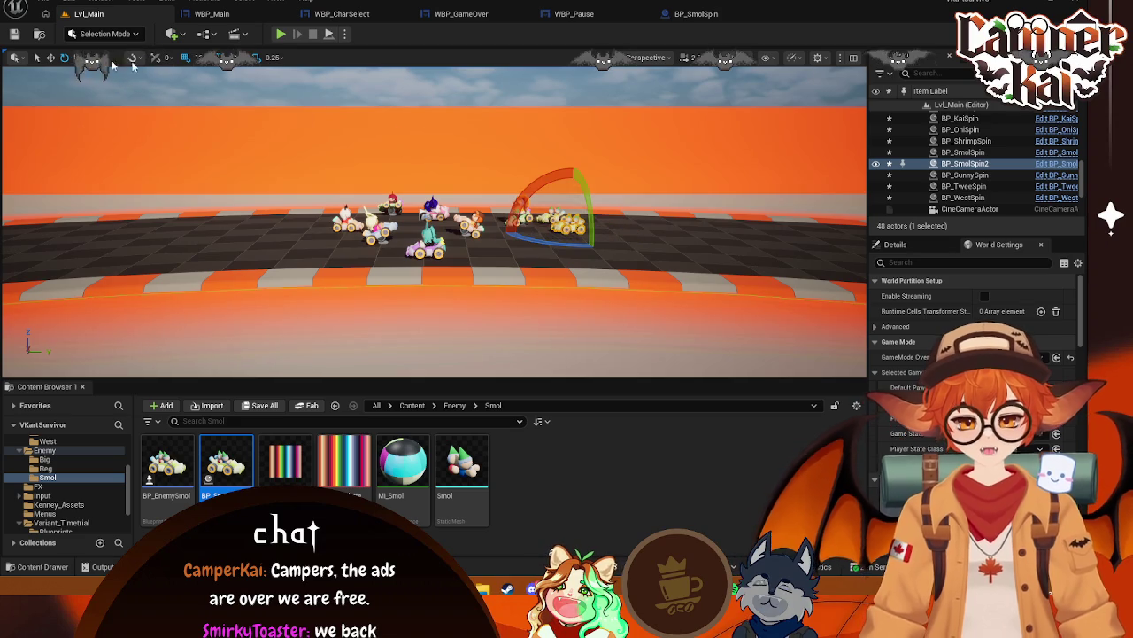
left_click(51, 57)
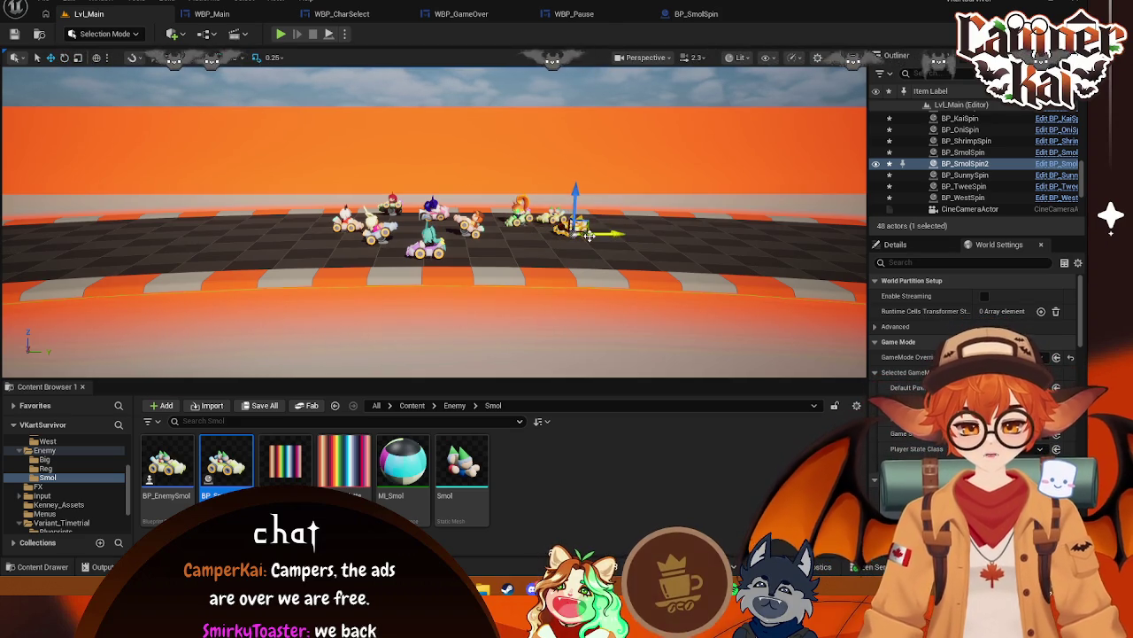
Duplicate the Smol kart and turn the copy around its vertical axis
key("ctrl+d")
left_click_drag(566, 227, 574, 246)
key("ctrl+z")
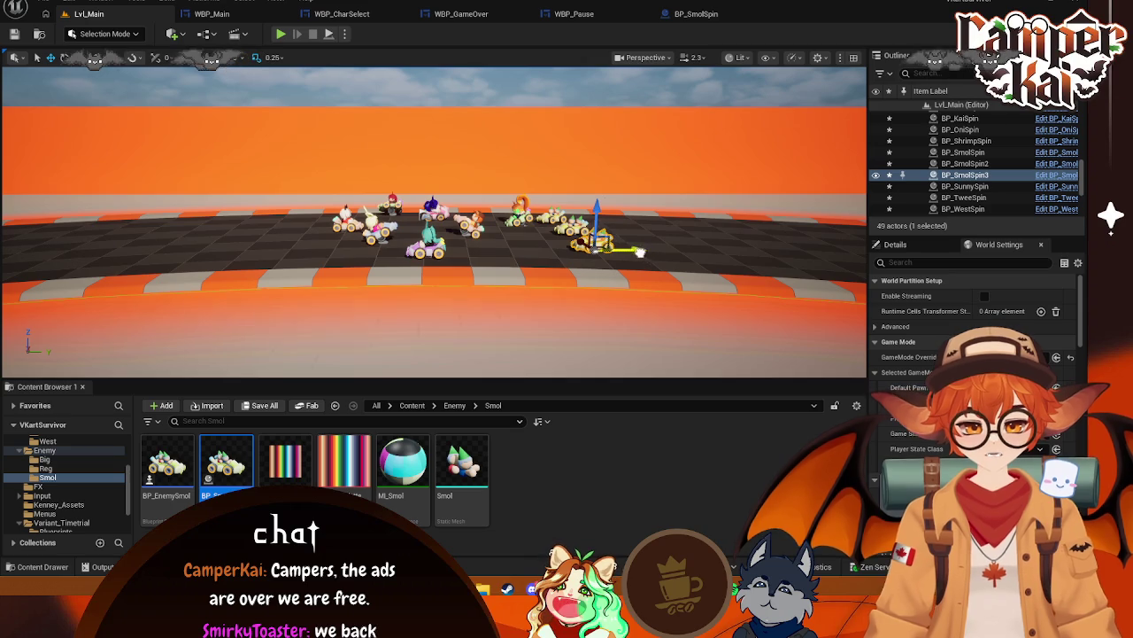
key("e")
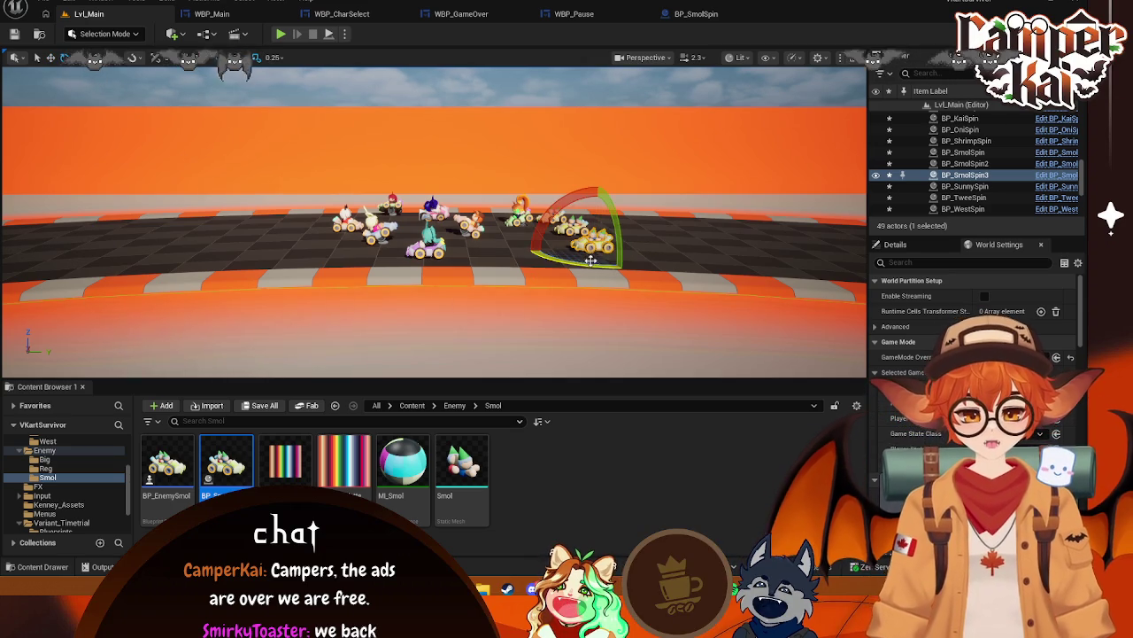
left_click_drag(592, 260, 594, 261)
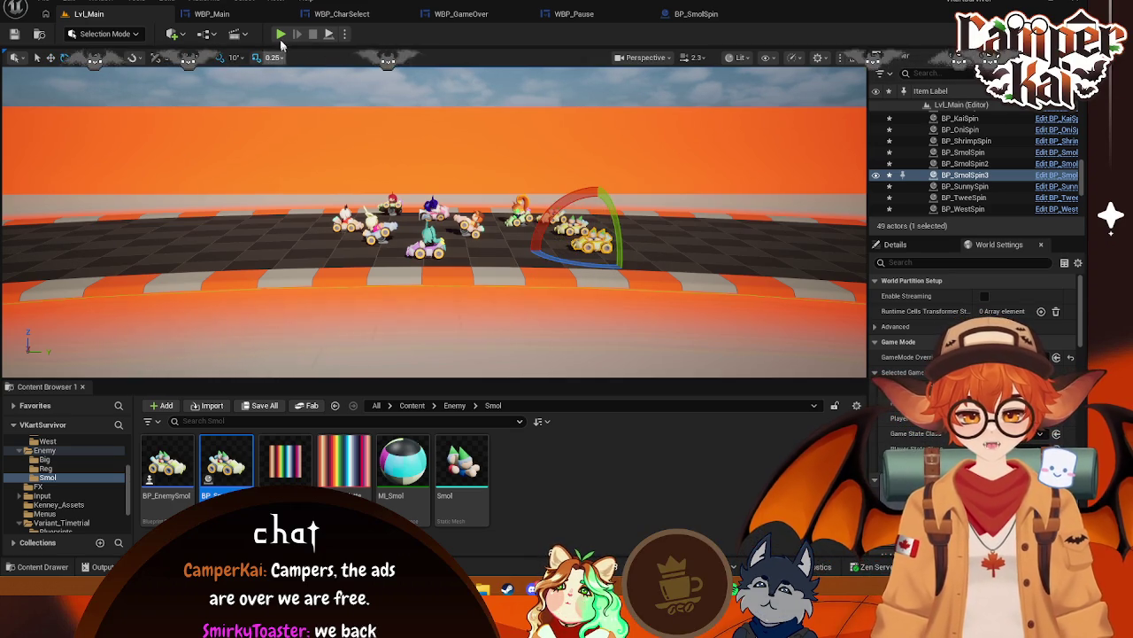
key("alt+p")
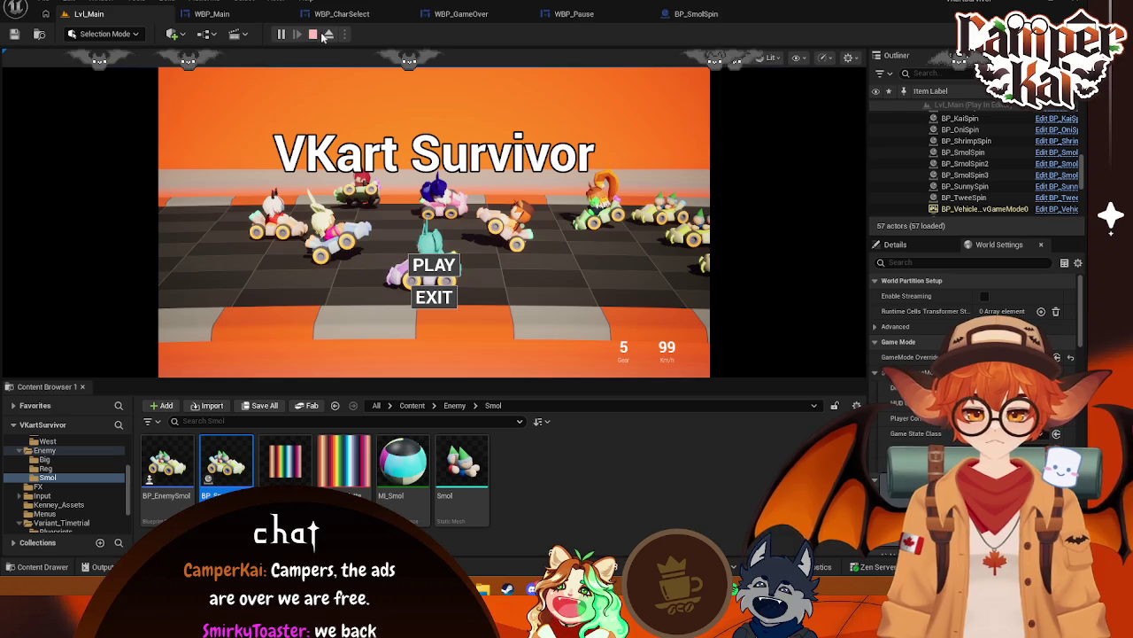
Move BP_SmolSpin3 further left and turn it to face along the track
key("Escape")
left_click(520, 210)
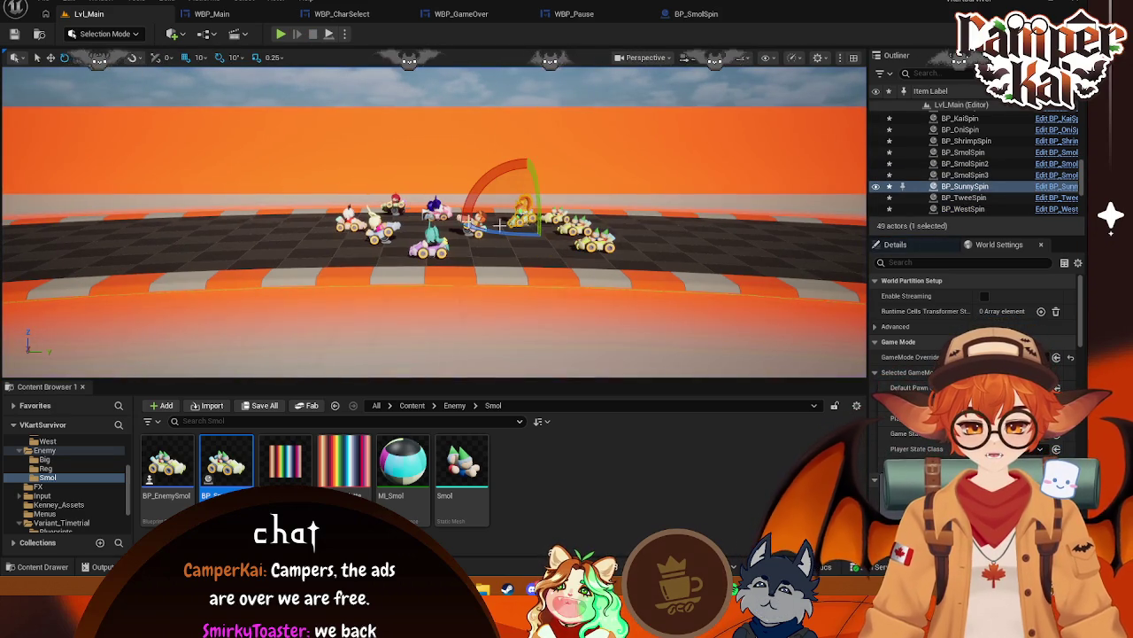
left_click(51, 58)
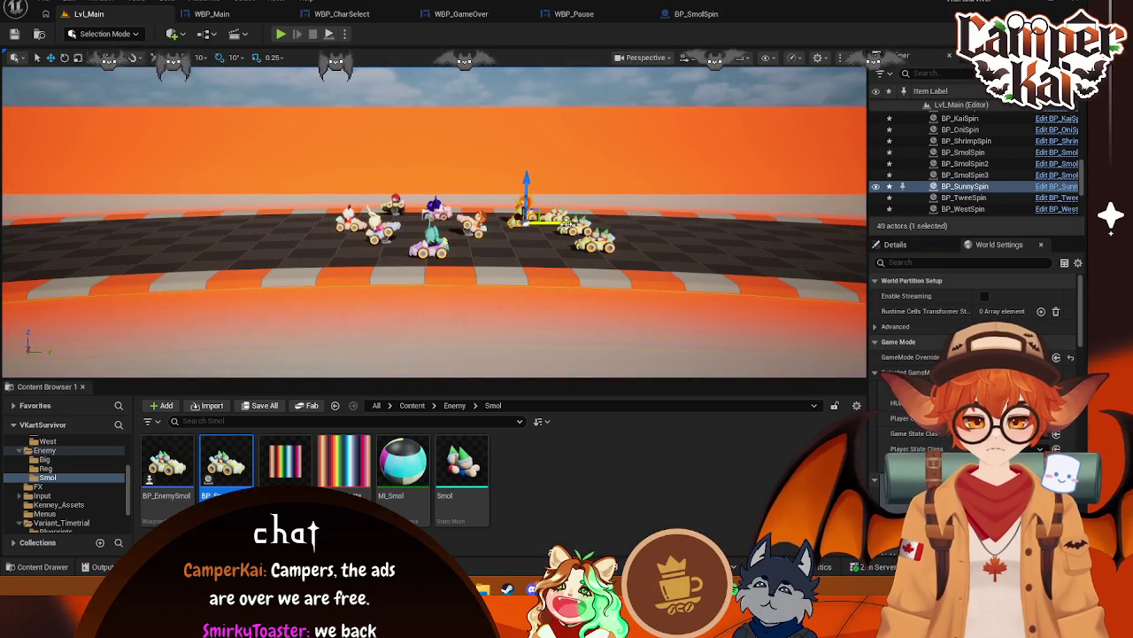
left_click(594, 241)
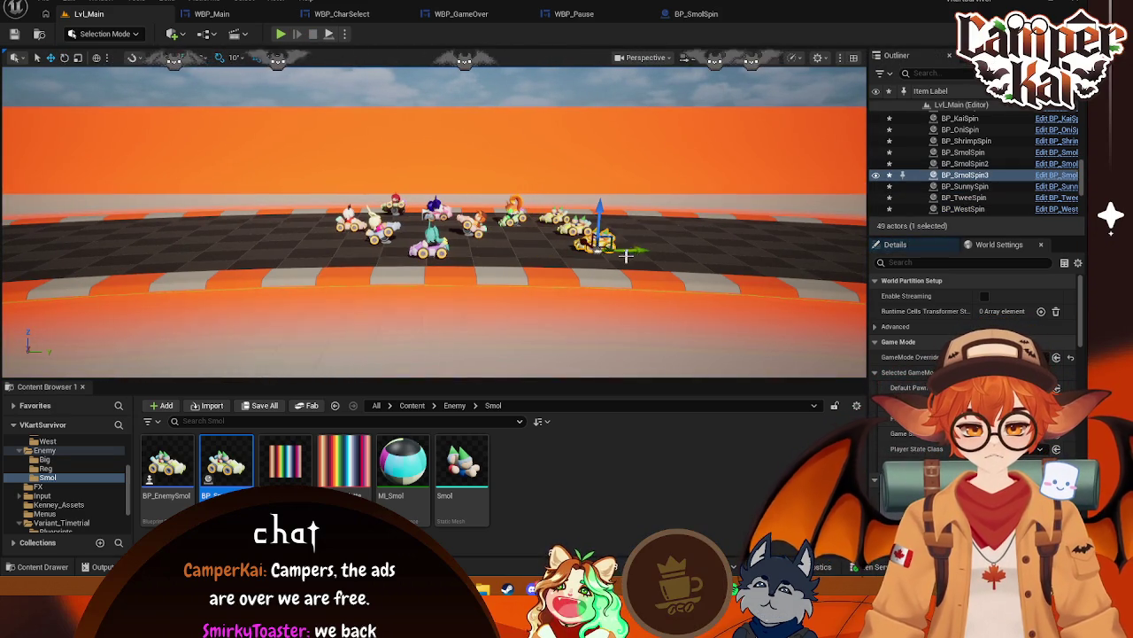
left_click_drag(637, 248, 626, 251)
left_click_drag(673, 111, 653, 106)
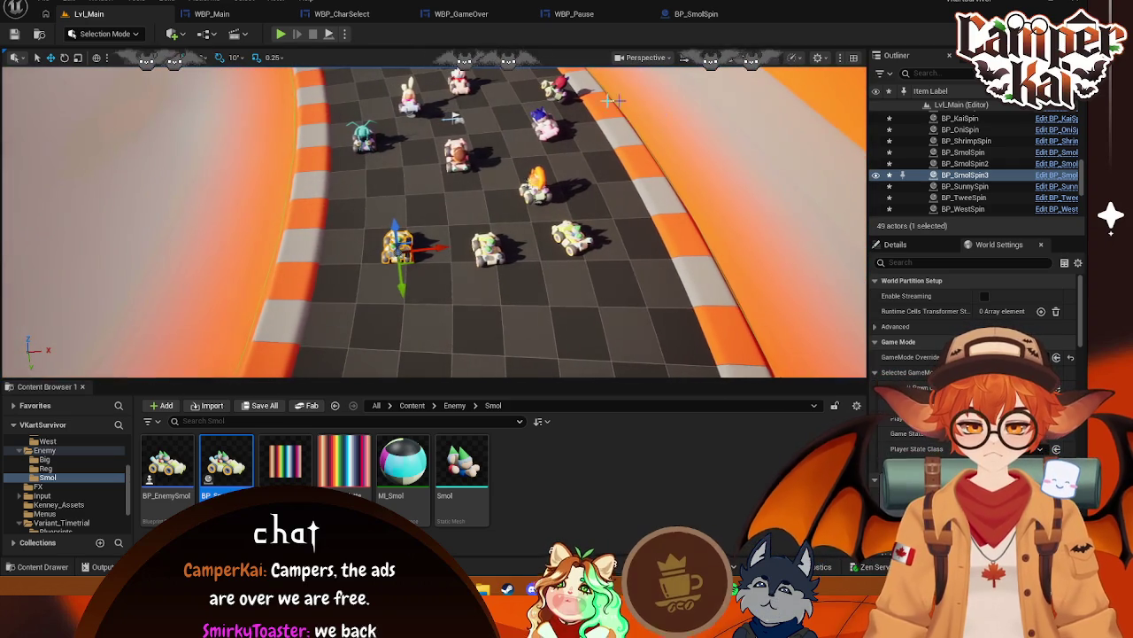
key("e")
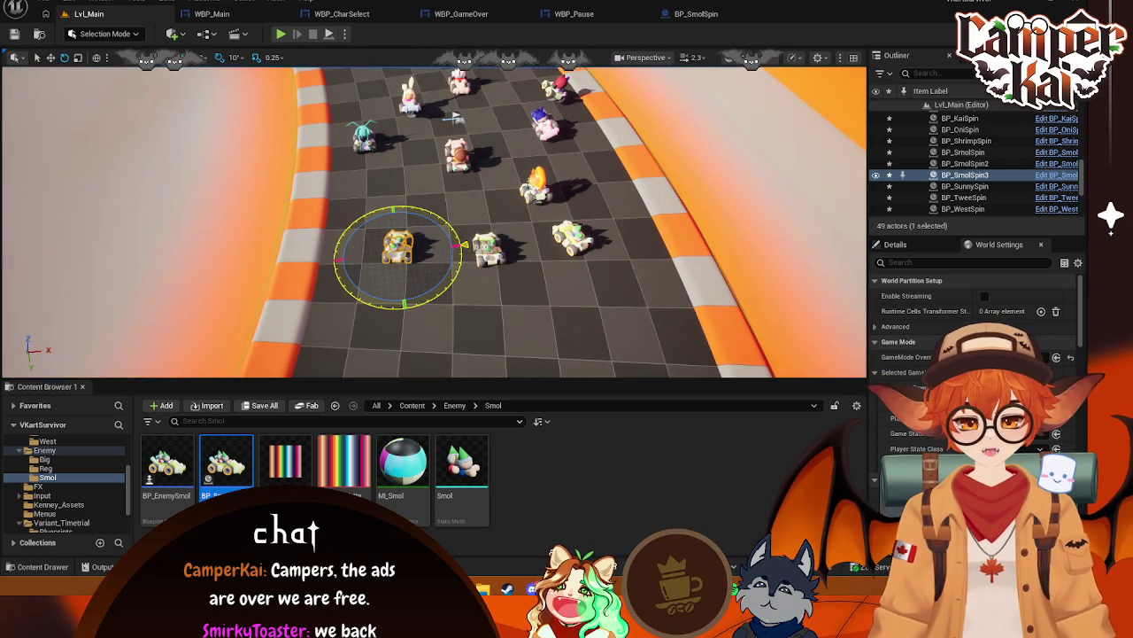
left_click_drag(459, 251, 460, 252)
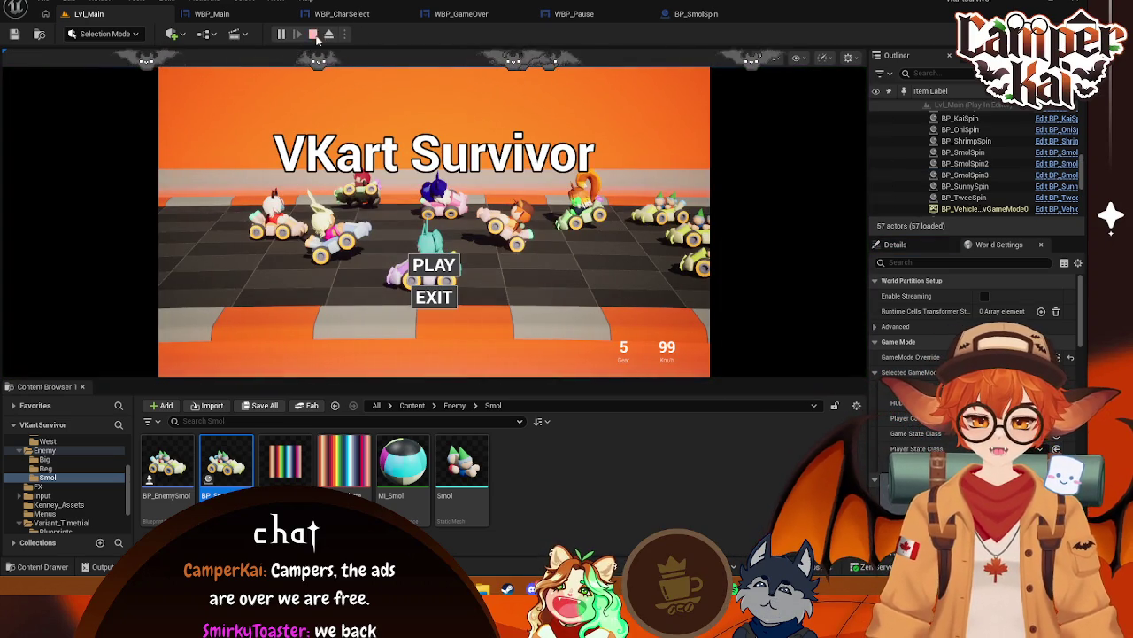
left_click(316, 36)
Turn BP_SmolSpin2 around its vertical axis and test-play the placement
left_click_drag(441, 131, 423, 135)
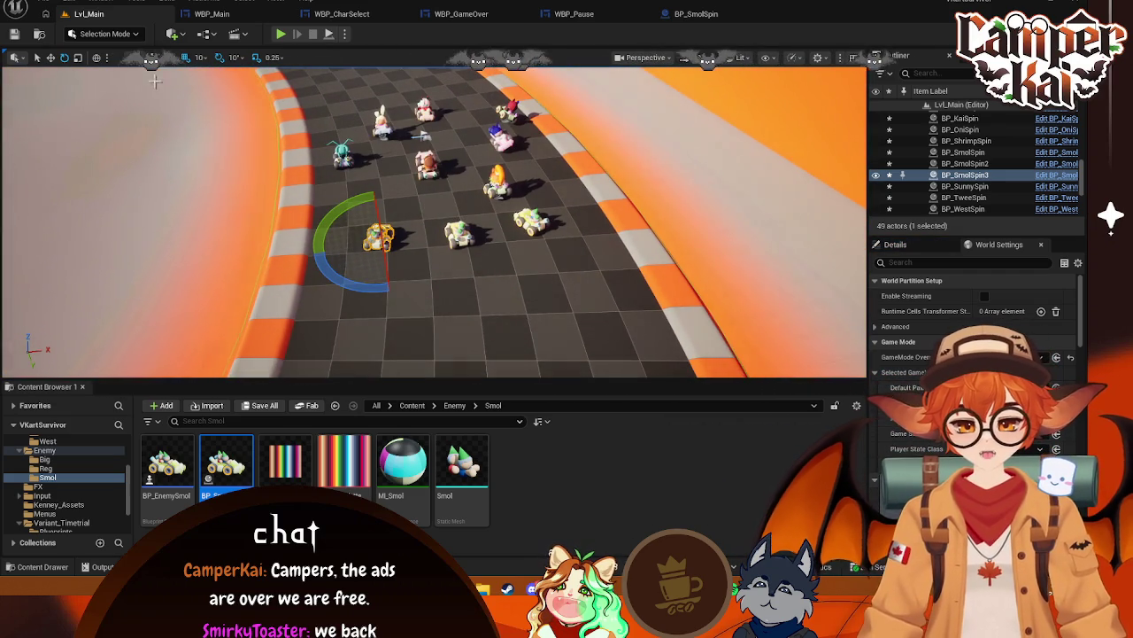
left_click(51, 58)
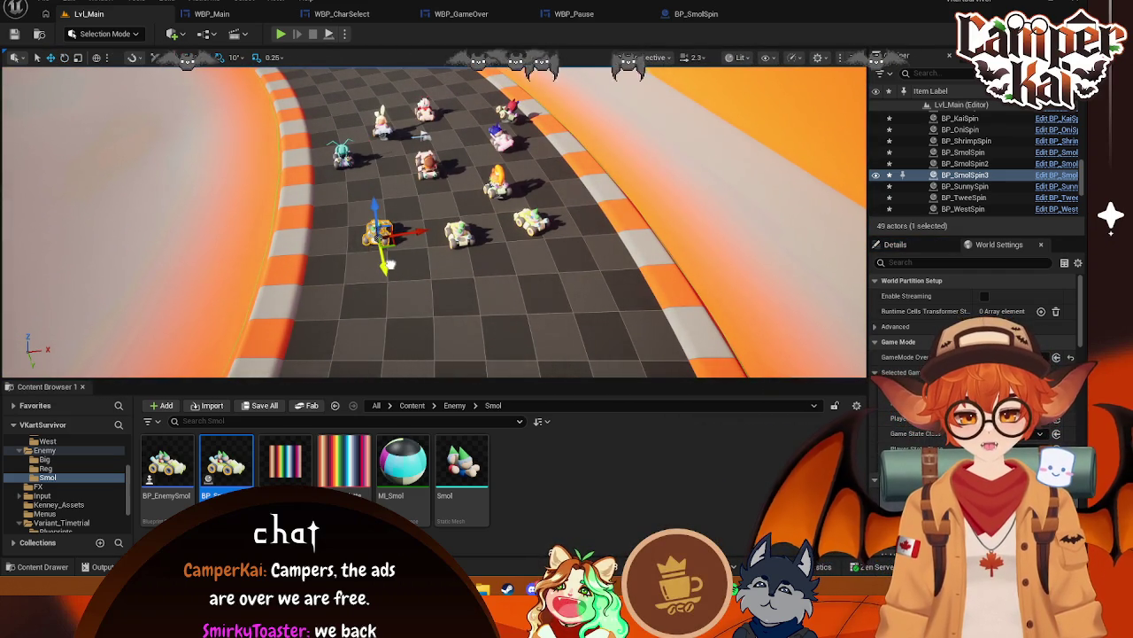
left_click(535, 228)
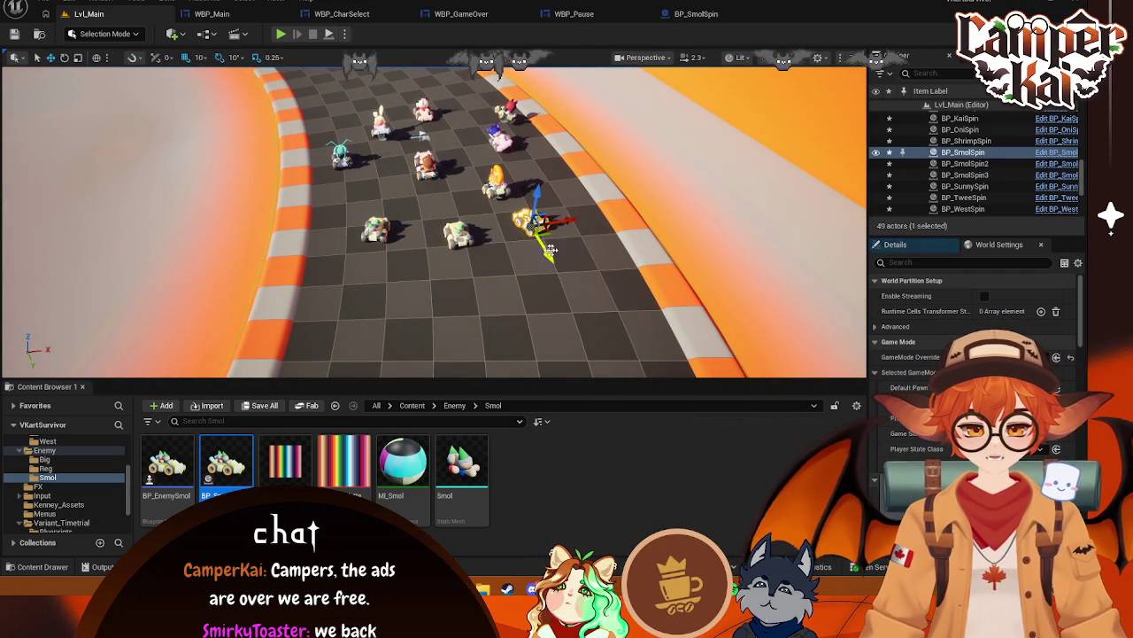
left_click(457, 230)
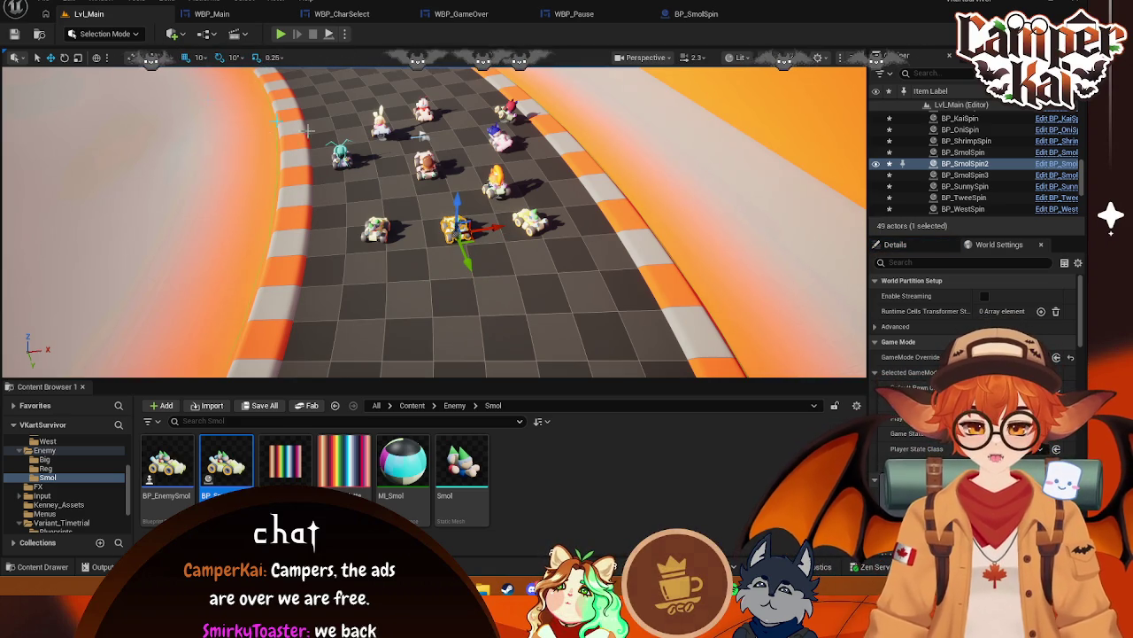
left_click_drag(459, 270, 462, 271)
left_click(280, 35)
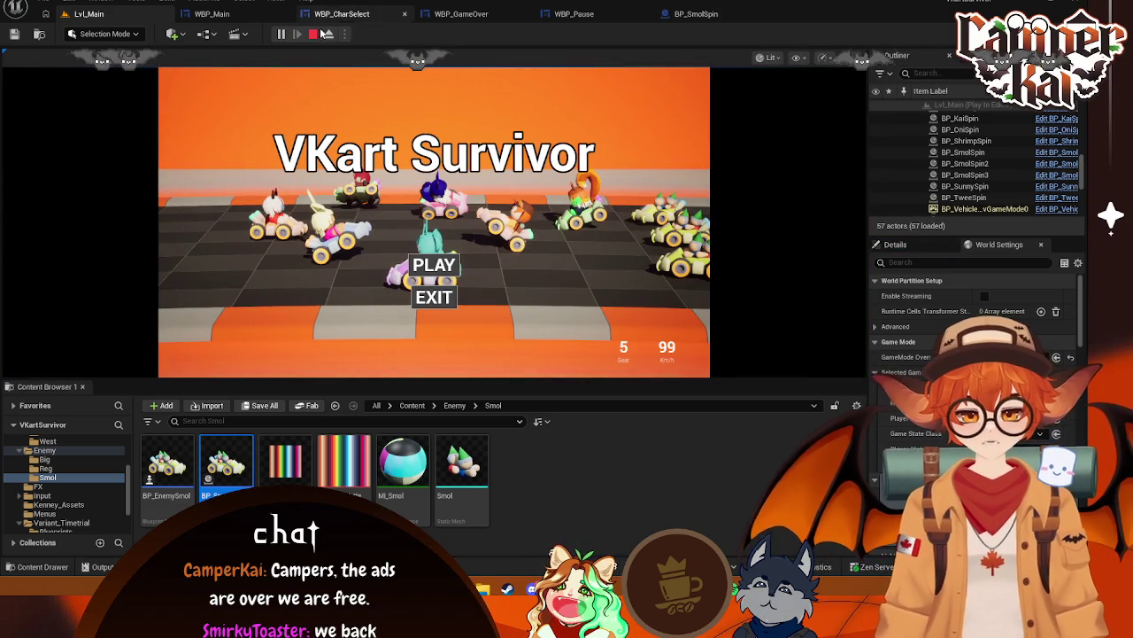
left_click(315, 35)
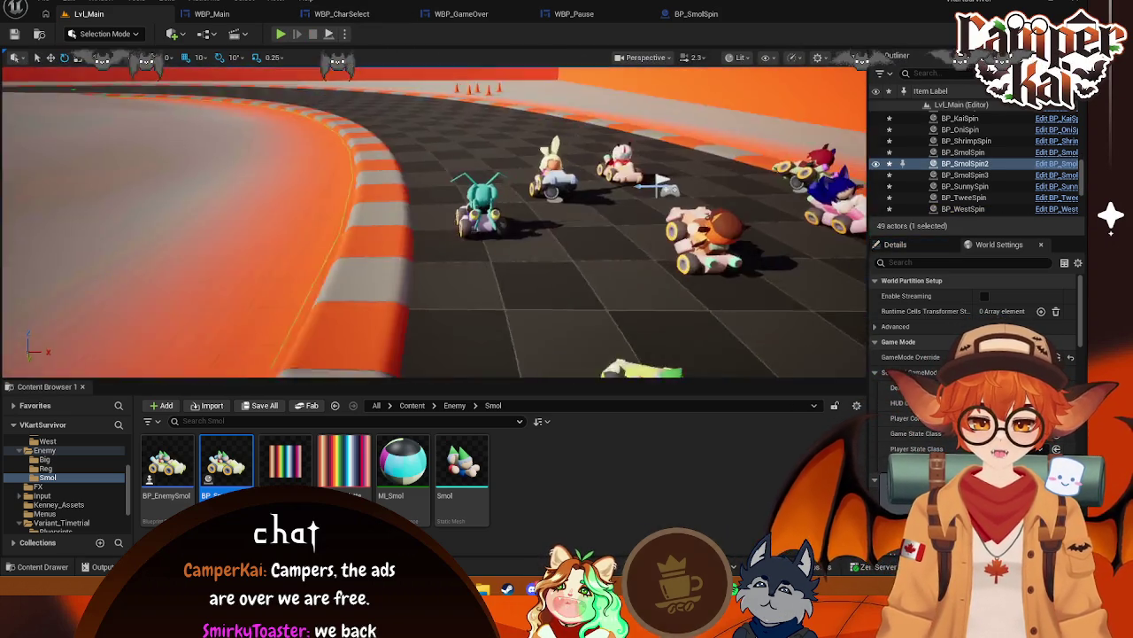
Move BP_SmolSpin2 slightly down the track and test-play the lineup again
left_click_drag(434, 213, 434, 212)
mouse_move(433, 222)
left_mouse_down()
mouse_move(408, 275)
mouse_move(403, 143)
left_mouse_up()
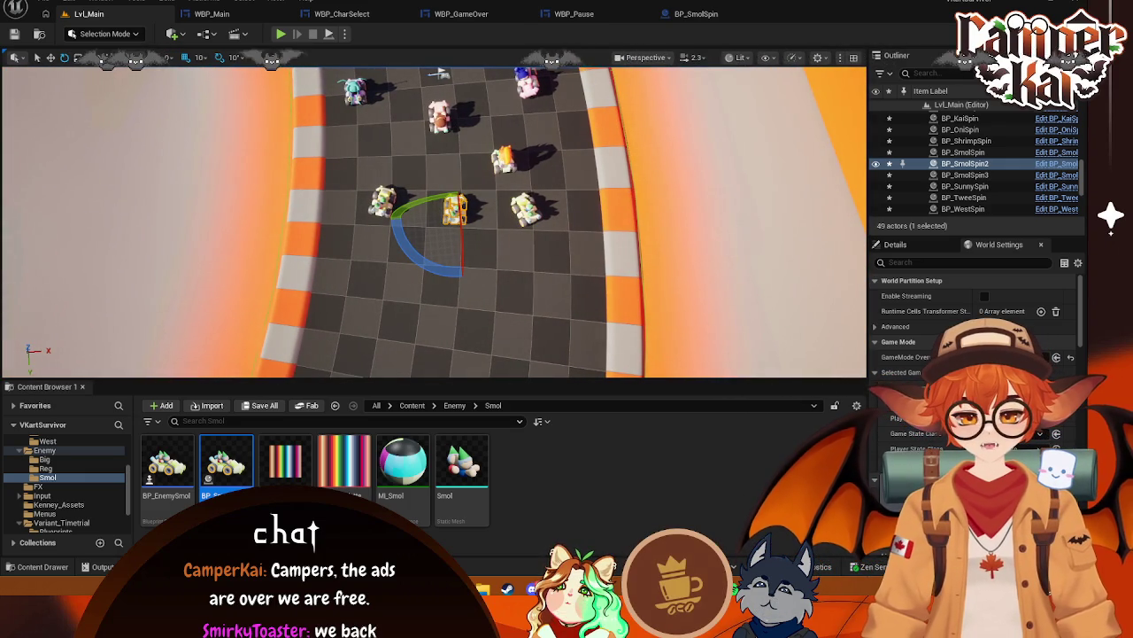
key("w")
left_click_drag(459, 252, 459, 262)
left_click(280, 36)
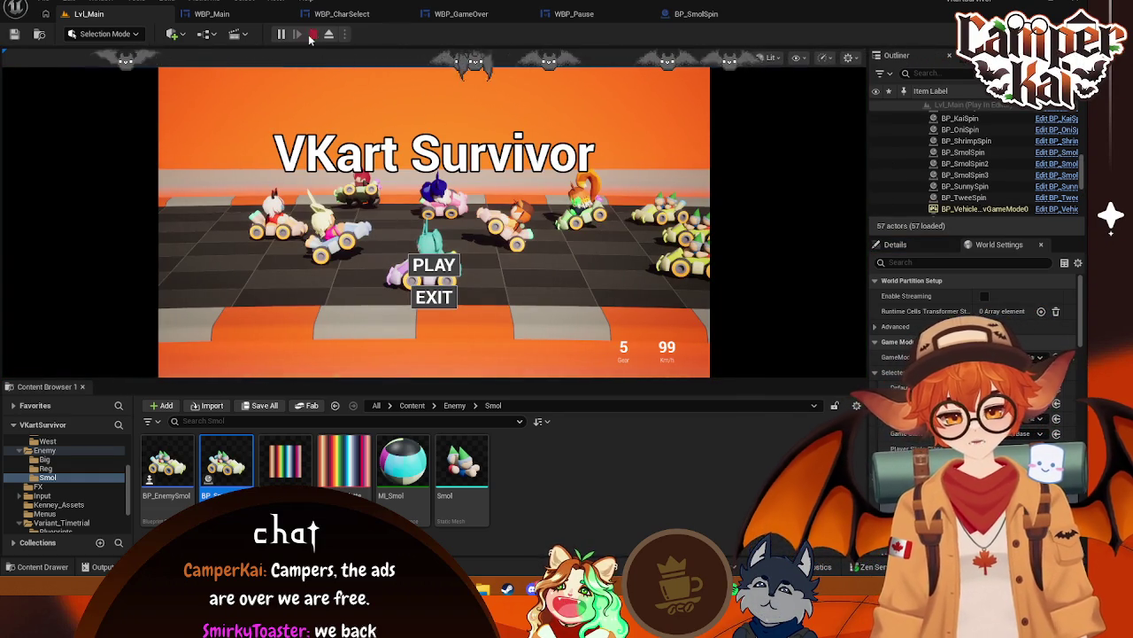
left_click(313, 35)
left_click(44, 459)
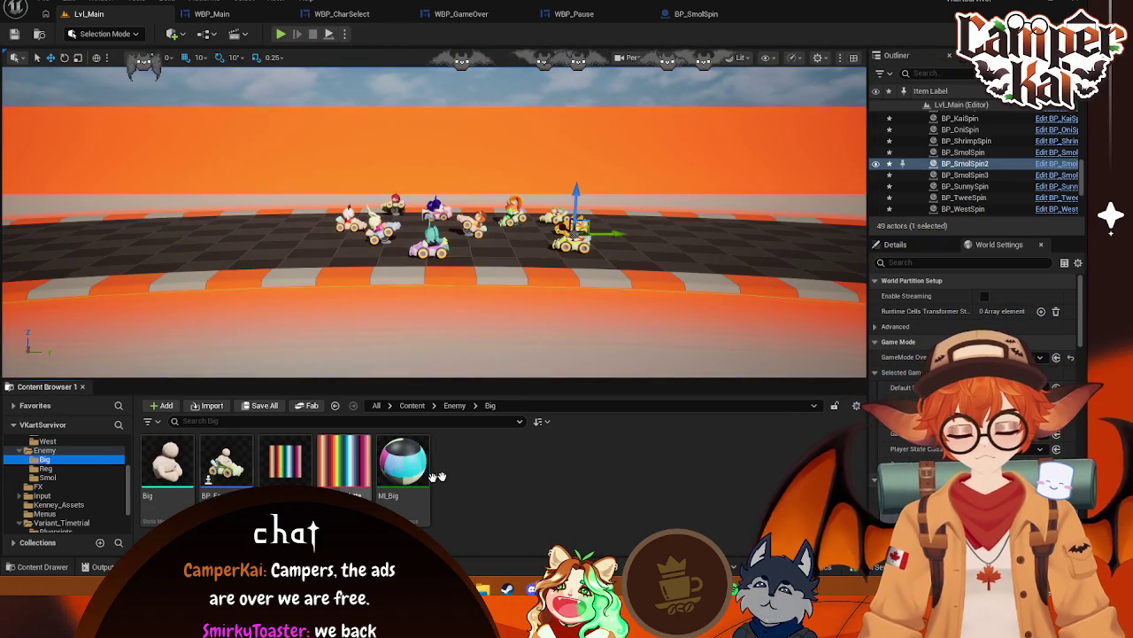
Create a Blueprint Class with parent BP_SpinKart, found by searching 'spin', named BP_BigSpin
right_click(432, 478)
left_click(495, 162)
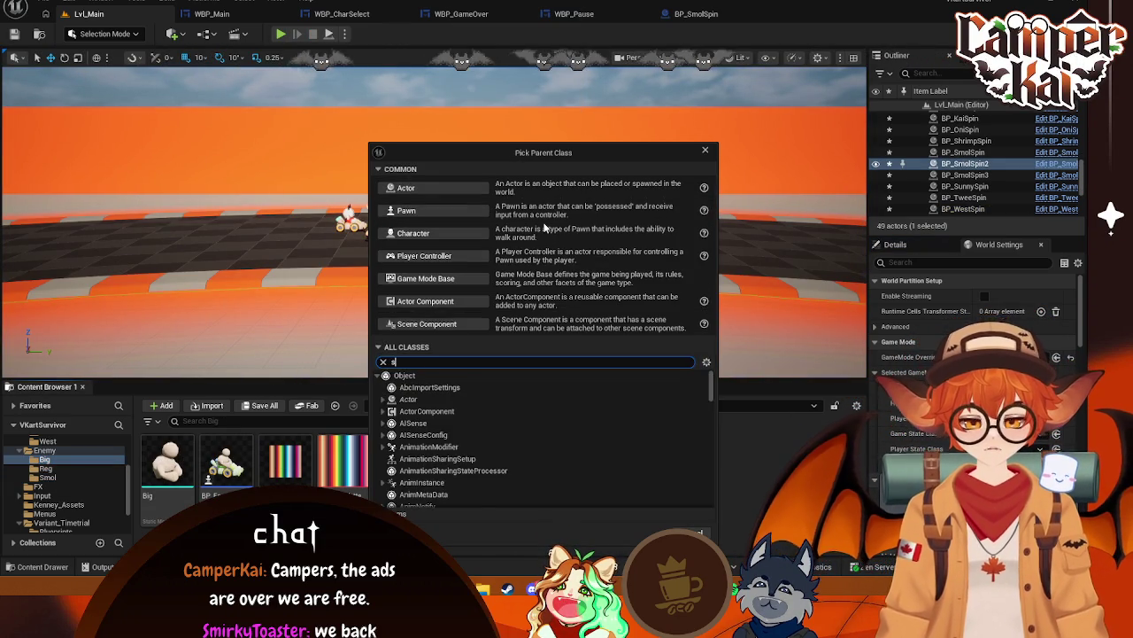
type("spin")
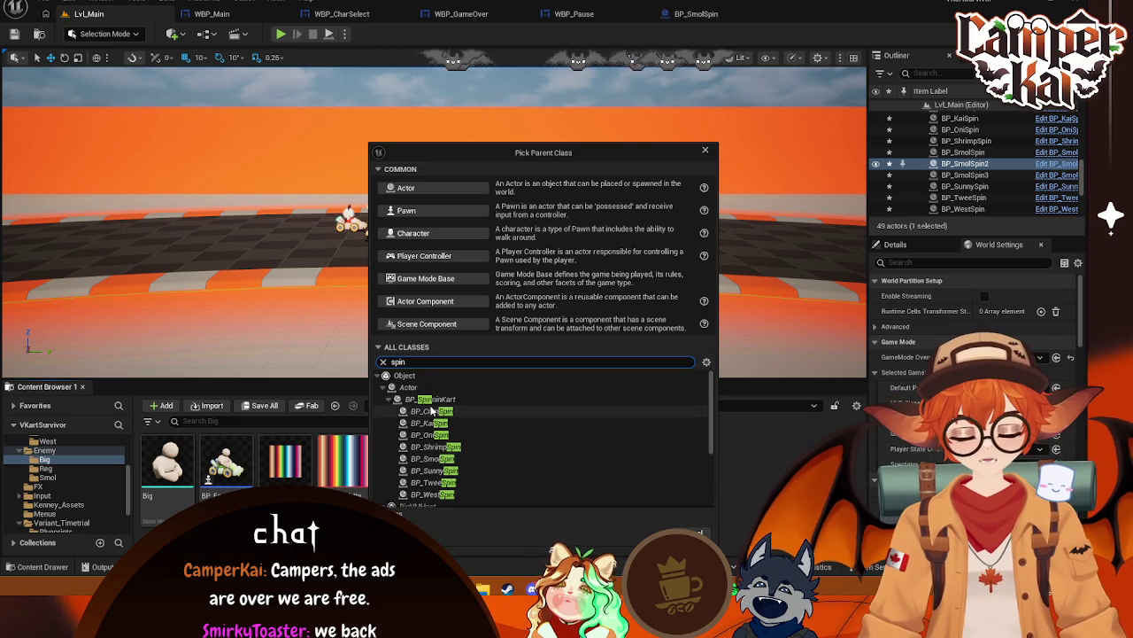
left_click(434, 399)
left_click(646, 532)
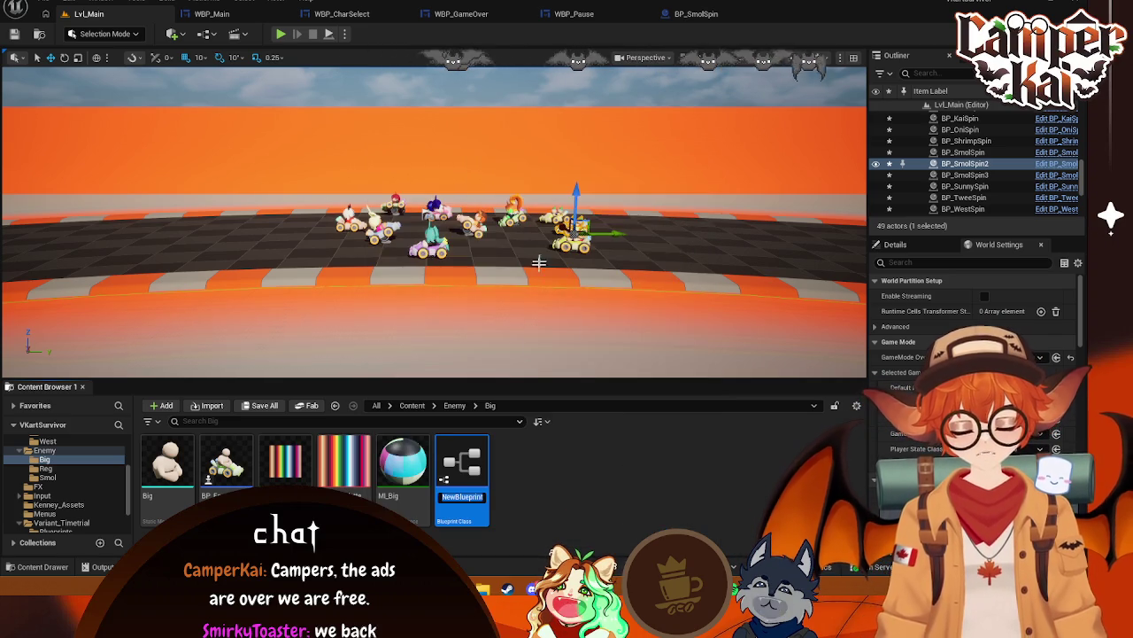
type("BP_")
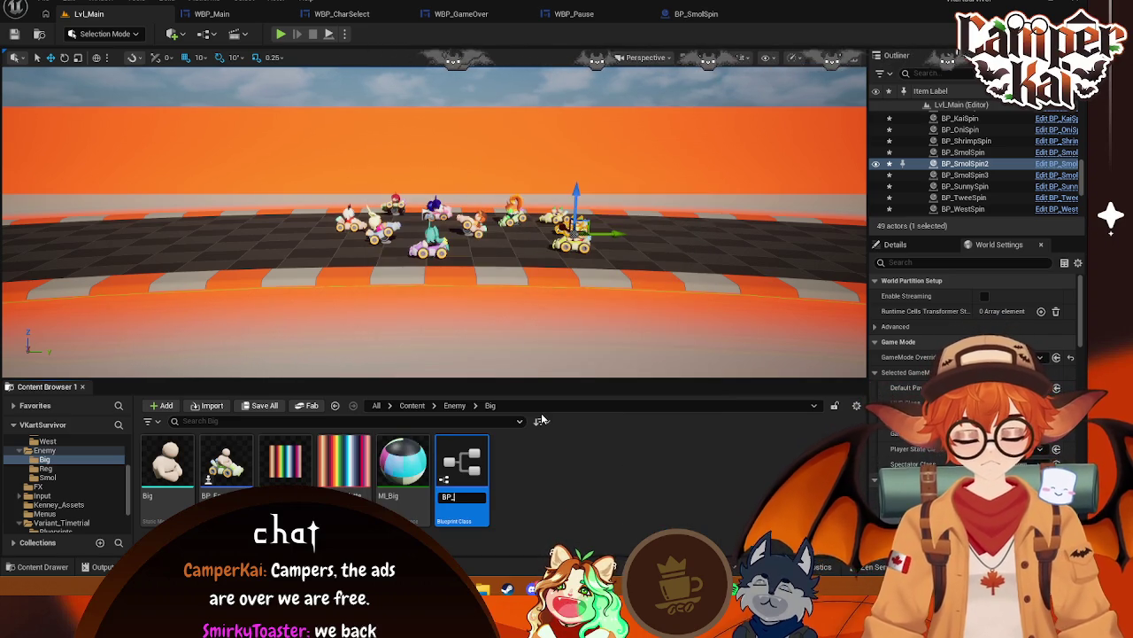
type("BigSp")
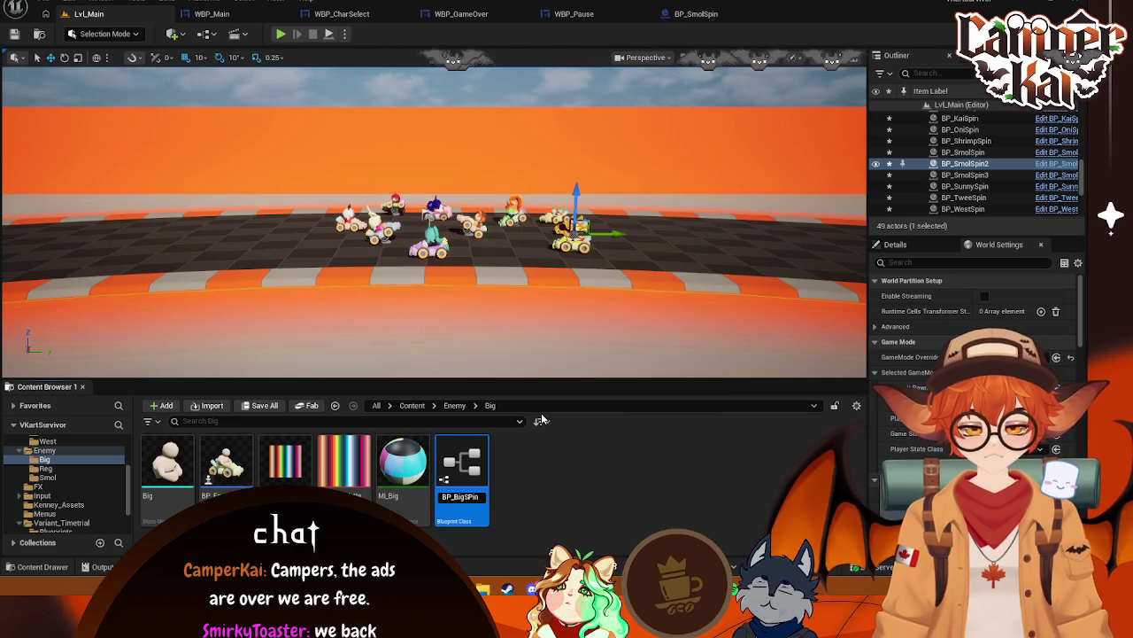
key("Return")
left_click_drag(226, 460, 240, 237)
key("Escape")
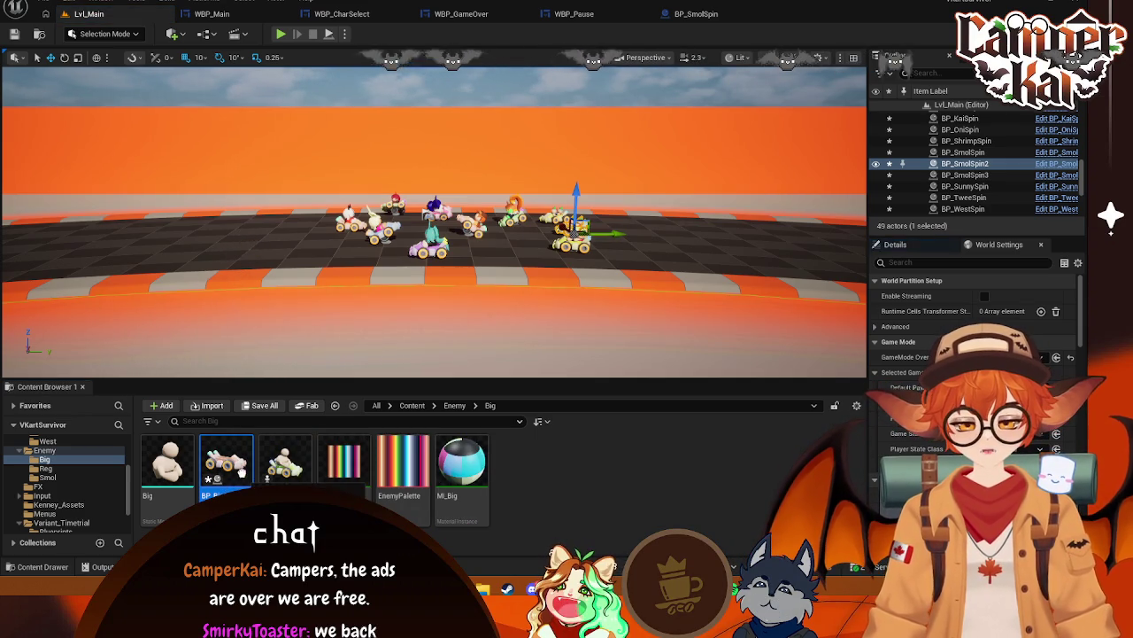
Open BP_BigSpin and add the Big mesh from the Enemy/Big folder as a component
double_click(217, 469)
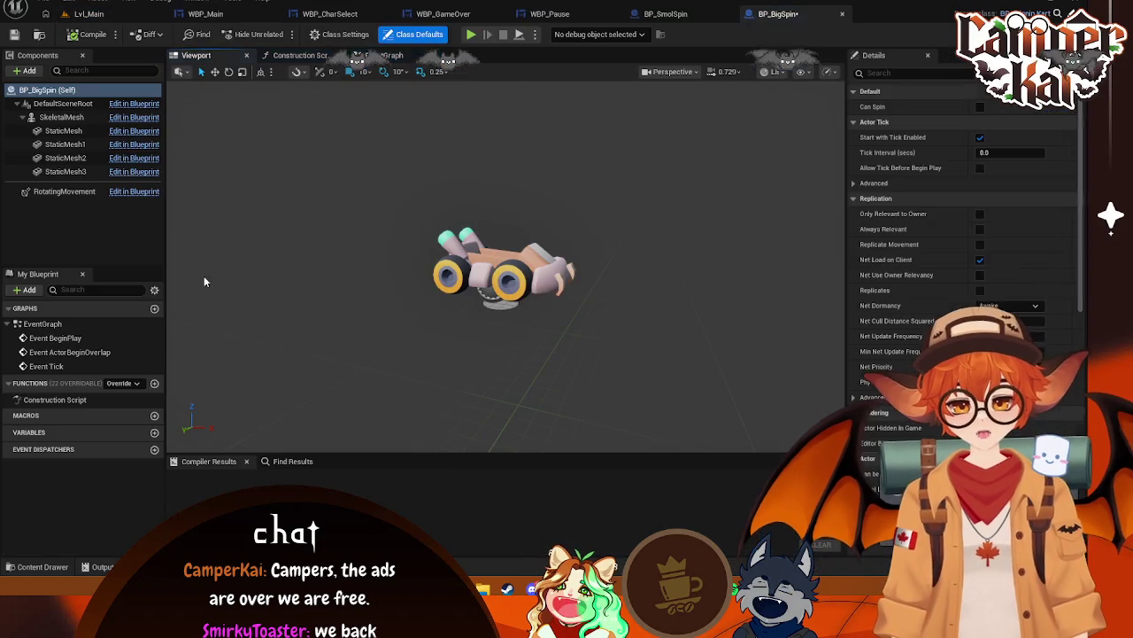
left_click(31, 568)
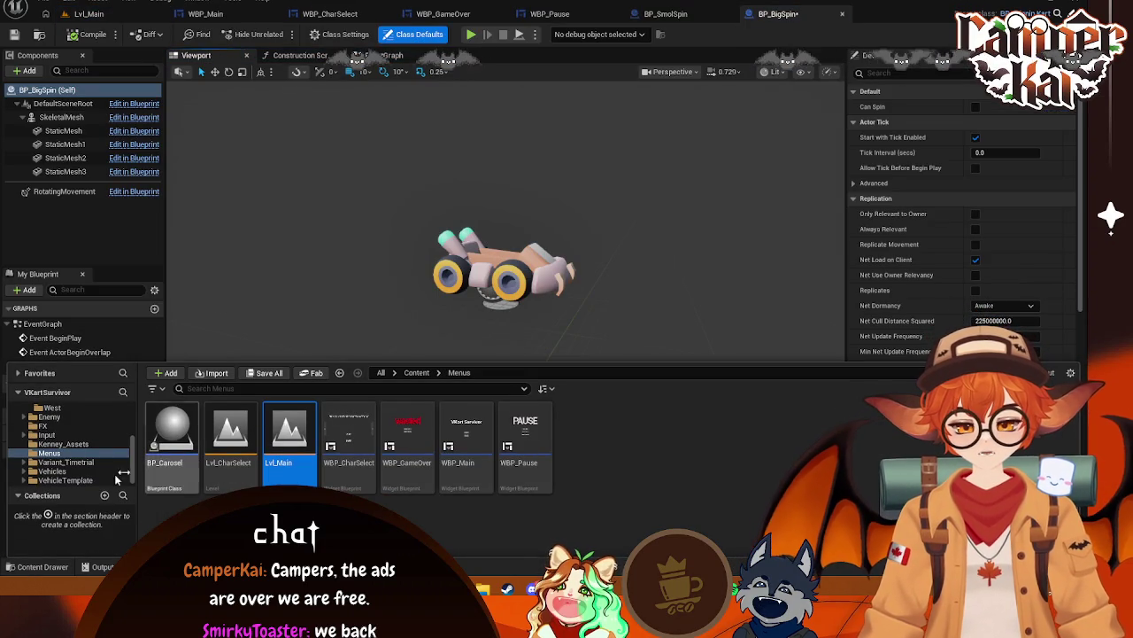
scroll(55, 452, "down", 2)
left_click(48, 452)
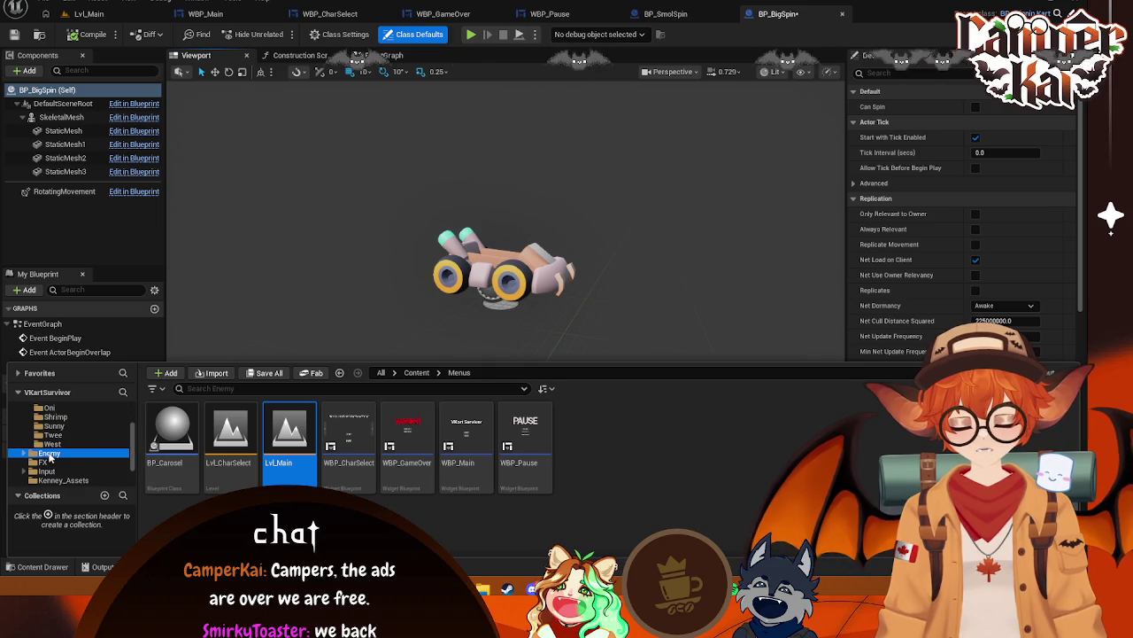
left_click(186, 441)
double_click(188, 441)
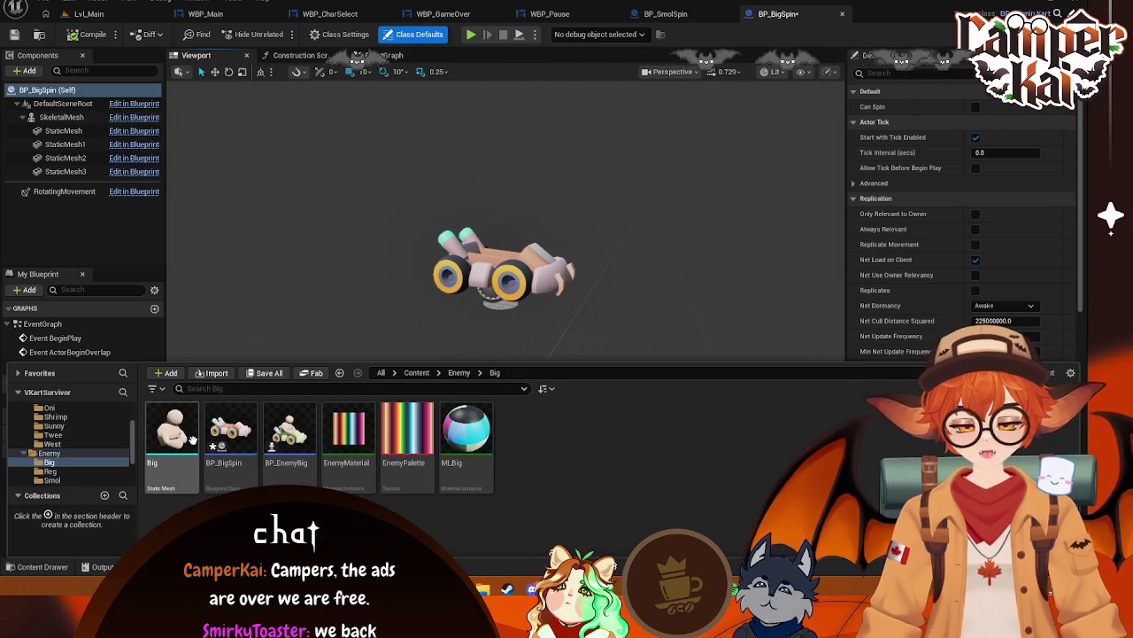
mouse_move(174, 407)
left_mouse_down()
mouse_move(58, 113)
mouse_move(55, 131)
left_mouse_up()
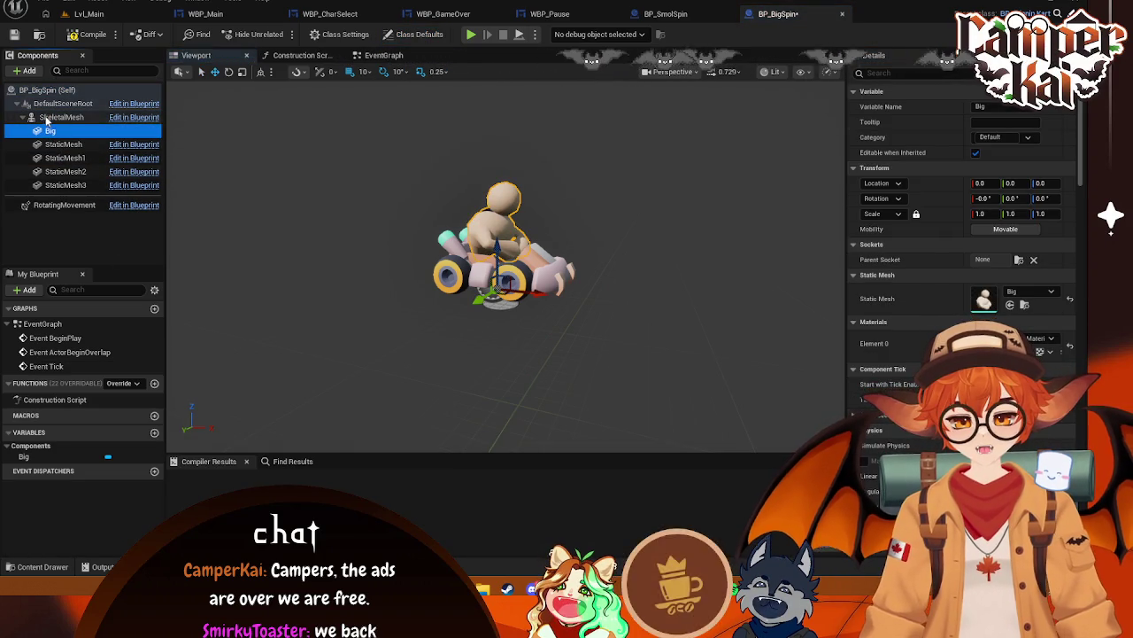
Assign an asset to the SkeletalMesh component for the green kart, save BP_BigSpin, and return to Lvl_Main
left_click(61, 117)
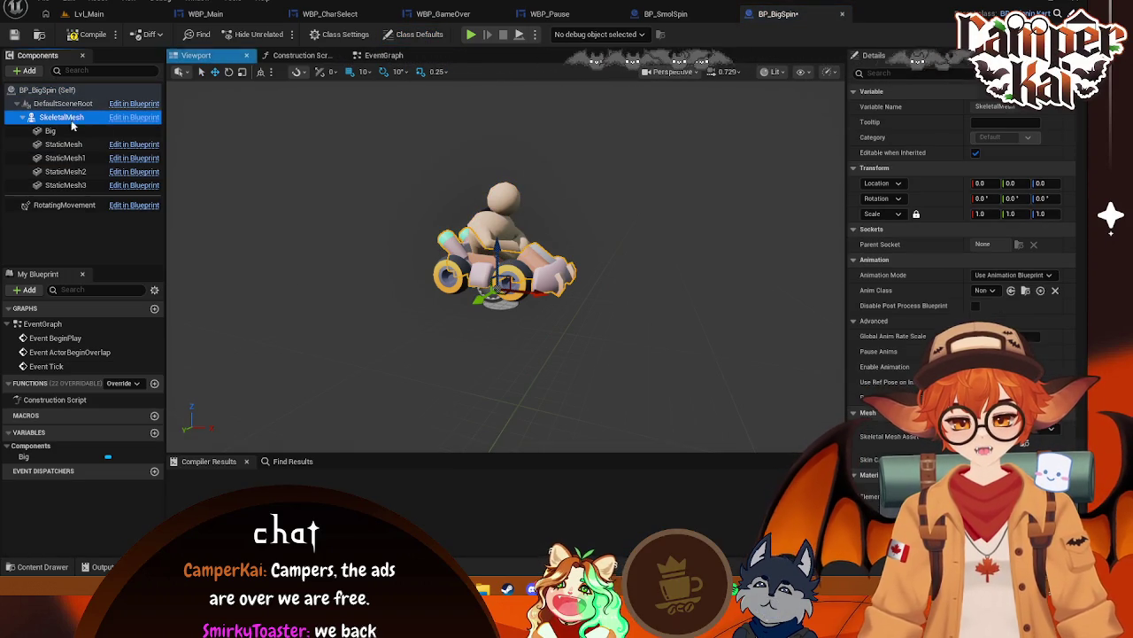
left_click(34, 571)
left_click_drag(172, 443, 903, 301)
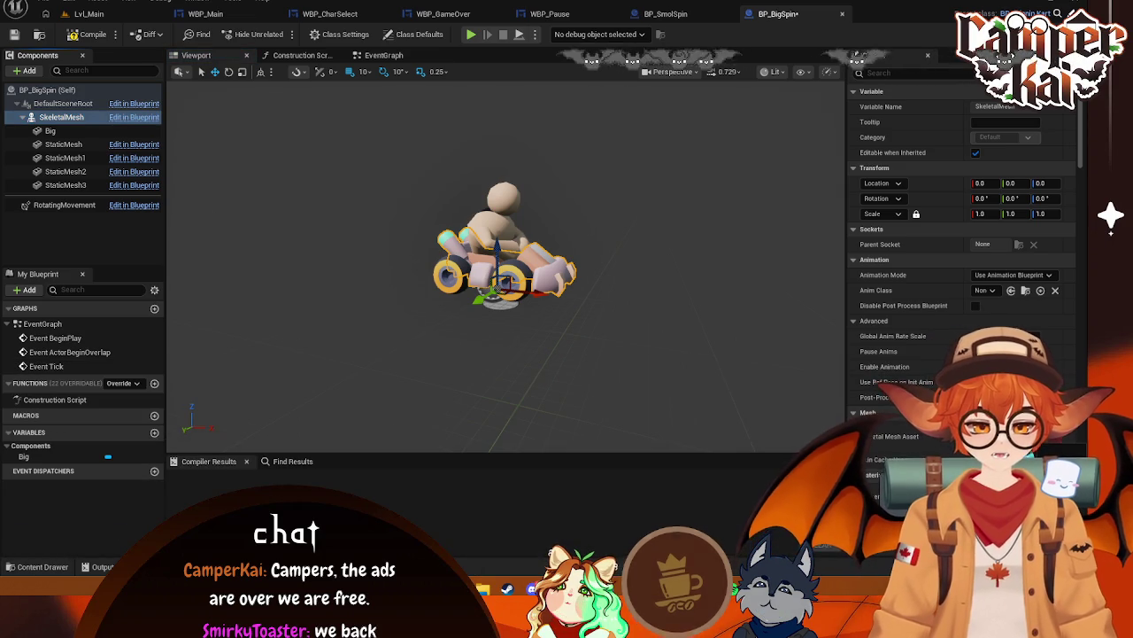
key("ctrl+s")
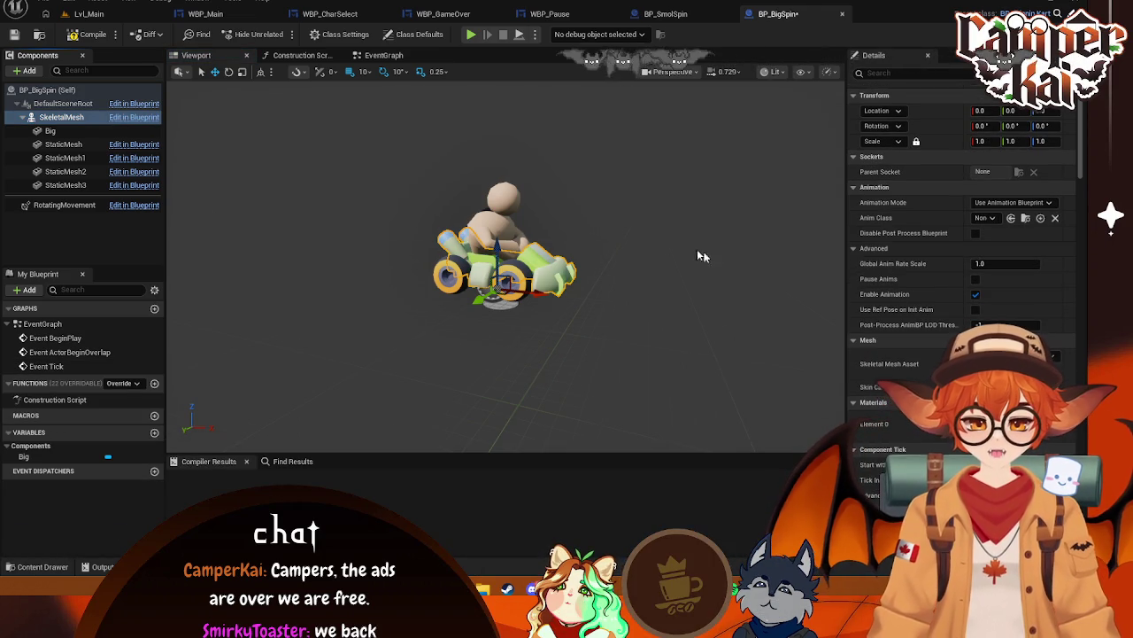
left_click(89, 14)
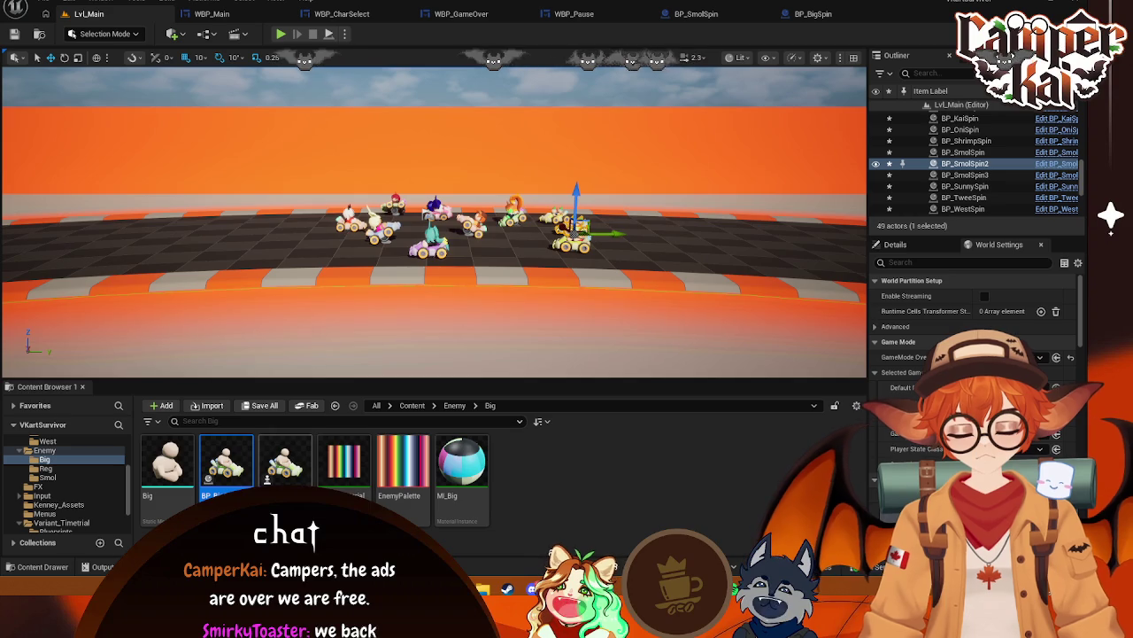
Place a BP_BigSpin kart at the left end of the kart row and start a play session
mouse_move(226, 461)
left_mouse_down()
mouse_move(224, 227)
mouse_move(296, 238)
mouse_move(301, 249)
mouse_move(241, 238)
mouse_move(252, 223)
mouse_move(283, 223)
mouse_move(280, 200)
left_mouse_up()
key("e")
left_click(50, 59)
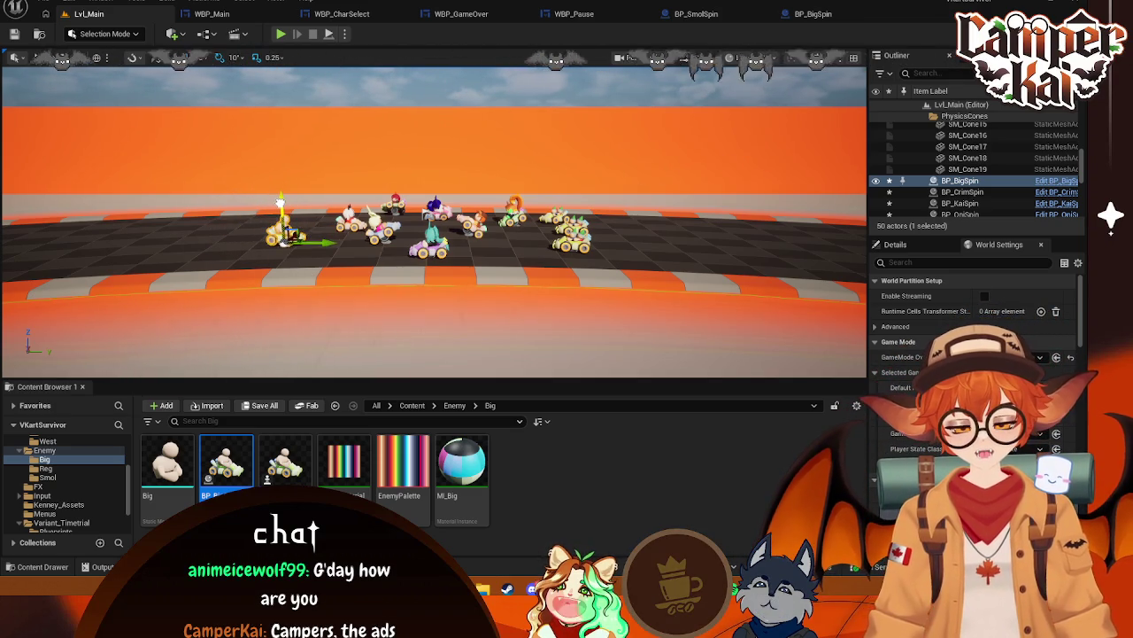
key("f")
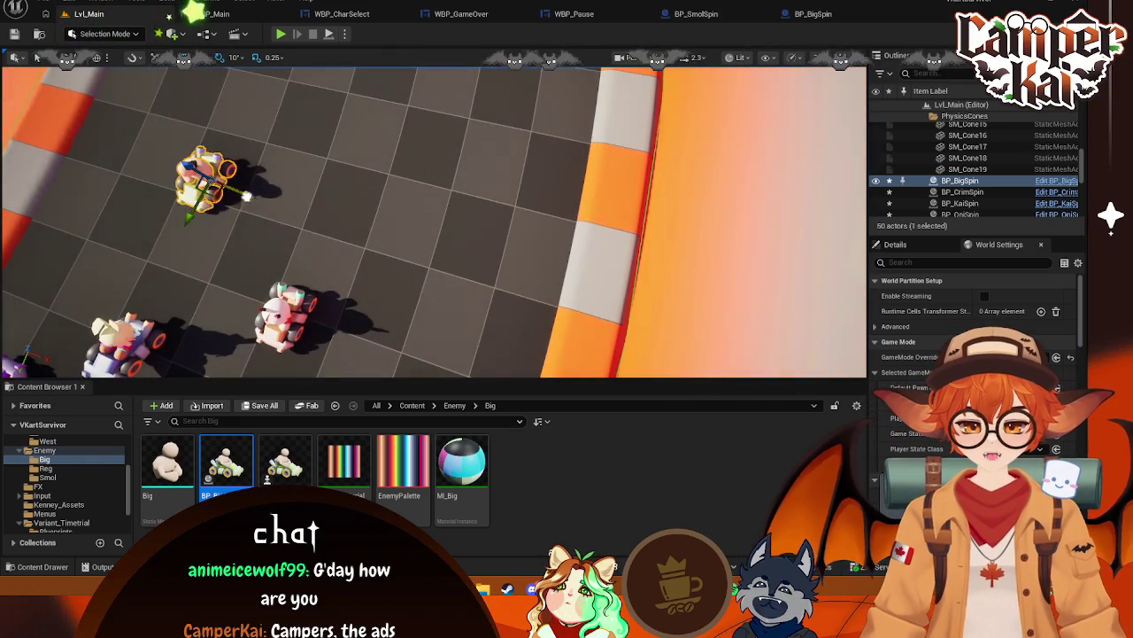
mouse_move(184, 216)
left_mouse_down()
mouse_move(256, 241)
mouse_move(275, 234)
left_mouse_up()
left_click(281, 33)
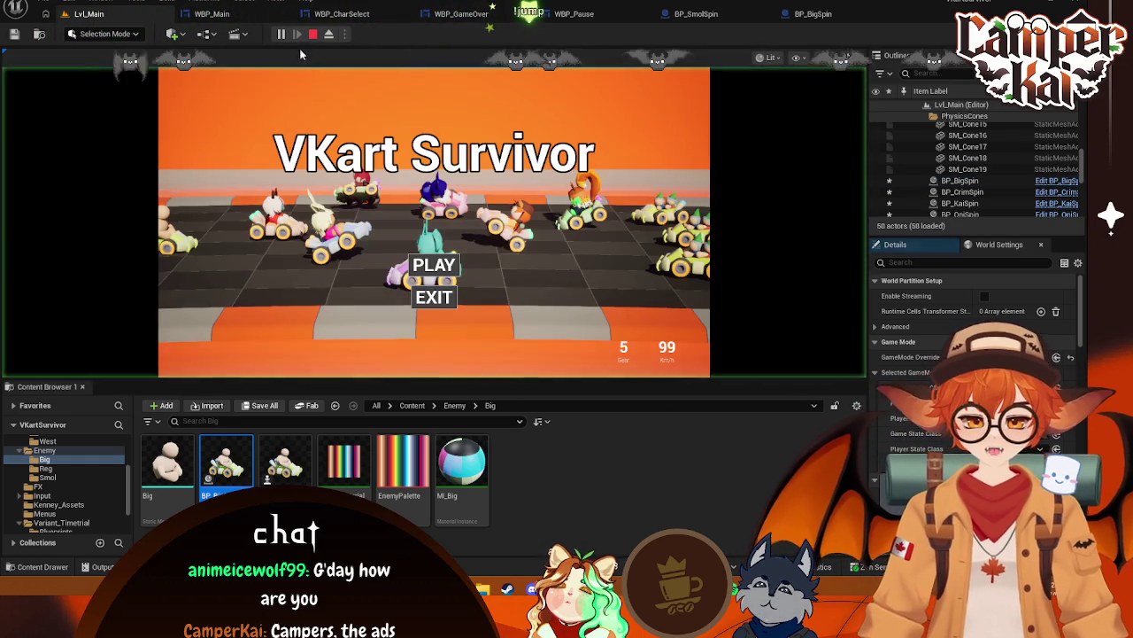
Restart play, pick a racer from the title screen, drive and steer with W and D, then exit
left_click(314, 35)
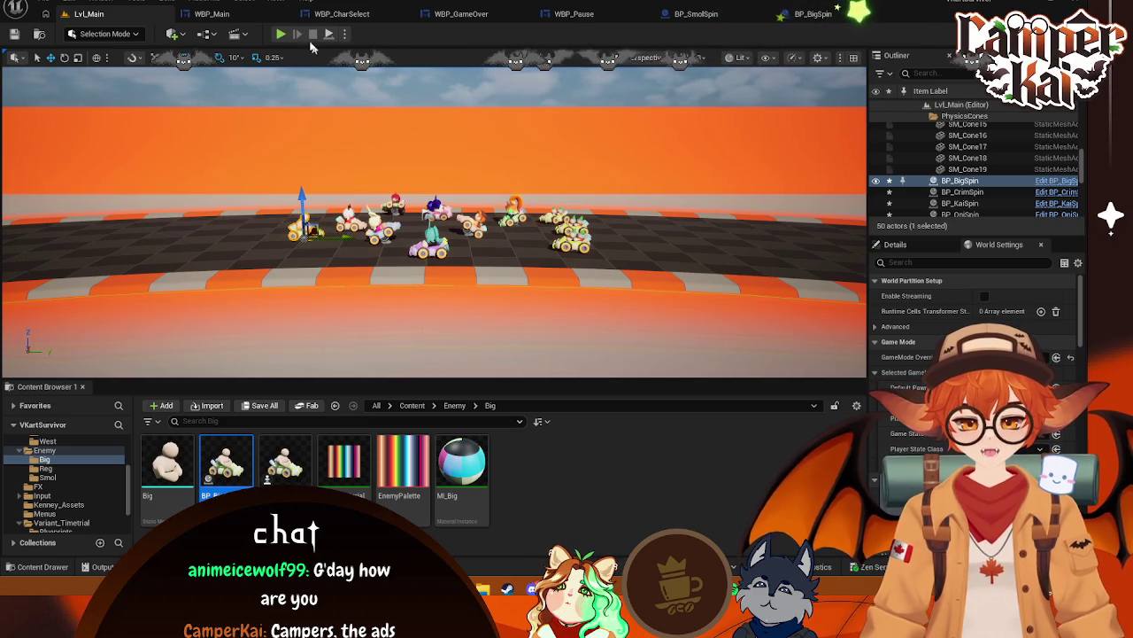
key("alt+p")
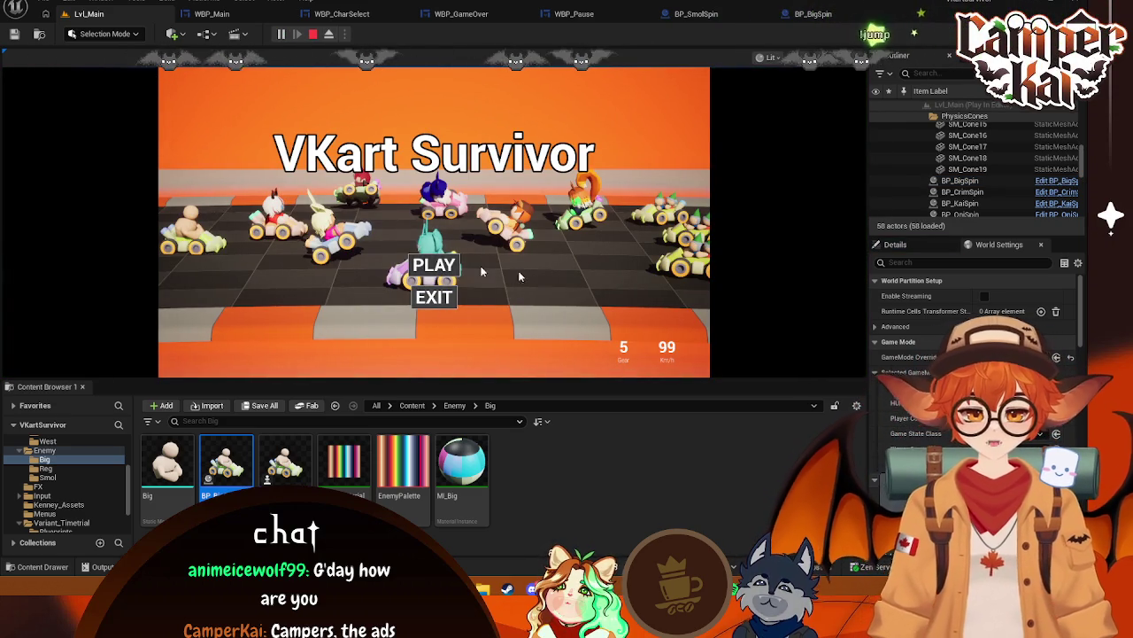
left_click(458, 268)
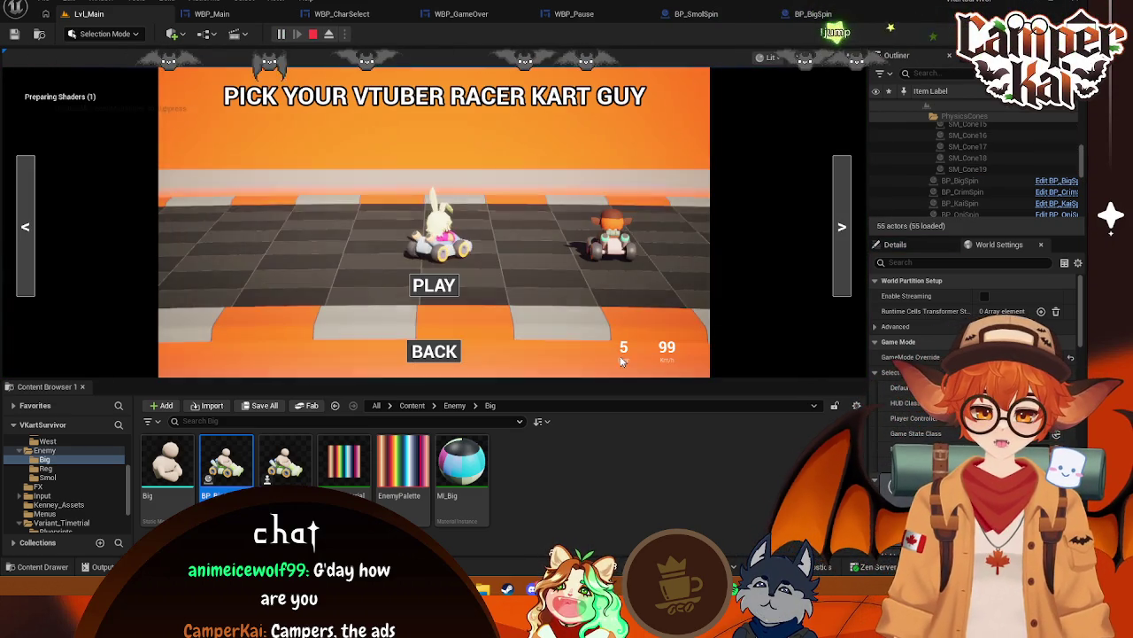
left_click(434, 284)
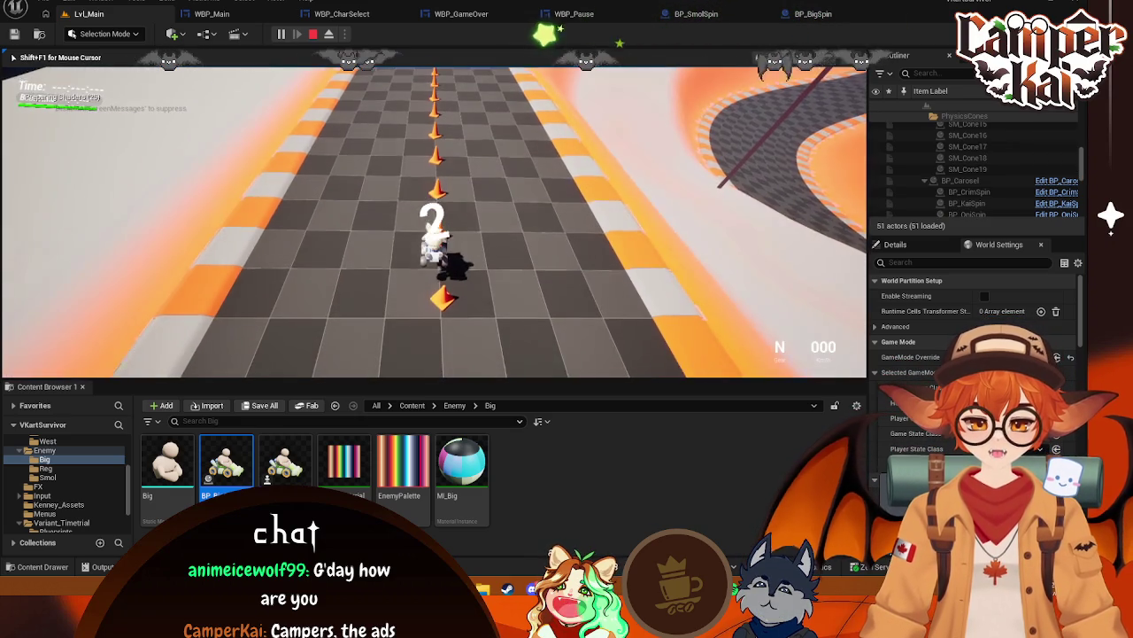
key("w")
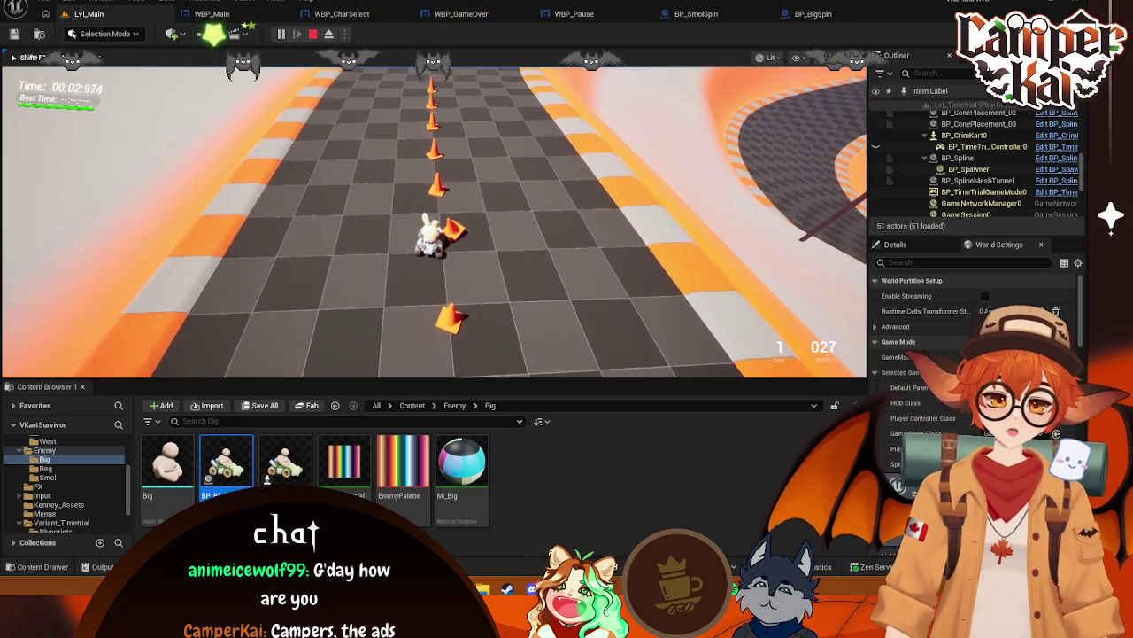
key("d")
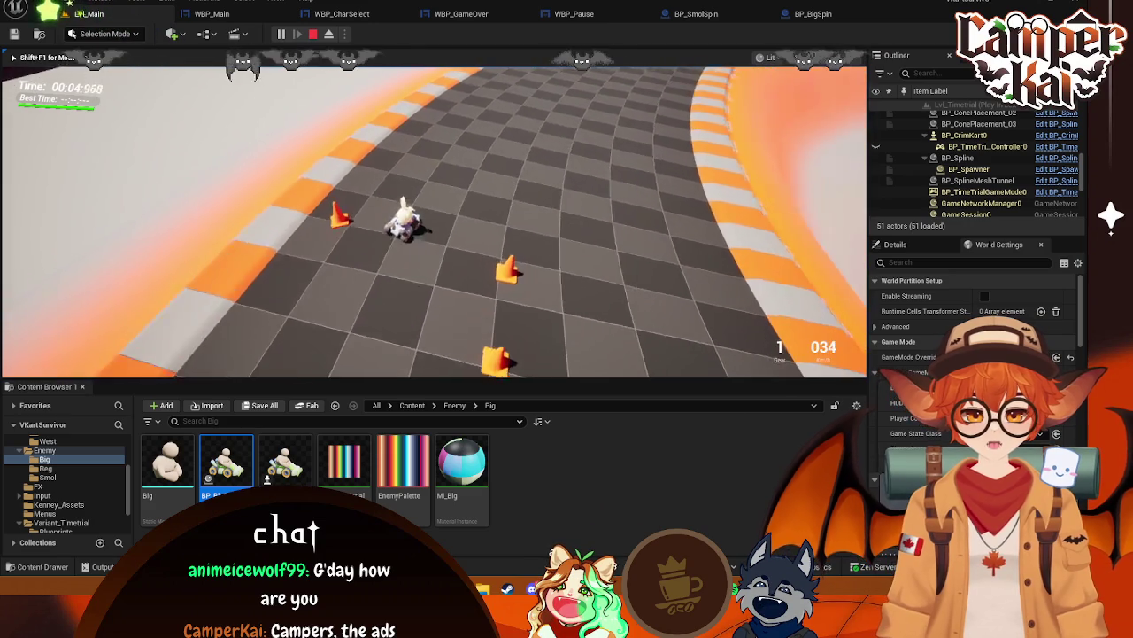
key("Escape")
Refocus on the BP_BigSpin kart, run another play session, and exit it with Esc
key("f")
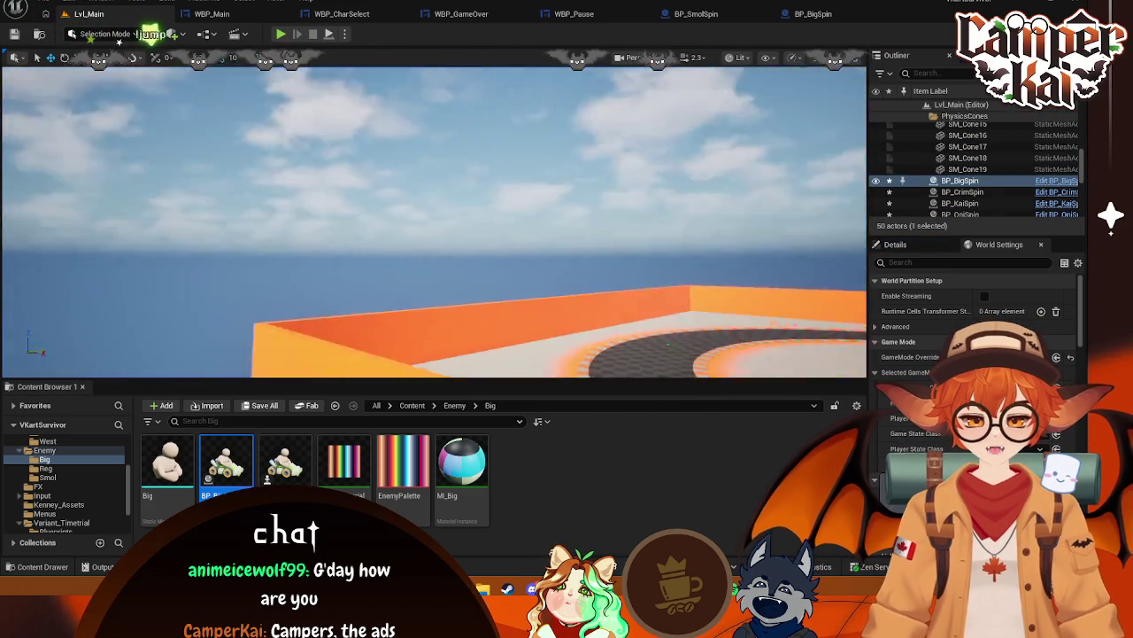
left_click(282, 33)
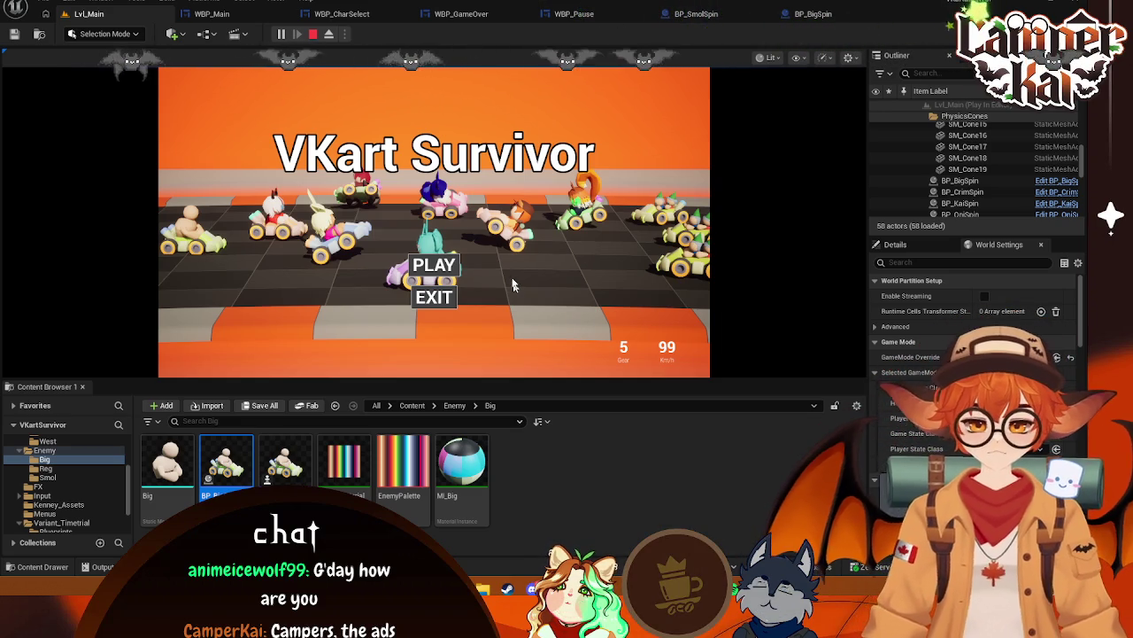
key("Escape")
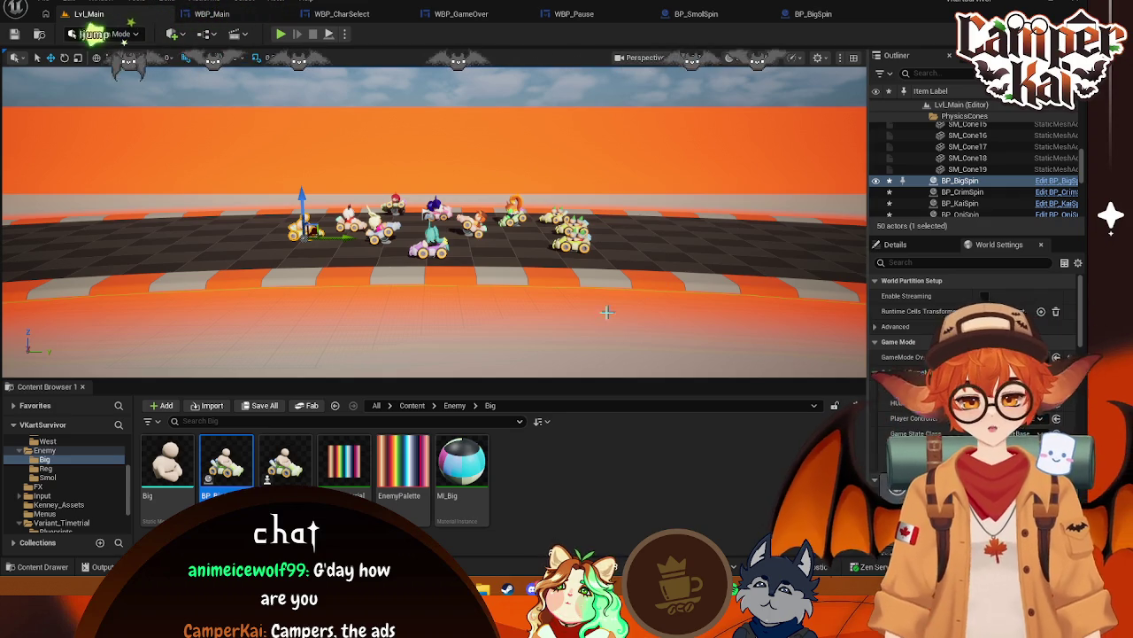
Select the landscape and browse the Content Browser to the Abilities/Projectiles folder
left_click(632, 253)
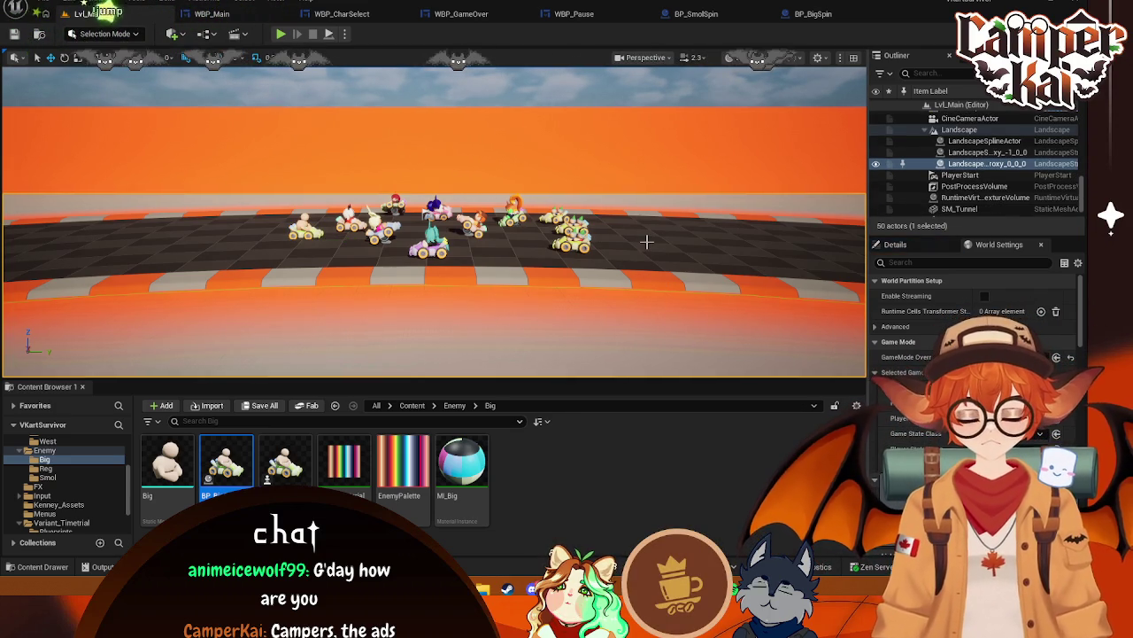
scroll(70, 502, "up", 3)
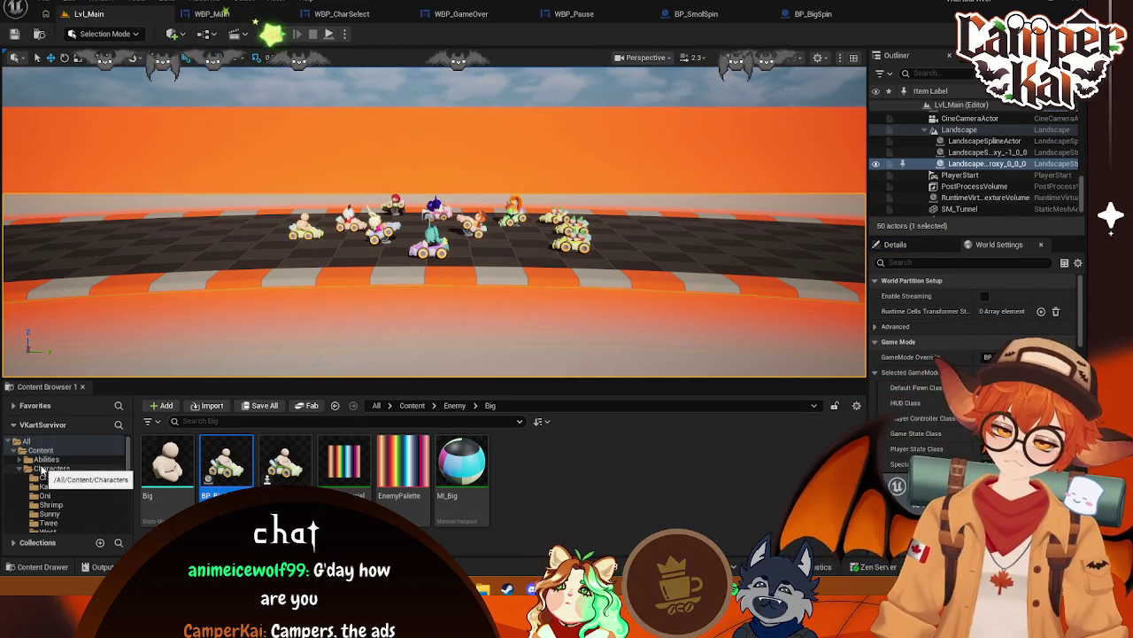
left_click(52, 467)
left_click(23, 459)
left_click(46, 459)
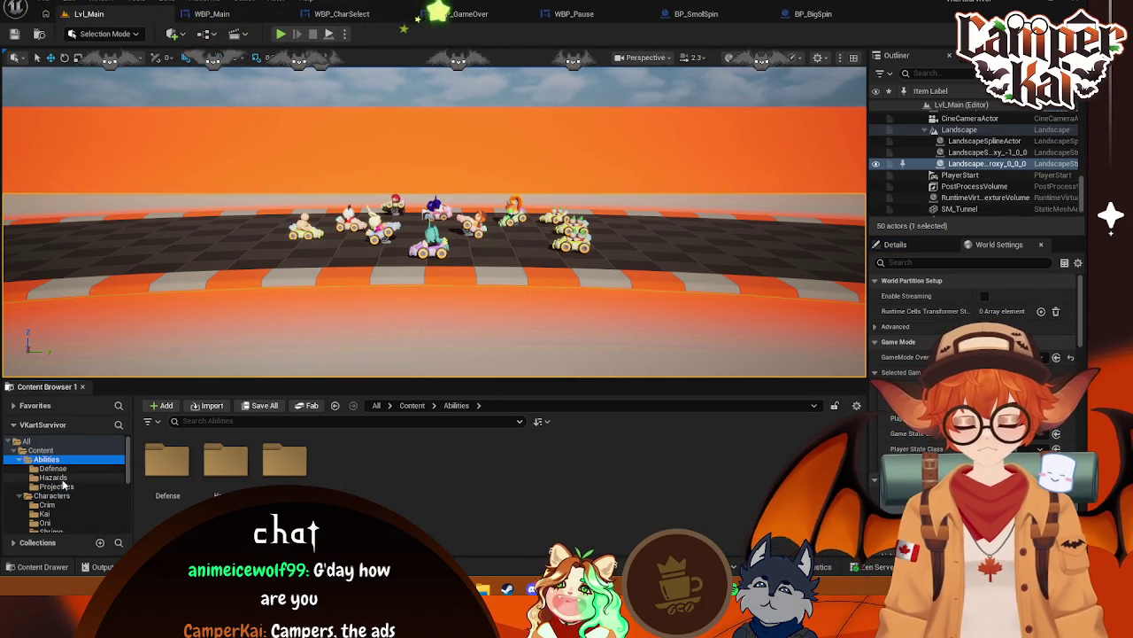
left_click(55, 477)
left_click(54, 486)
Create an Actor Blueprint named BP_ProjectileSpawner in Projectiles and open it in its editor
right_click(323, 478)
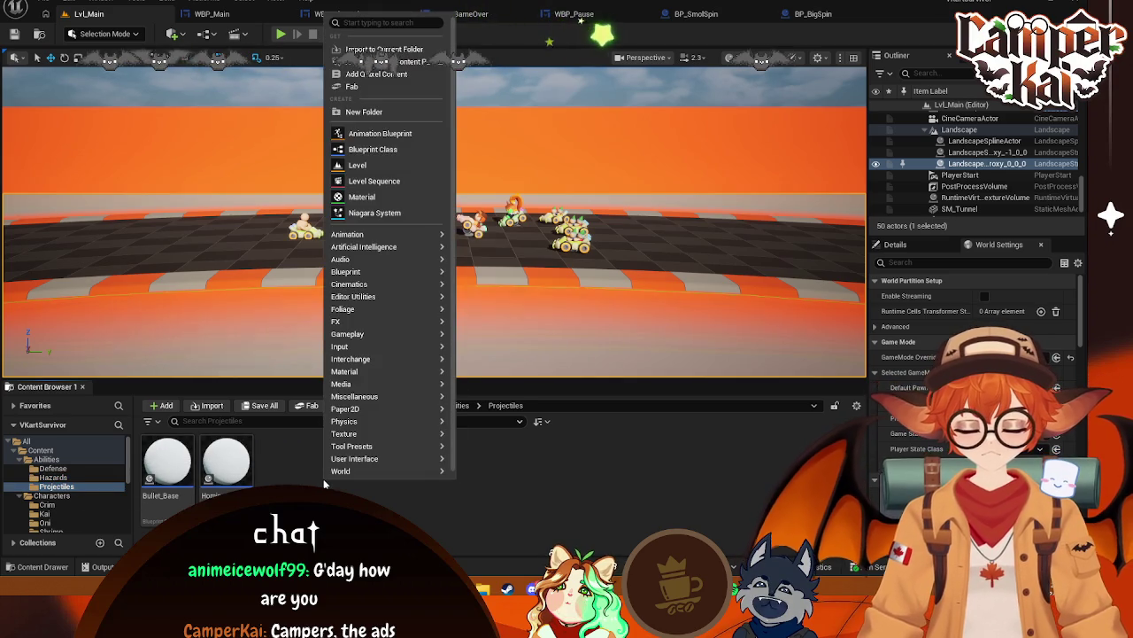
left_click(376, 149)
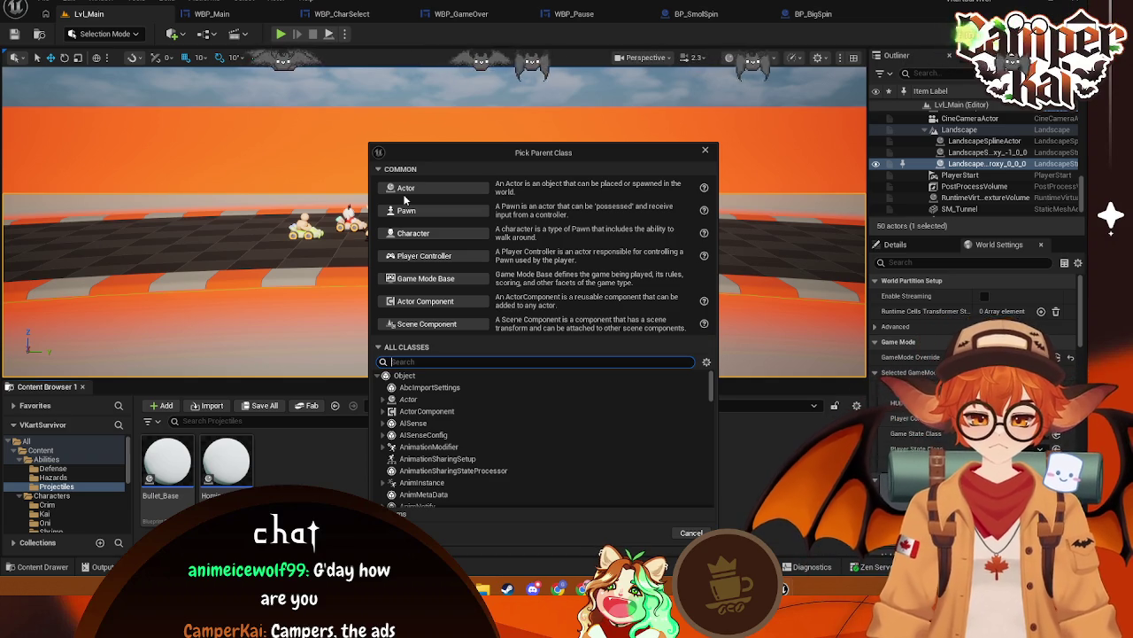
left_click(405, 190)
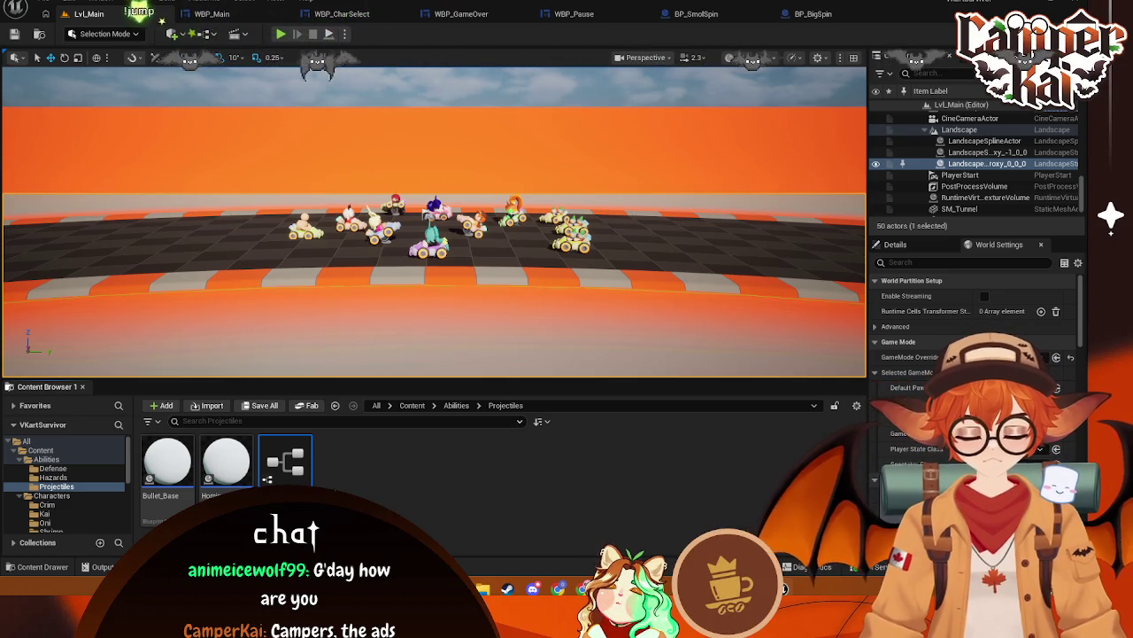
key("space")
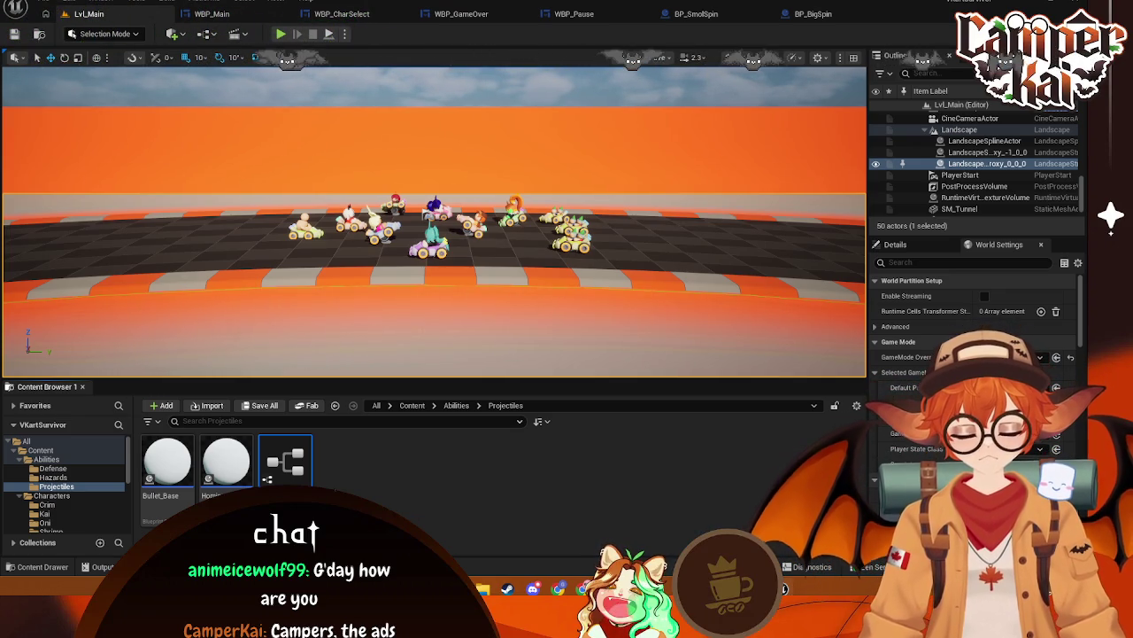
key("Return")
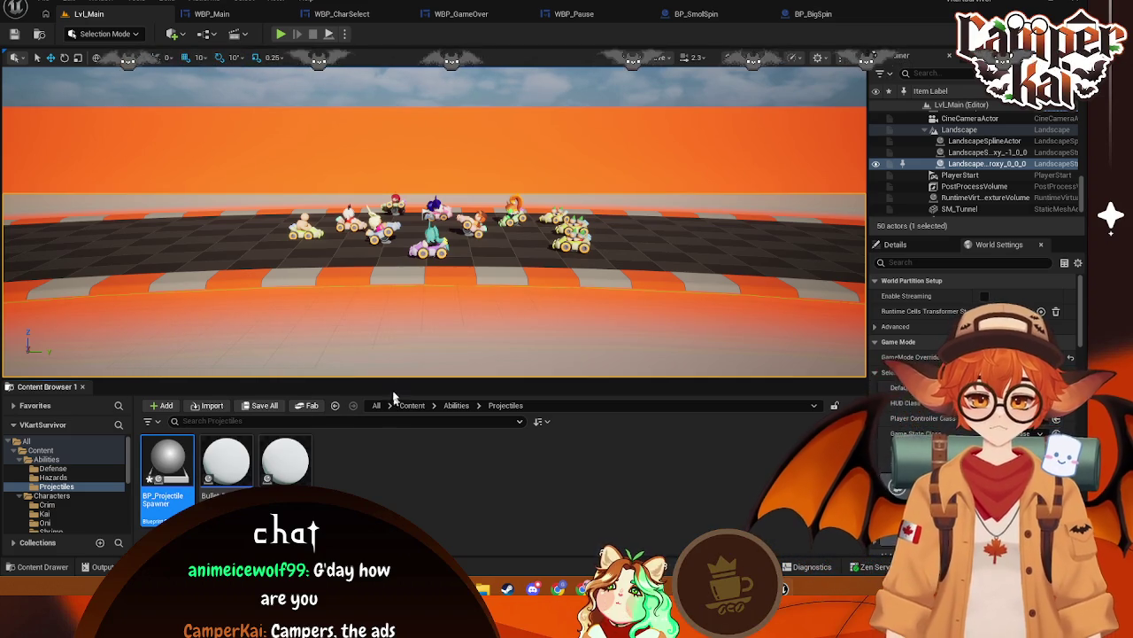
key("Return")
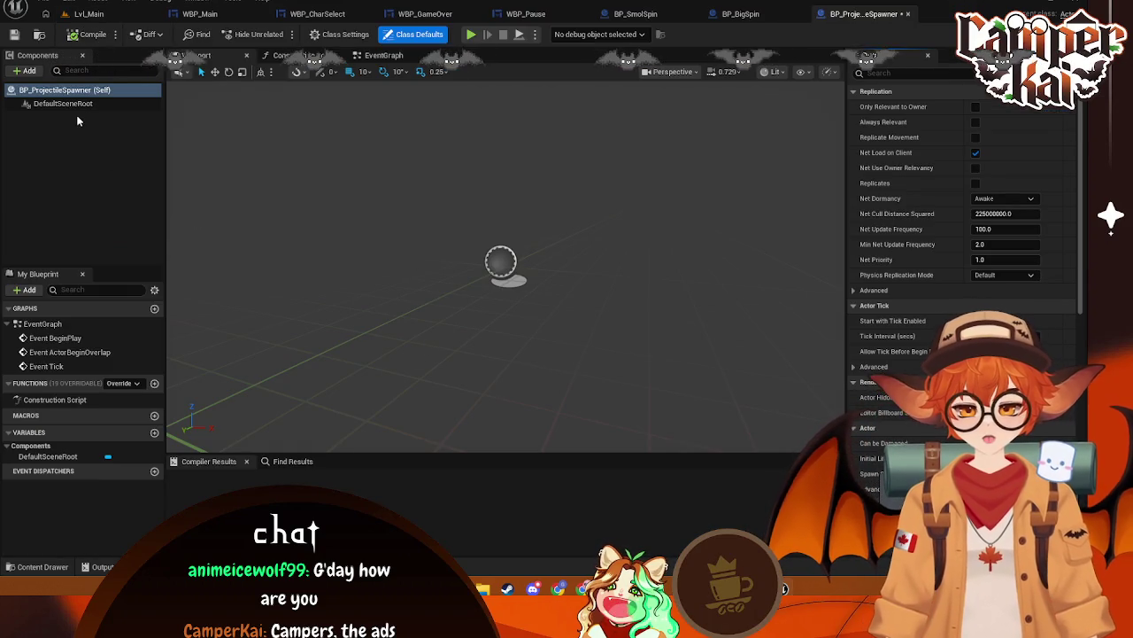
Look around BP_ProjectileSpawner's viewport and browse the component list without adding anything, then return to Lvl_Main
left_click_drag(599, 329, 505, 340)
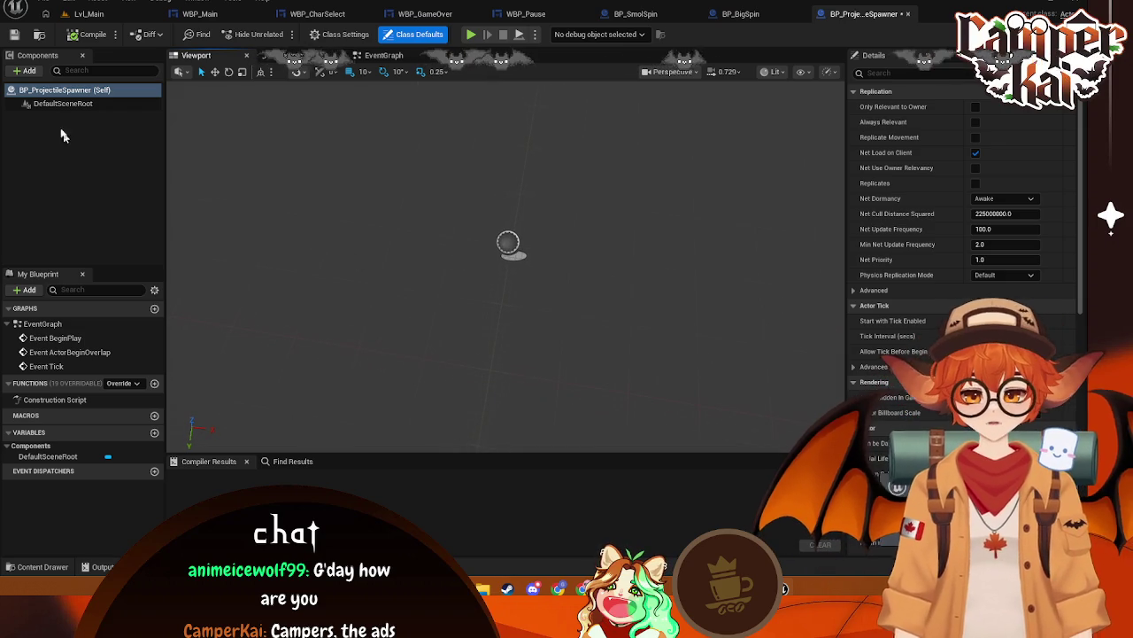
left_click(24, 70)
key("Escape")
key("Escape")
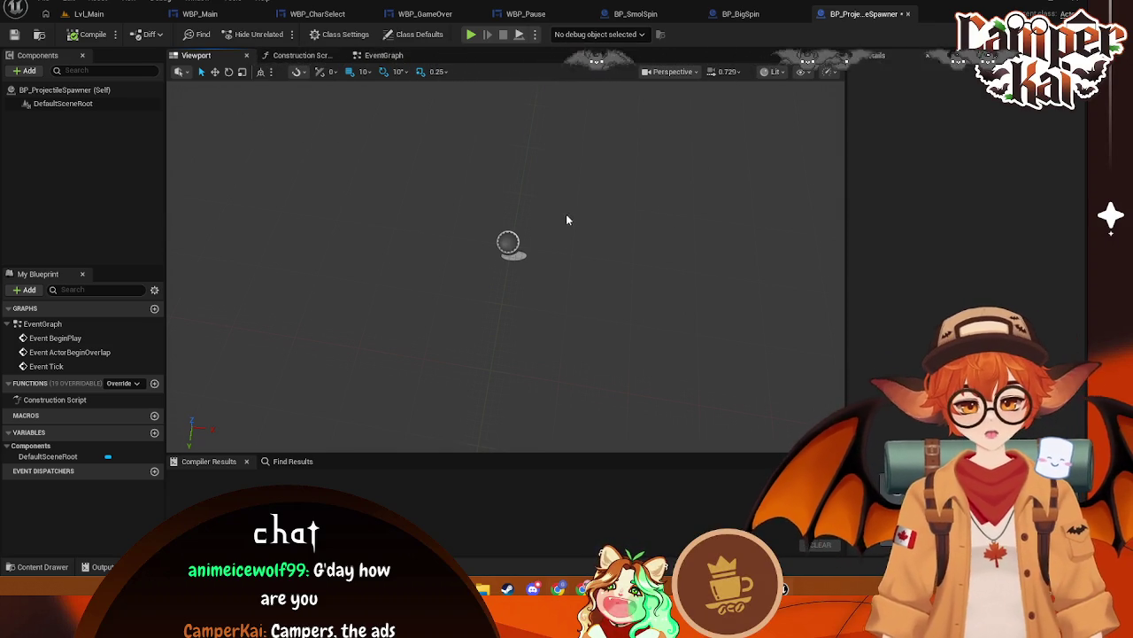
left_click(81, 15)
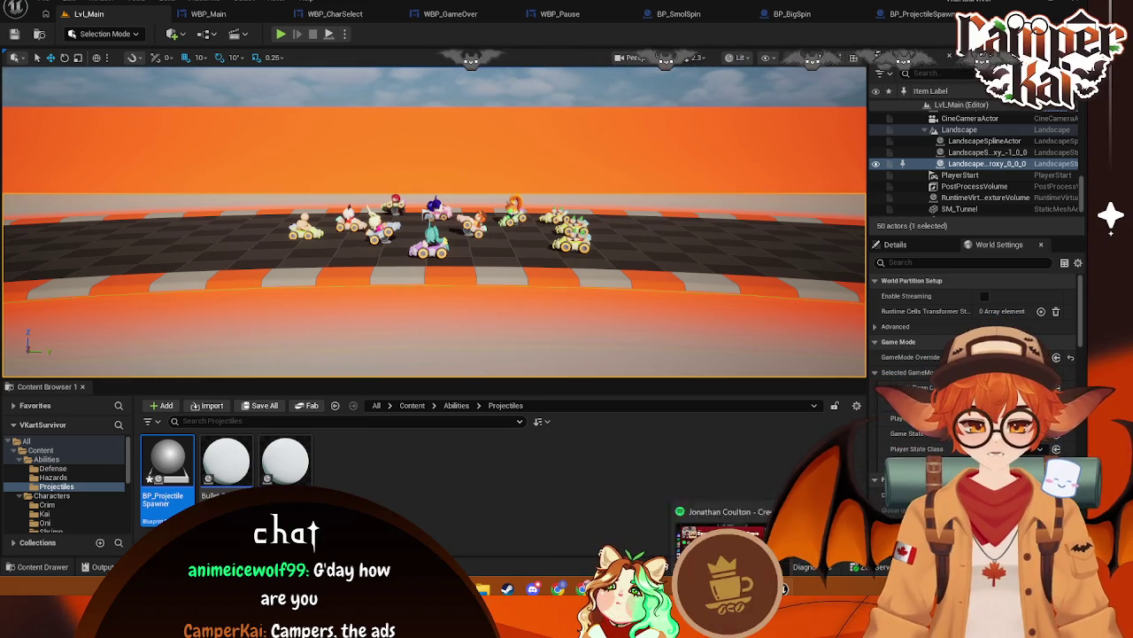
mouse_move(743, 588)
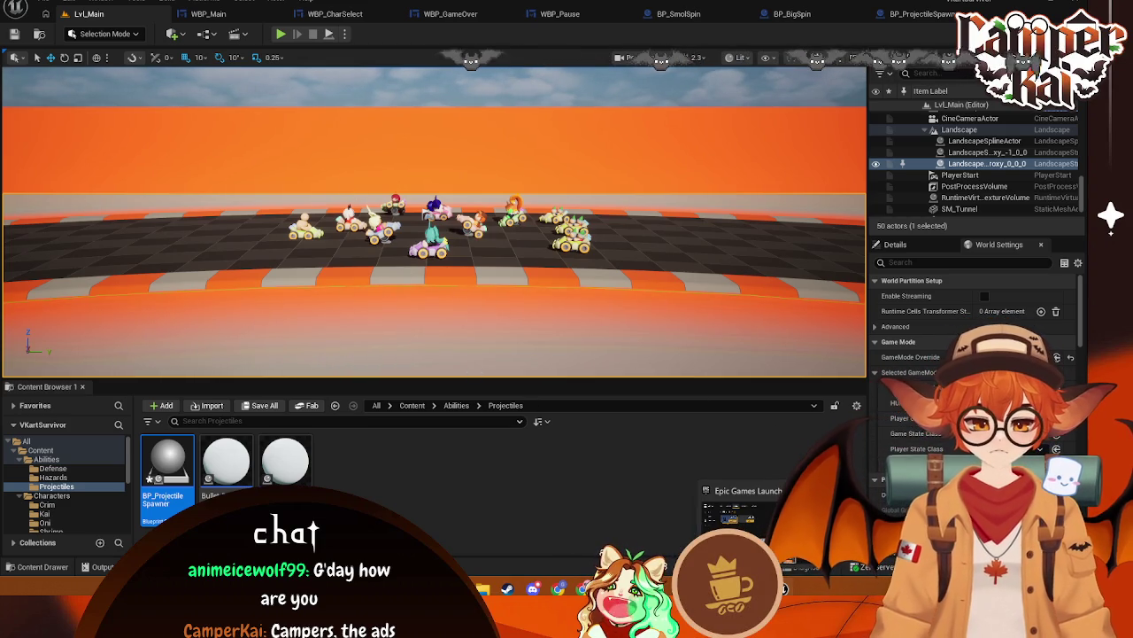
left_click(611, 437)
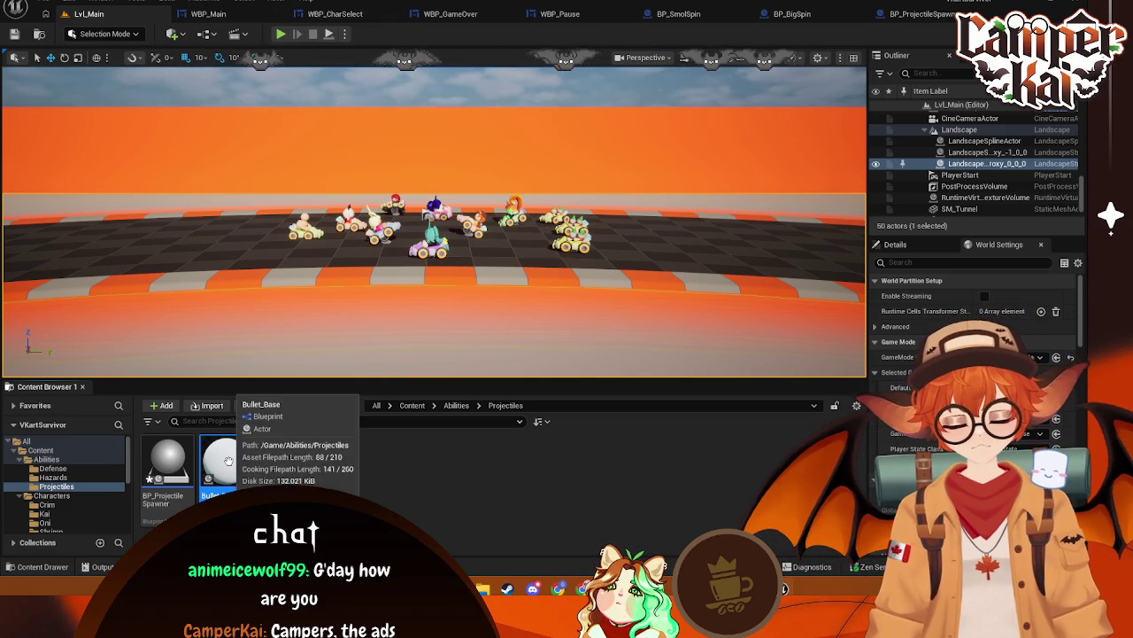
Open Bullet_Base and set its Initial Life Span to 10.0
left_click(229, 460)
double_click(229, 461)
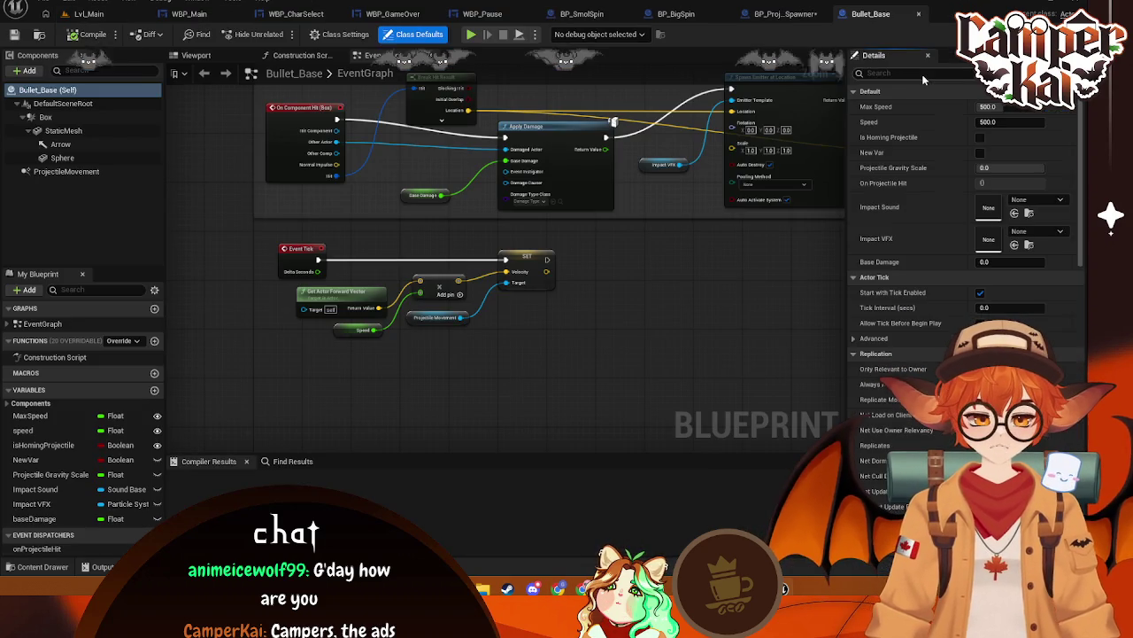
type("life")
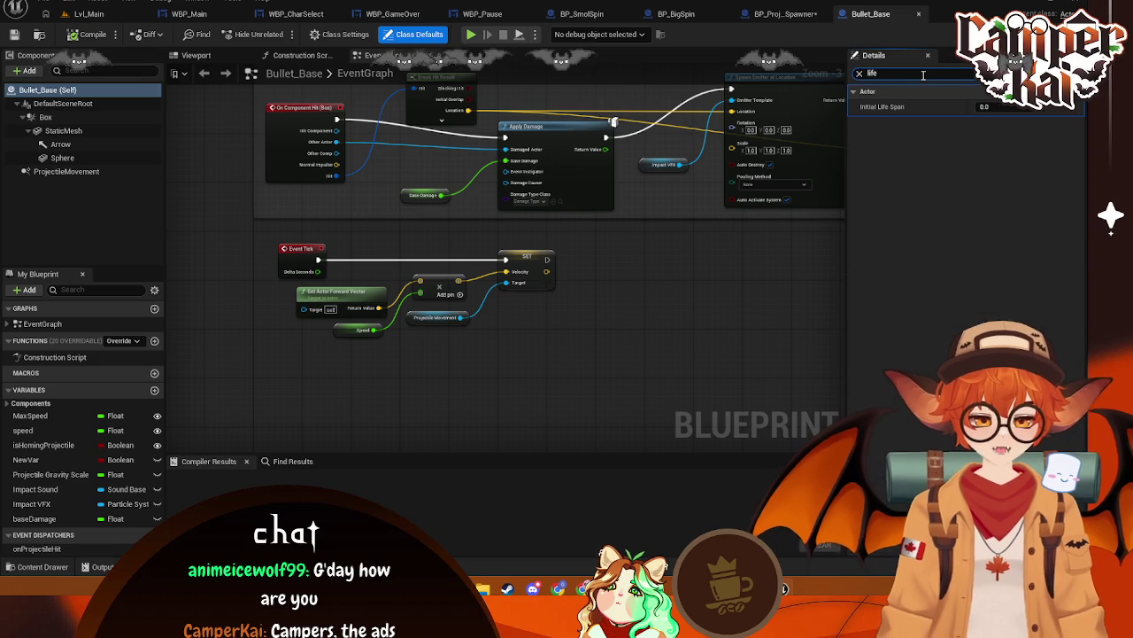
left_click(1032, 107)
type("10")
key("Return")
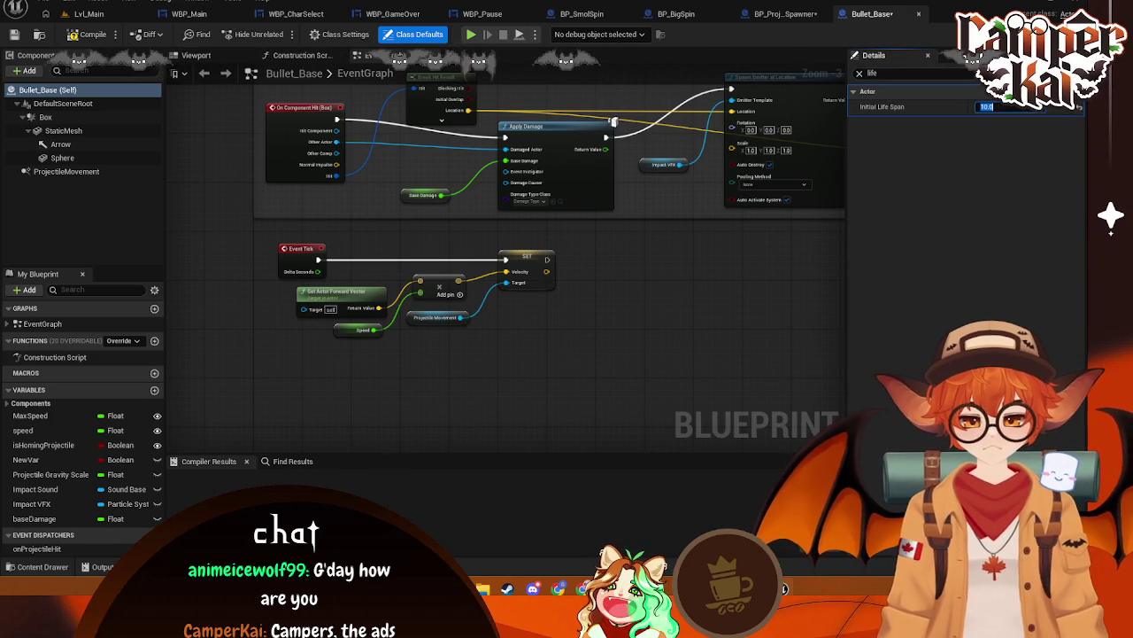
Open Homing_Bullet, set its Initial Life Span to 10.0, and save both Blueprints
key("ctrl+space")
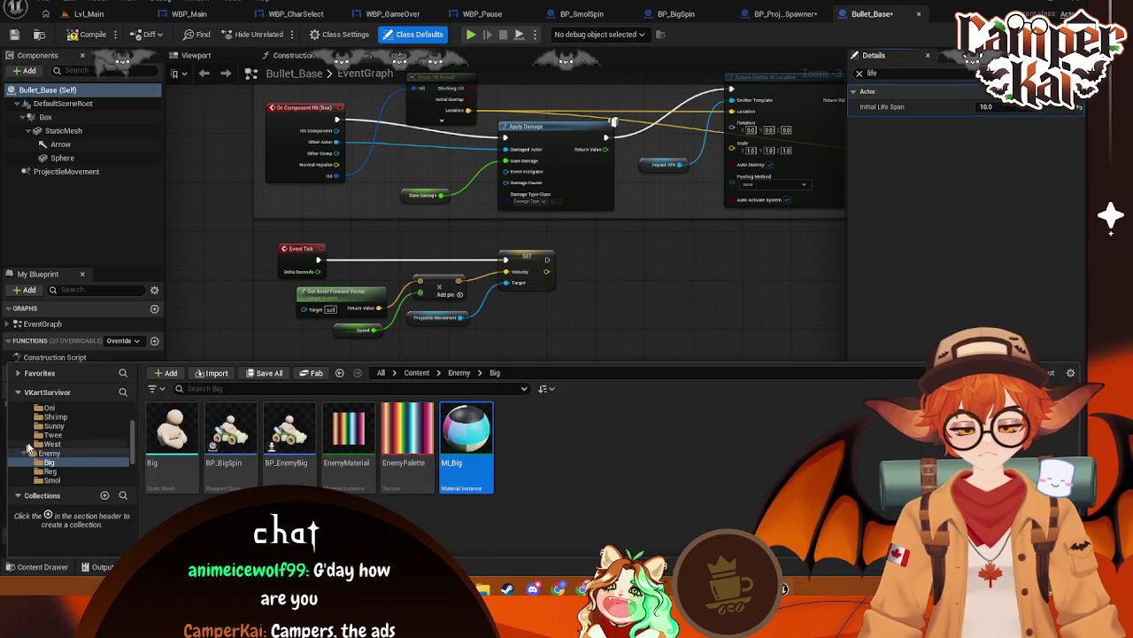
scroll(27, 438, "up", 5)
left_click(27, 427)
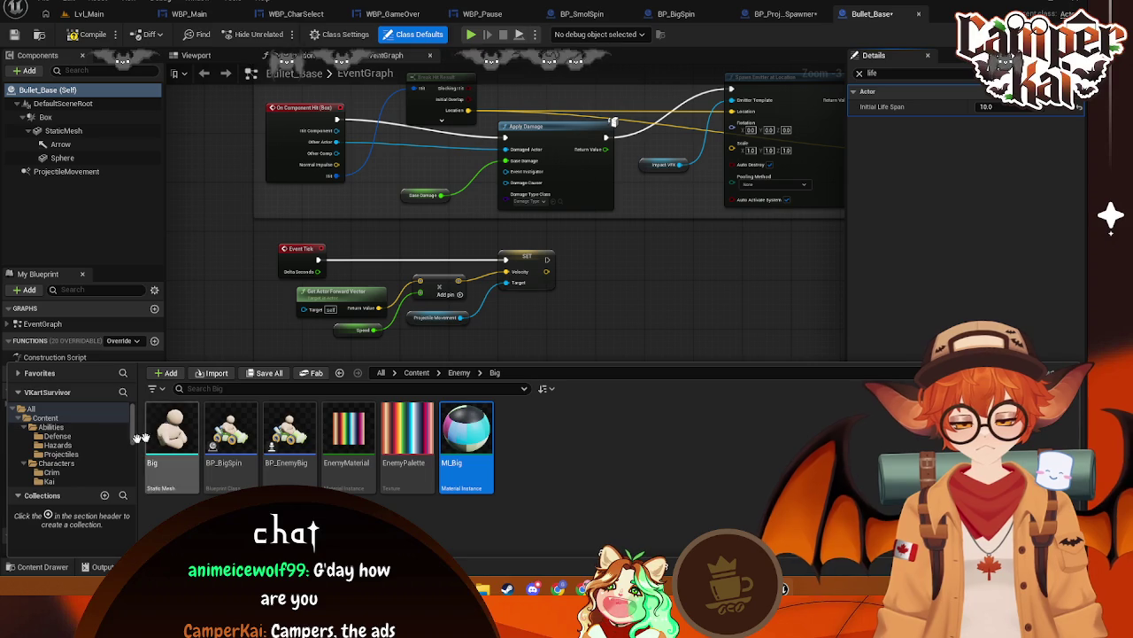
left_click(60, 454)
double_click(281, 431)
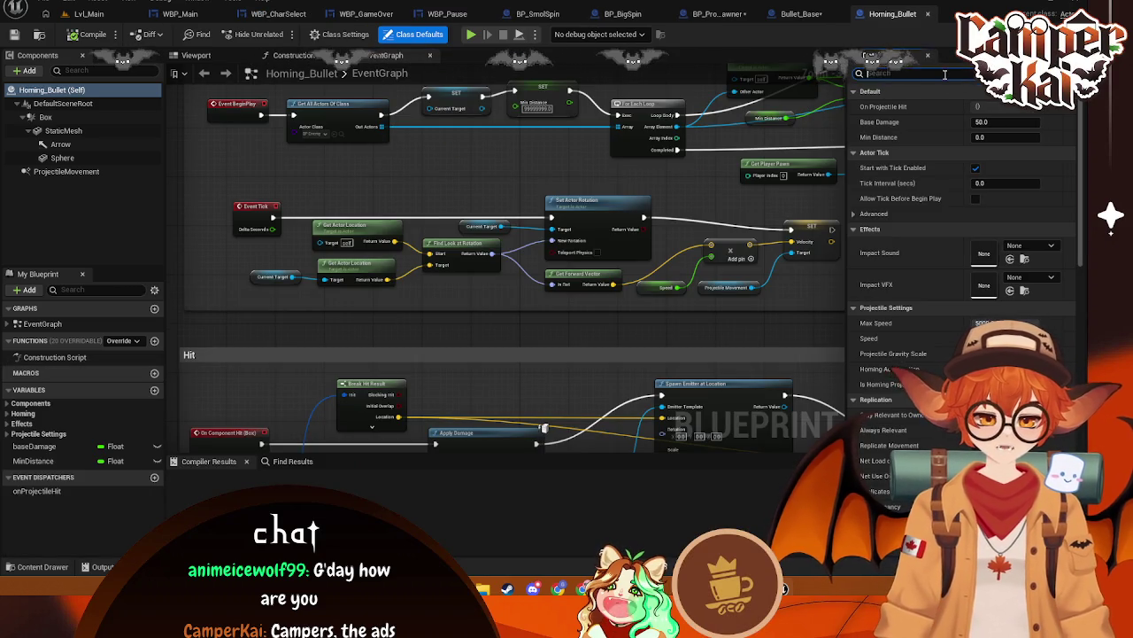
type("l")
left_click(920, 73)
type("life")
left_click(984, 106)
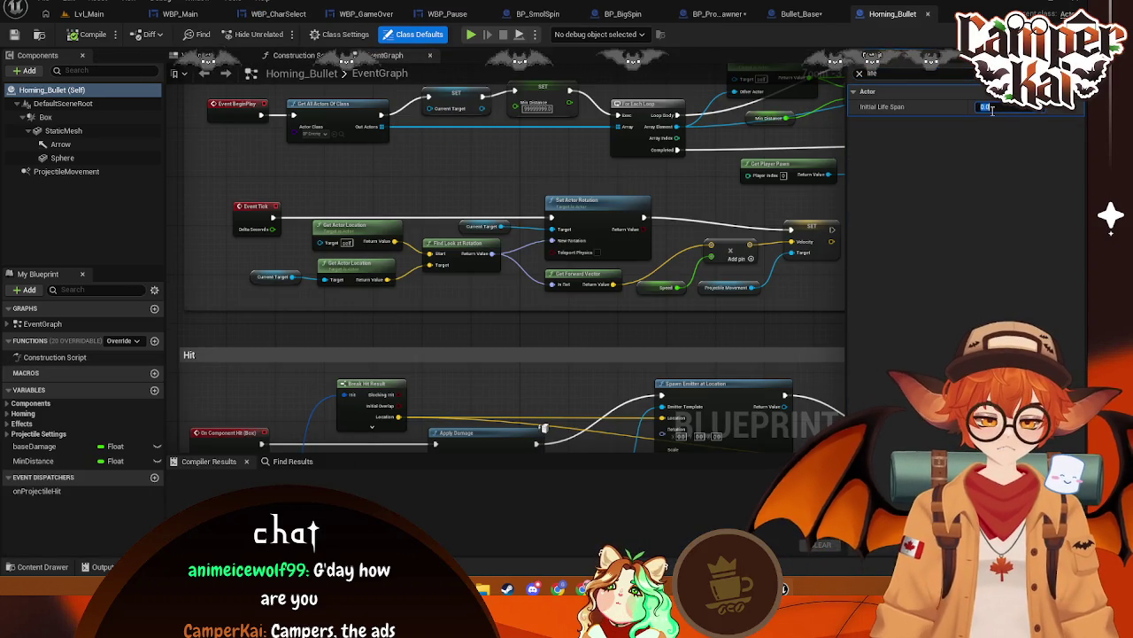
type("10")
key("Return")
key("ctrl+s")
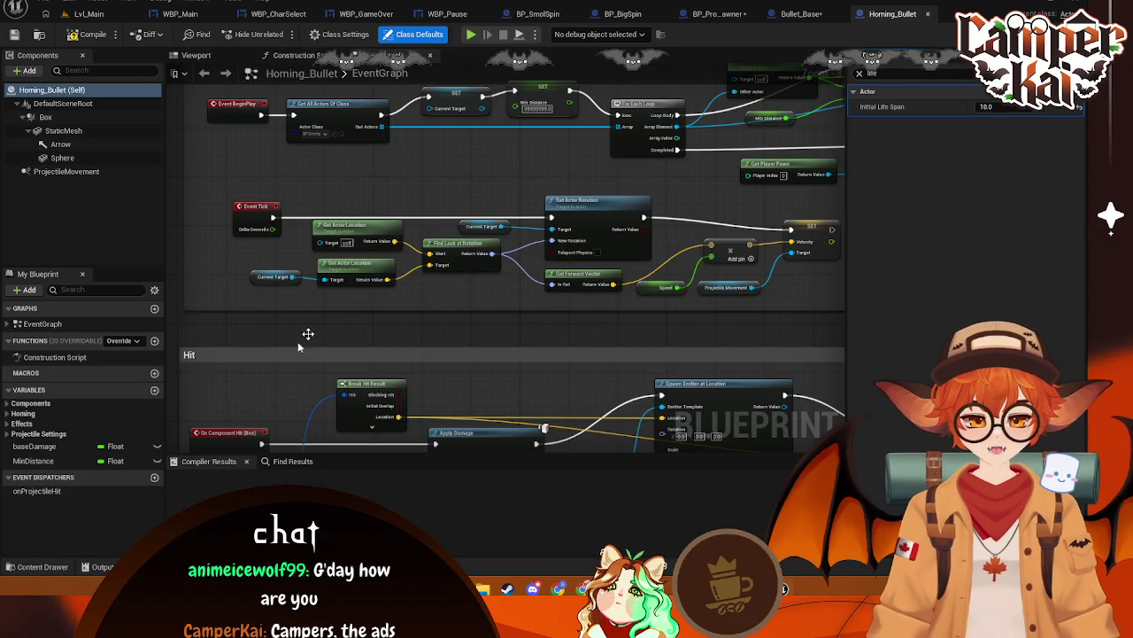
Select BP_ProjectileSpawner in the asset browser, then switch to the WBP_Main widget
left_click(43, 566)
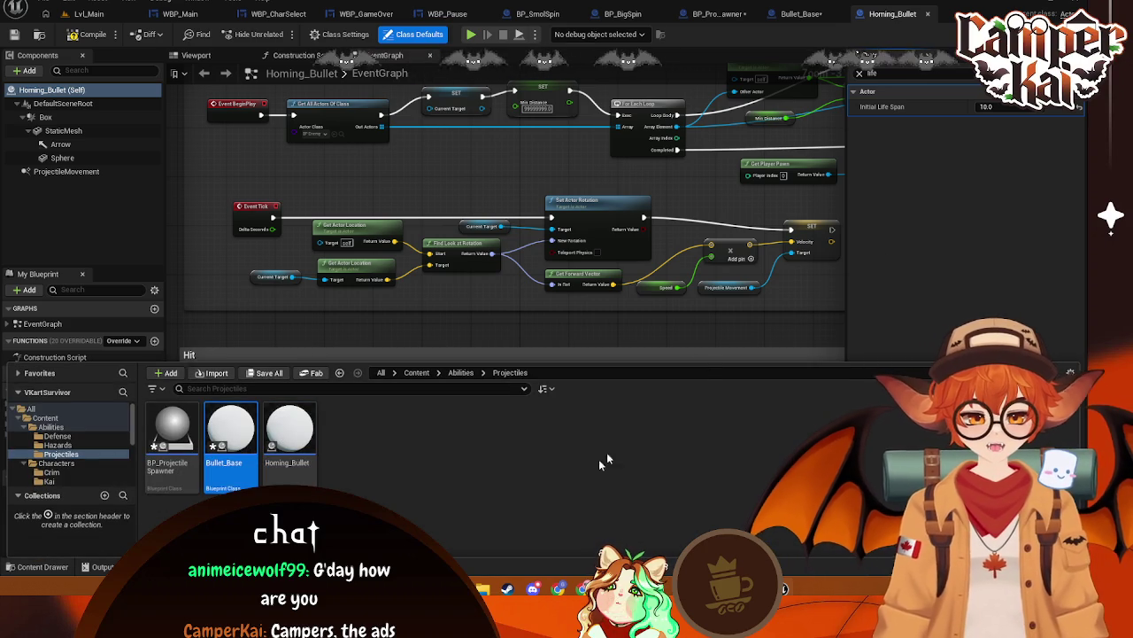
left_click(172, 432)
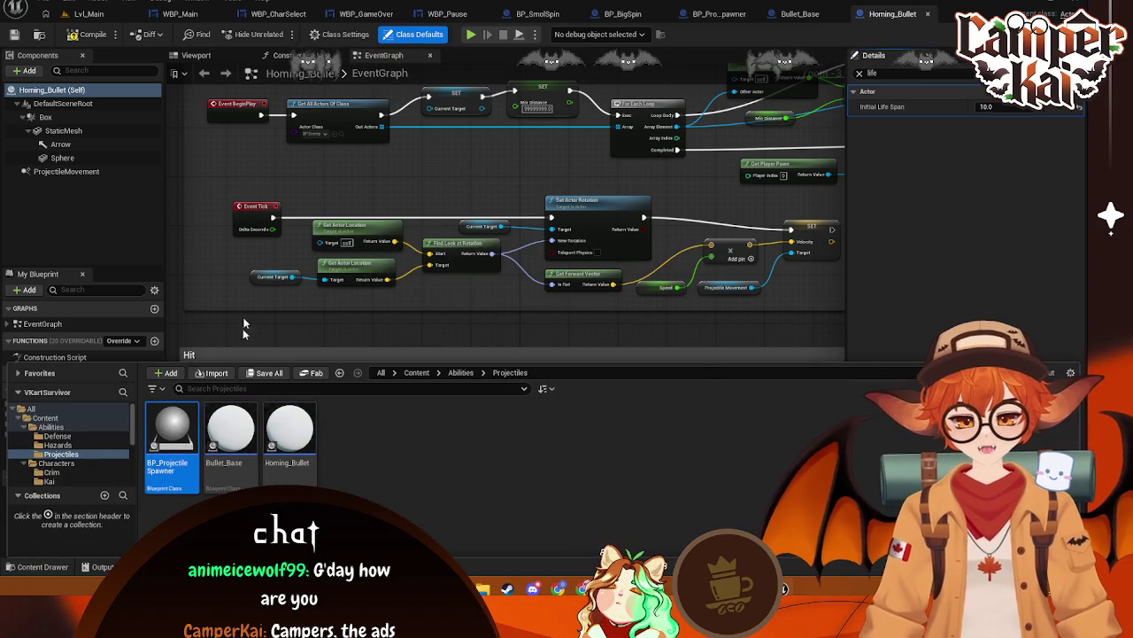
left_click(217, 15)
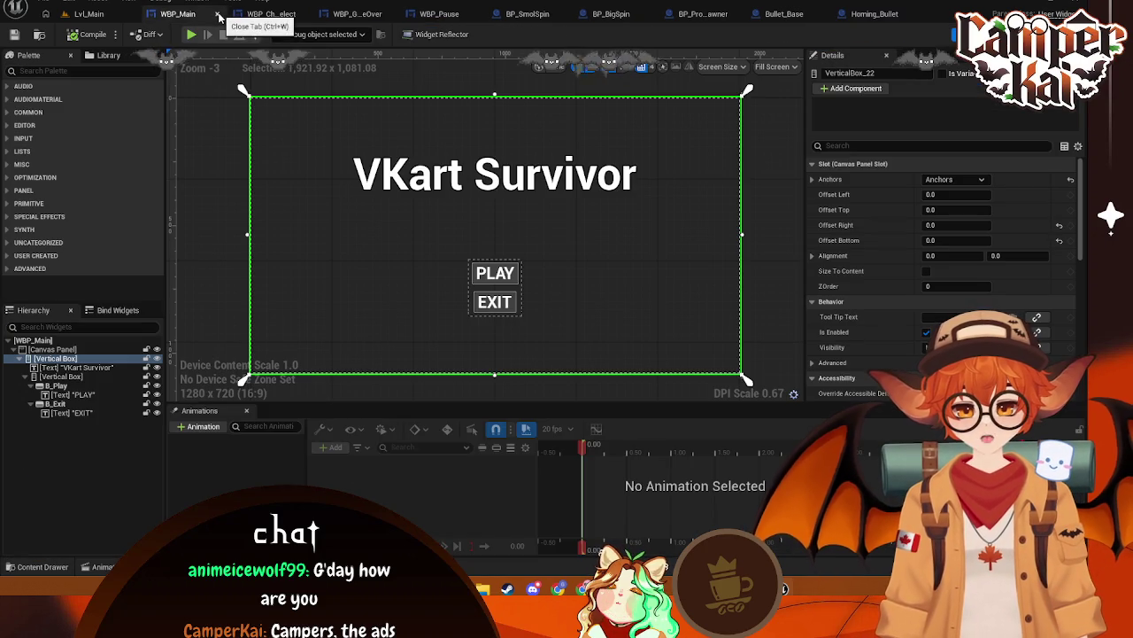
Close the WBP_Main, WBP_CharSelect, WBP_GameOver, WBP_Pause, BP_SmolSpin and BP_BigSpin editor tabs
left_click(219, 16)
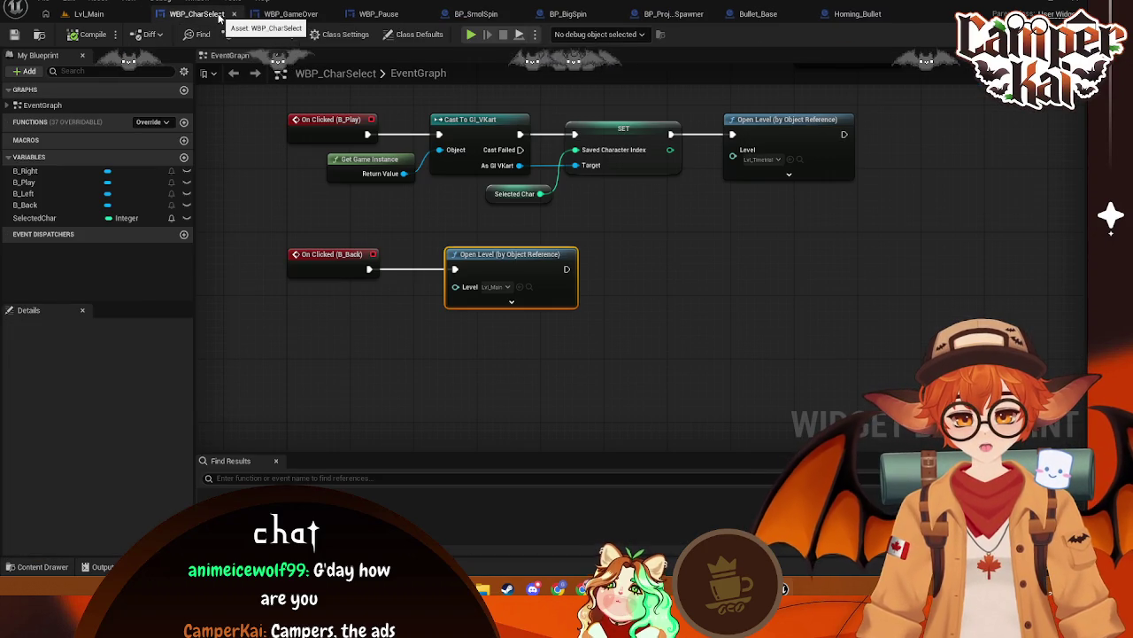
left_click(234, 15)
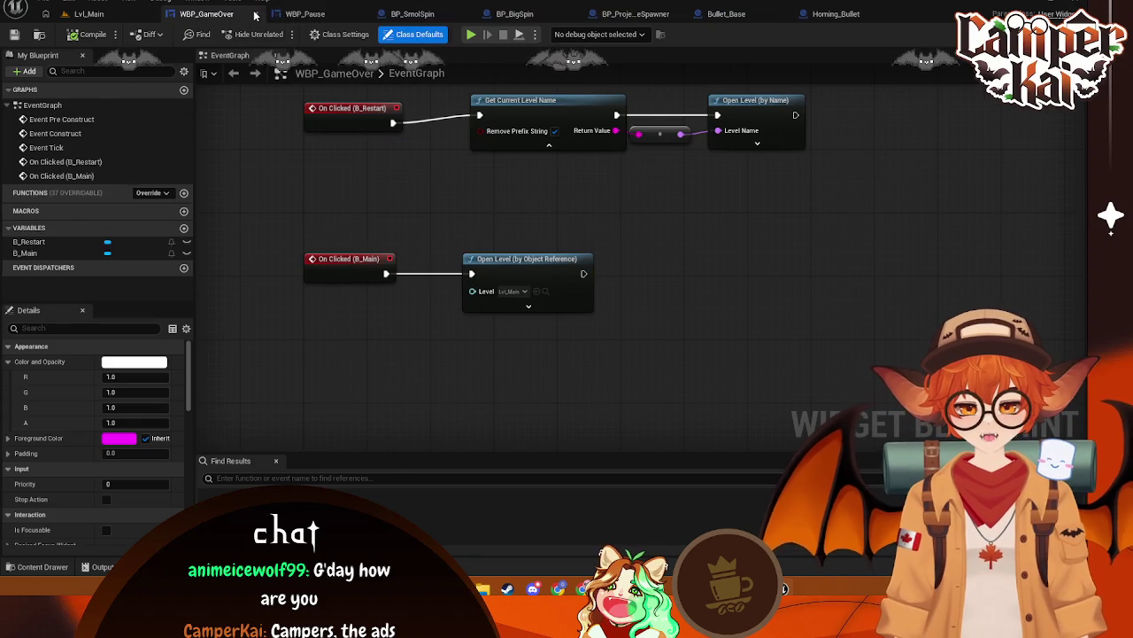
left_click(255, 15)
left_click(281, 16)
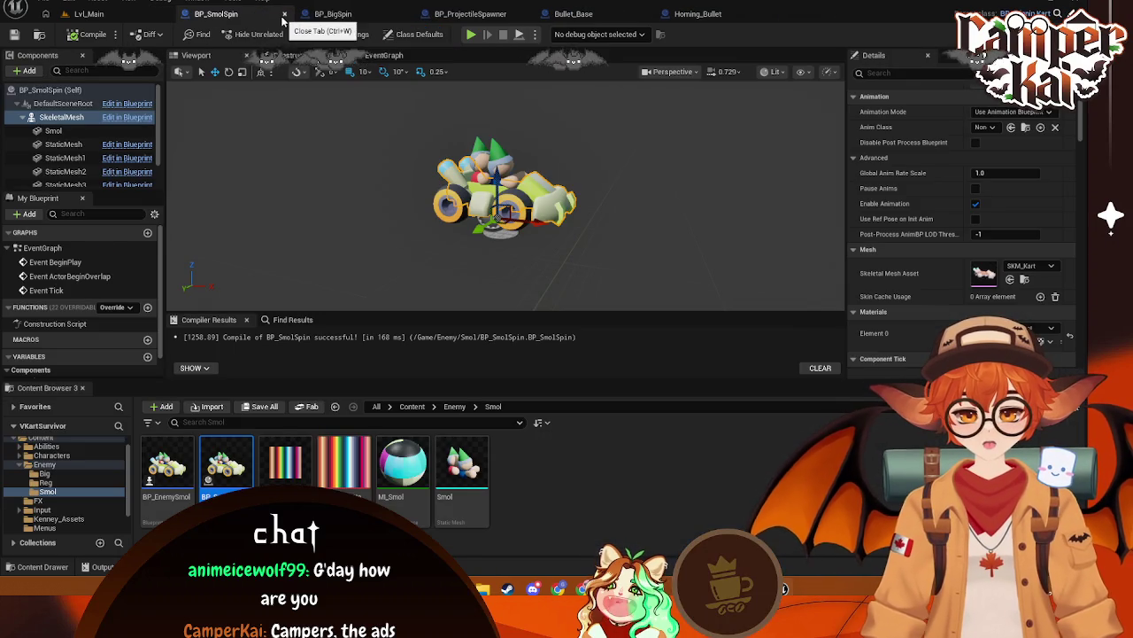
left_click(283, 15)
left_click(284, 15)
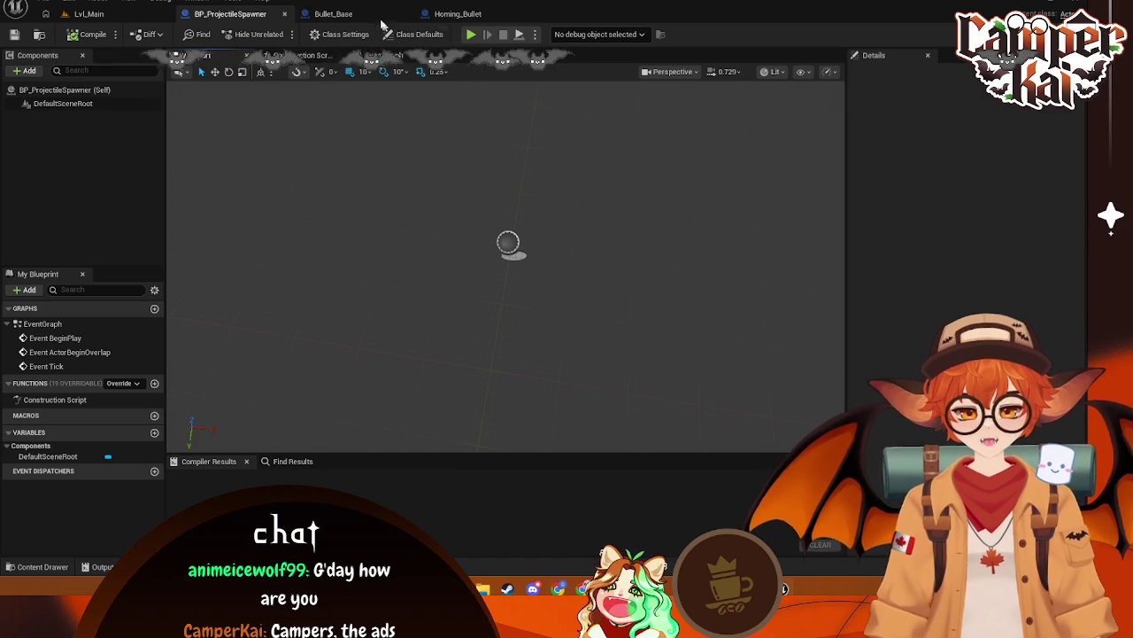
In Homing_Bullet, select Get All Actors Of Class, the SET nodes and the For Each Loop
left_click(346, 13)
left_click(488, 13)
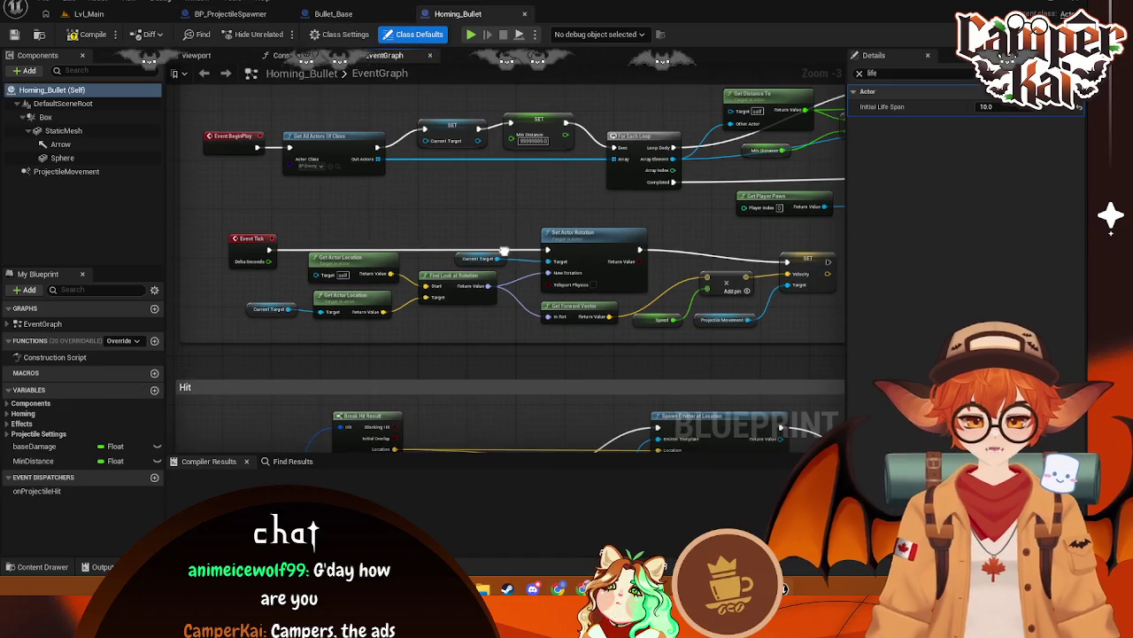
left_click(315, 150)
left_click_drag(315, 150, 322, 151)
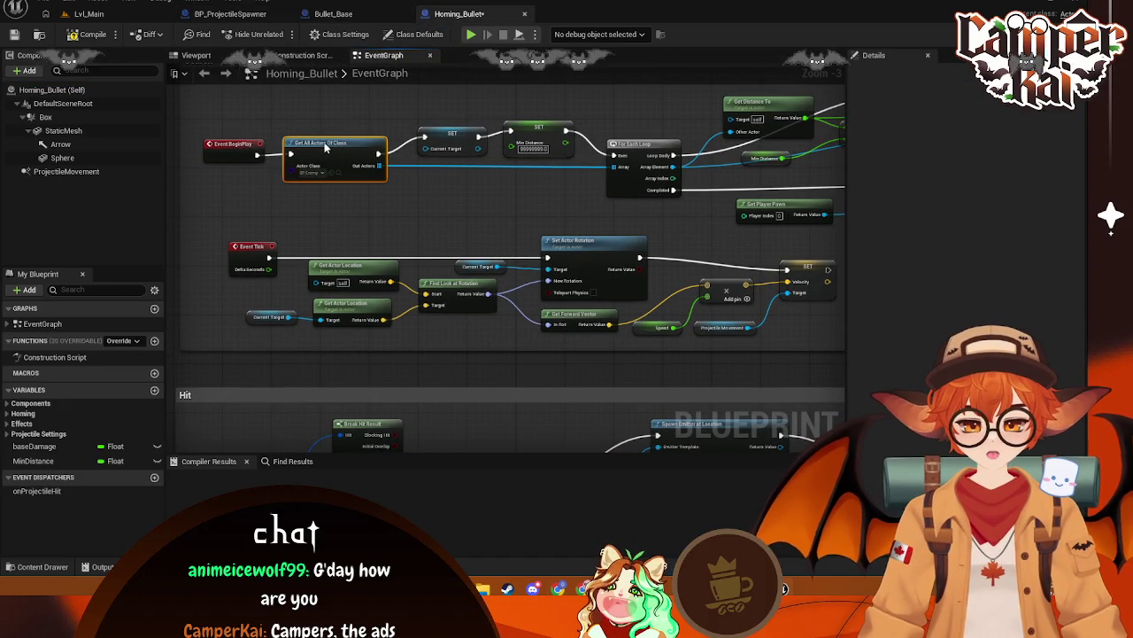
left_click(452, 134, "ctrl")
left_click(538, 129, "ctrl")
left_click(639, 145, "ctrl")
Extend the selection with the Get Distance To, Min Distance, compare, Branch and Current Target SET nodes
left_click_drag(736, 134, 529, 165)
left_click(558, 137, "ctrl")
left_click(575, 186, "ctrl")
left_click(655, 163, "ctrl")
left_click(724, 115, "ctrl")
left_click(819, 140, "ctrl")
left_click_drag(763, 180, 572, 206)
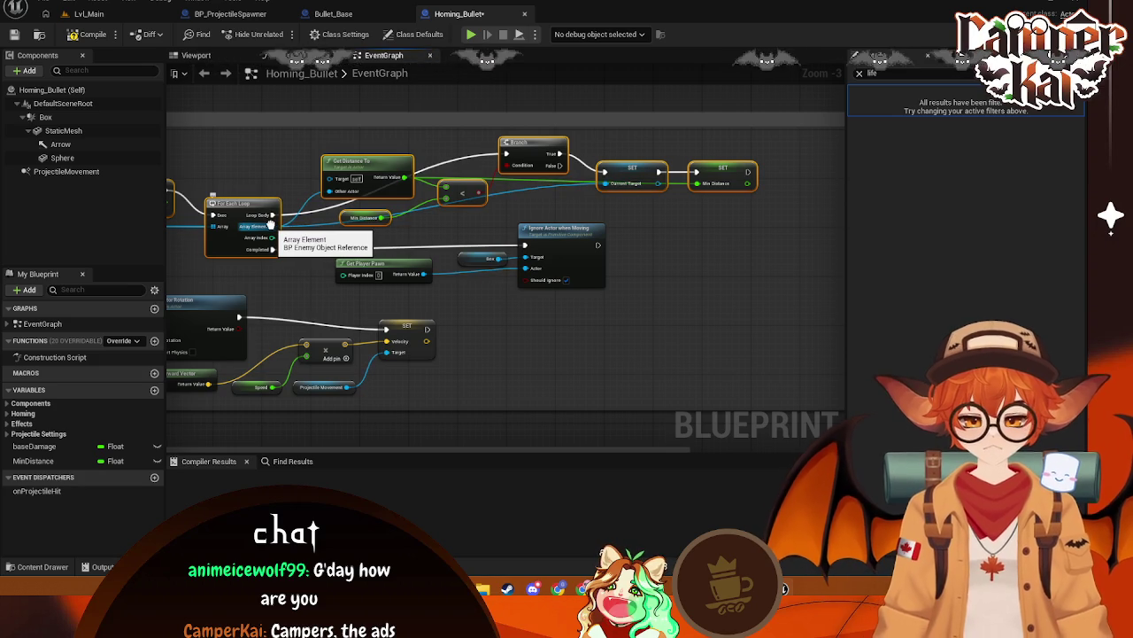
Show BP_ProjectileSpawner's event graph, then go back to the Homing_Bullet graph
left_click(232, 14)
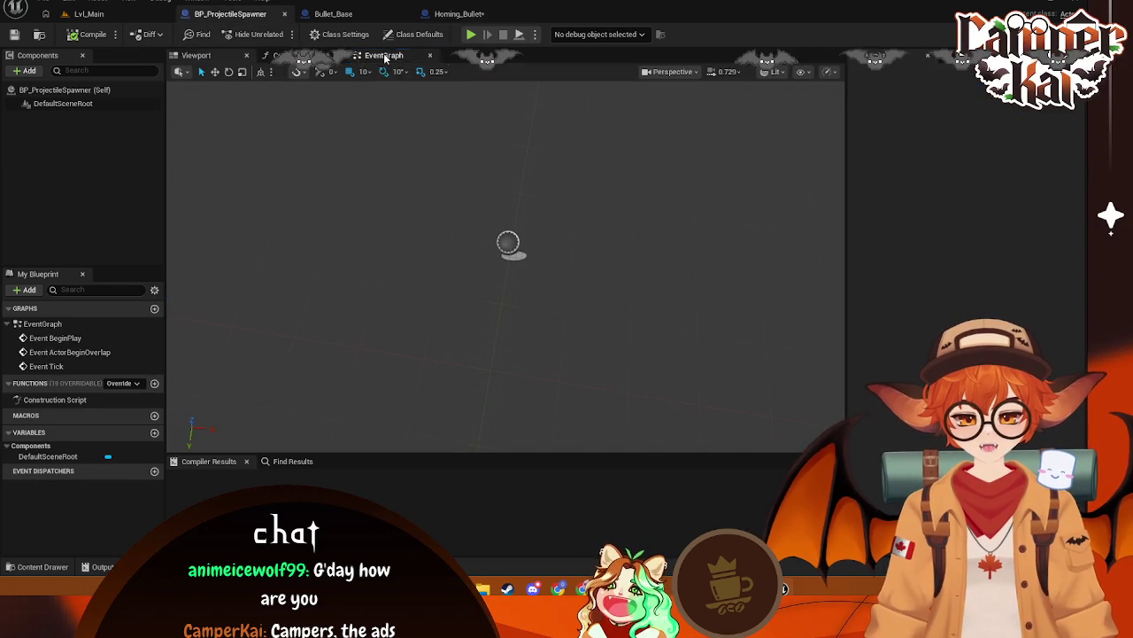
left_click(383, 55)
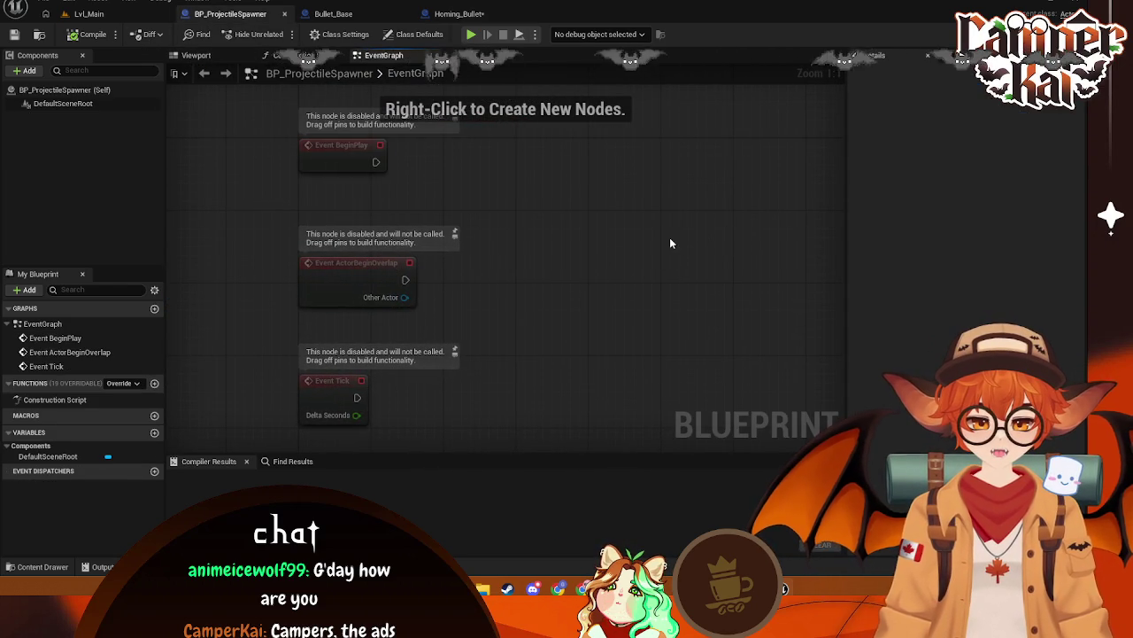
scroll(583, 212, "down", 1)
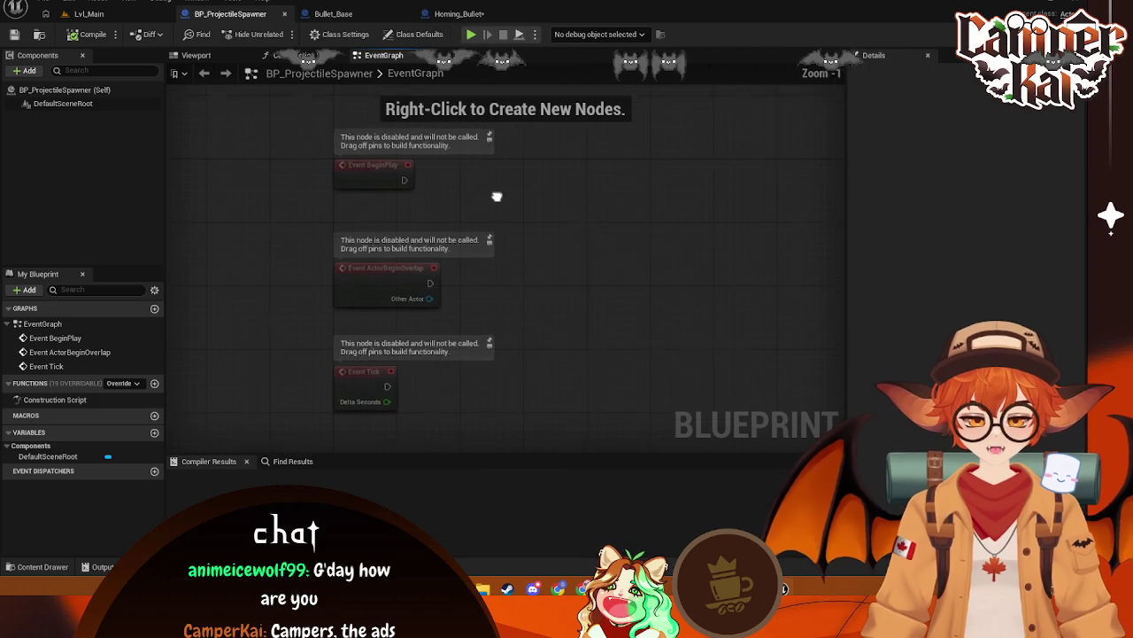
left_click(458, 13)
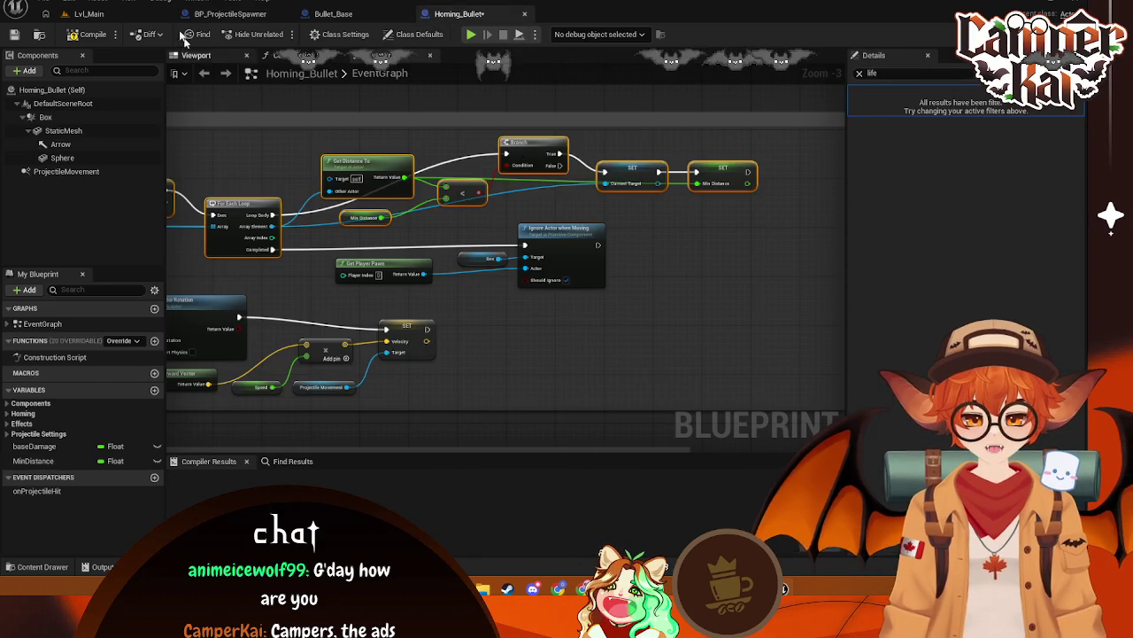
left_click(230, 14)
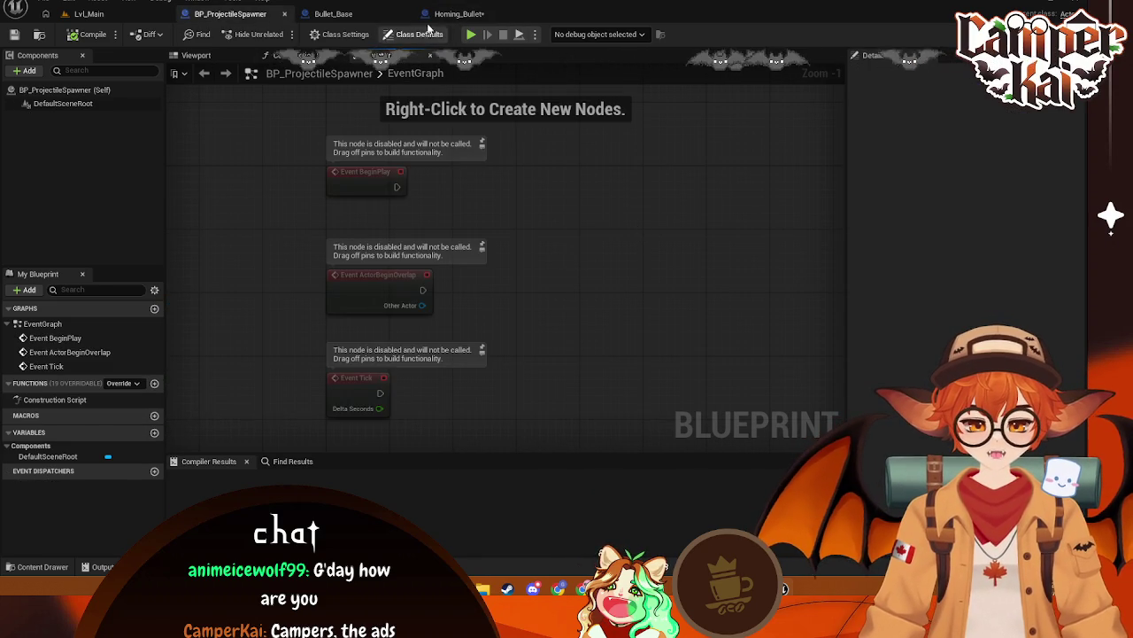
left_click(459, 13)
Copy the selected targeting nodes from Homing_Bullet and paste them below BP_ProjectileSpawner's default events
right_click(540, 142)
right_click(539, 140)
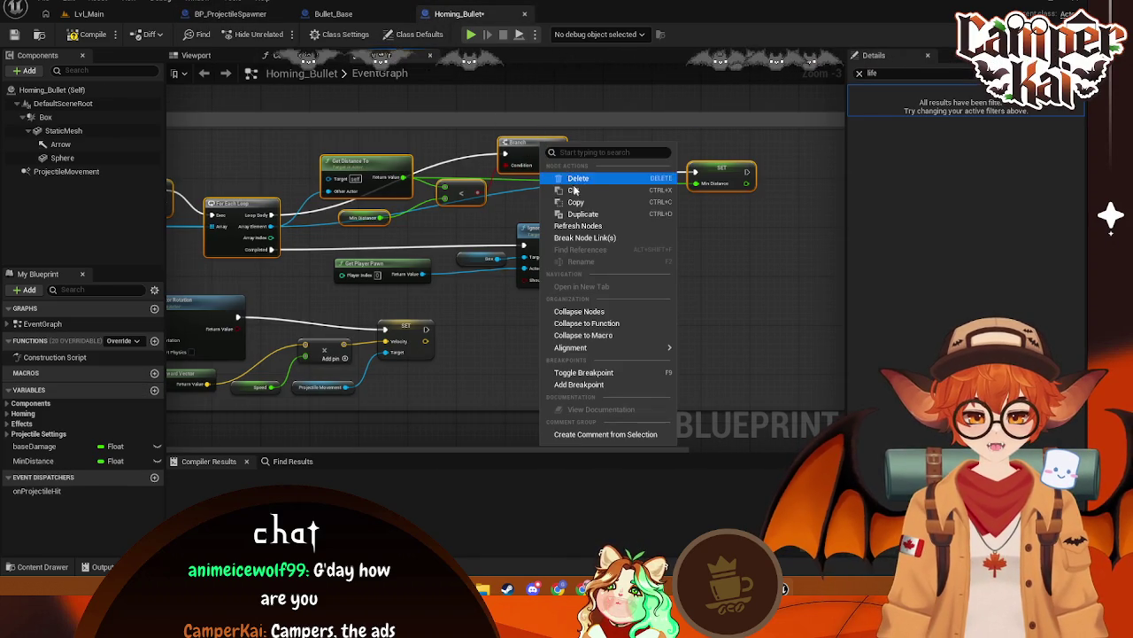
left_click(230, 14)
right_click(523, 141)
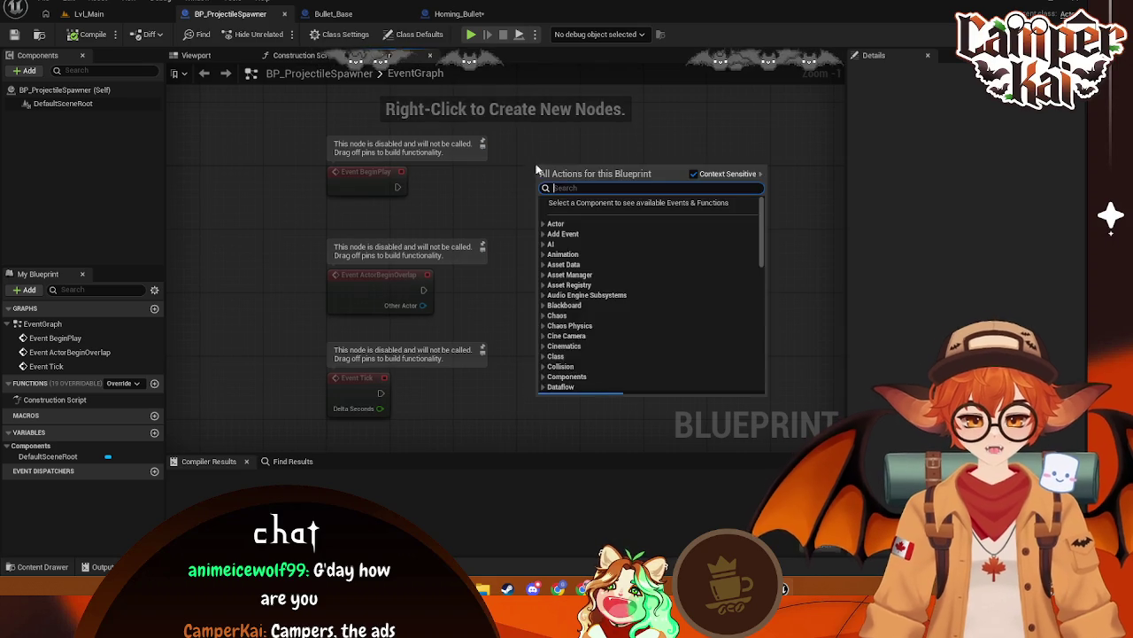
left_click(571, 142)
key("ctrl+v")
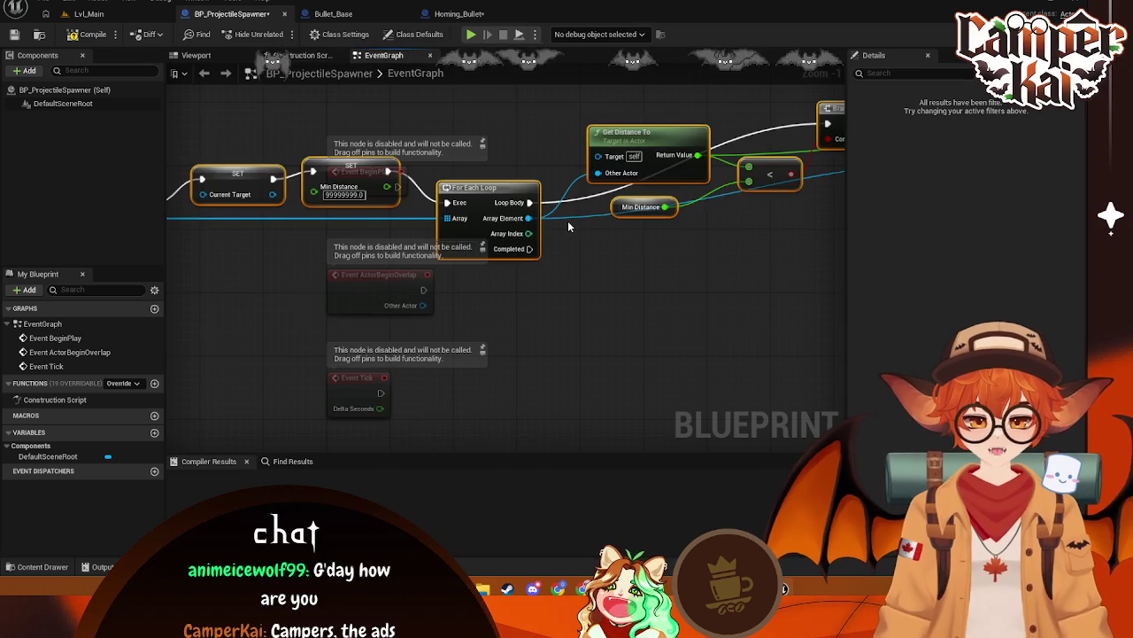
scroll(585, 191, "down", 4)
mouse_move(591, 180)
left_mouse_down()
mouse_move(632, 186)
mouse_move(611, 181)
mouse_move(603, 208)
mouse_move(624, 355)
mouse_move(564, 350)
left_mouse_up()
scroll(448, 256, "up", 1)
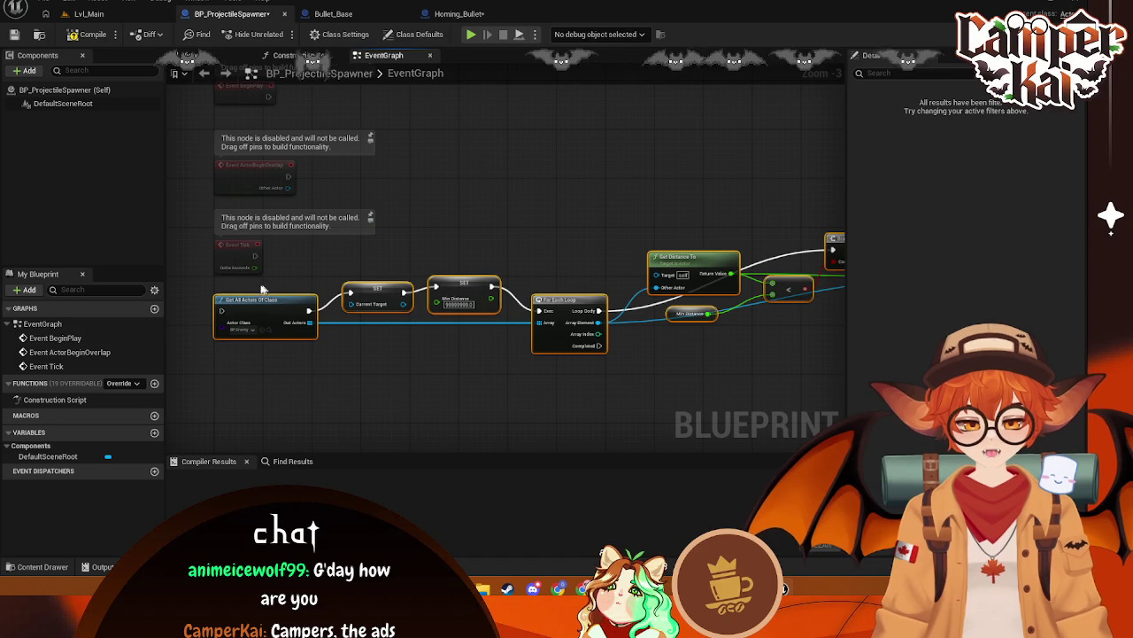
Wire Event Tick into Get All Actors Of Class, tidy the chain, and add a variable CurrentTarget
mouse_move(255, 256)
left_mouse_down()
mouse_move(396, 255)
mouse_move(222, 309)
left_mouse_up()
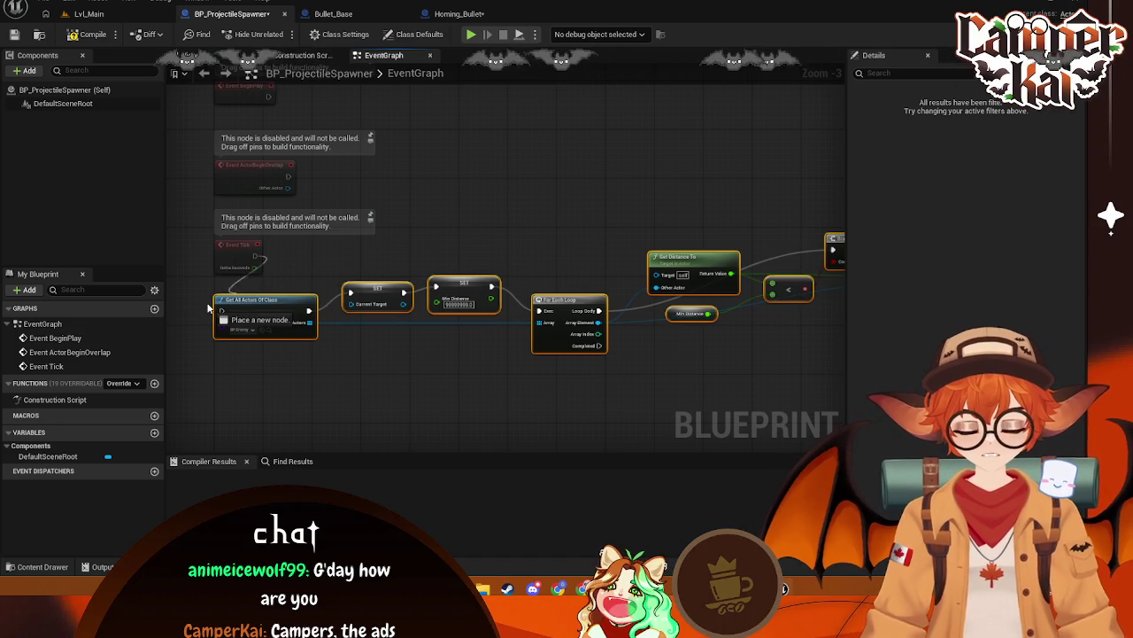
mouse_move(168, 263)
left_mouse_down()
mouse_move(288, 254)
mouse_move(360, 219)
mouse_move(357, 199)
mouse_move(266, 253)
mouse_move(488, 246)
mouse_move(491, 267)
left_mouse_up()
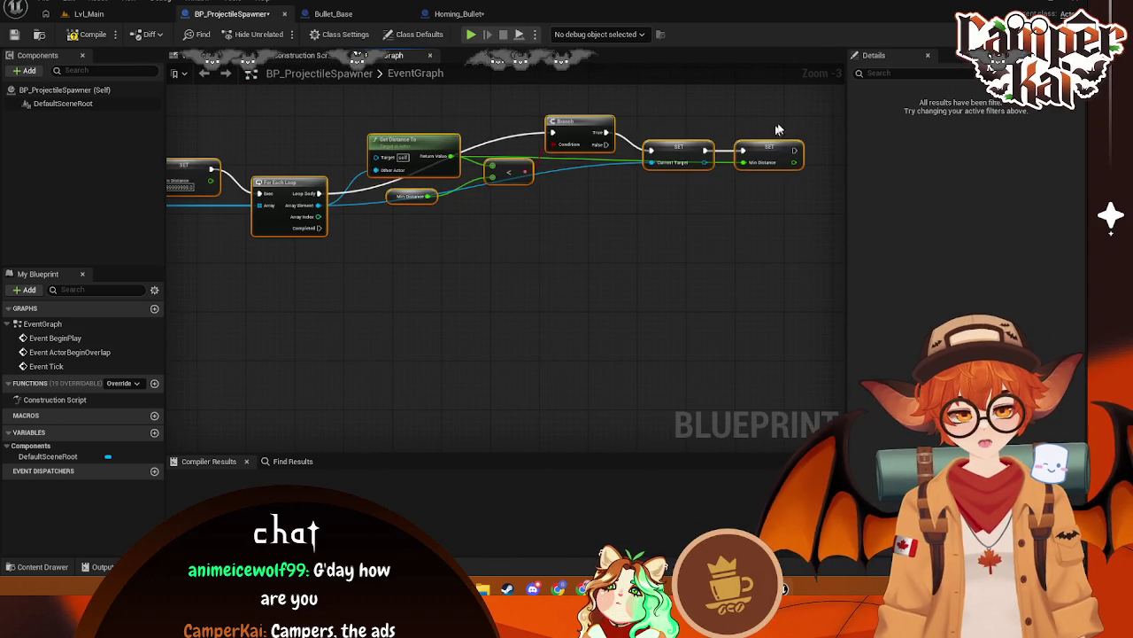
mouse_move(432, 155)
left_mouse_down()
mouse_move(427, 186)
mouse_move(475, 308)
mouse_move(477, 290)
mouse_move(567, 274)
left_mouse_up()
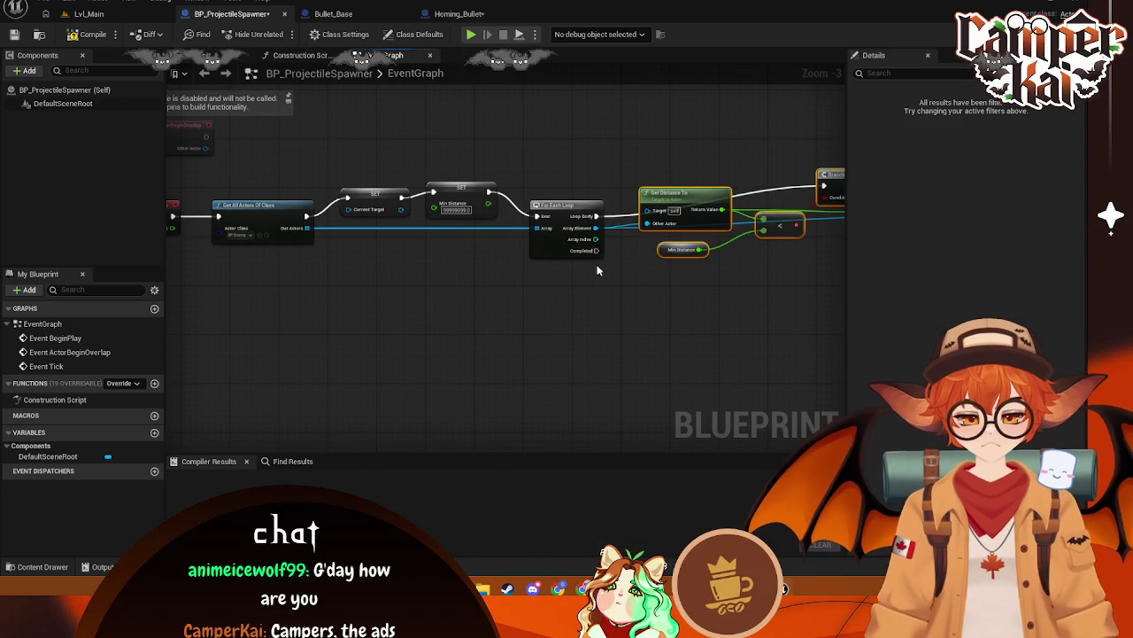
mouse_move(404, 289)
left_mouse_down()
mouse_move(313, 260)
mouse_move(517, 243)
mouse_move(389, 269)
mouse_move(663, 274)
mouse_move(607, 276)
left_mouse_up()
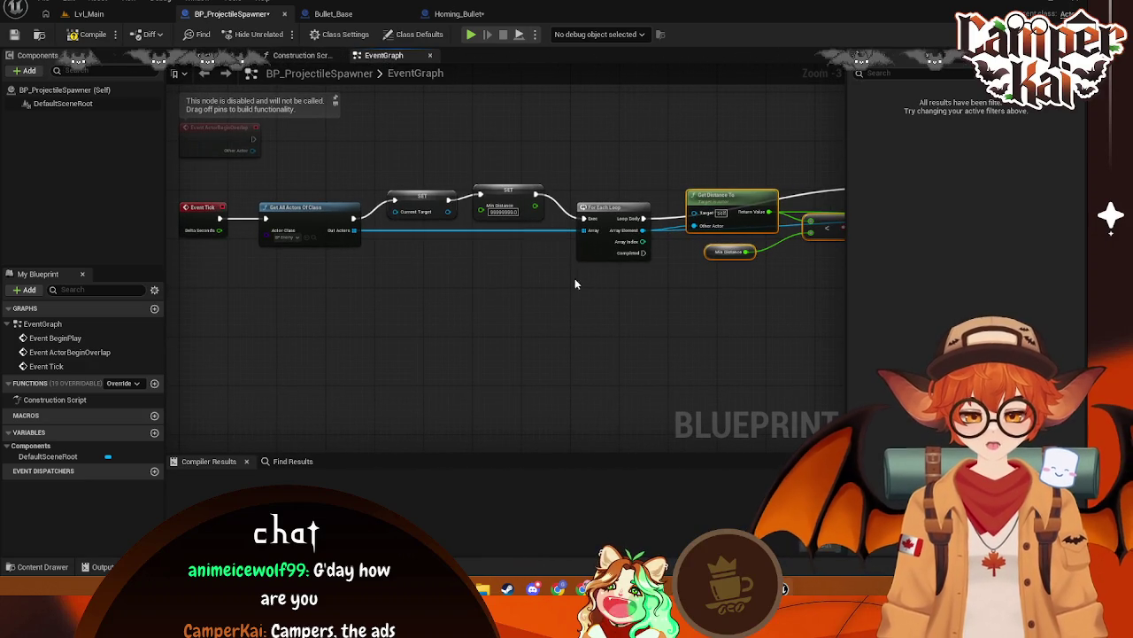
left_click(155, 432)
type("Current")
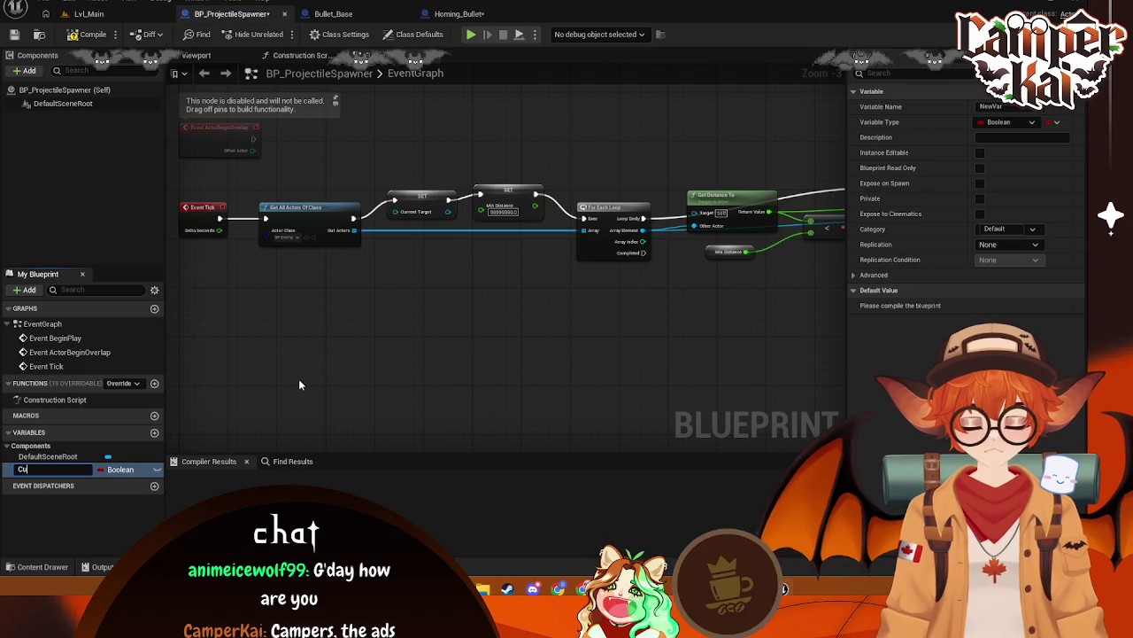
type("Targ")
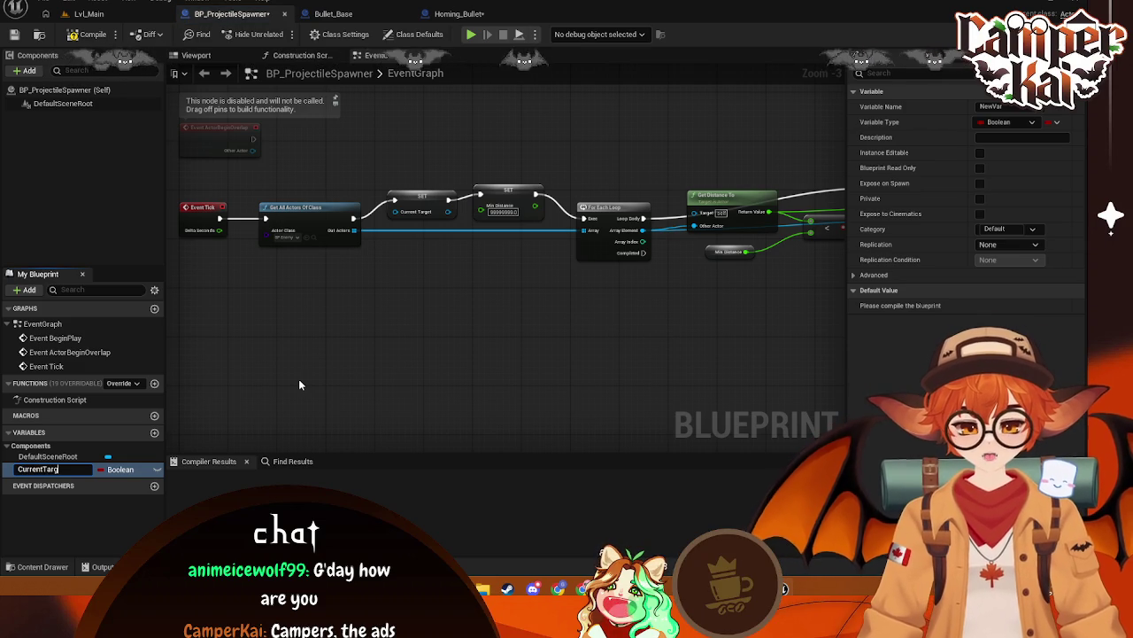
type("et")
Confirm the CurrentTarget variable name, leaving its type Boolean after browsing the type list
key("Return")
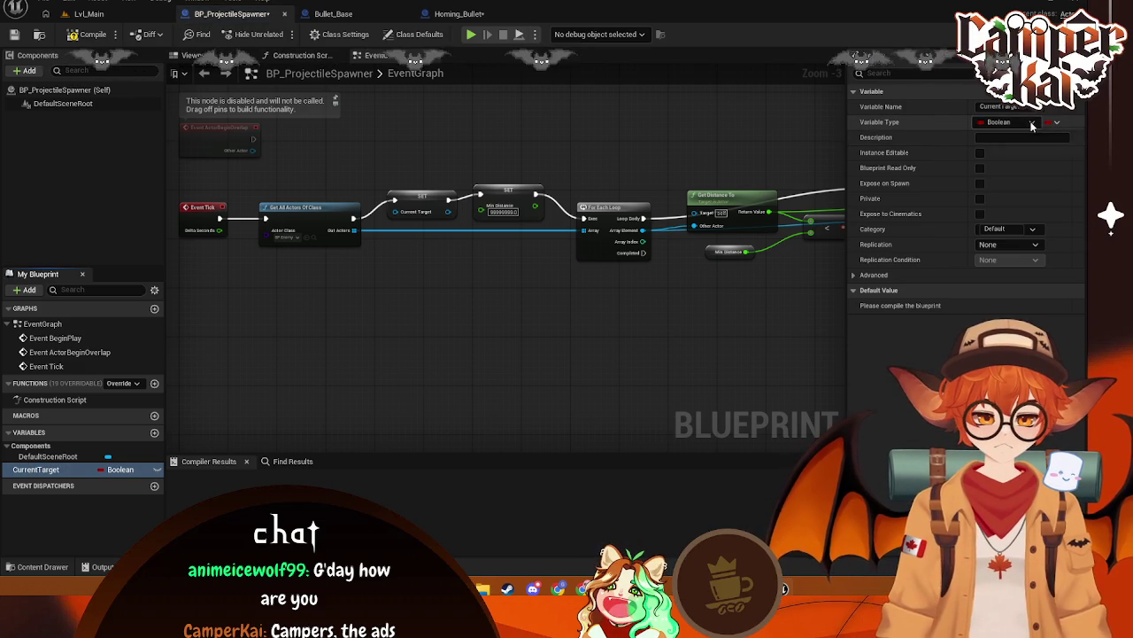
left_click(1031, 125)
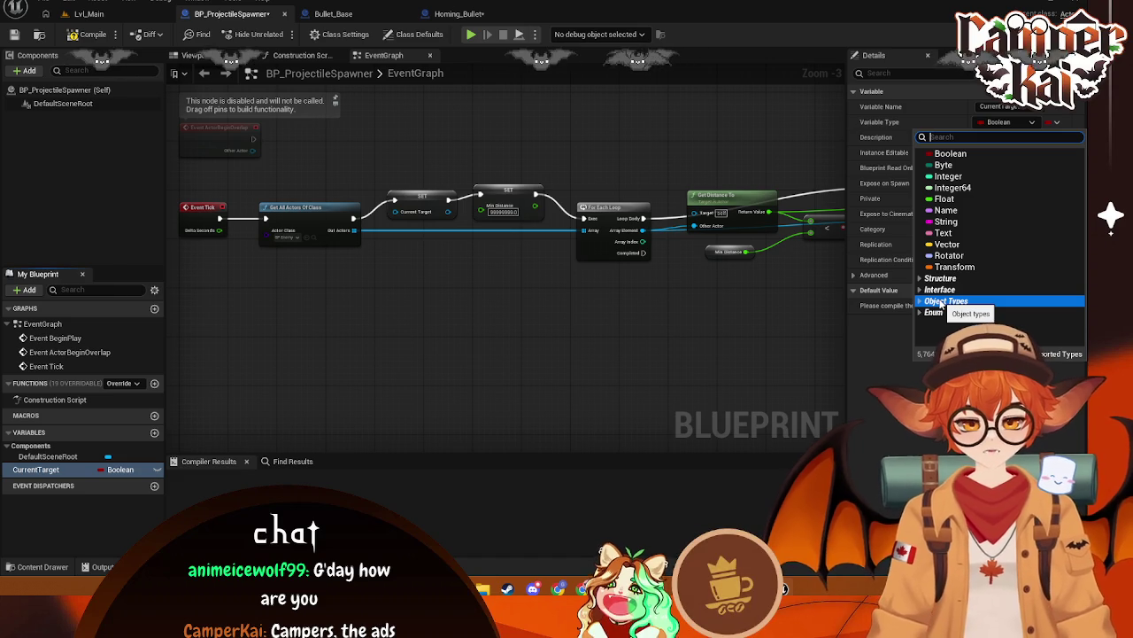
type("o")
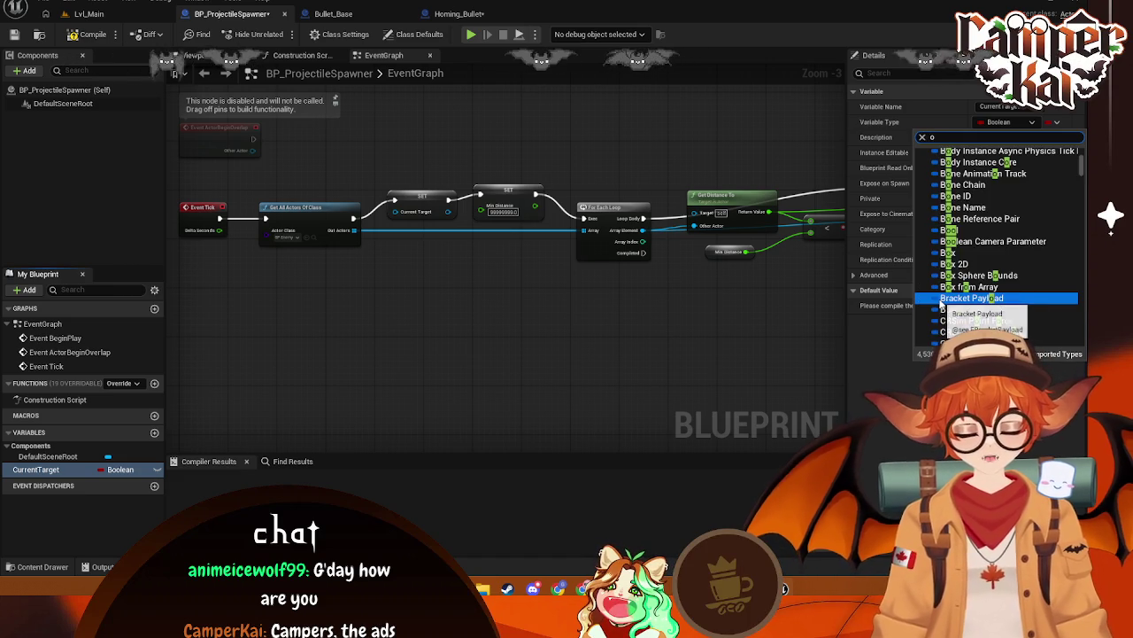
key("BackSpace")
In Homing_Bullet, check that Current_Target is an Actor variable, then return to BP_ProjectileSpawner
left_click(333, 14)
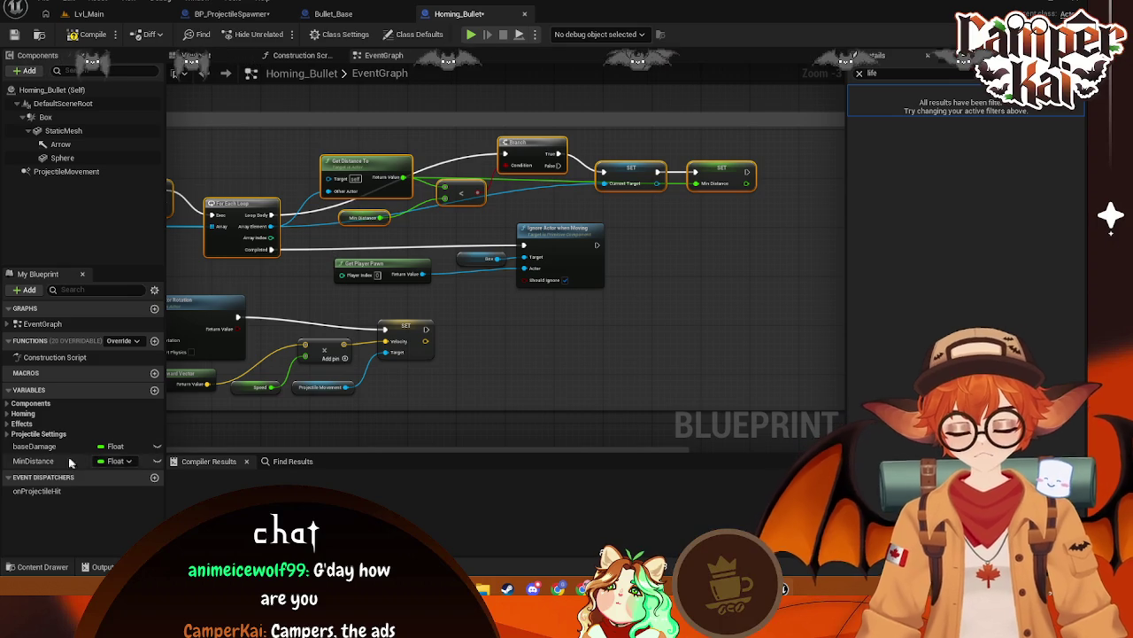
left_click_drag(557, 193, 842, 196)
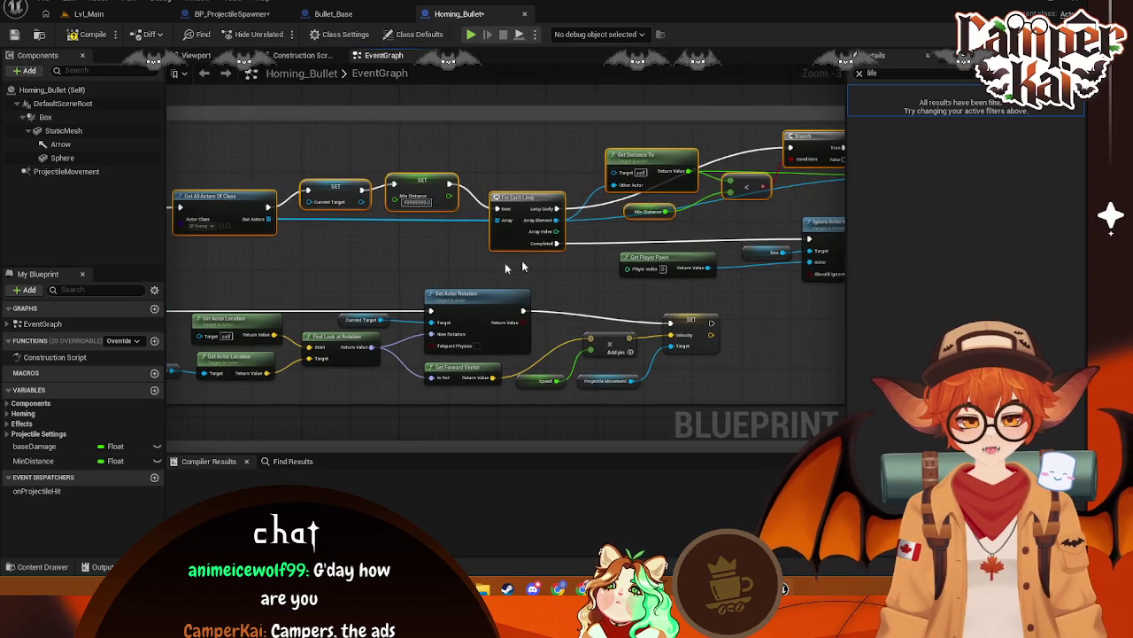
left_click_drag(315, 208, 358, 208)
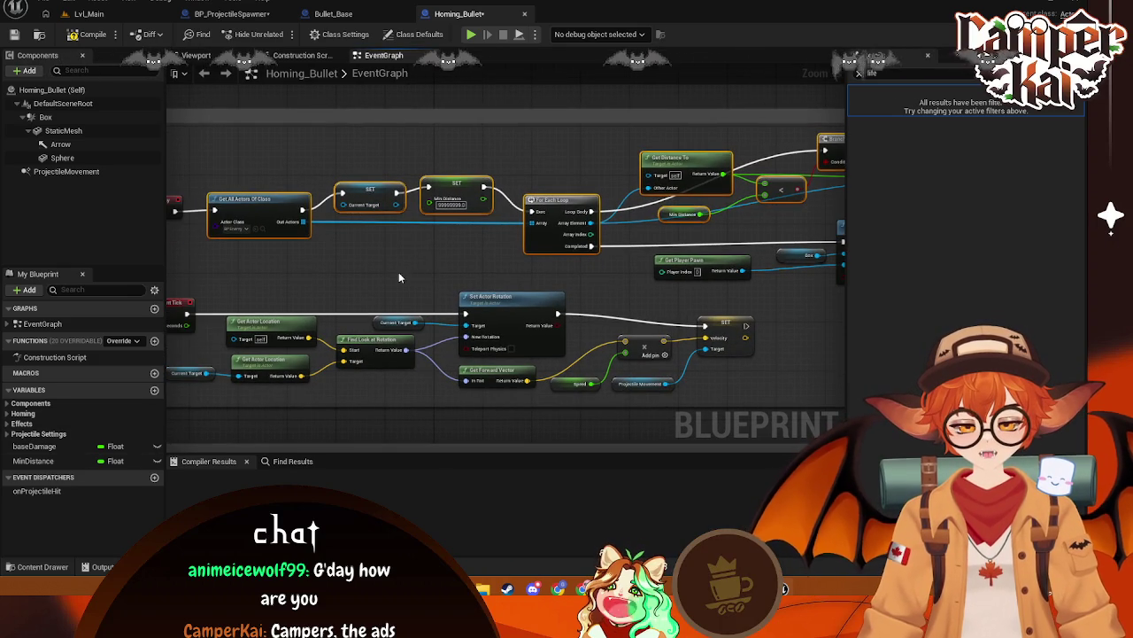
left_click_drag(399, 272, 546, 241)
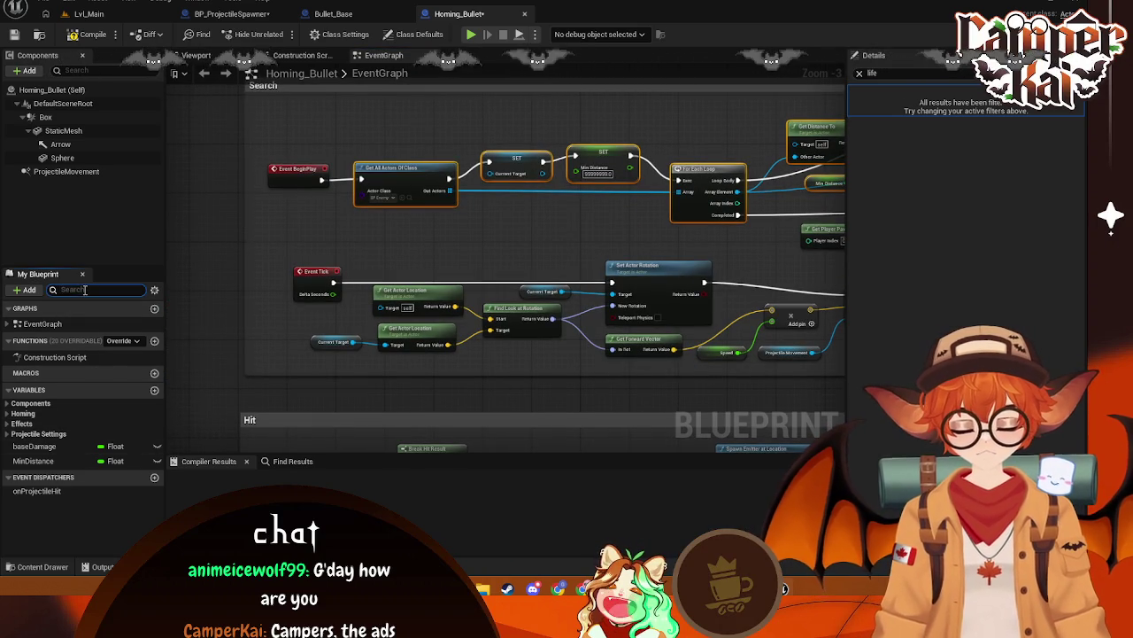
type("curr")
left_click(53, 390)
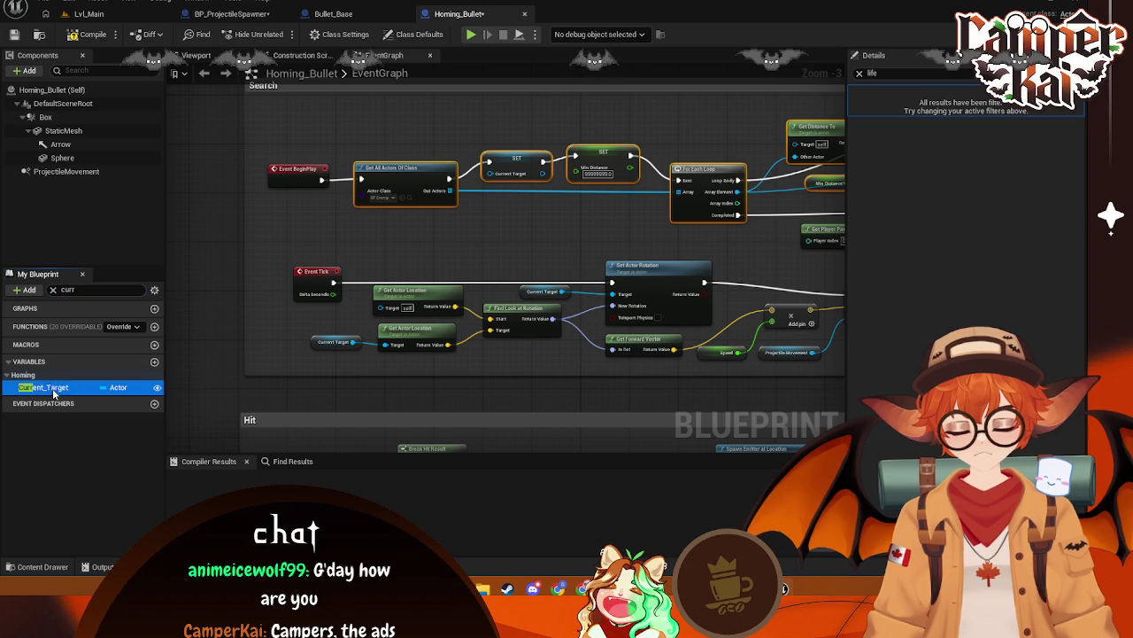
left_click(248, 16)
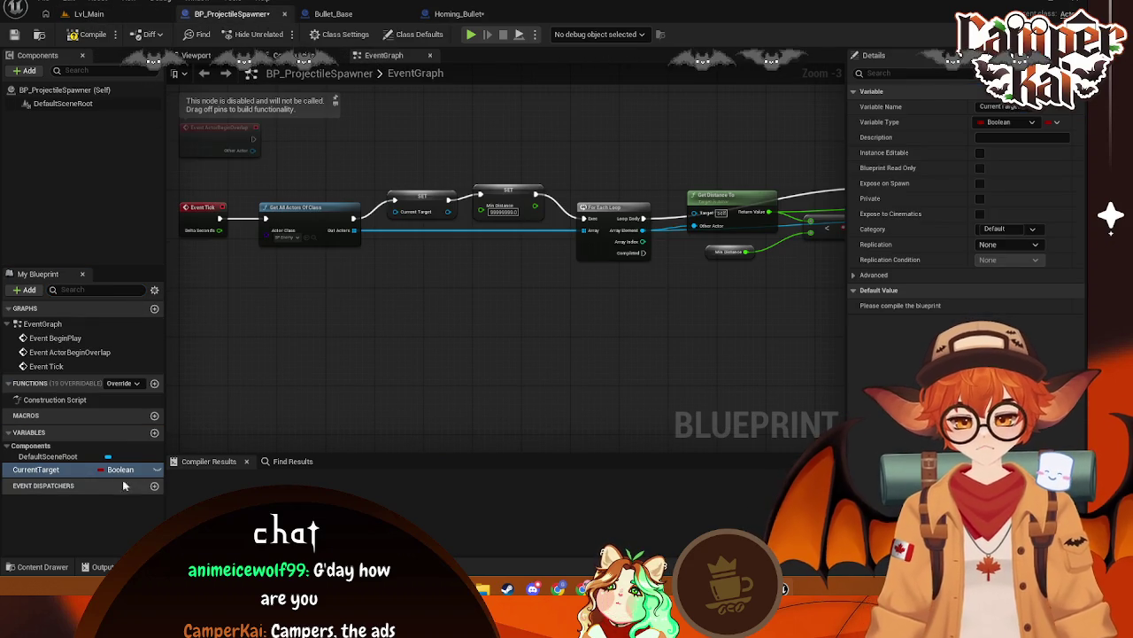
Open CurrentTarget's Variable Type picker and start searching the list of types
left_click(117, 470)
left_click(1027, 122)
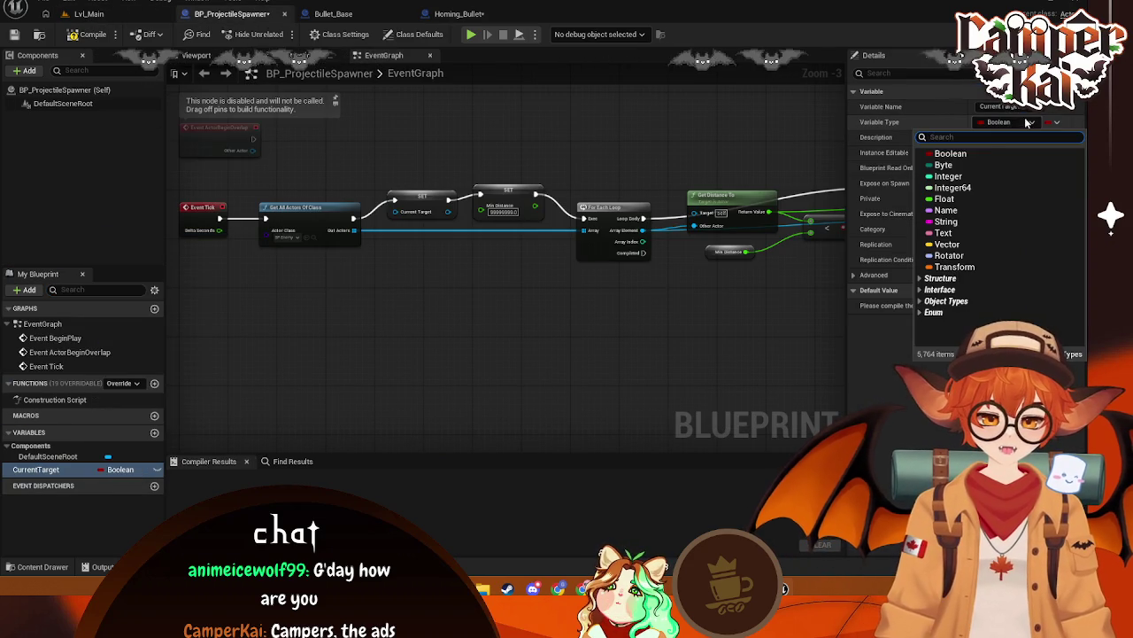
type("aa")
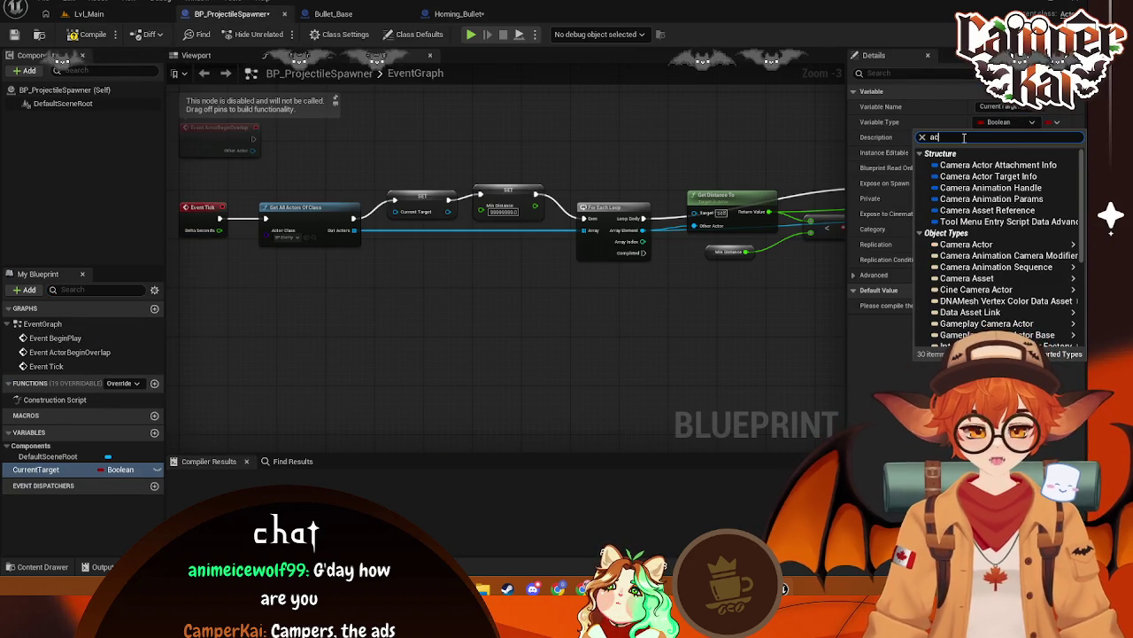
scroll(1080, 184, "down", 10)
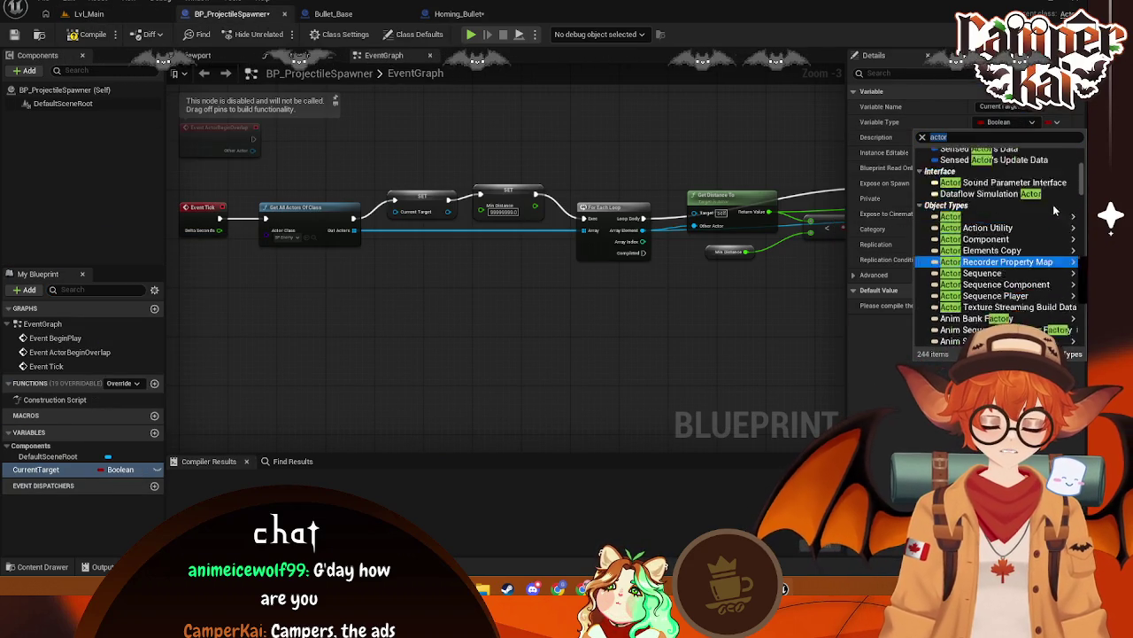
scroll(1080, 183, "up", 10)
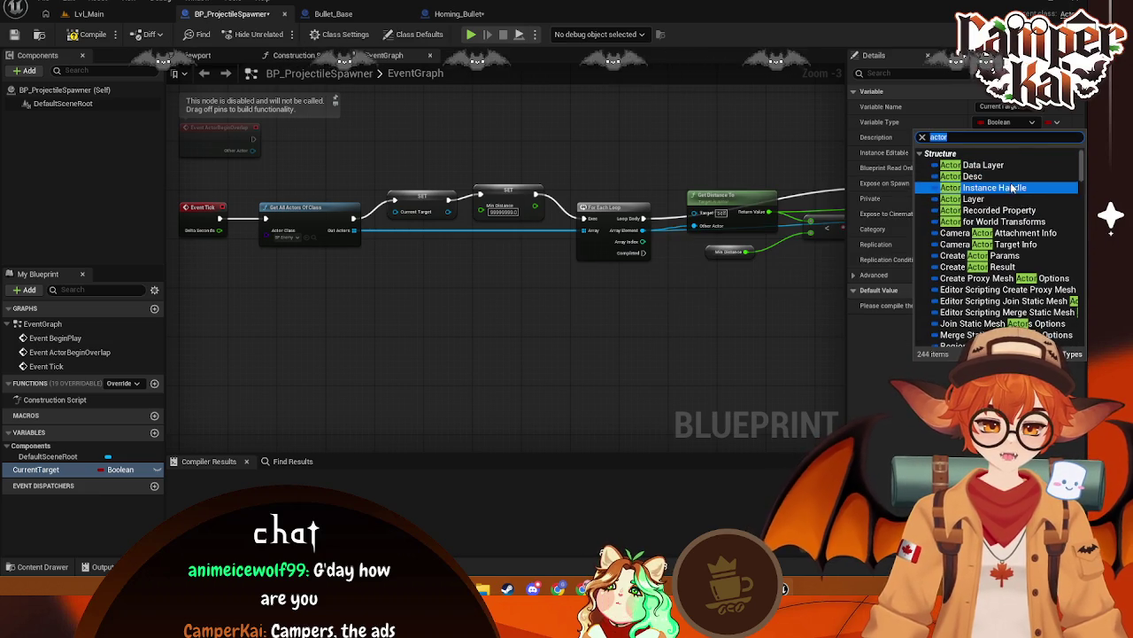
mouse_move(1079, 170)
left_mouse_down()
mouse_move(1082, 334)
mouse_move(1081, 160)
left_mouse_up()
Narrow the type search to actor and make CurrentTarget an Actor Object Reference
left_click(996, 137)
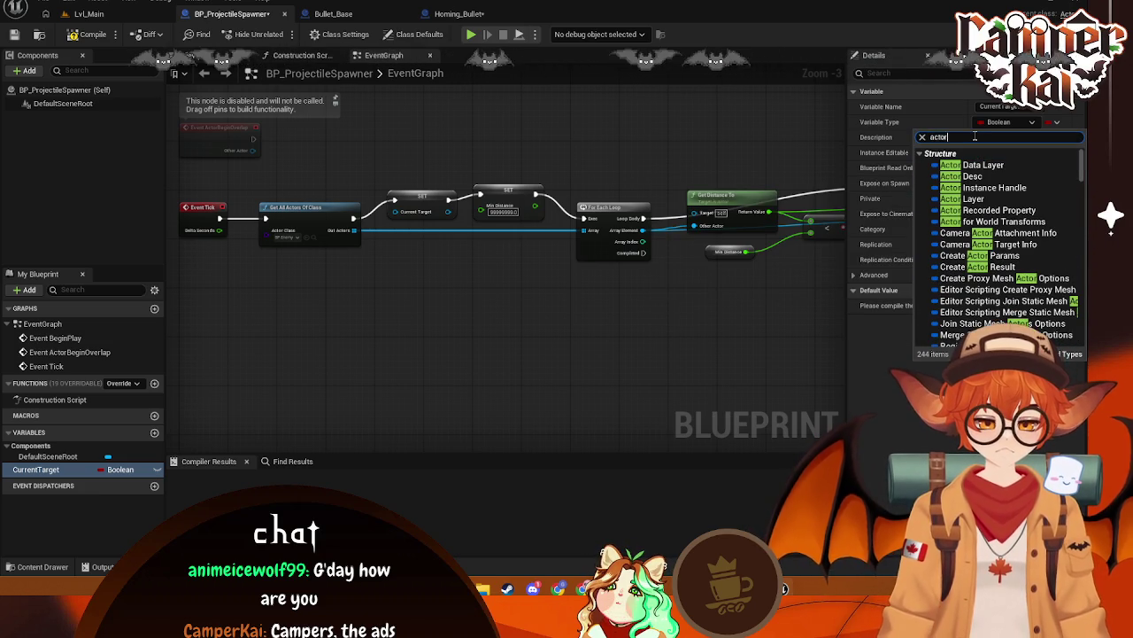
key("BackSpace")
key("BackSpace")
key("BackSpace")
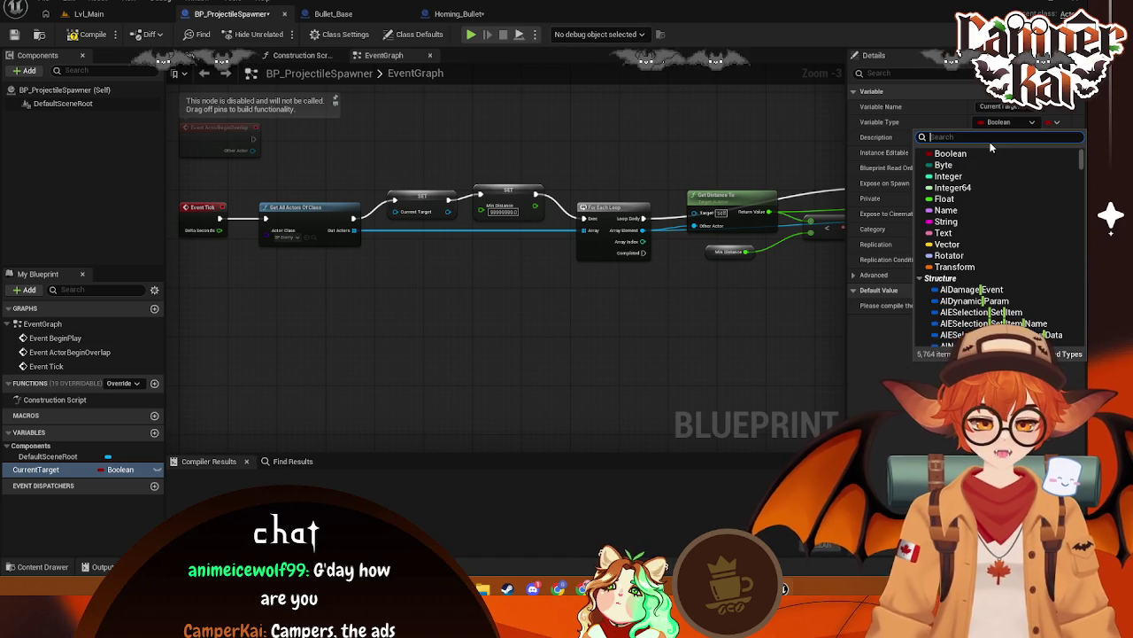
type("actor r")
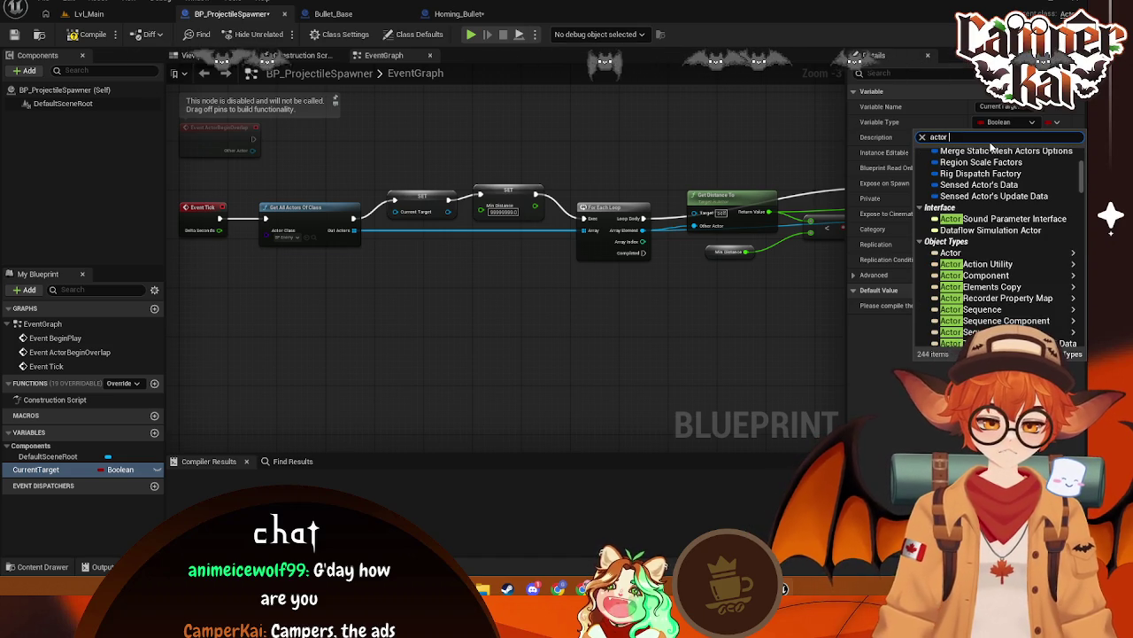
type("e")
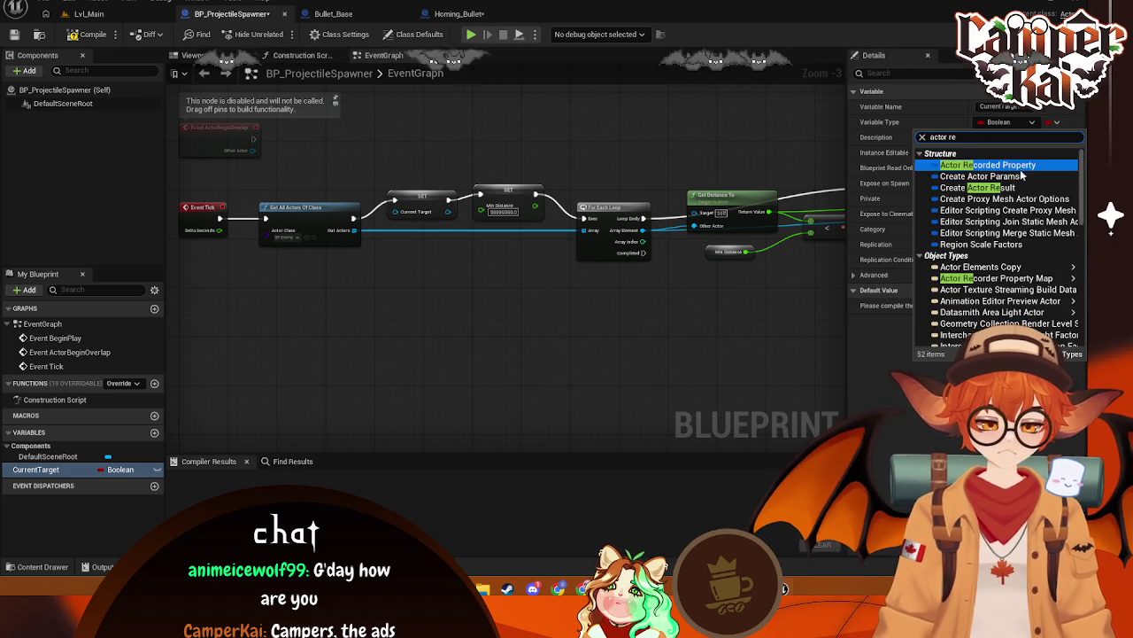
key("BackSpace")
key("BackSpace")
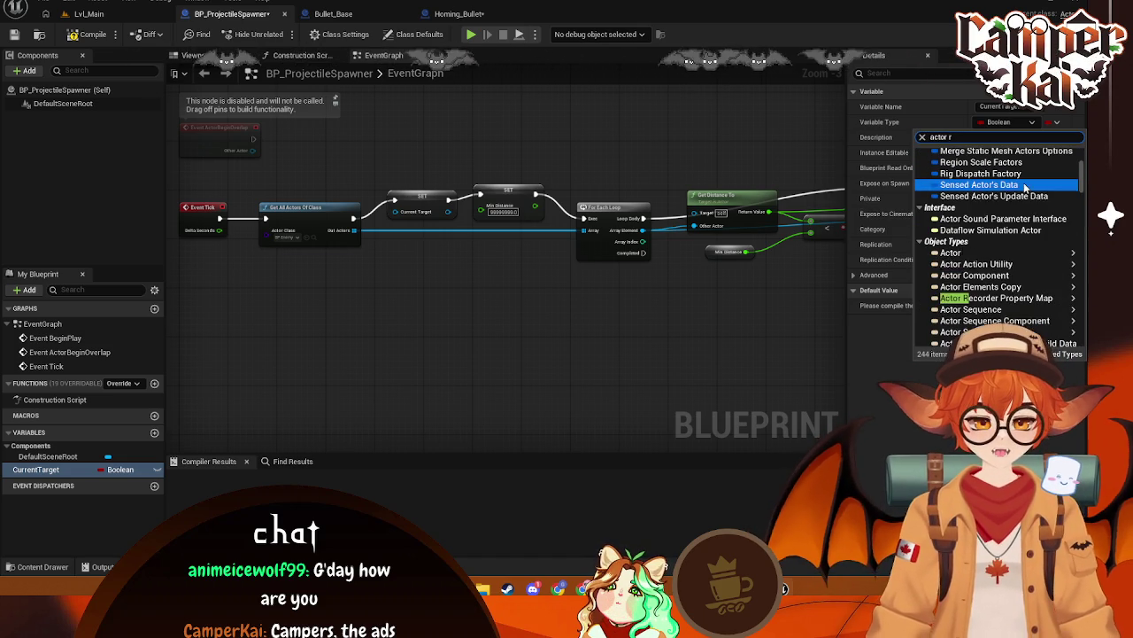
type("objec")
key("BackSpace")
key("BackSpace")
key("BackSpace")
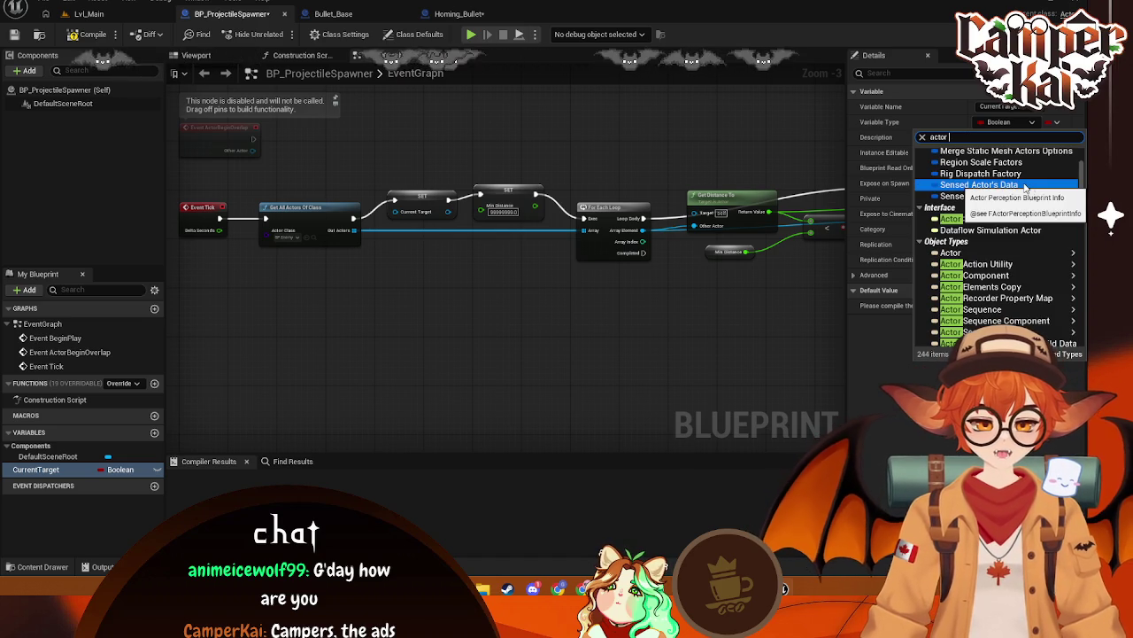
left_click_drag(1082, 183, 1082, 171)
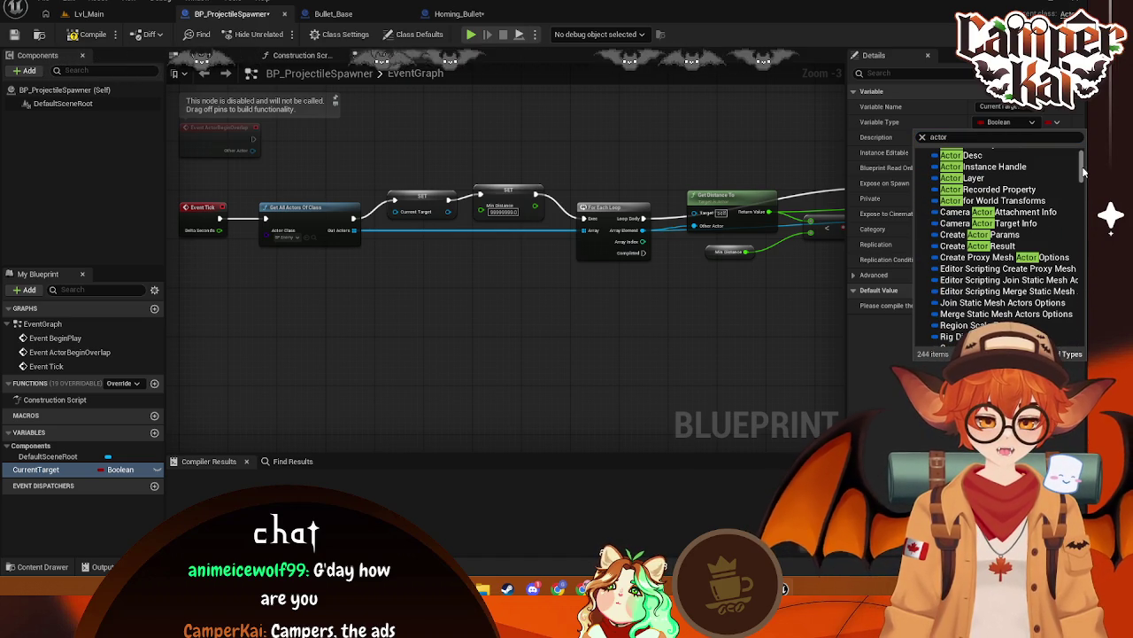
scroll(1054, 226, "down", 1)
scroll(1051, 229, "up", 2)
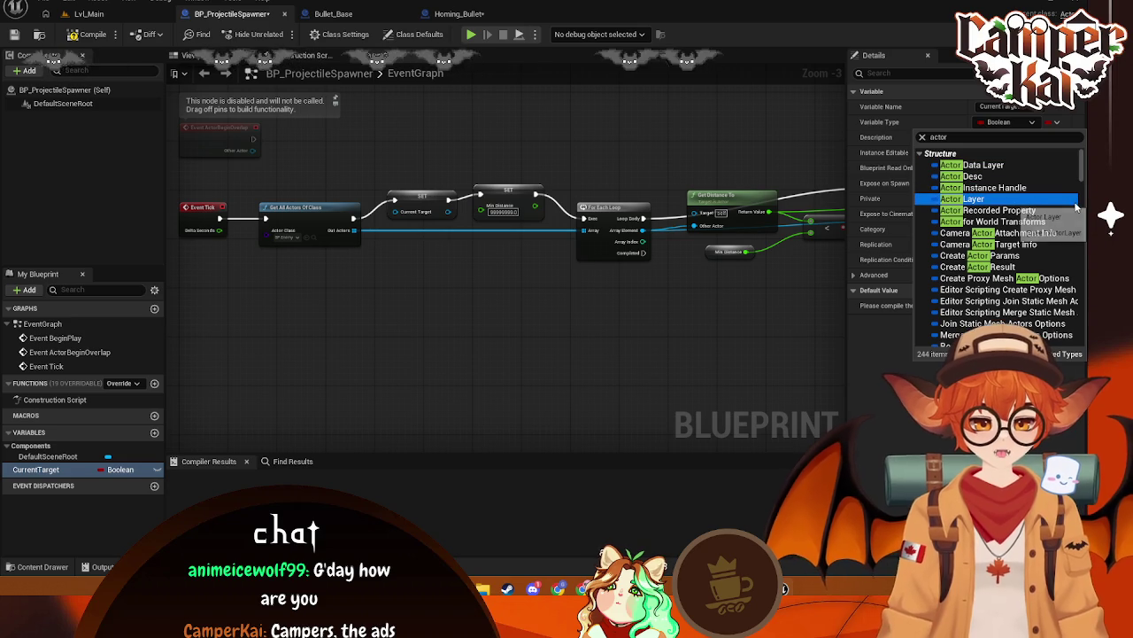
scroll(1073, 210, "down", 4)
scroll(1073, 210, "down", 3)
mouse_move(1073, 202)
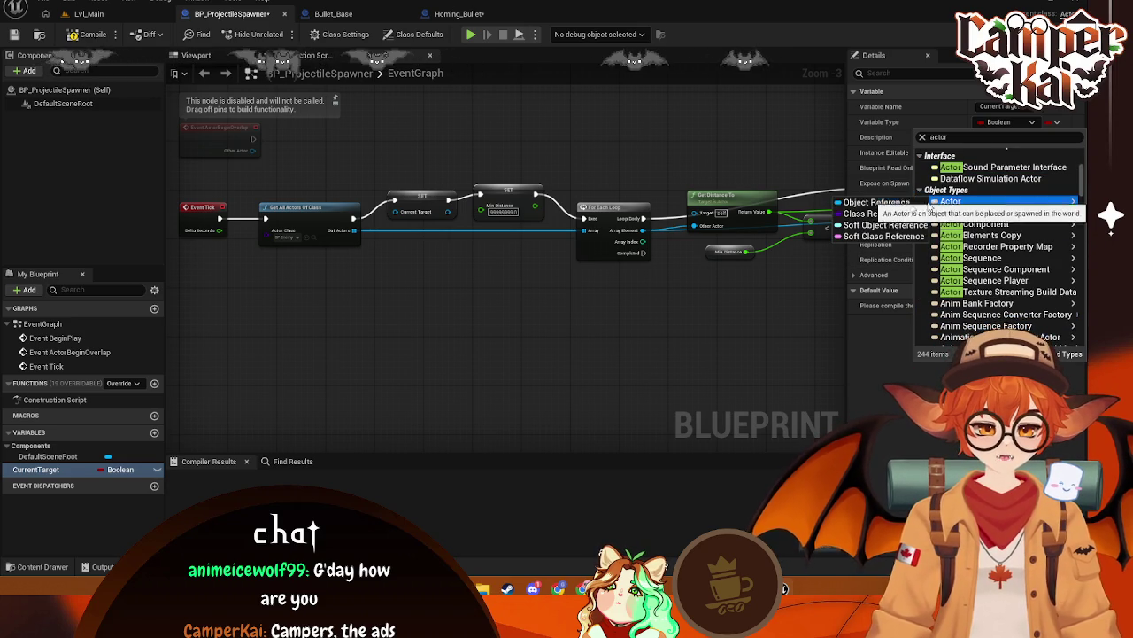
left_click(902, 206)
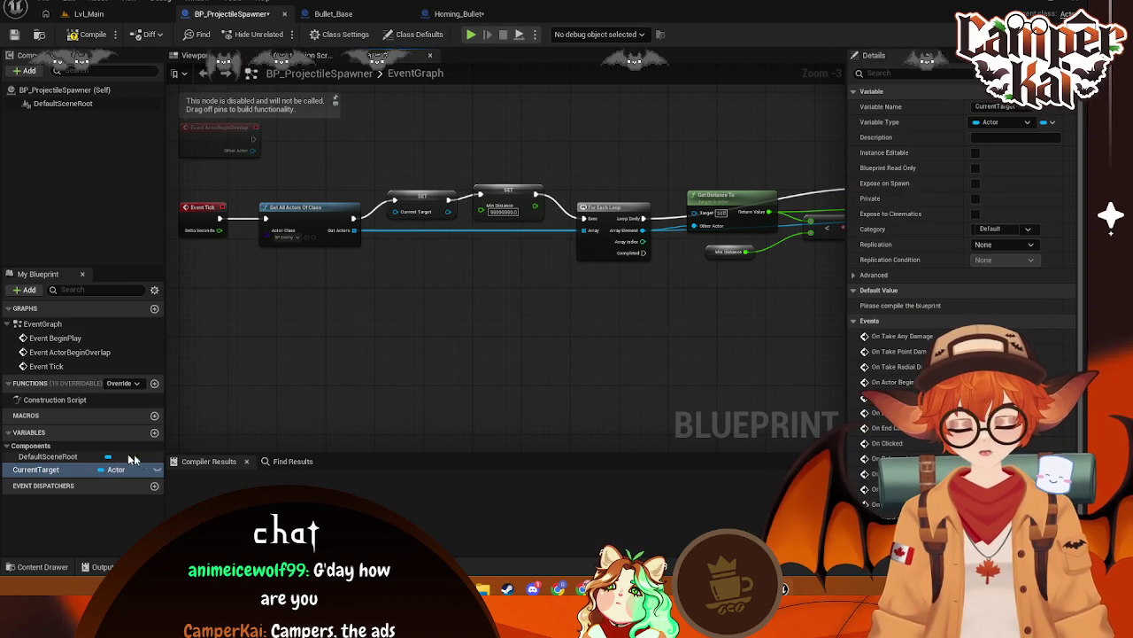
left_click_drag(415, 213, 383, 231)
left_click_drag(460, 295, 468, 300)
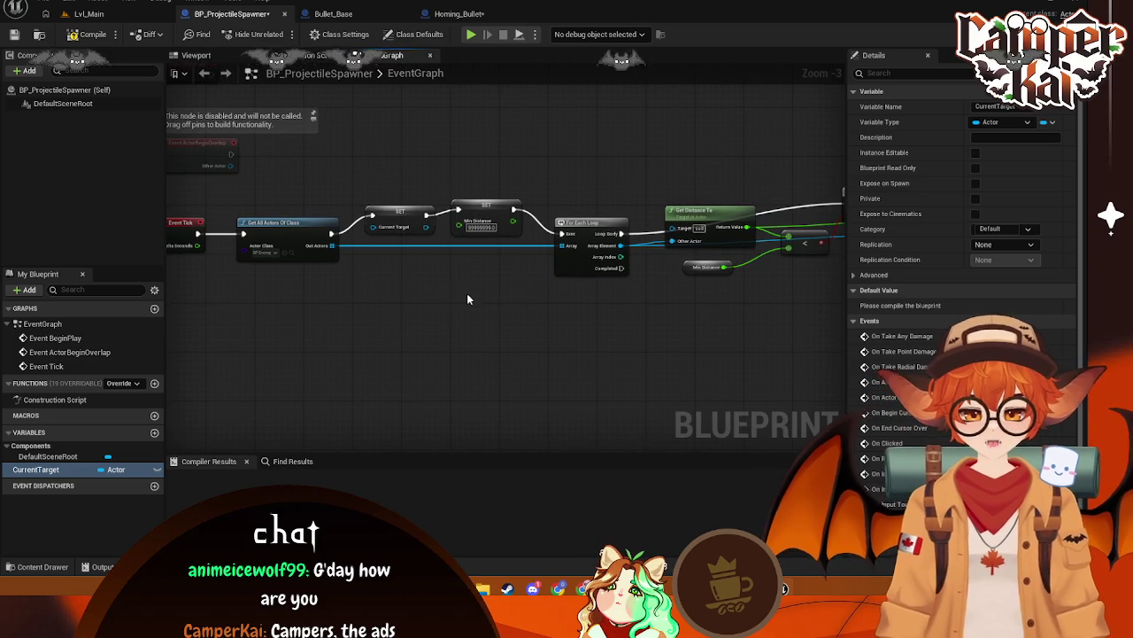
left_click(412, 232)
mouse_move(466, 278)
left_mouse_down()
mouse_move(398, 324)
mouse_move(405, 296)
mouse_move(602, 263)
mouse_move(647, 235)
left_mouse_up()
mouse_move(393, 291)
left_mouse_down()
mouse_move(708, 253)
mouse_move(519, 261)
mouse_move(706, 250)
left_mouse_up()
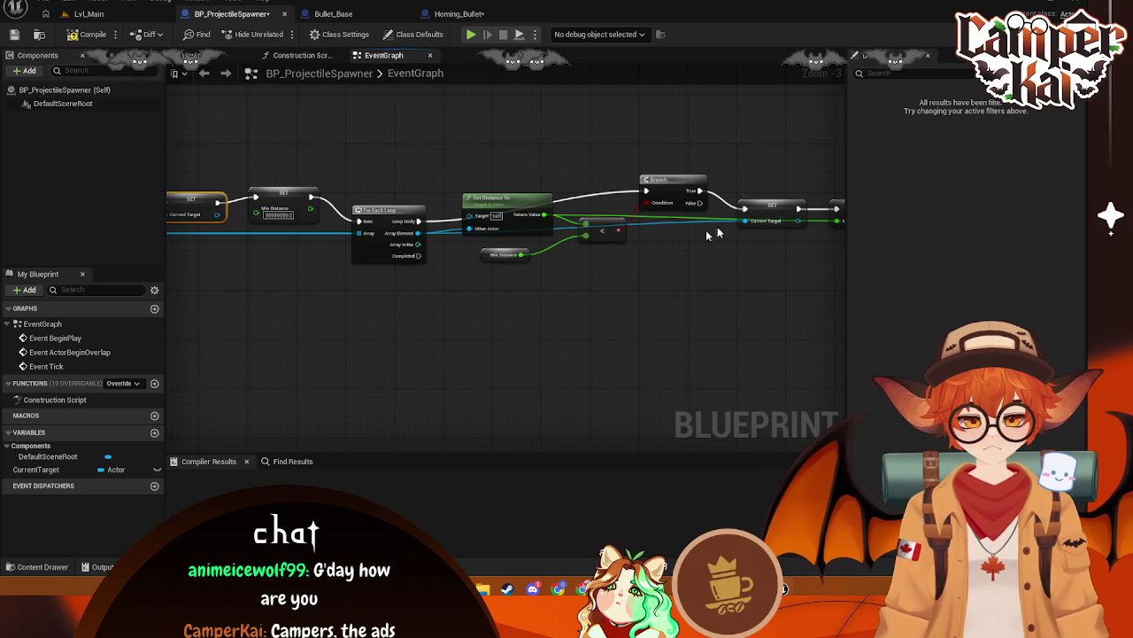
scroll(535, 306, "down", 2)
scroll(534, 306, "up", 2)
left_click_drag(537, 317, 573, 327)
mouse_move(436, 323)
left_mouse_down()
mouse_move(579, 351)
mouse_move(516, 347)
left_mouse_up()
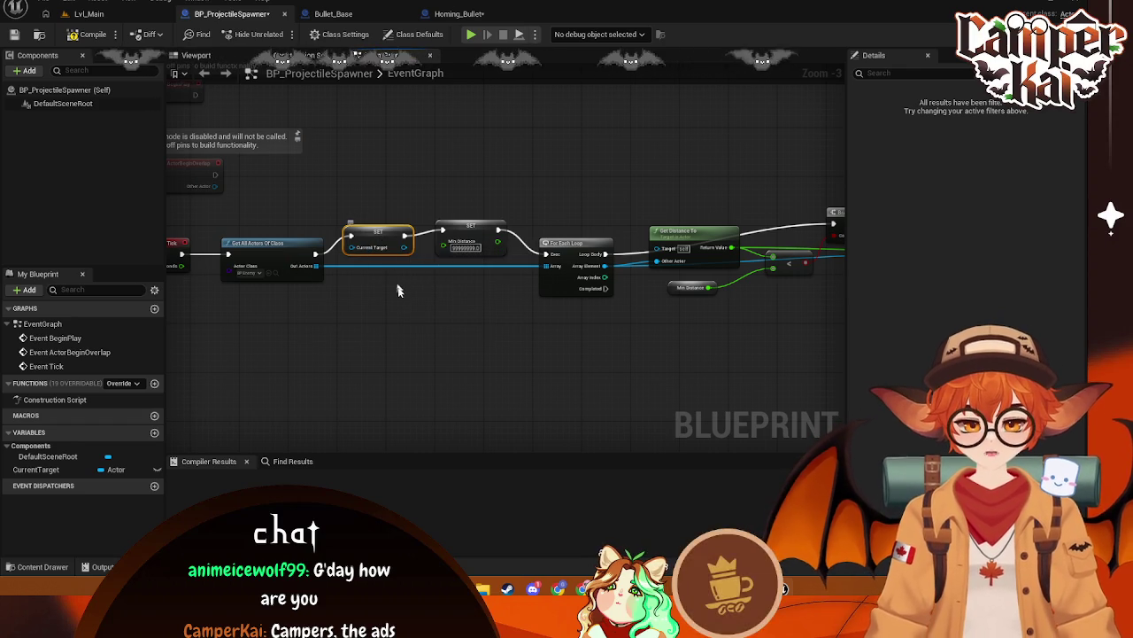
left_click_drag(420, 226, 232, 204)
left_click_drag(412, 303, 296, 225)
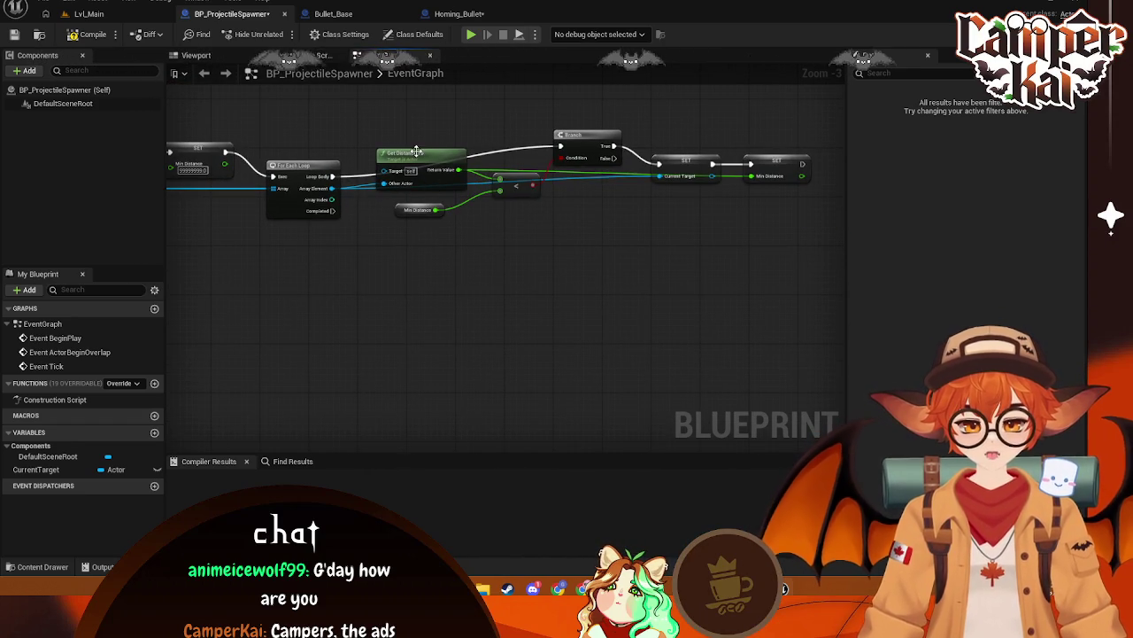
left_click_drag(420, 194, 422, 184)
left_click_drag(512, 262, 533, 245)
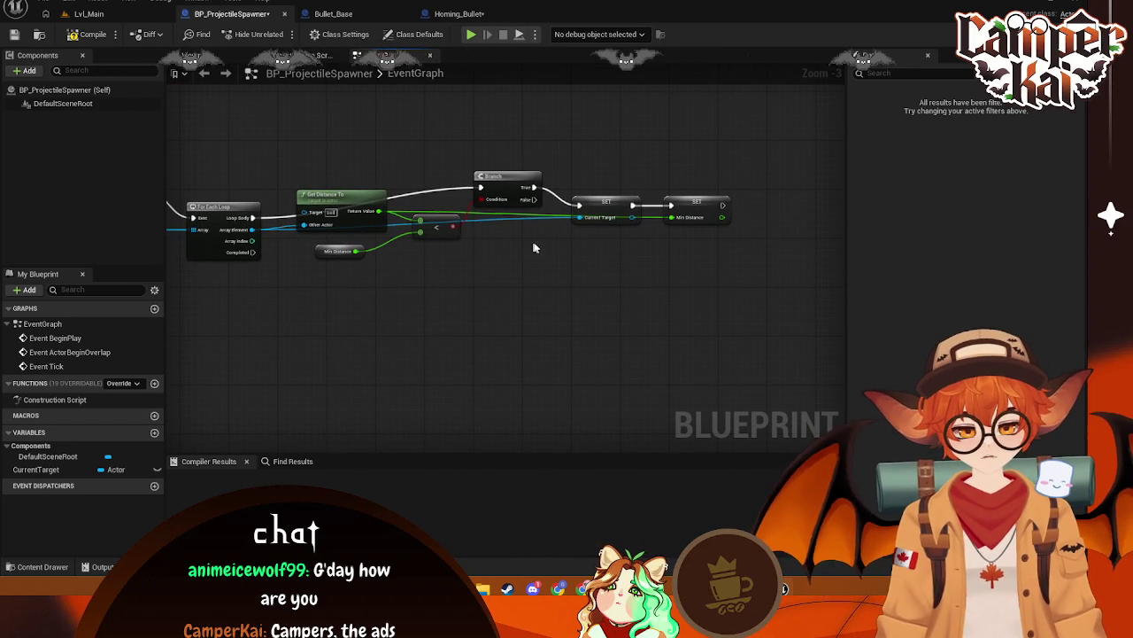
left_click_drag(35, 469, 498, 287)
left_click(529, 301)
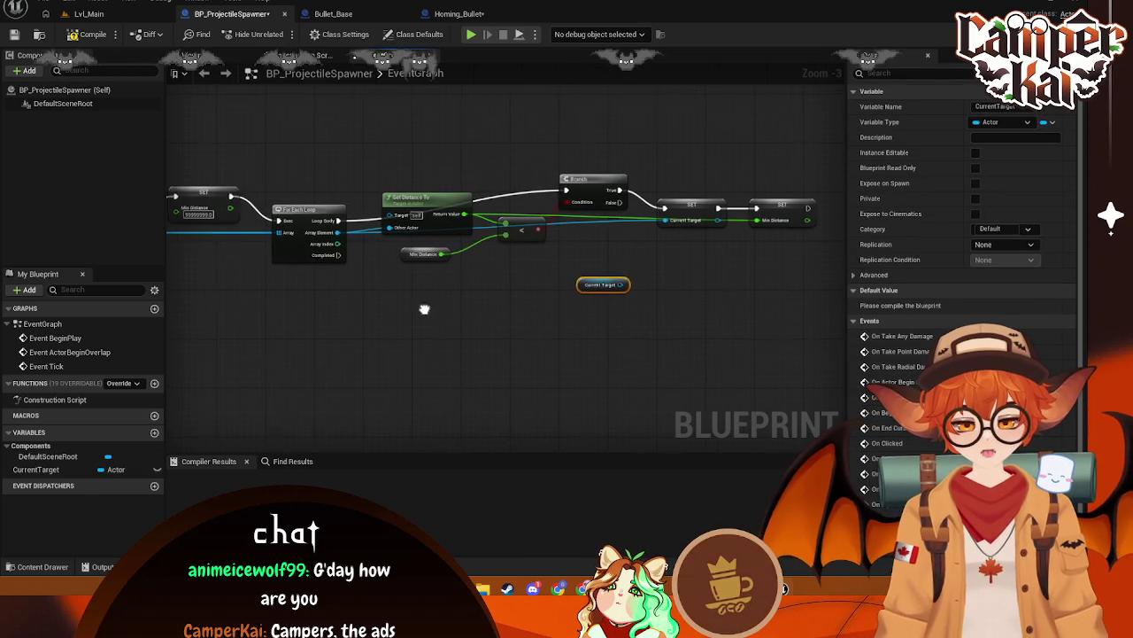
mouse_move(541, 294)
left_mouse_down()
mouse_move(599, 223)
mouse_move(624, 248)
mouse_move(634, 285)
mouse_move(606, 290)
left_mouse_up()
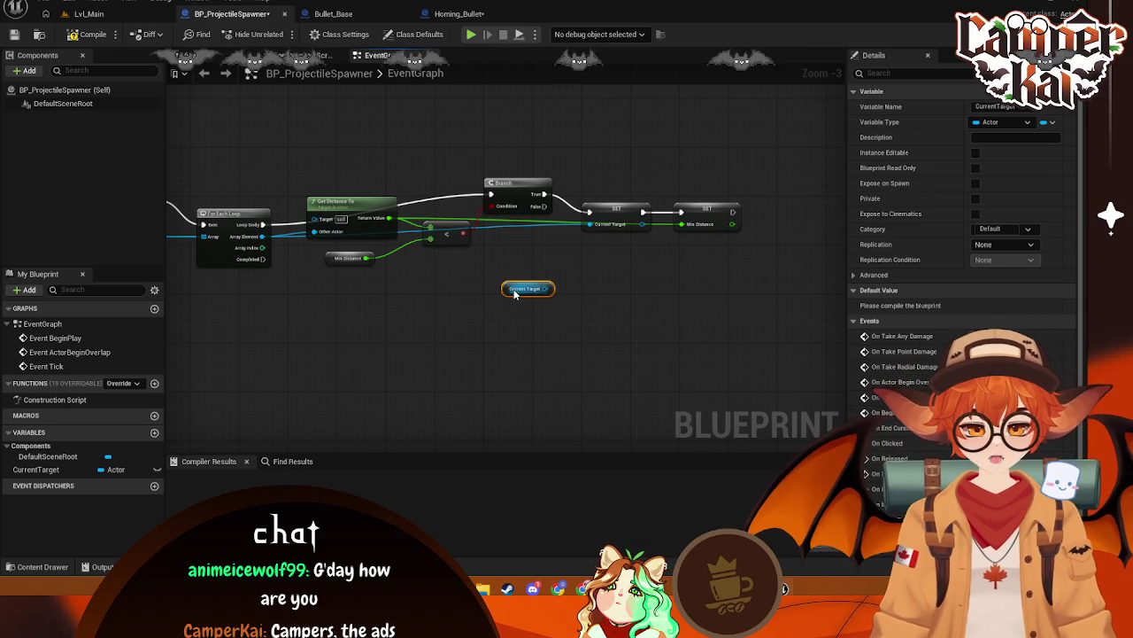
key("Delete")
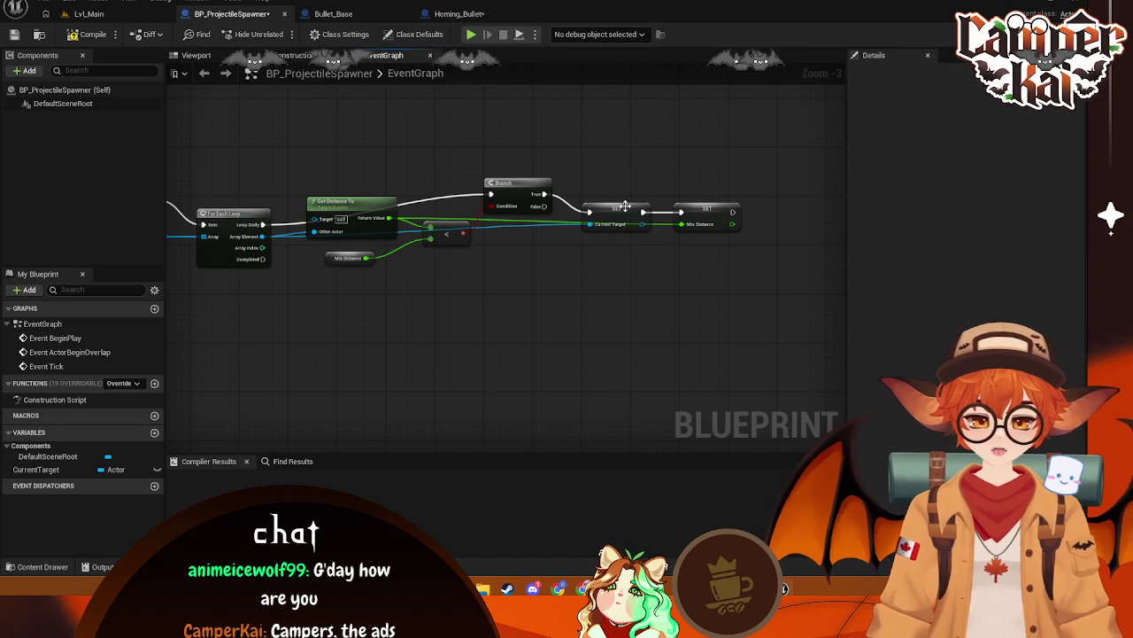
Replace the old SET Current Target with a new one fed by Branch True and Array Element
left_click_drag(316, 402, 498, 317)
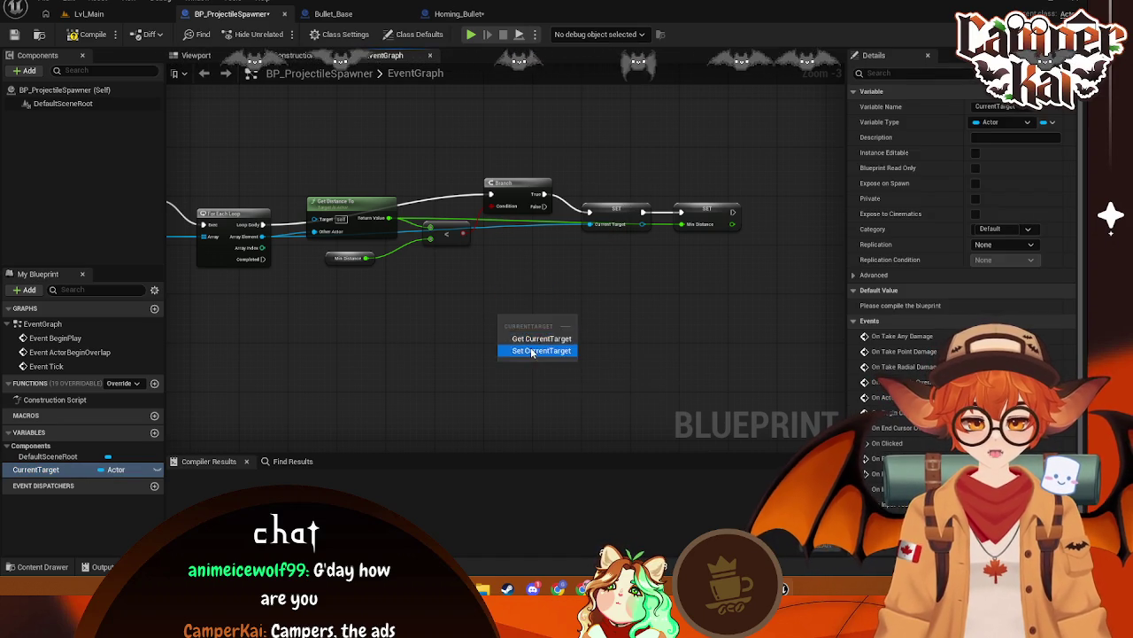
mouse_move(547, 198)
left_mouse_down()
mouse_move(509, 325)
mouse_move(525, 326)
left_mouse_up()
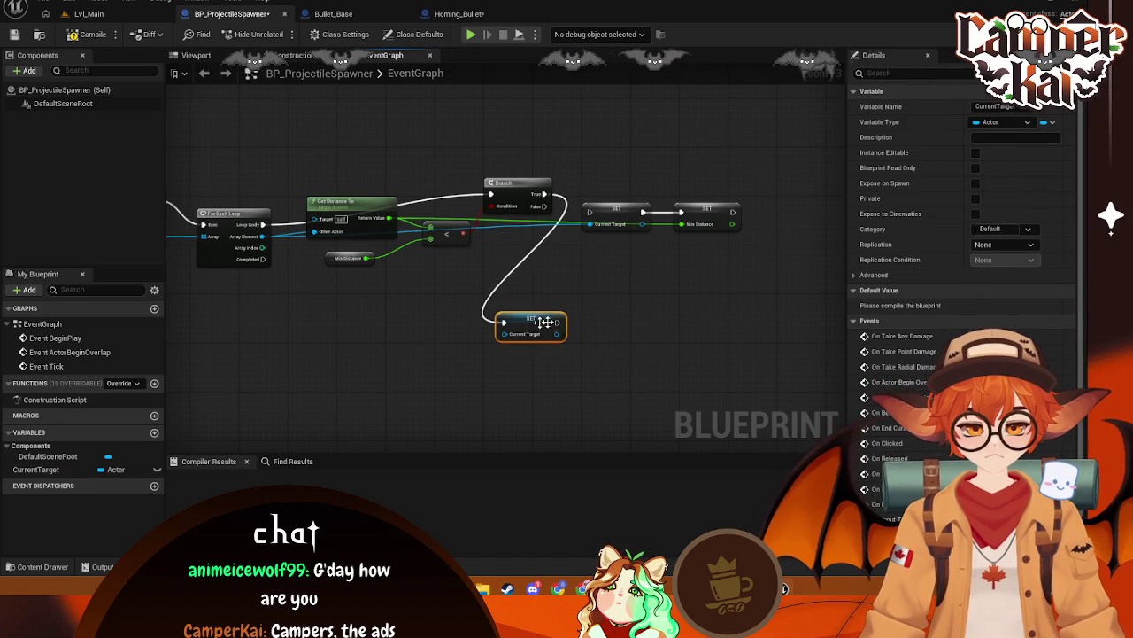
mouse_move(263, 236)
left_mouse_down()
mouse_move(518, 334)
mouse_move(505, 334)
mouse_move(680, 214)
left_mouse_up()
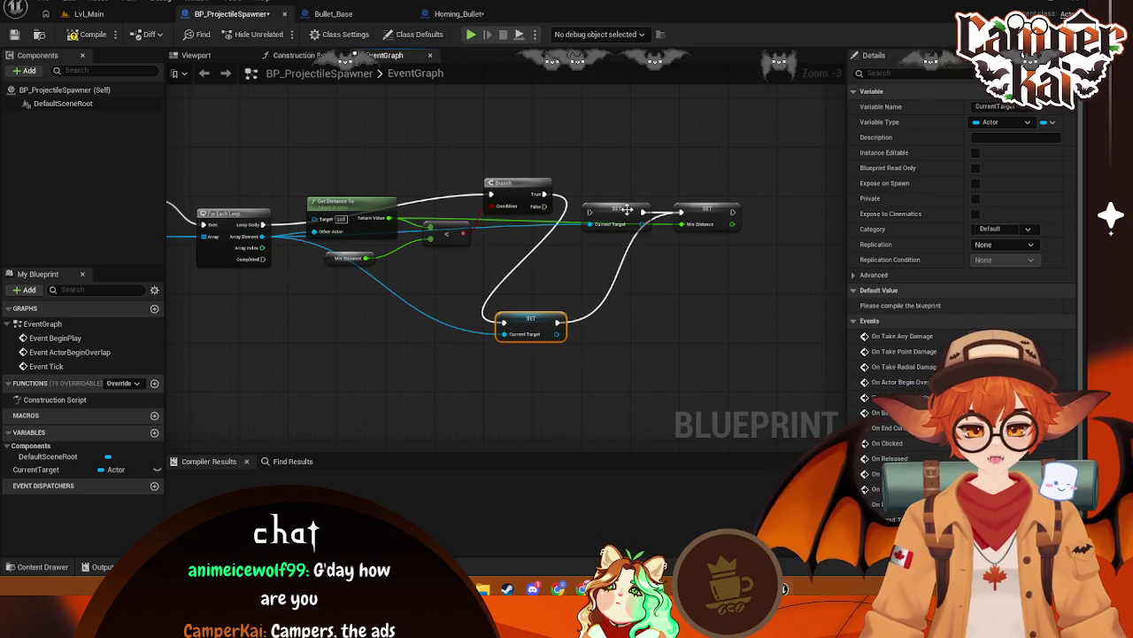
left_click(617, 211)
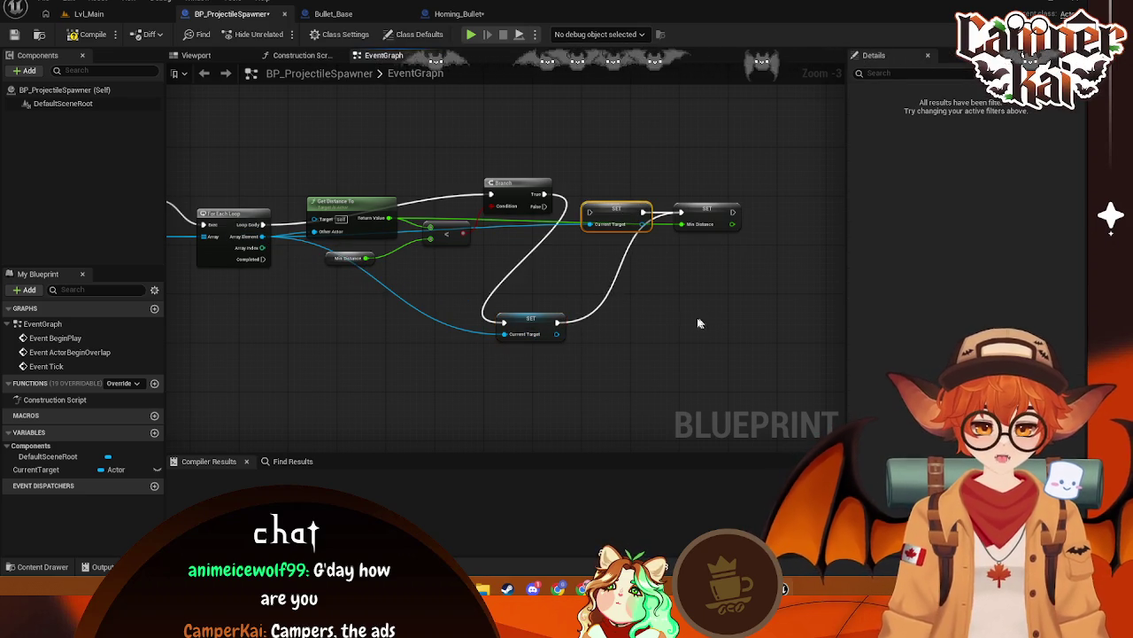
key("Delete")
mouse_move(521, 328)
left_mouse_down()
mouse_move(566, 288)
mouse_move(600, 223)
left_mouse_up()
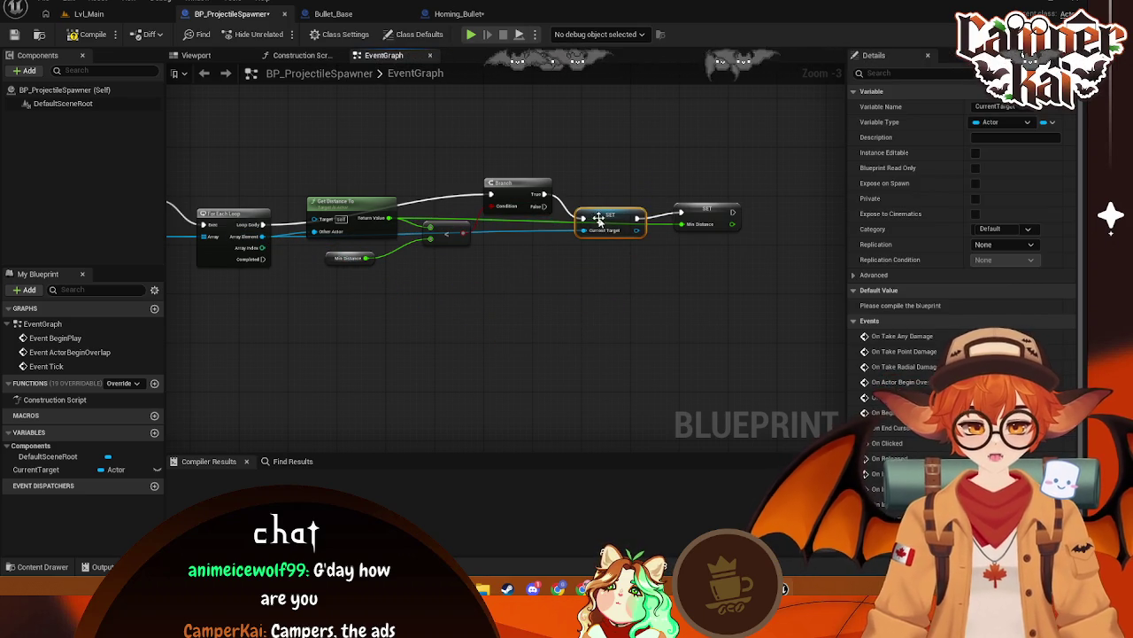
Pan to the end of the node chain, then bring up the Bullet_Base blueprint
left_click_drag(394, 350, 510, 351)
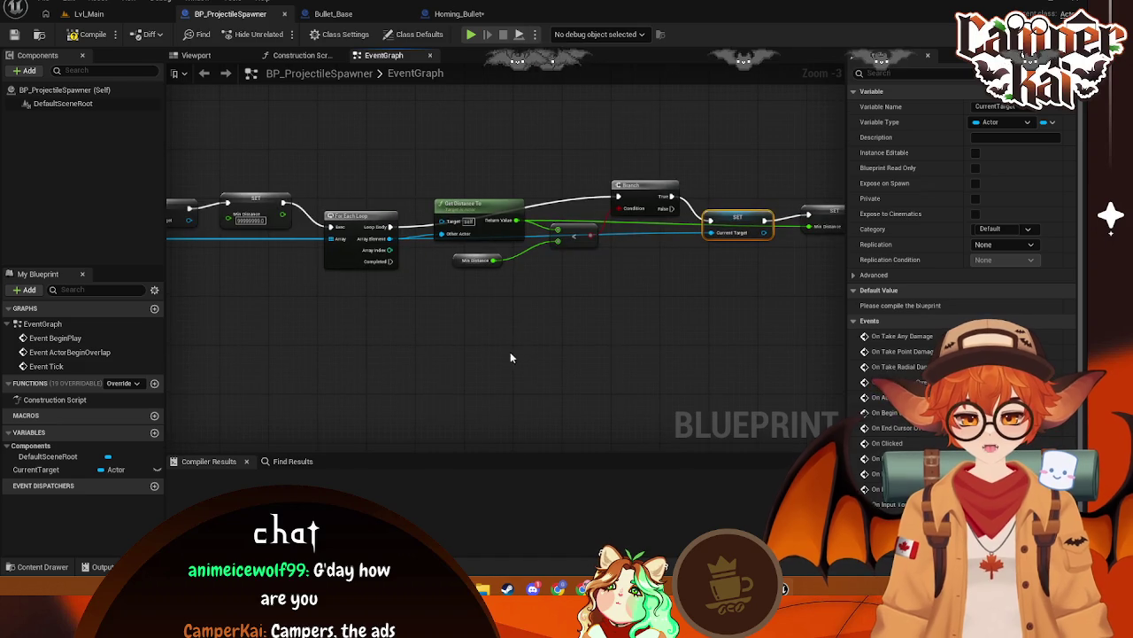
scroll(493, 355, "down", 1)
scroll(643, 319, "down", 3)
scroll(643, 319, "up", 3)
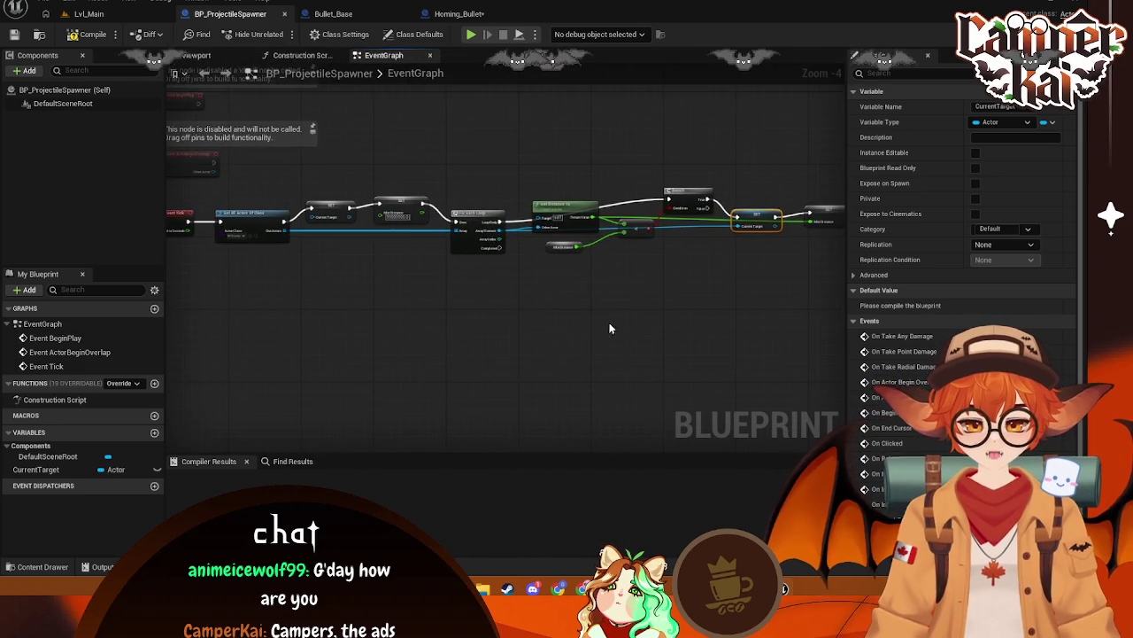
left_click_drag(726, 292, 478, 332)
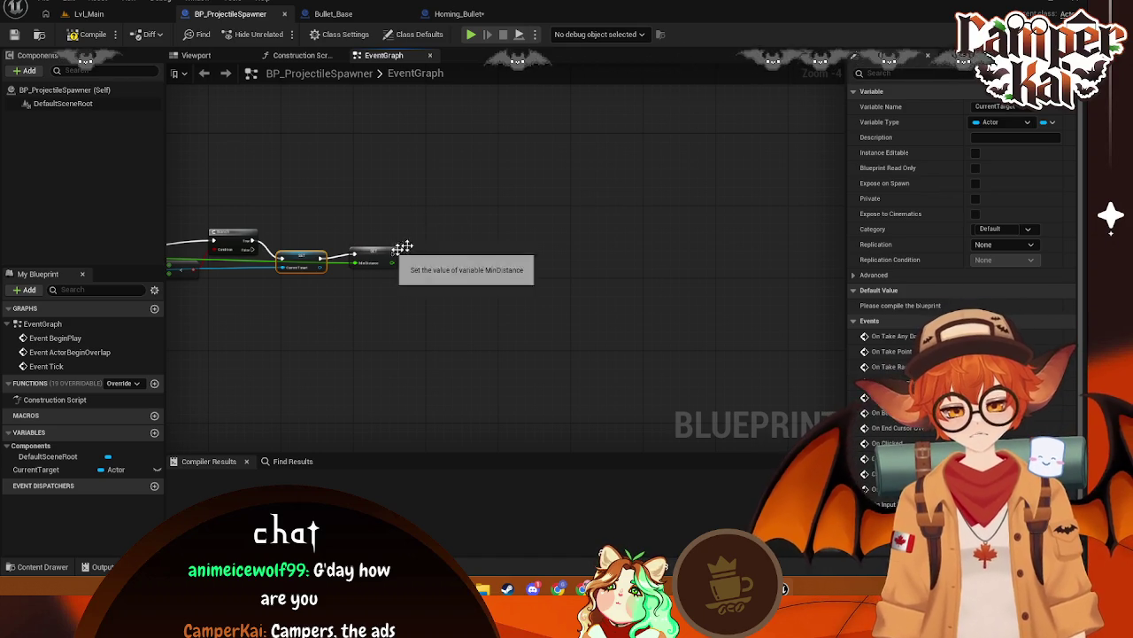
left_click(501, 15)
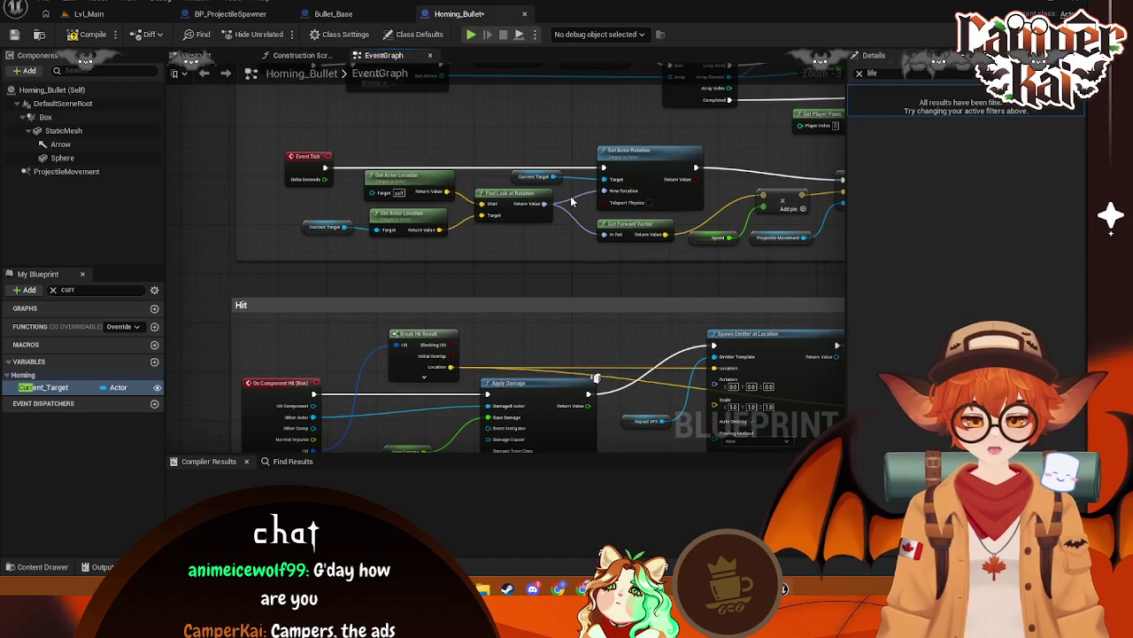
left_click(346, 24)
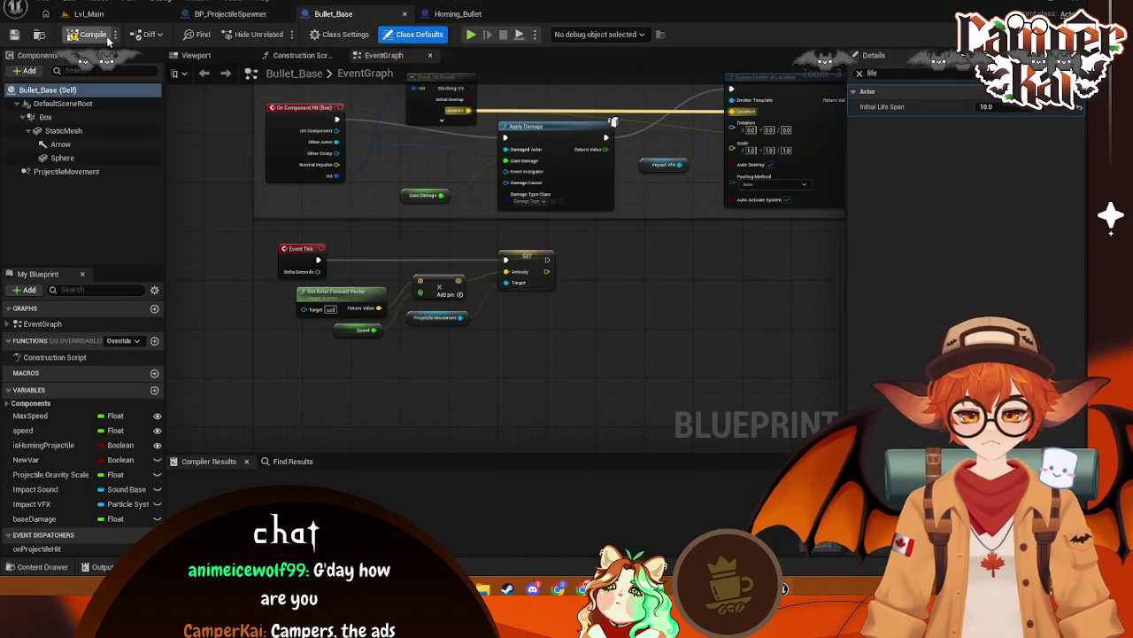
Return from Bullet_Base to BP_ProjectileSpawner and show its Viewport
left_click(230, 13)
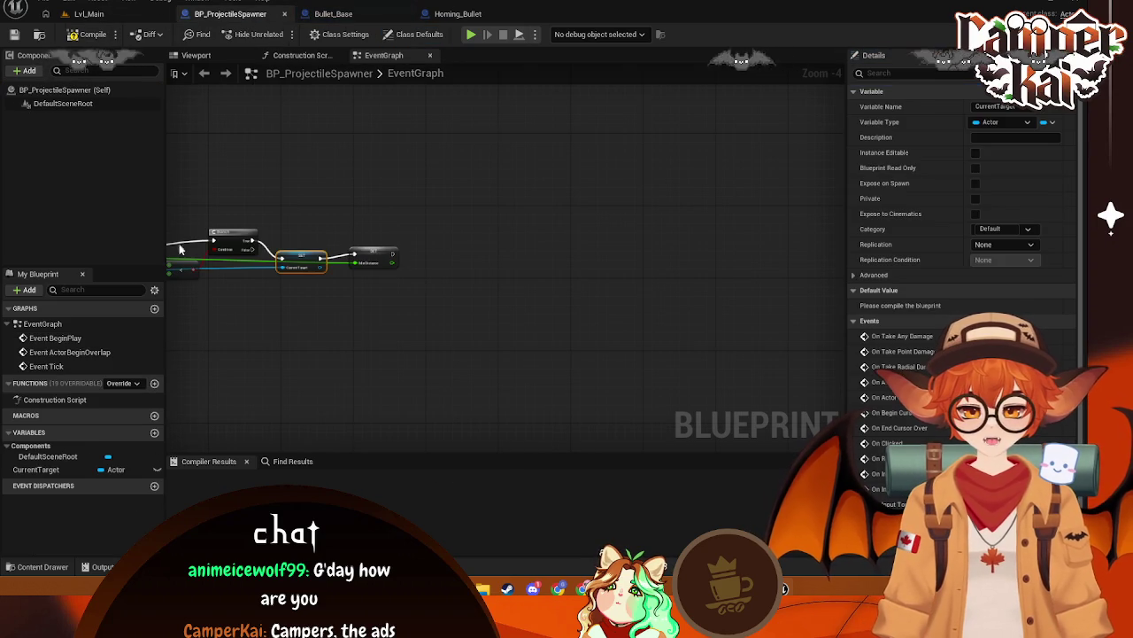
key("ctrl+Tab")
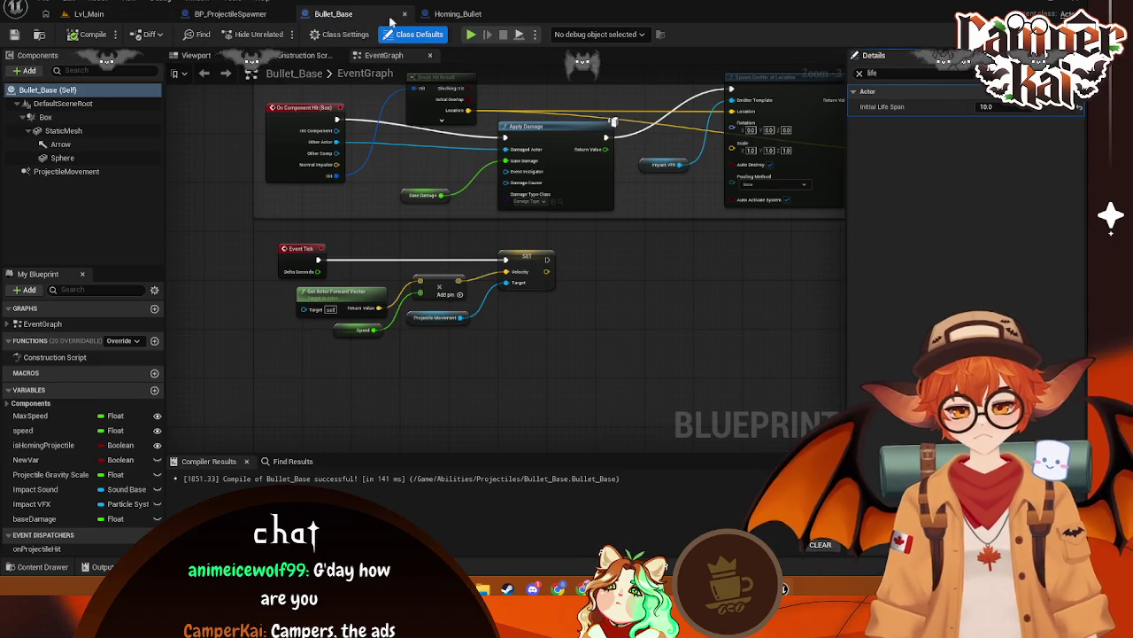
left_click(235, 14)
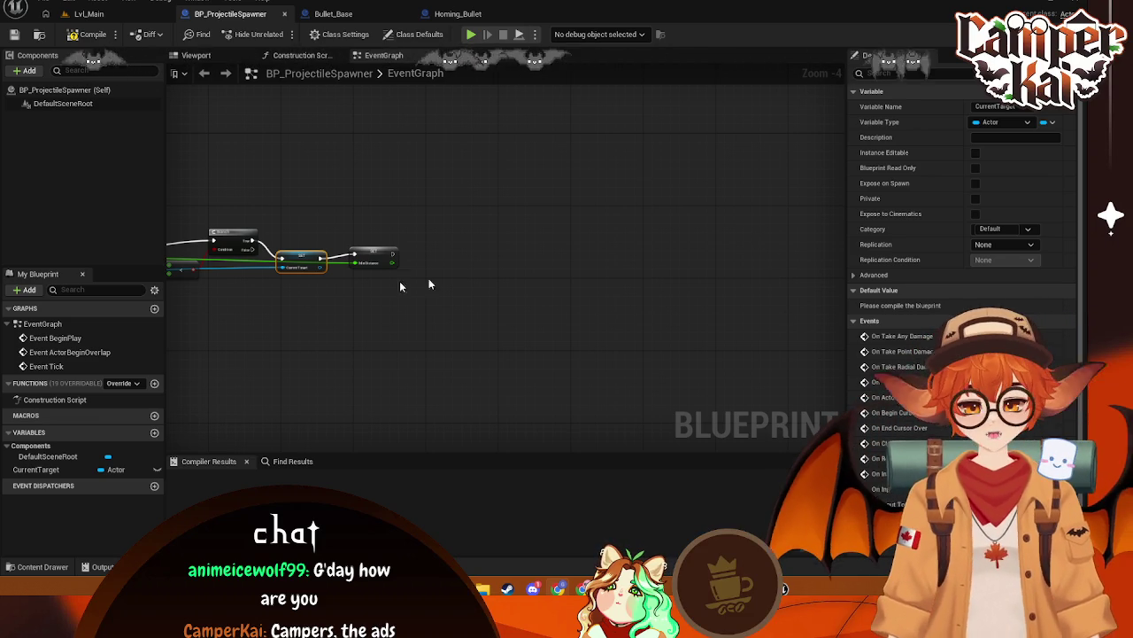
left_click(196, 55)
Inspect DefaultSceneRoot and browse the + Add component list, closing it without adding anything
right_click(53, 104)
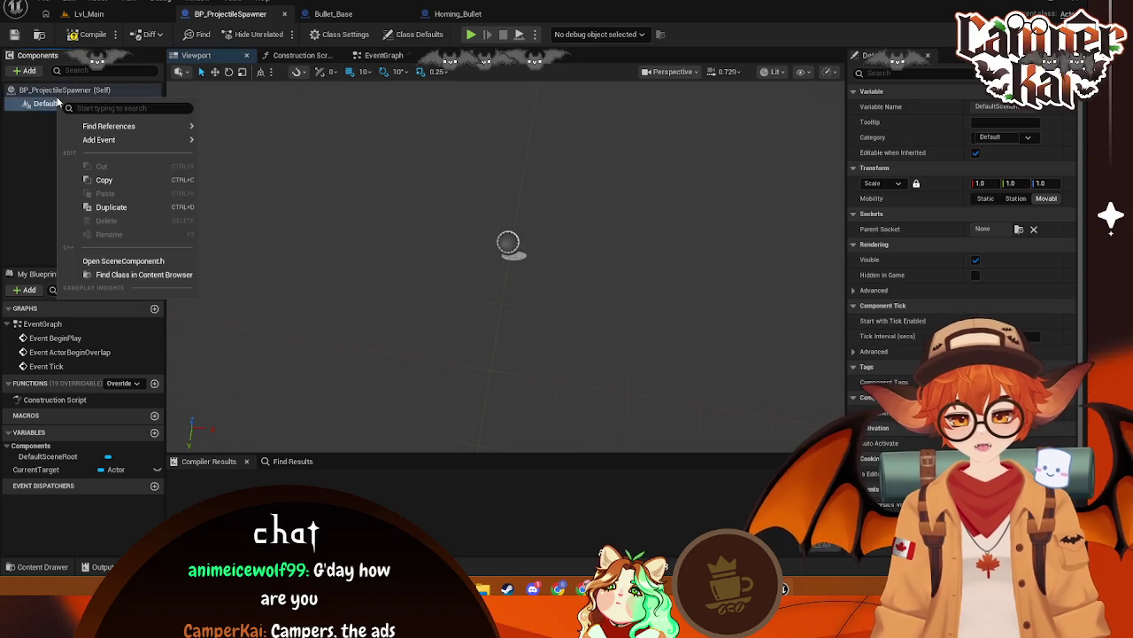
left_click(53, 104)
left_click(62, 89)
left_click(27, 70)
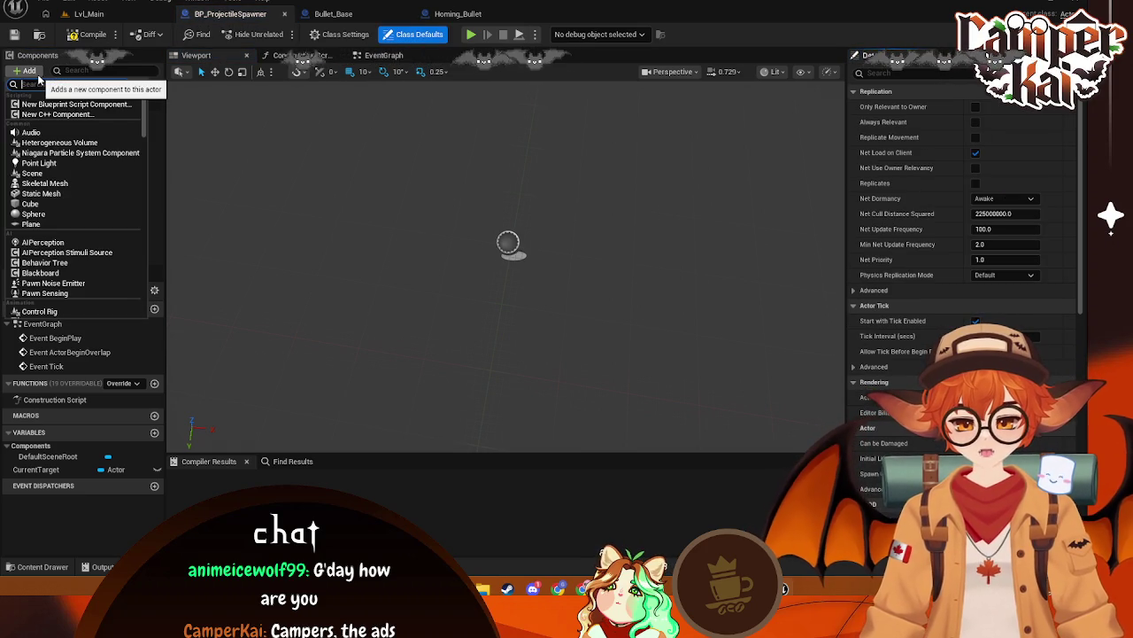
scroll(66, 213, "down", 3)
scroll(80, 244, "down", 10)
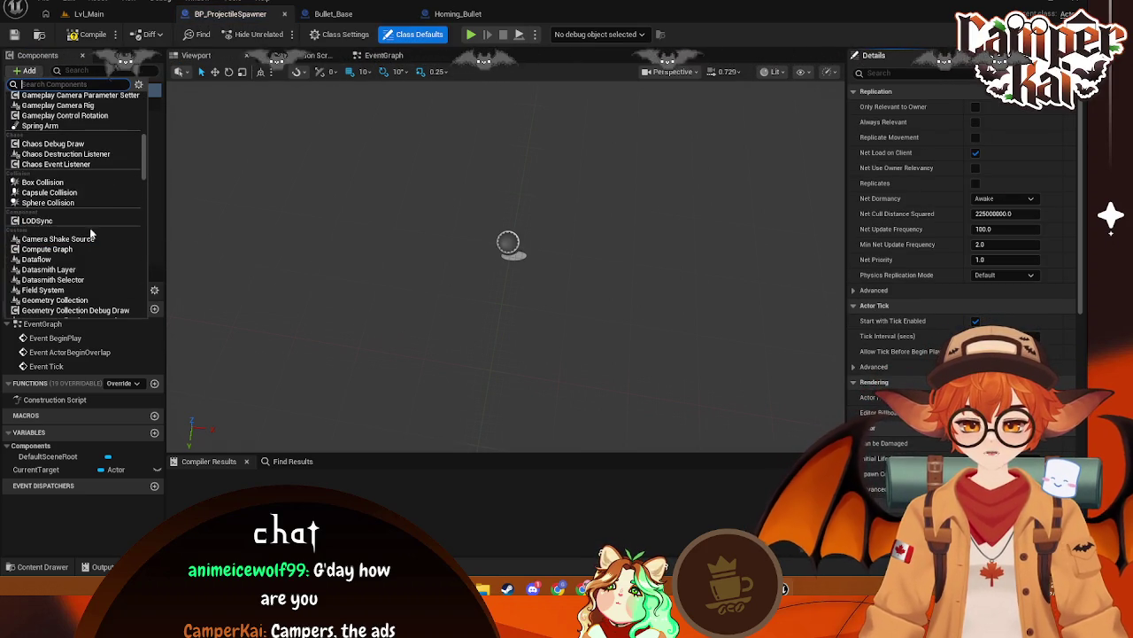
scroll(144, 169, "down", 2)
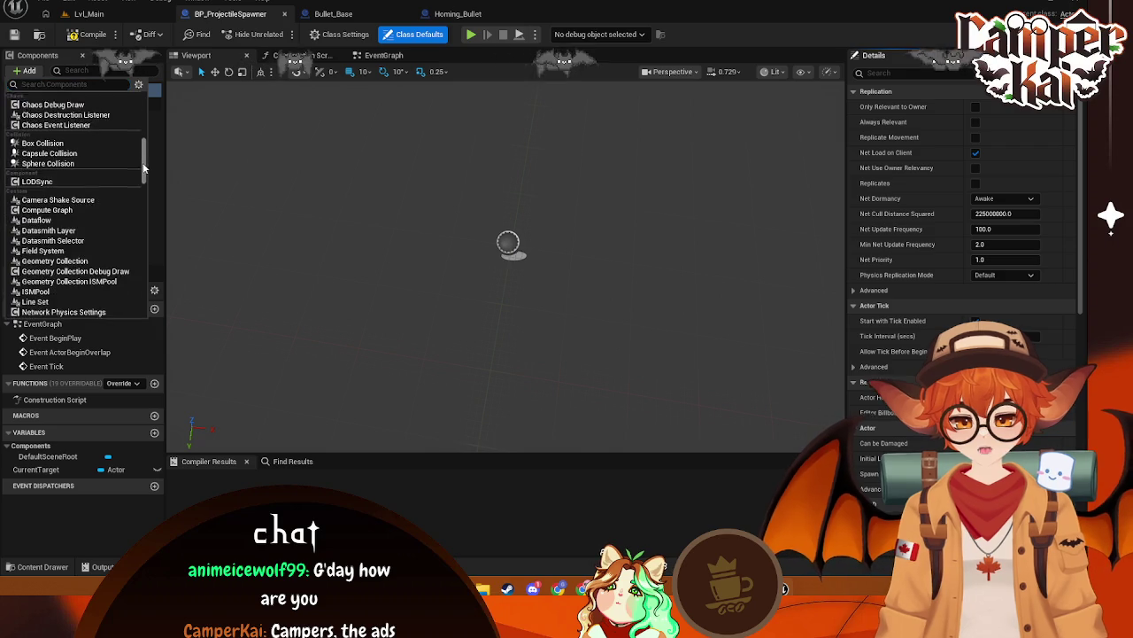
scroll(144, 168, "down", 15)
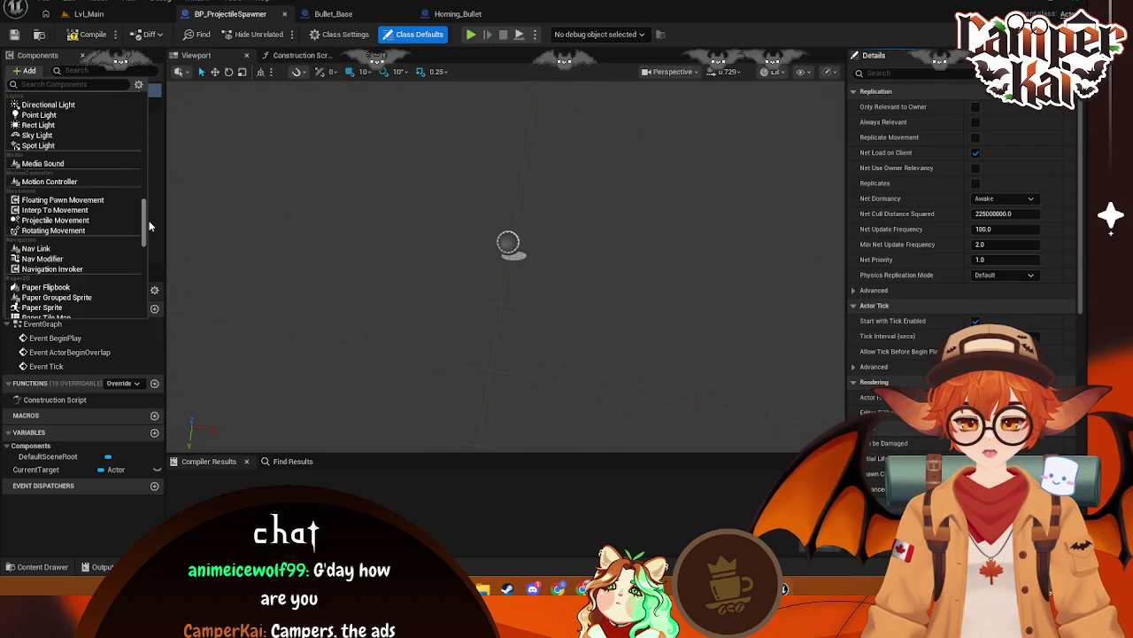
scroll(144, 225, "up", 15)
left_click(306, 148)
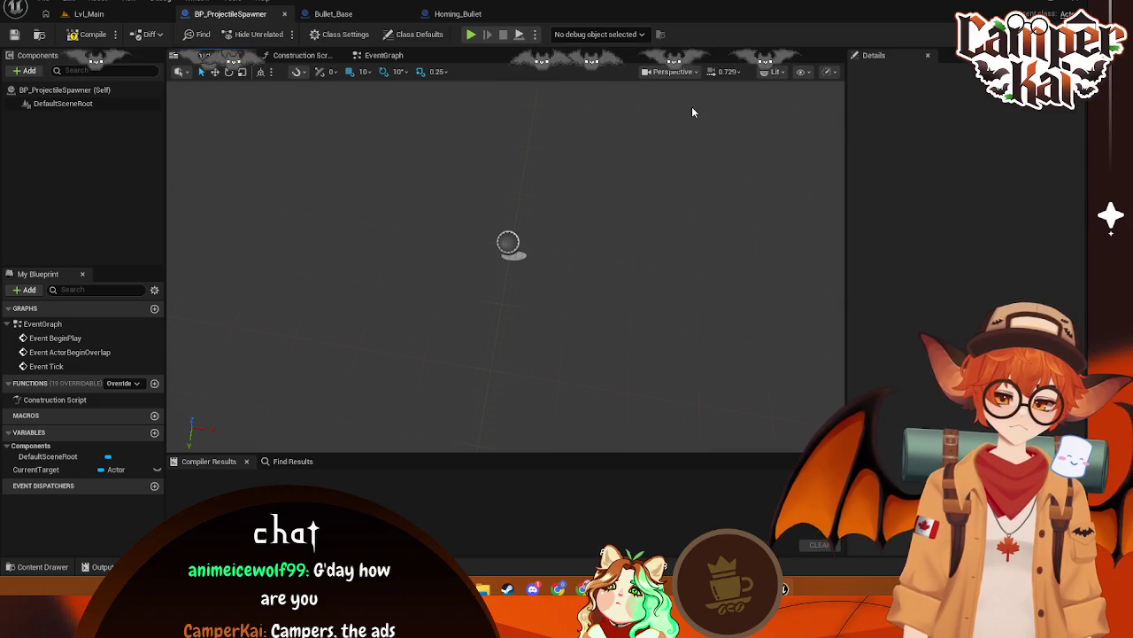
left_click(27, 72)
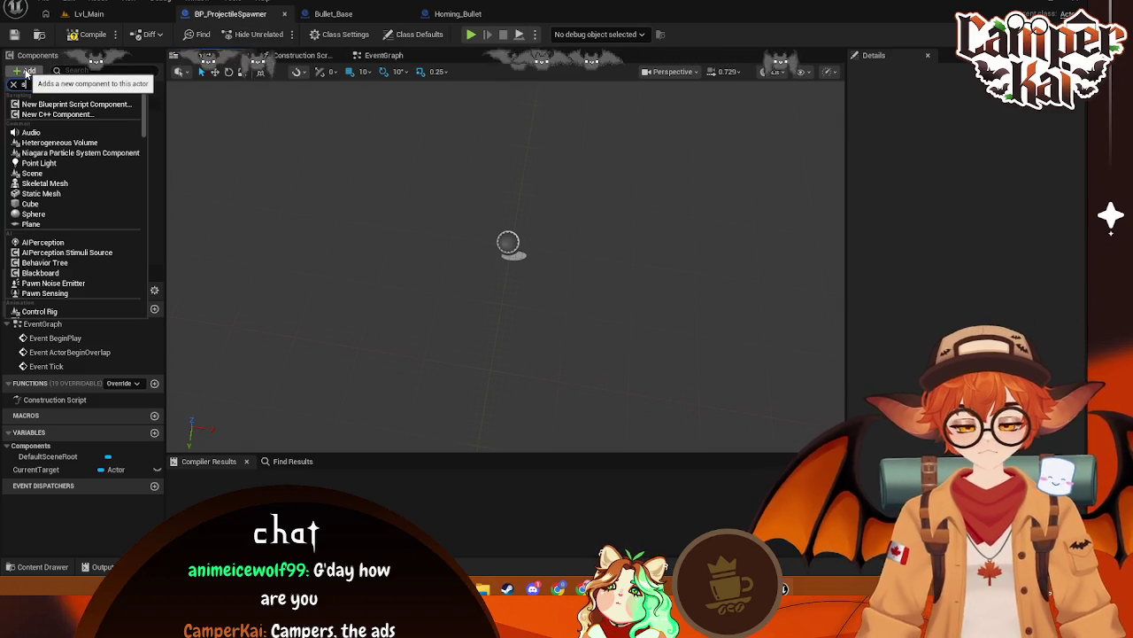
key("Escape")
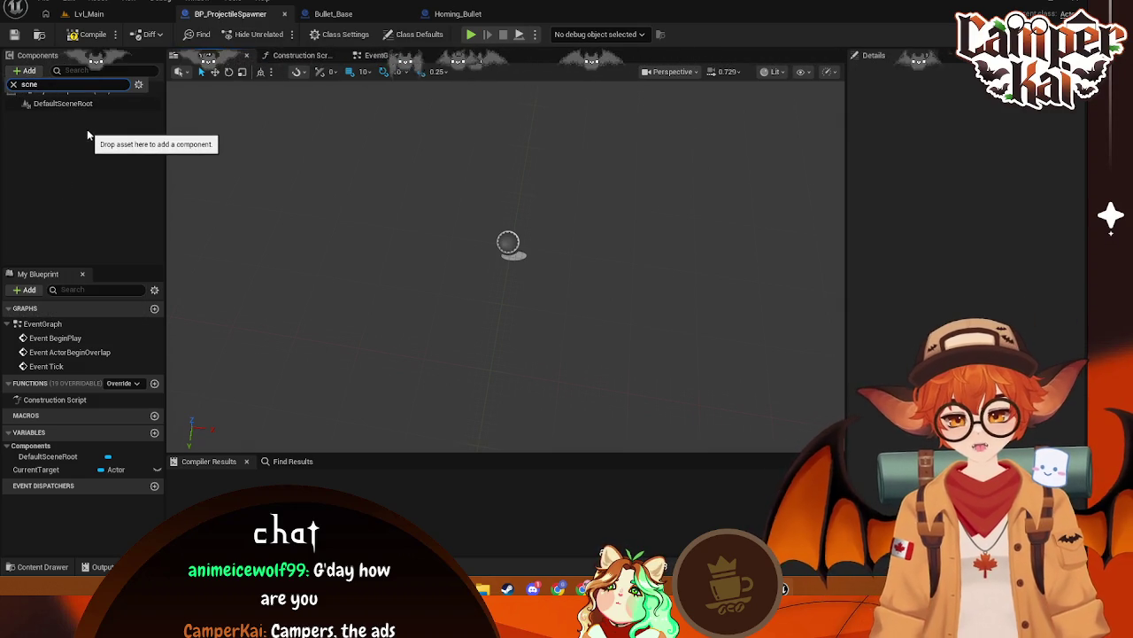
left_click(88, 131)
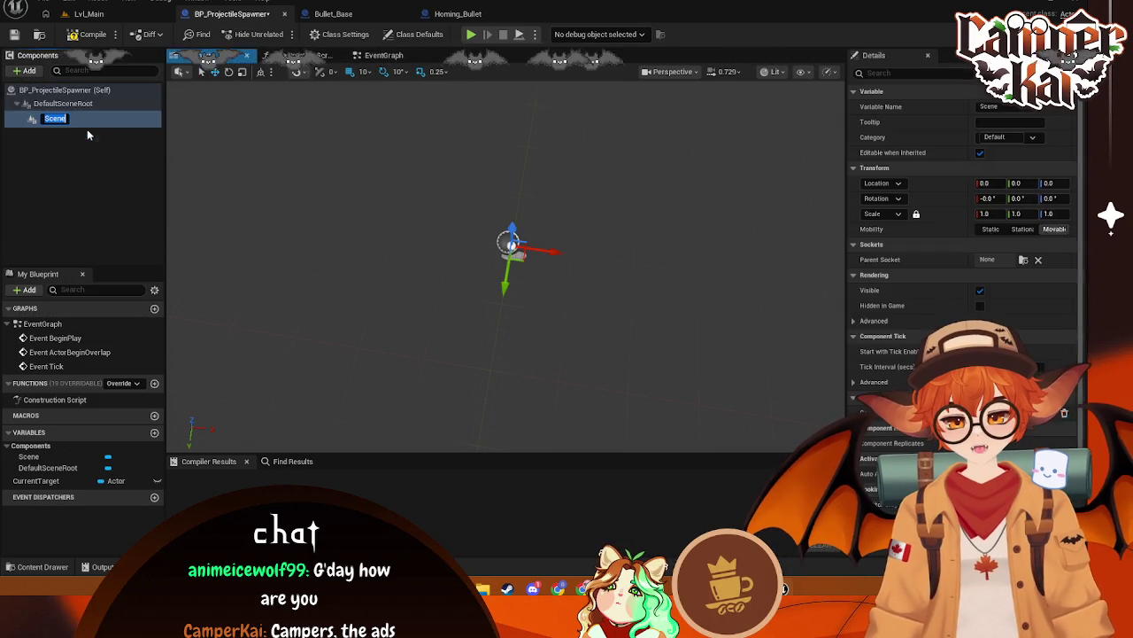
left_click(101, 135)
left_click(83, 121)
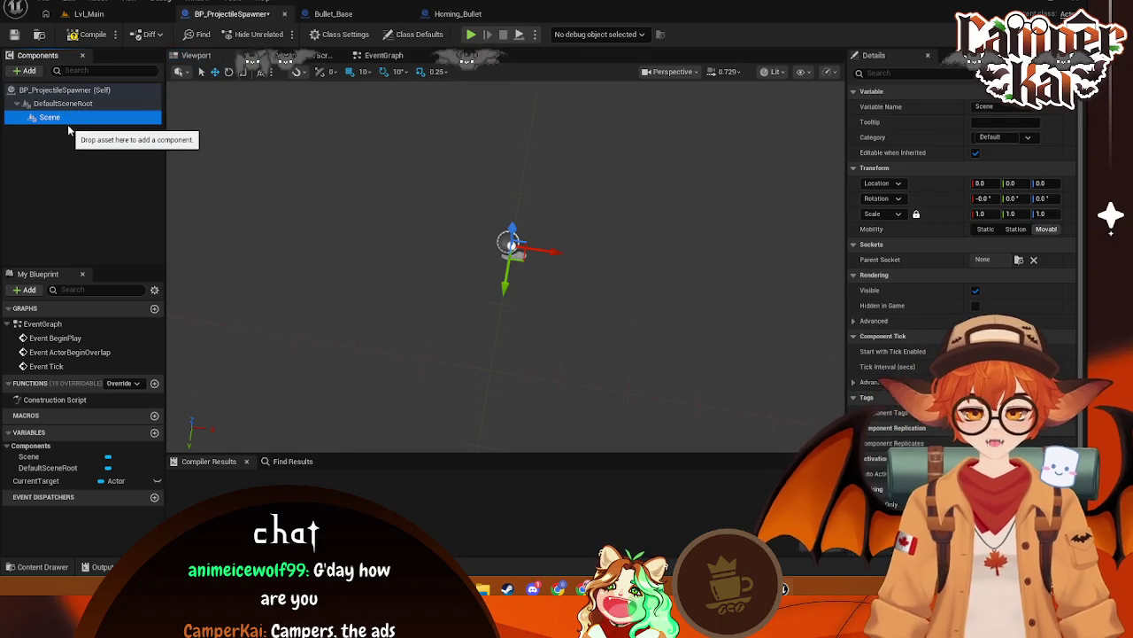
key("Delete")
left_click(26, 70)
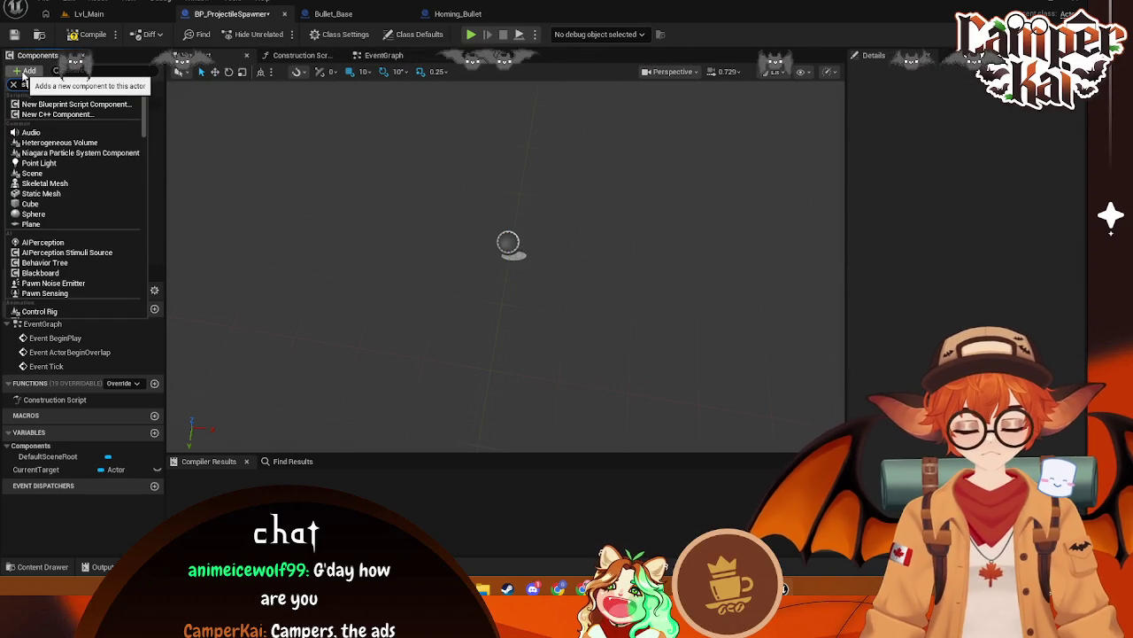
type("static")
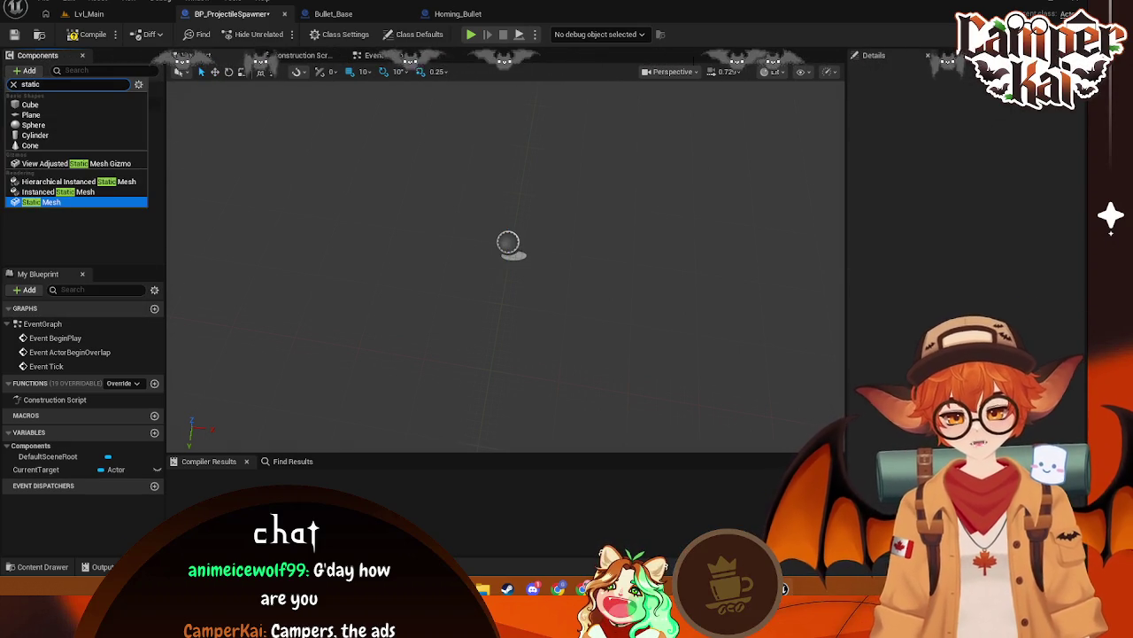
key("Escape")
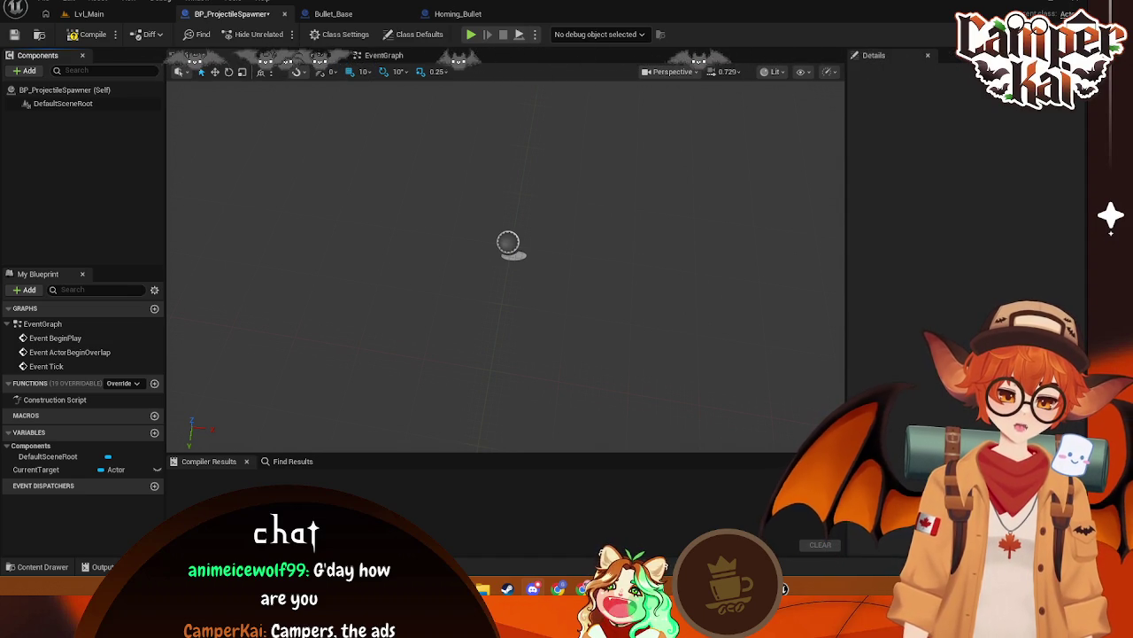
left_click(30, 71)
type("scene")
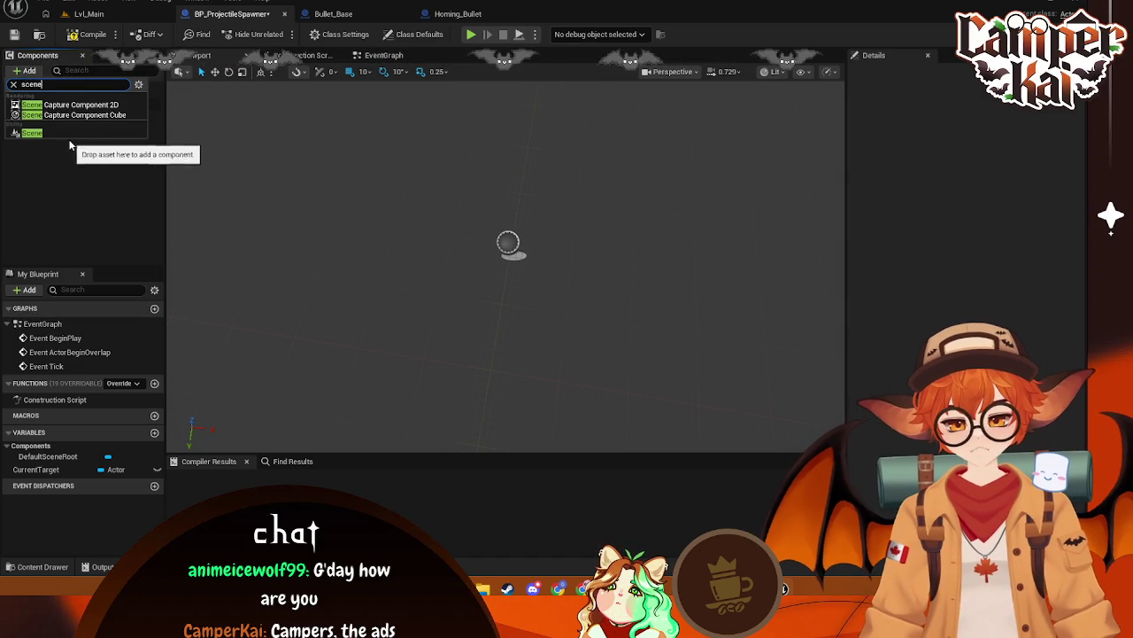
Add a Scene component under DefaultSceneRoot and move it forward to Location X 100.0
left_click(36, 132)
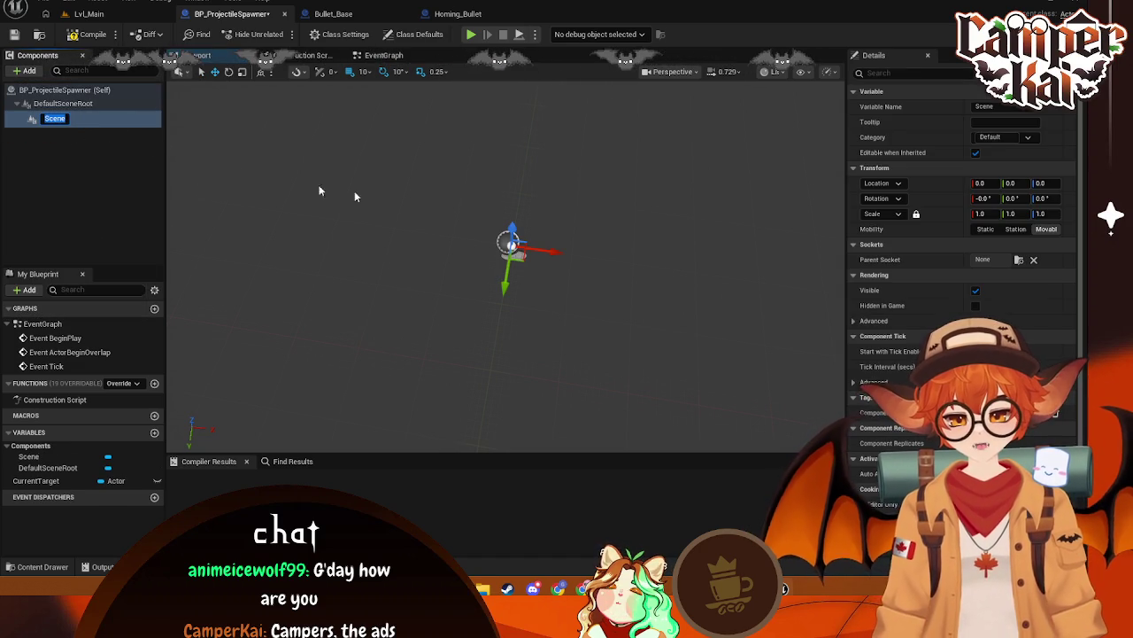
key("Return")
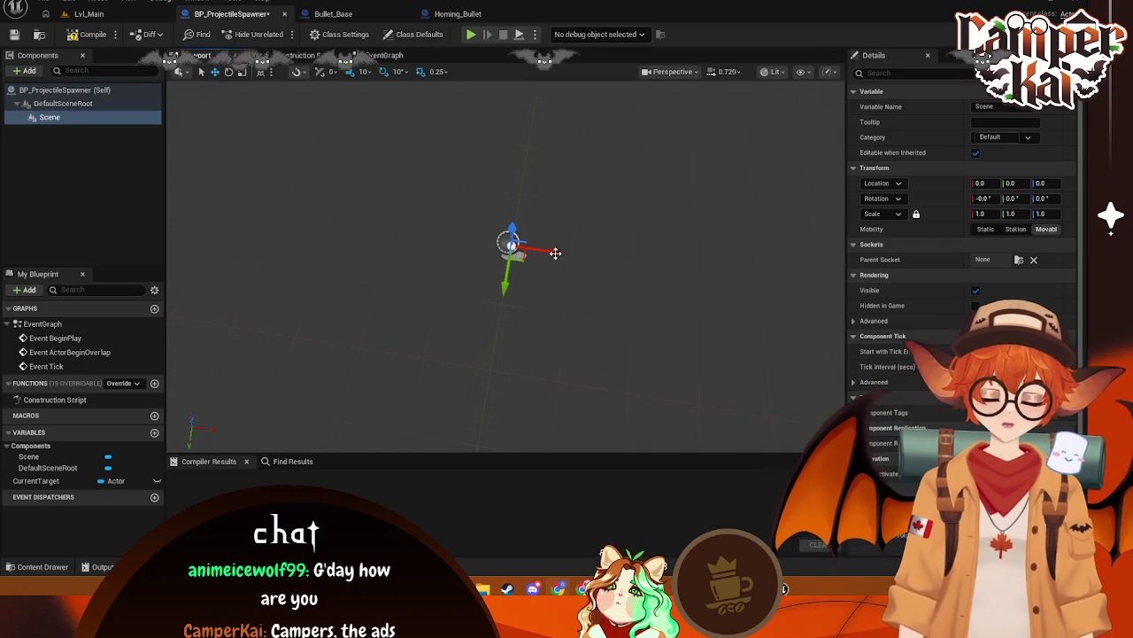
left_click_drag(555, 254, 598, 257)
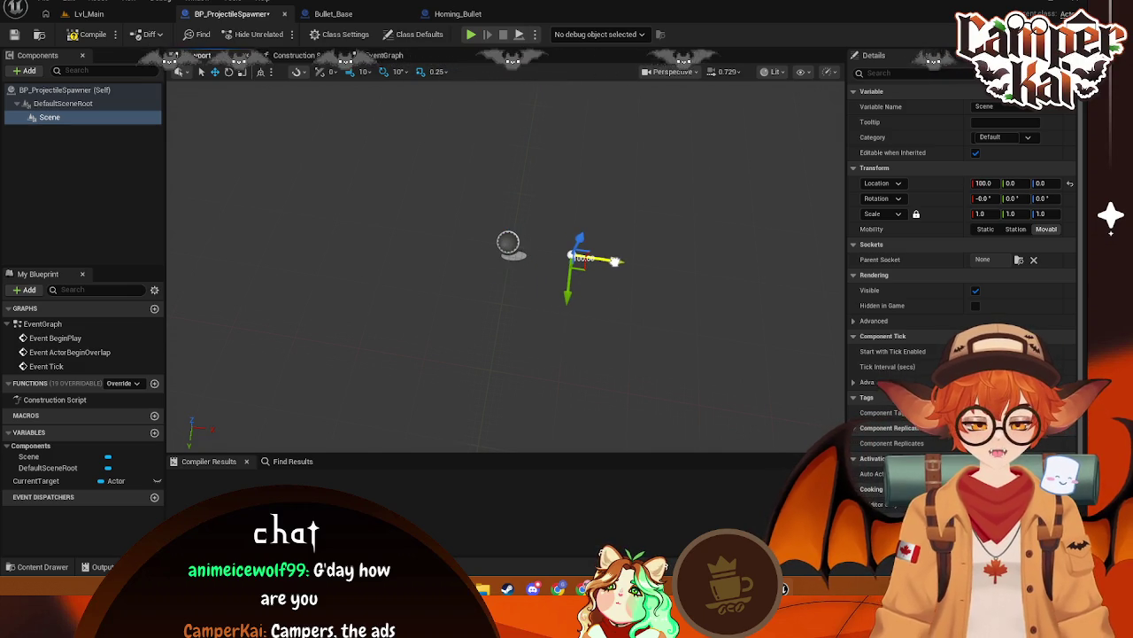
left_click(558, 316)
left_click(46, 115)
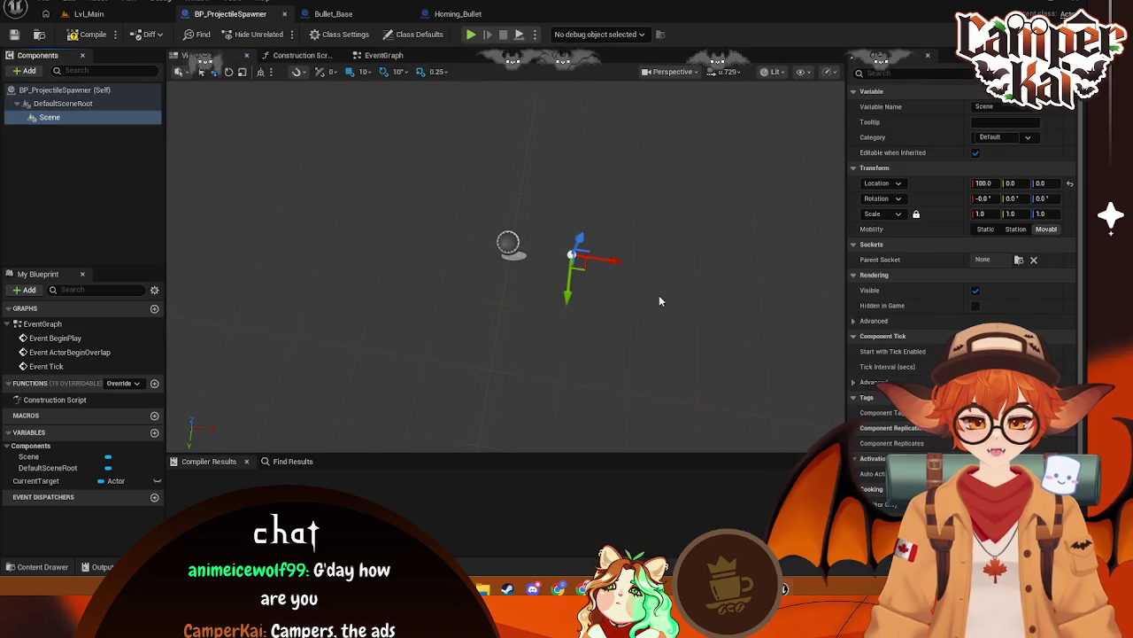
Switch to the EventGraph, widen it and frame the full targeting node chain
left_click(379, 57)
scroll(539, 265, "up", 3)
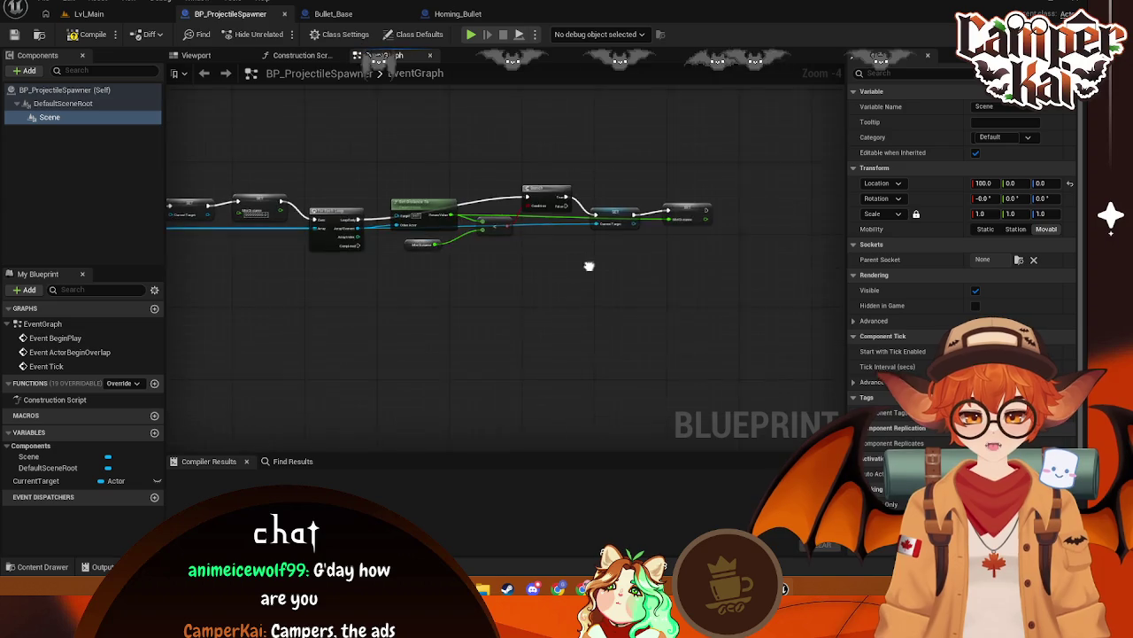
scroll(511, 280, "down", 3)
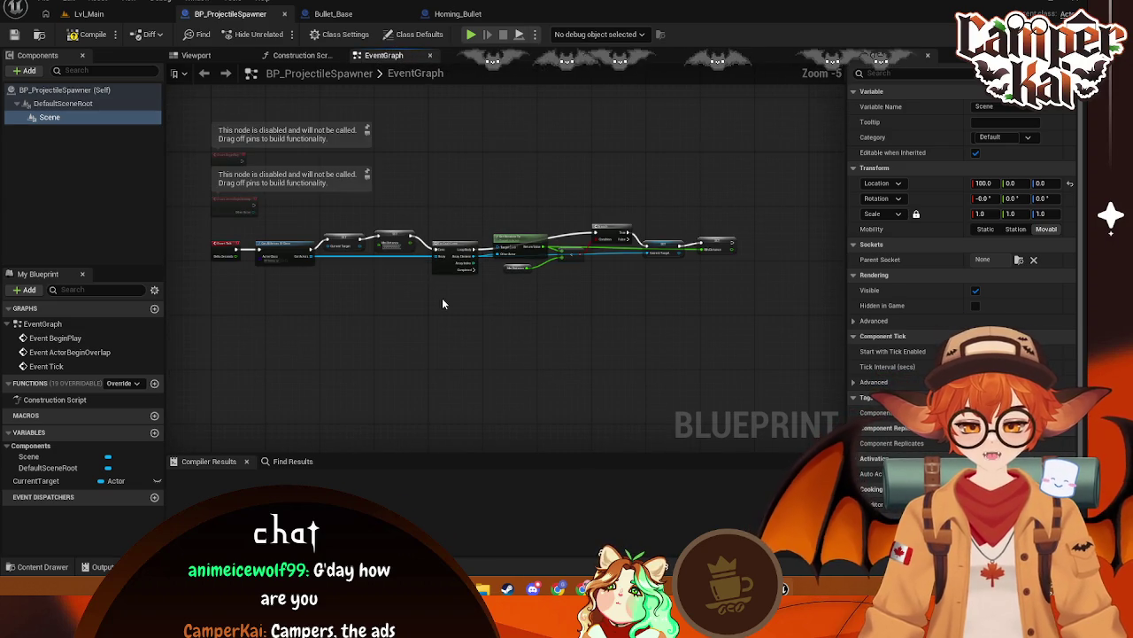
scroll(446, 298, "up", 4)
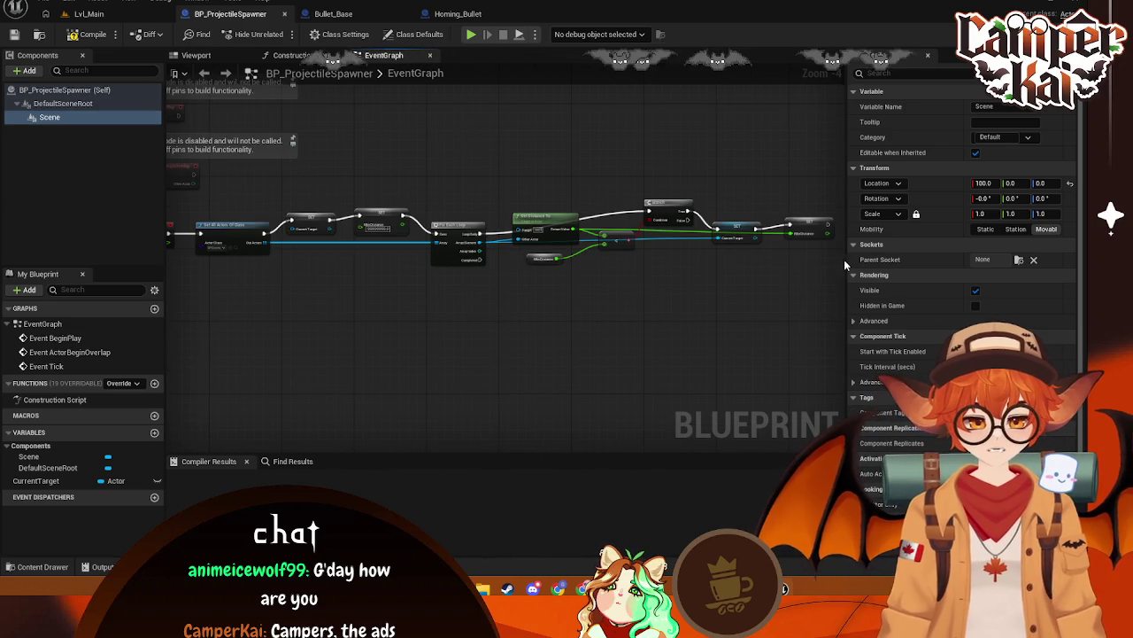
left_click_drag(848, 261, 877, 265)
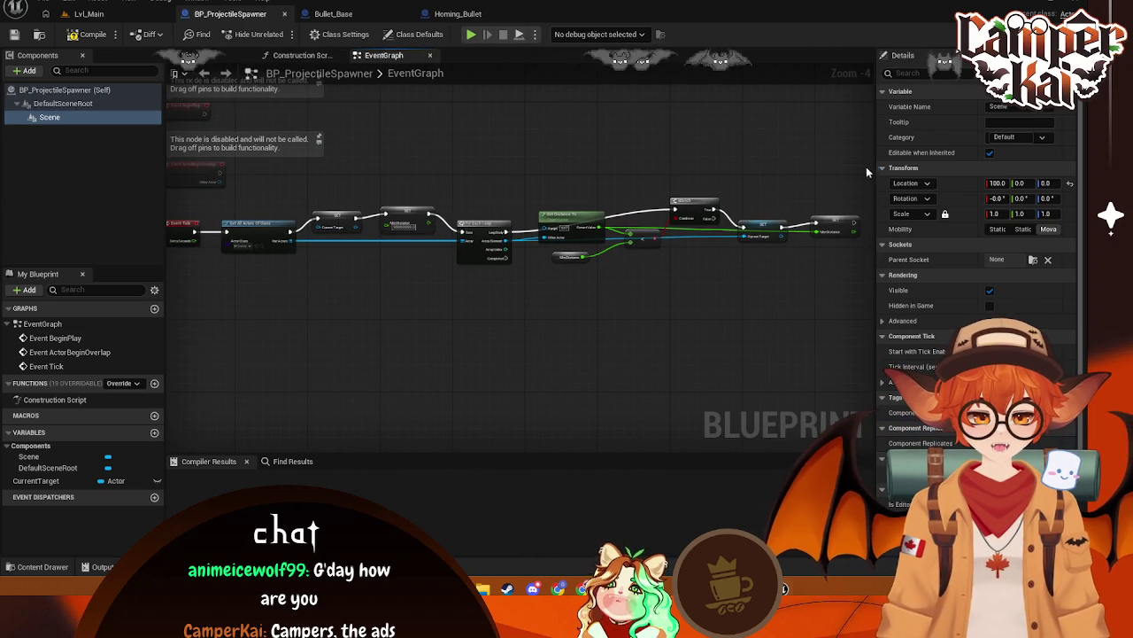
mouse_move(867, 175)
left_mouse_down()
mouse_move(209, 337)
mouse_move(139, 316)
left_mouse_up()
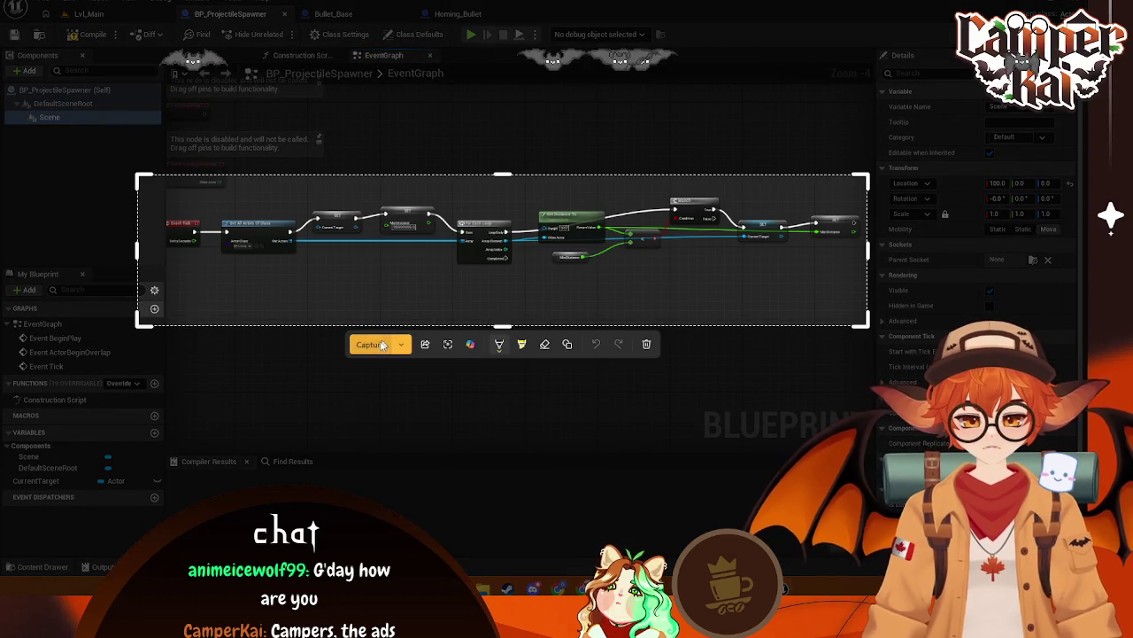
key("Return")
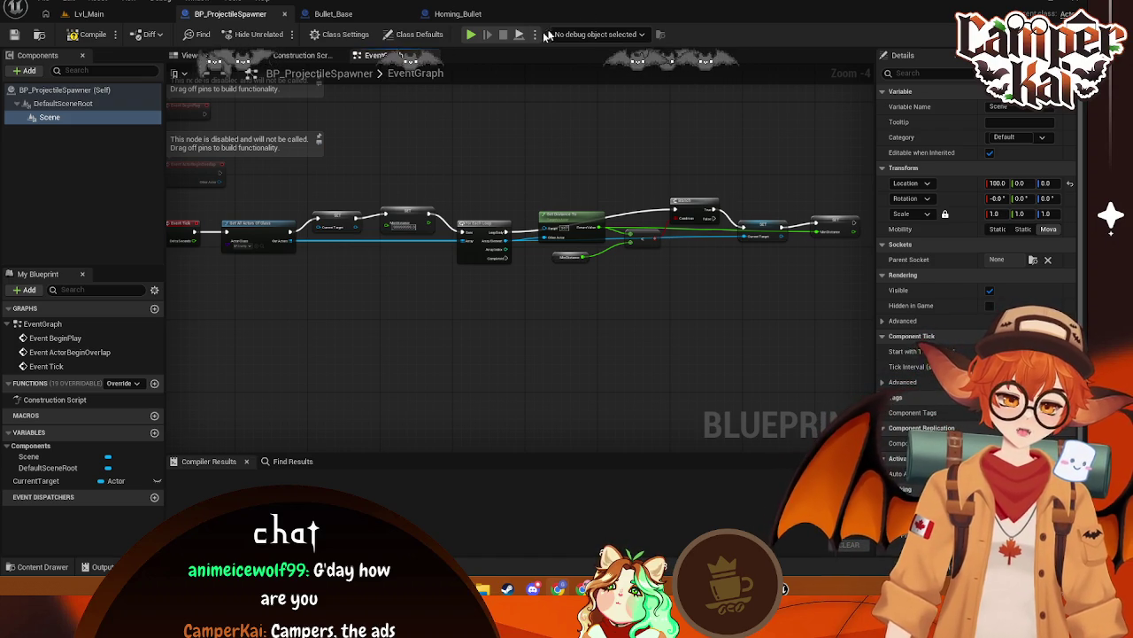
mouse_move(673, 135)
left_mouse_down()
mouse_move(590, 115)
mouse_move(569, 132)
left_mouse_up()
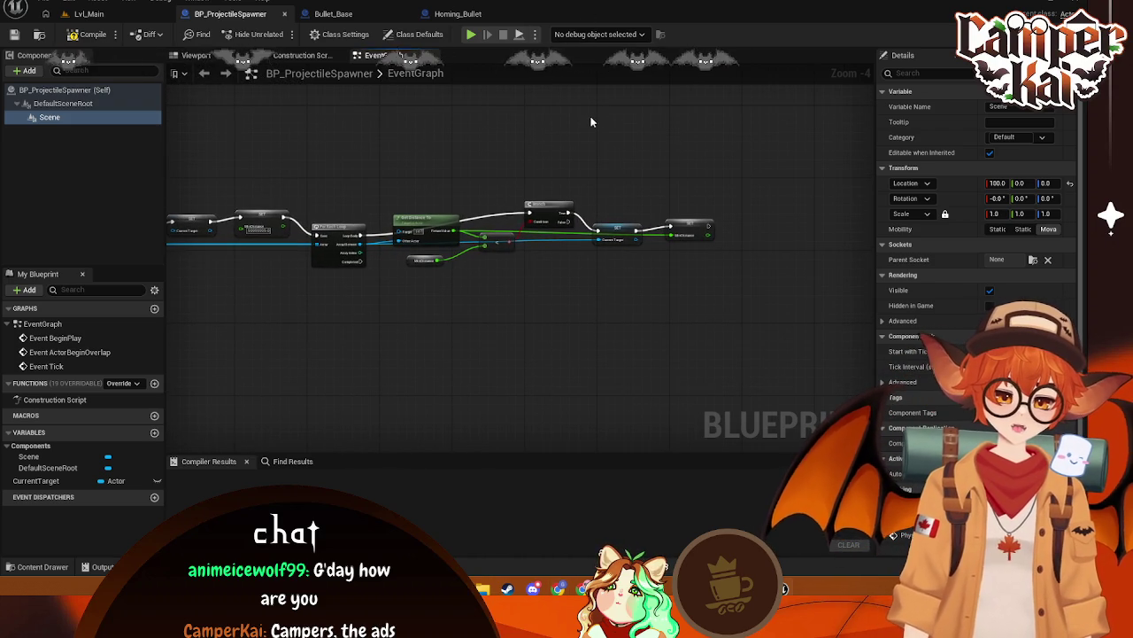
Add a Get World Location node for the Scene component, placed beside its getter
scroll(470, 164, "up", 1)
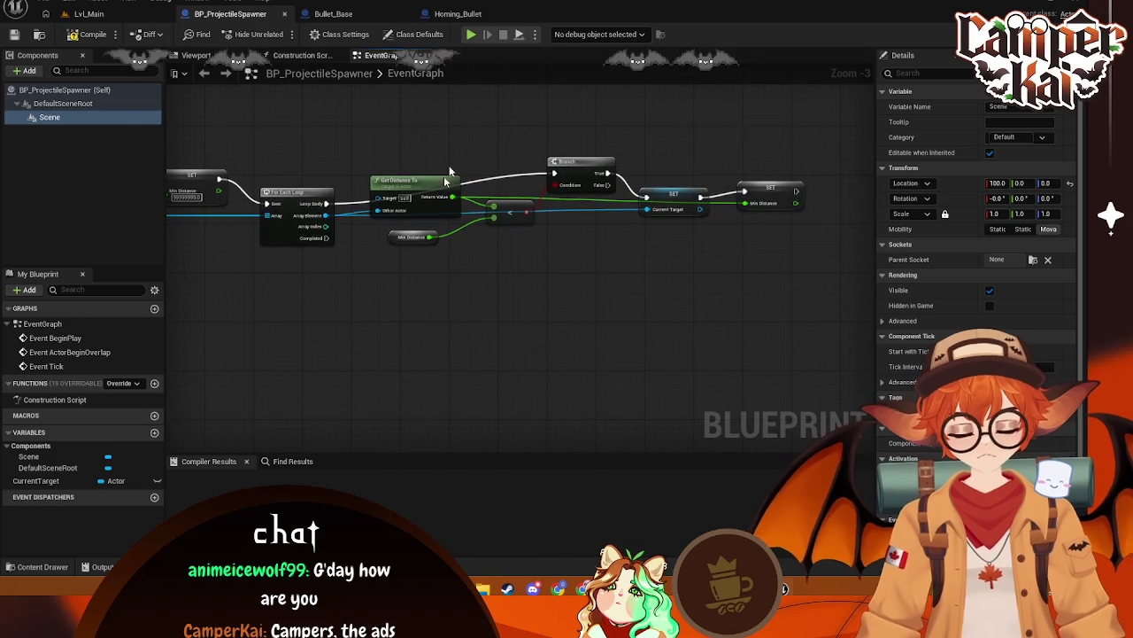
left_click_drag(320, 210, 394, 303)
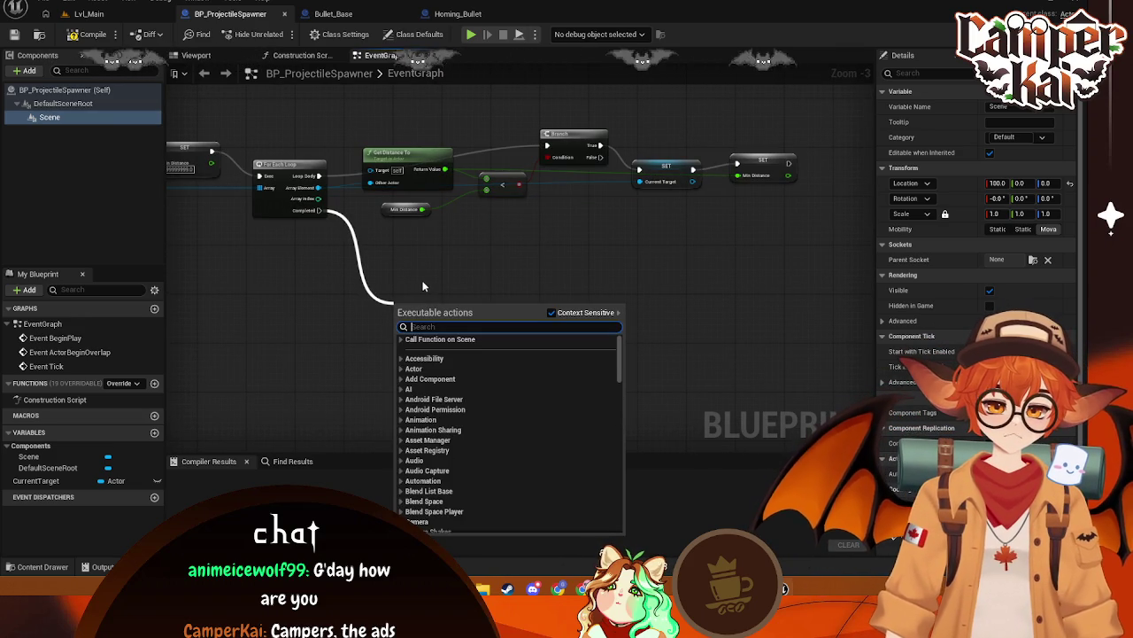
type("get worl")
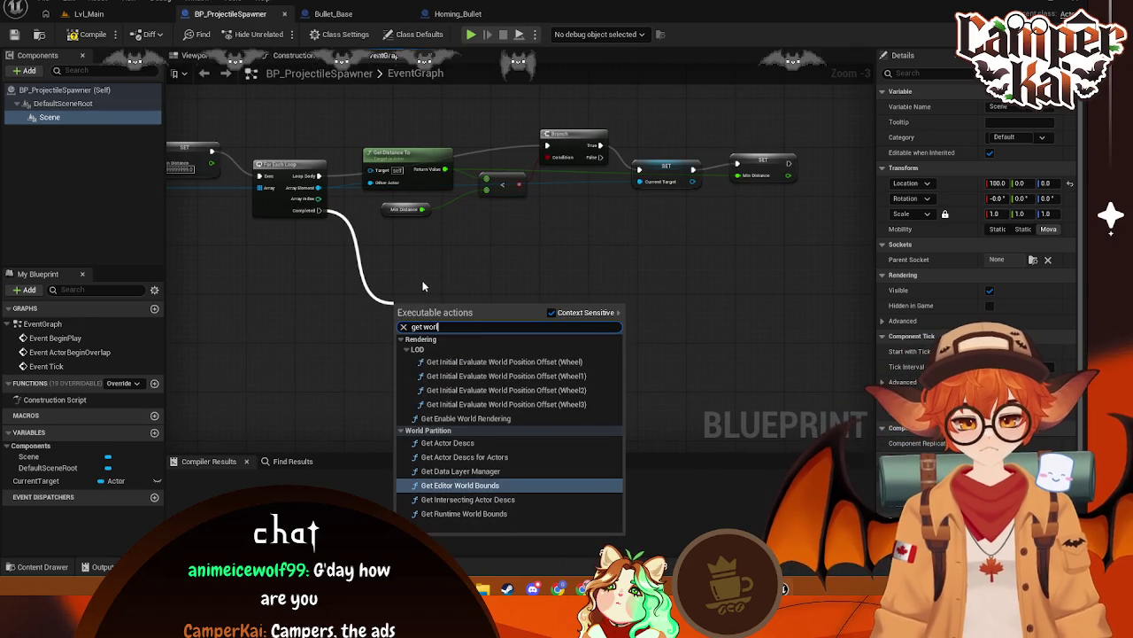
type("d loca")
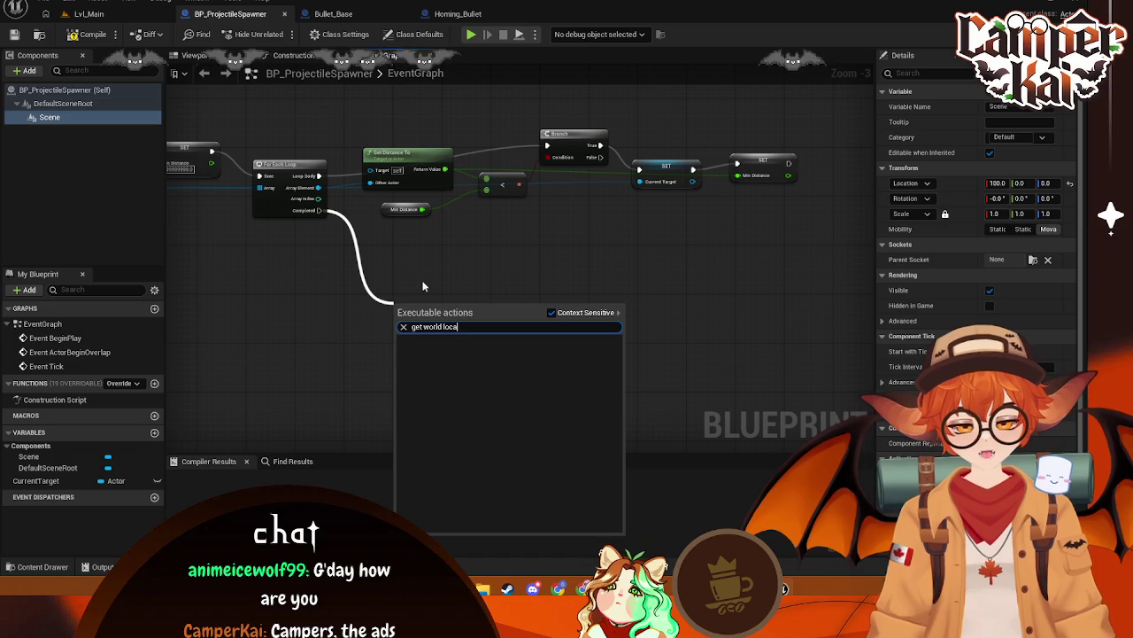
key("Escape")
right_click(431, 283)
type("get world loc")
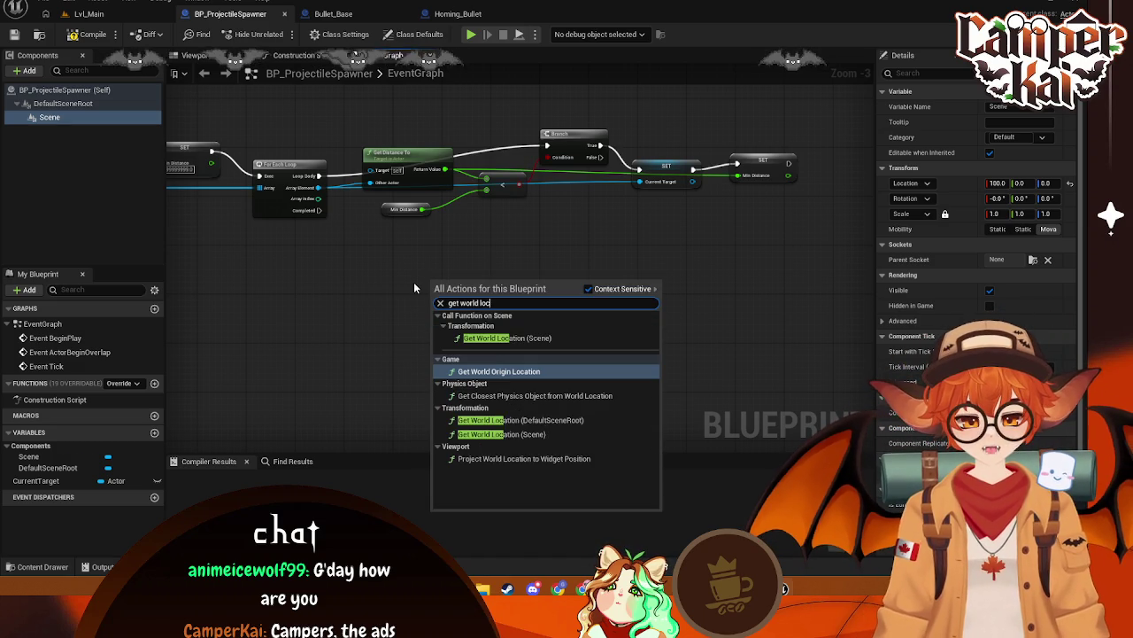
type("ation")
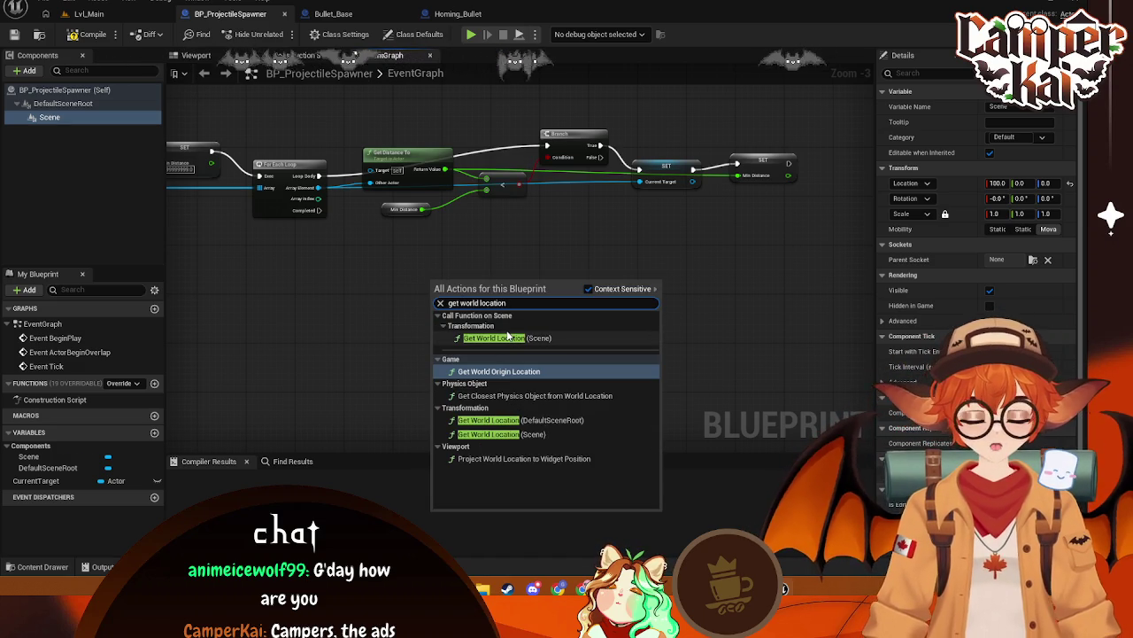
left_click(510, 337)
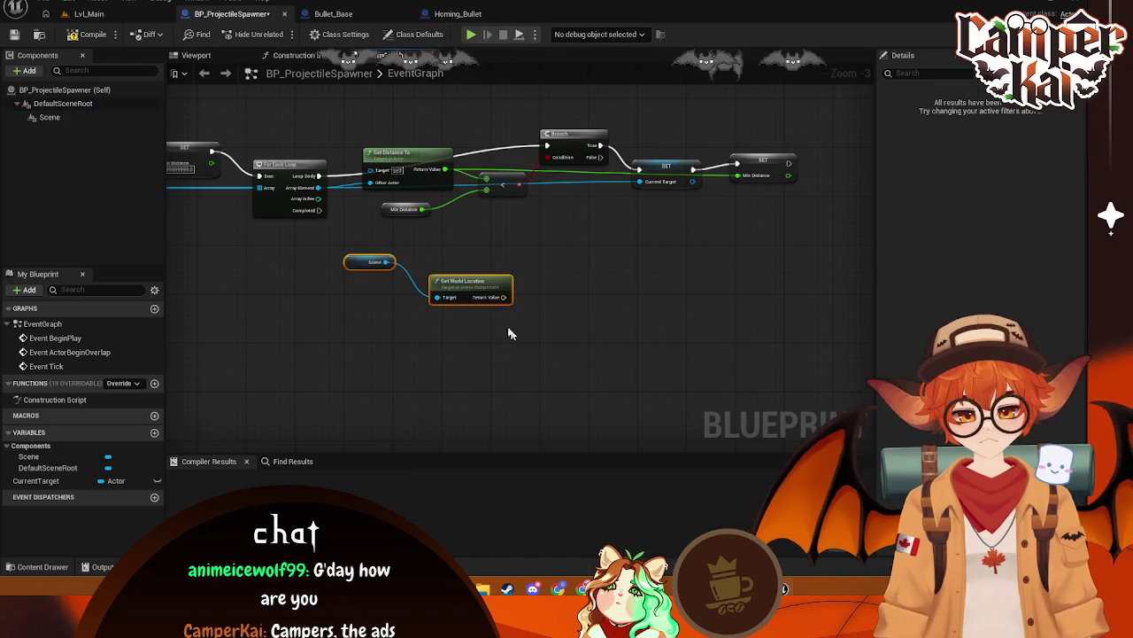
left_click_drag(396, 258, 309, 293)
left_click_drag(382, 315, 378, 276)
Rename the Scene component to Muzzle, then try wiring the loop's Completed output onward
left_click(50, 117)
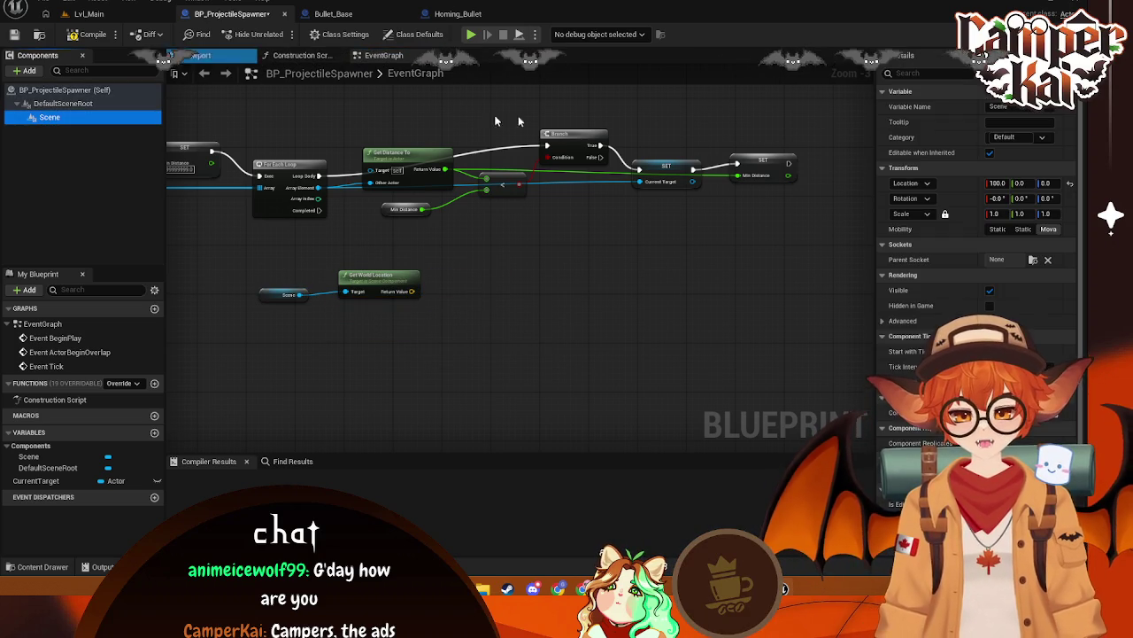
left_click(992, 106)
type("Mu")
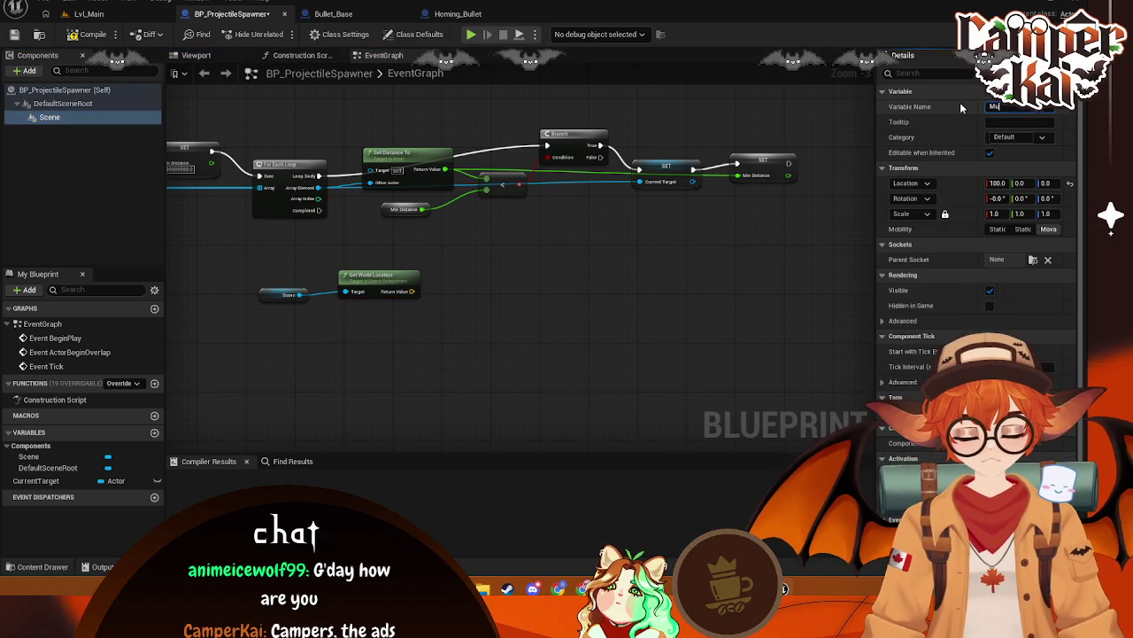
type("zzle")
key("Return")
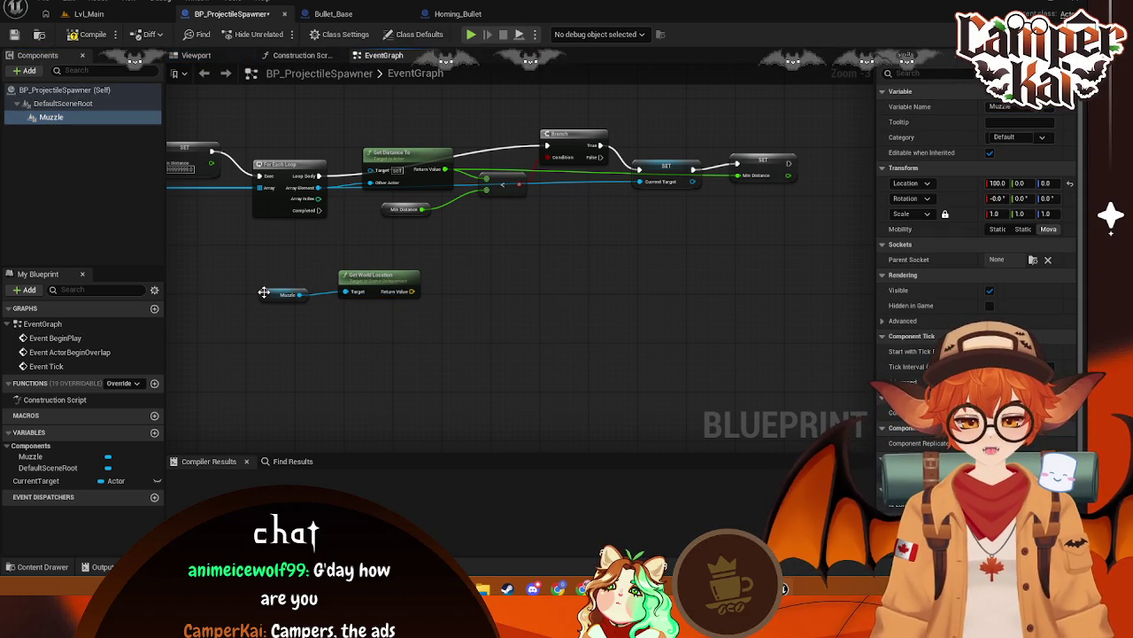
left_click(267, 293)
left_click_drag(313, 210, 384, 252)
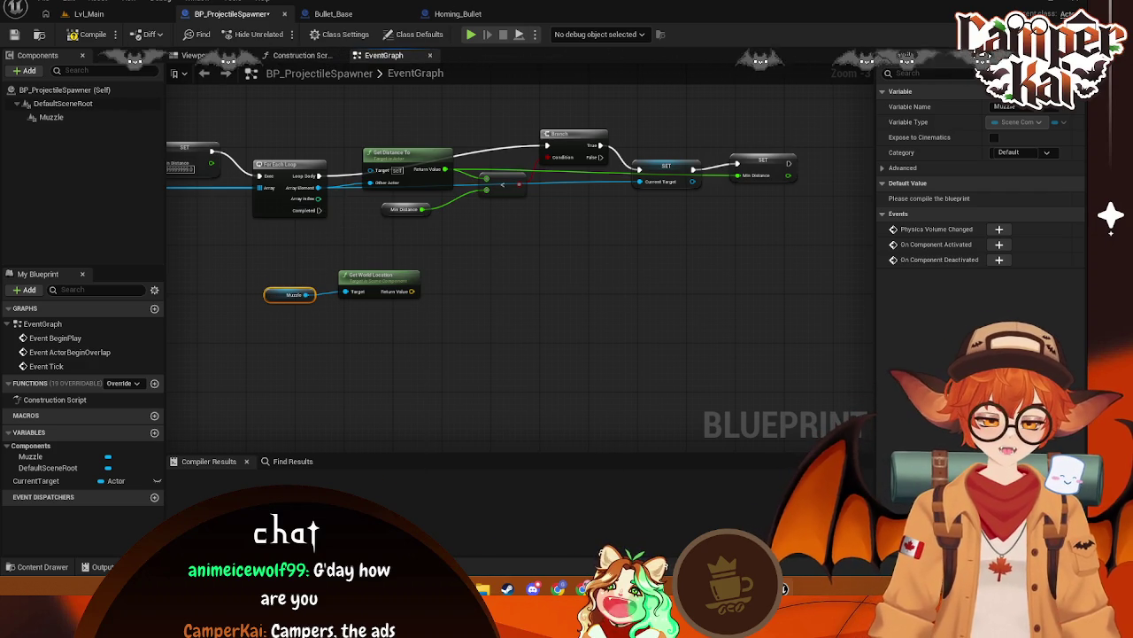
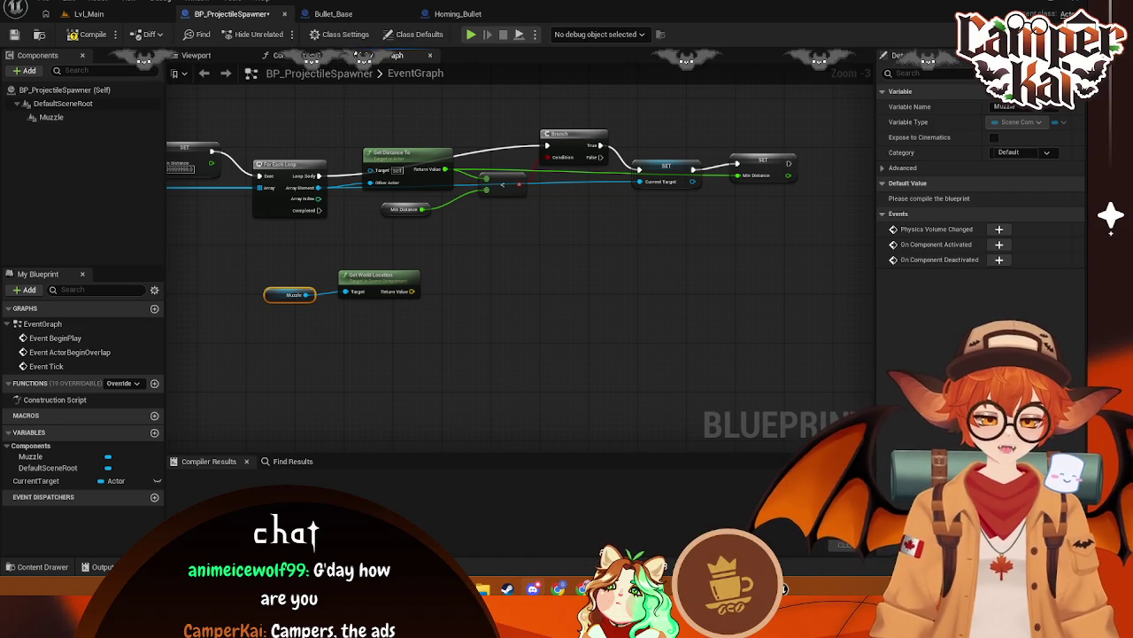
Add a Current Target getter feeding a new Get Actor Location node
left_click(489, 315)
left_click_drag(411, 292, 473, 251)
key("Escape")
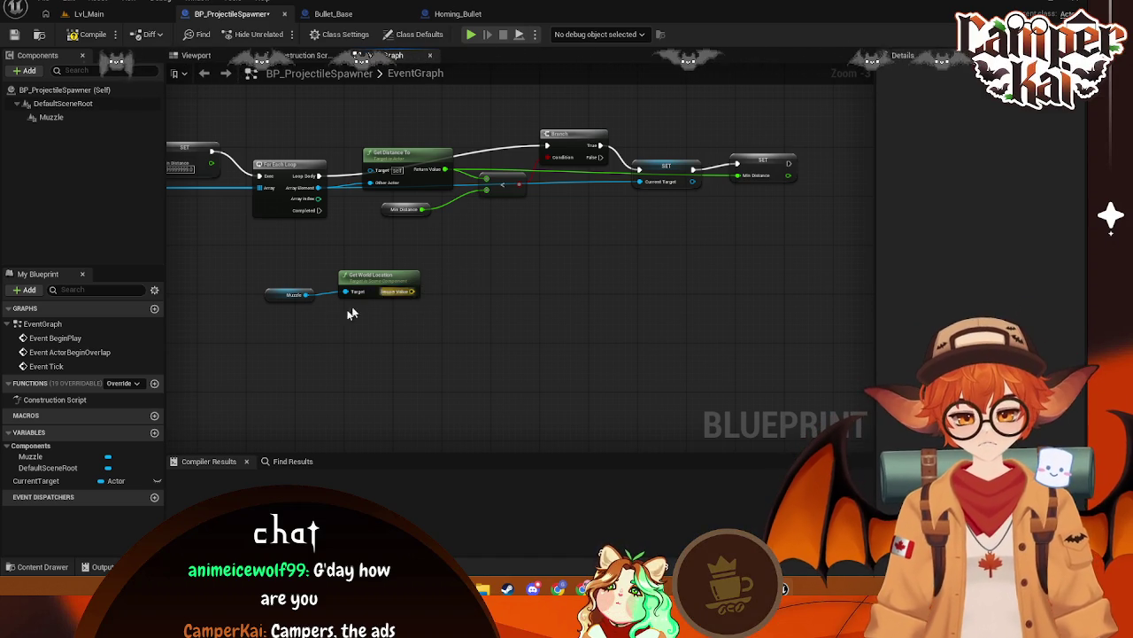
mouse_move(36, 480)
left_mouse_down()
mouse_move(316, 332)
mouse_move(419, 342)
mouse_move(475, 292)
left_mouse_up()
left_click(363, 350)
type("get")
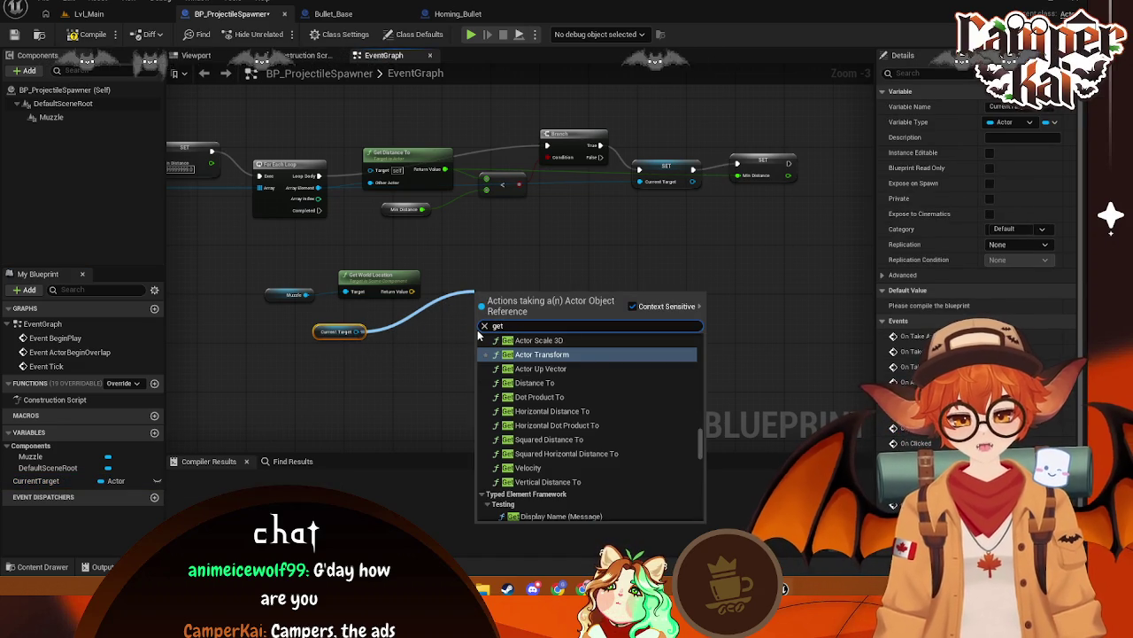
type(" locatio")
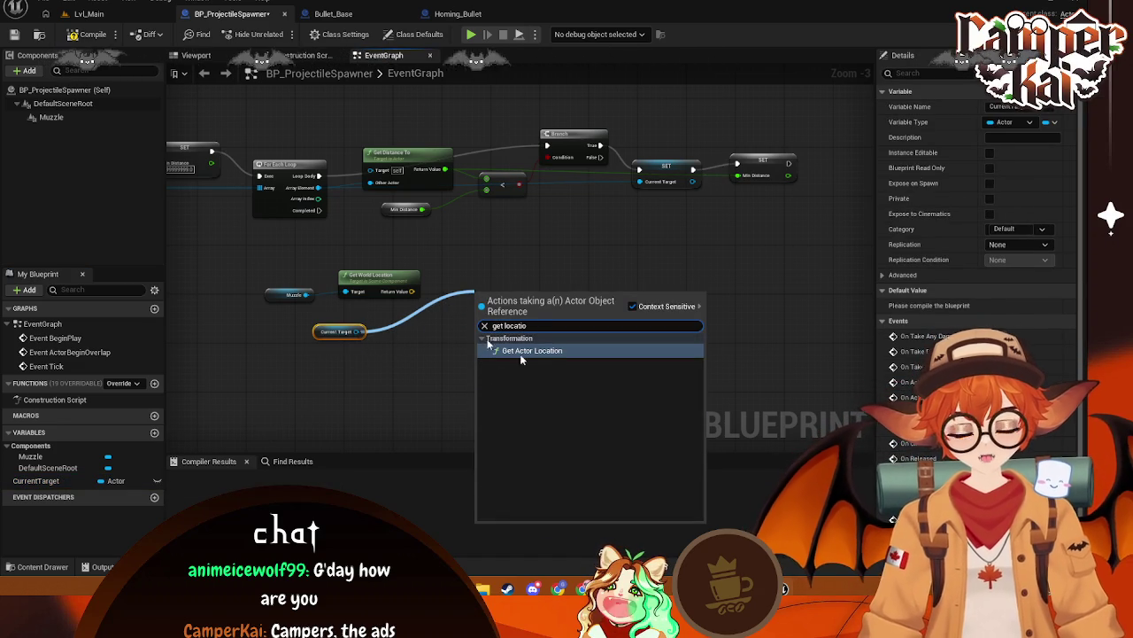
left_click(541, 350)
Line up the Current Target and Get Actor Location nodes beneath the Muzzle's Get World Location
mouse_move(496, 297)
left_mouse_down()
mouse_move(356, 294)
mouse_move(396, 326)
left_mouse_up()
left_click_drag(329, 332, 272, 339)
left_click_drag(425, 343, 387, 343)
left_click(275, 339)
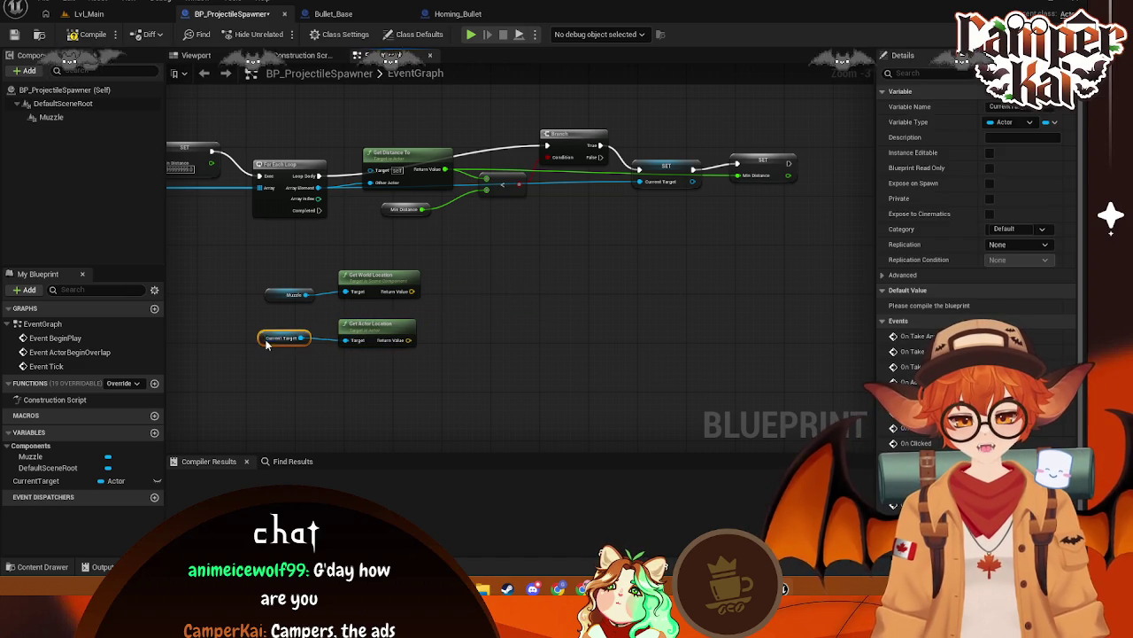
left_click_drag(272, 343, 273, 335)
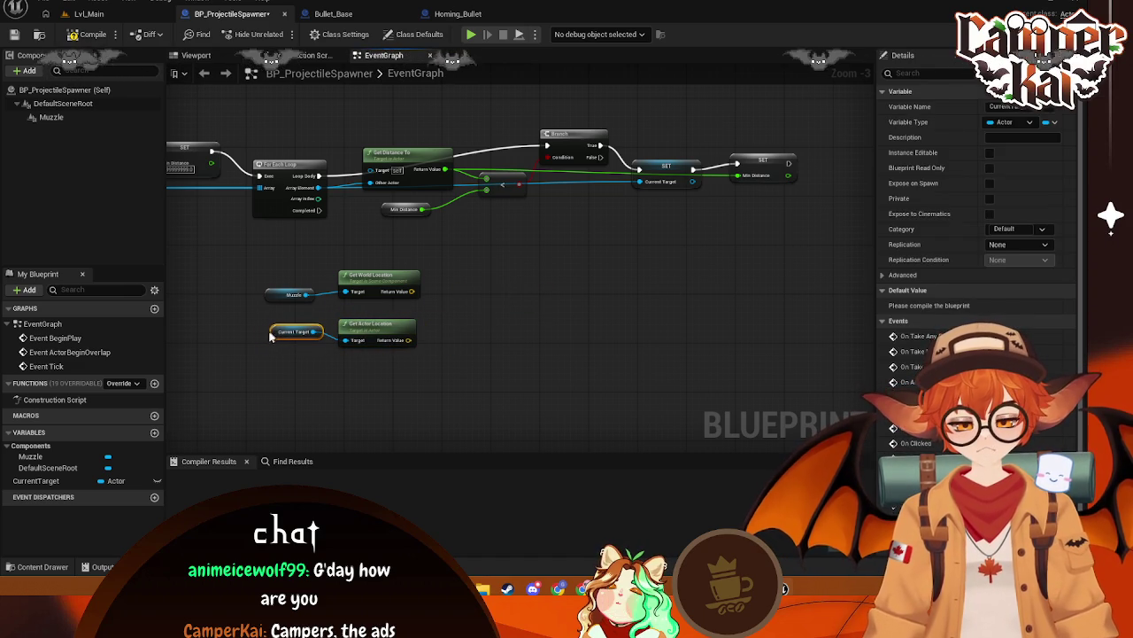
left_click(465, 333)
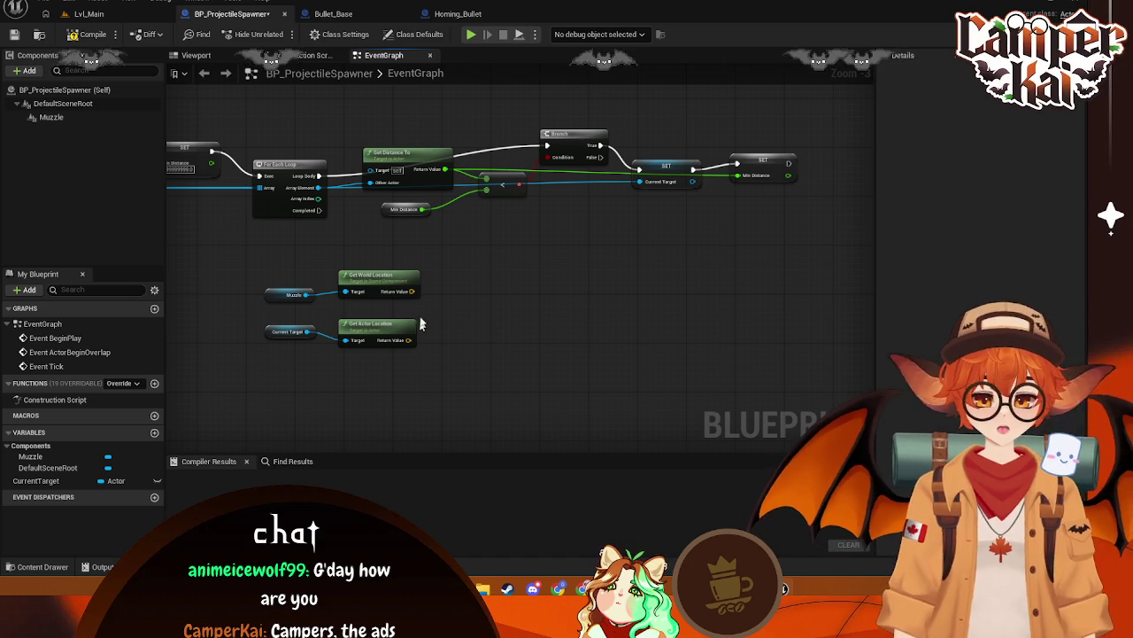
left_click_drag(411, 291, 484, 295)
Add a Look At Function from Muzzle's world location, wiring the target's actor location into Look at Vector
type("look")
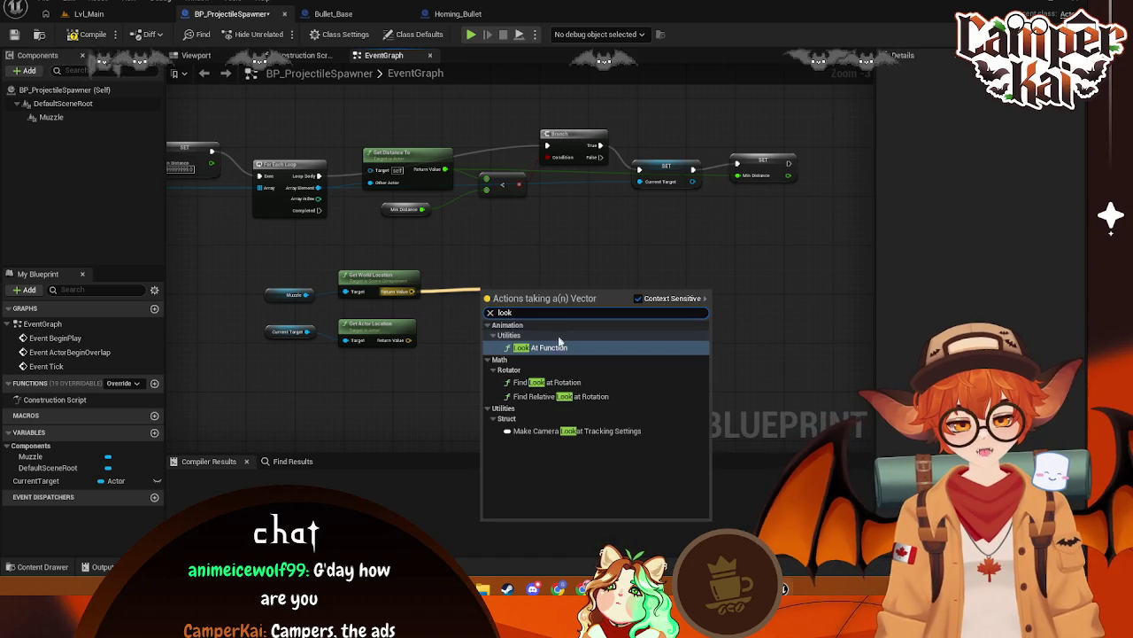
left_click(541, 347)
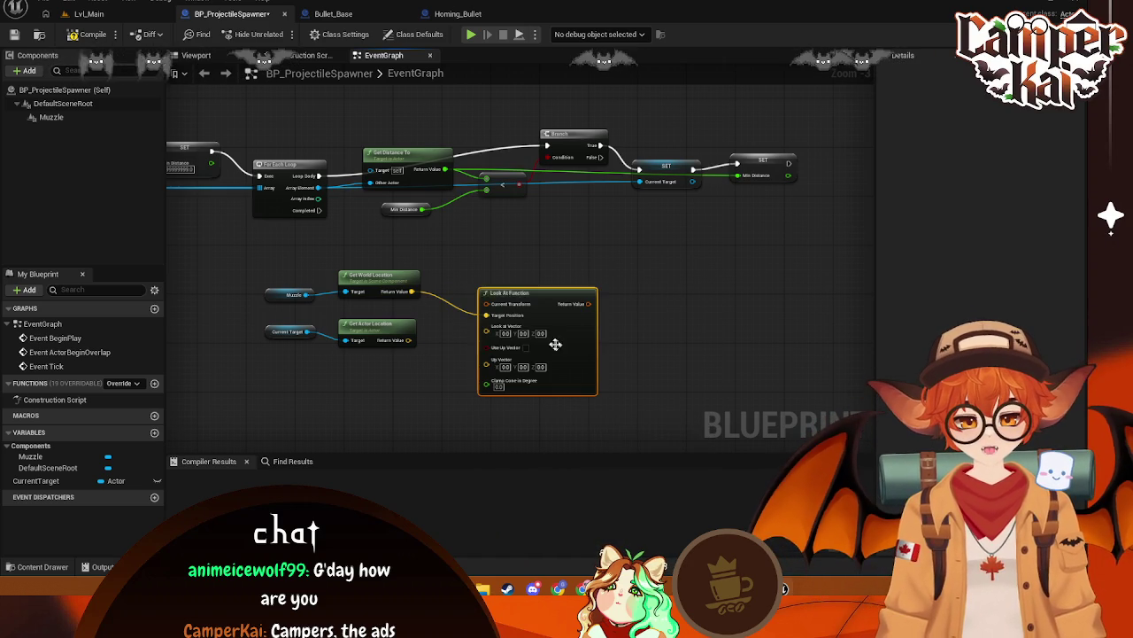
mouse_move(408, 340)
left_mouse_down()
mouse_move(458, 392)
mouse_move(488, 362)
mouse_move(484, 330)
left_mouse_up()
mouse_move(513, 293)
left_mouse_down()
mouse_move(513, 274)
mouse_move(549, 288)
left_mouse_up()
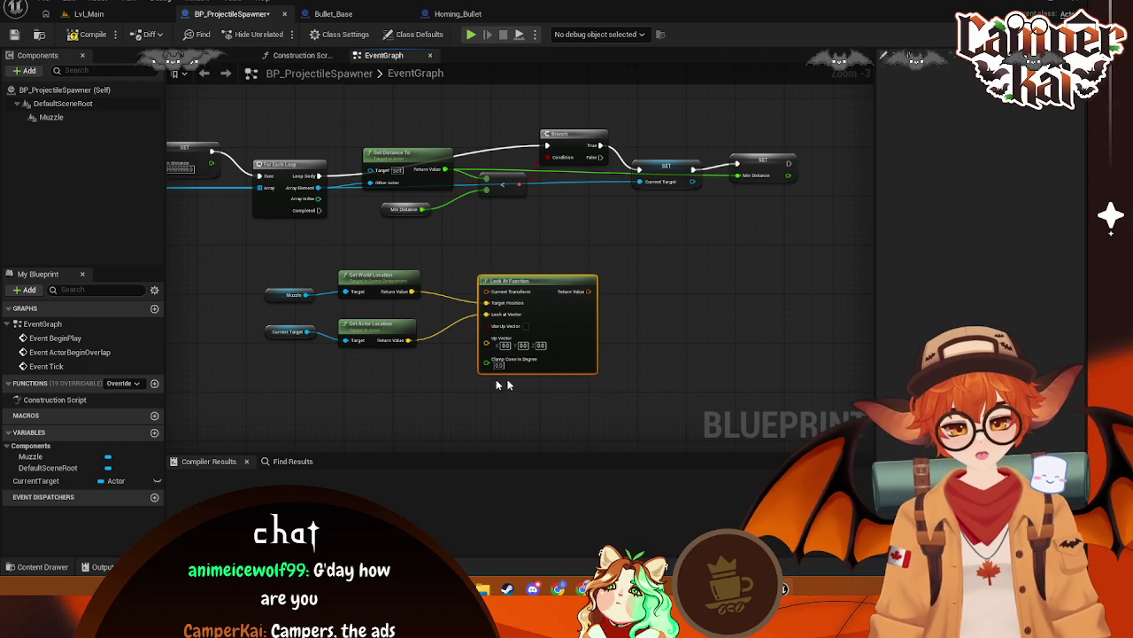
left_click_drag(437, 384, 462, 385)
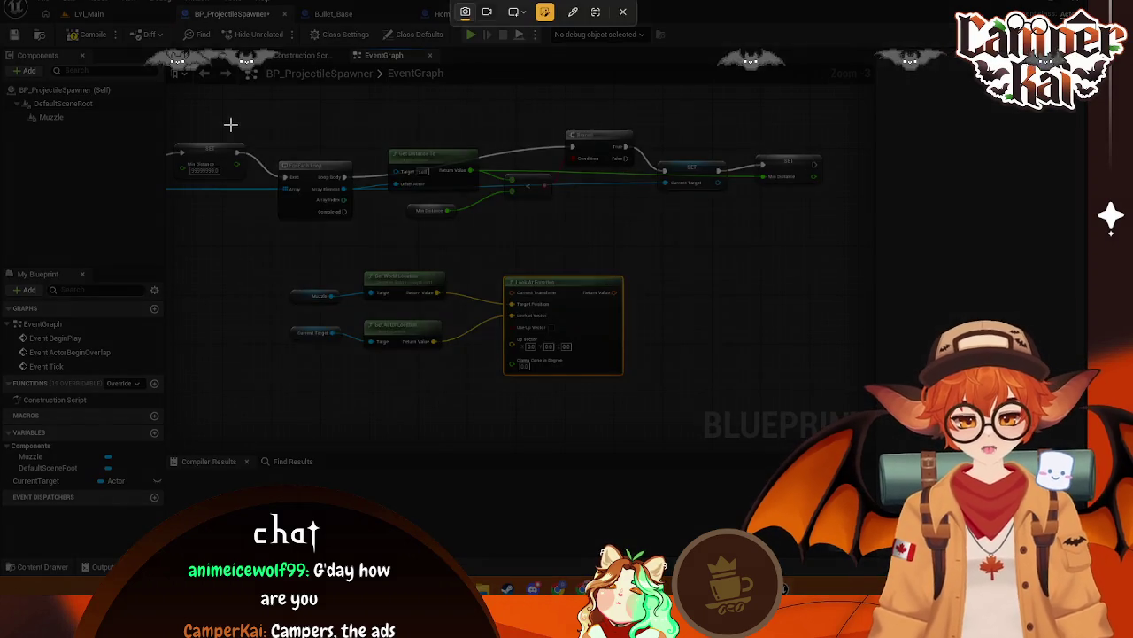
left_click_drag(230, 124, 837, 391)
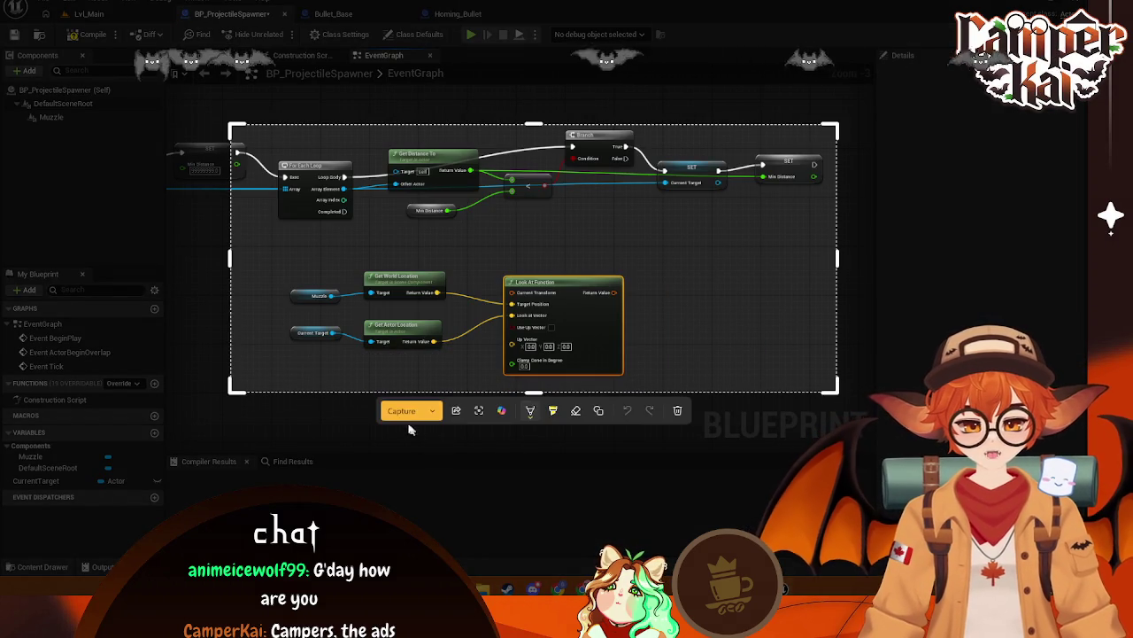
left_click(409, 412)
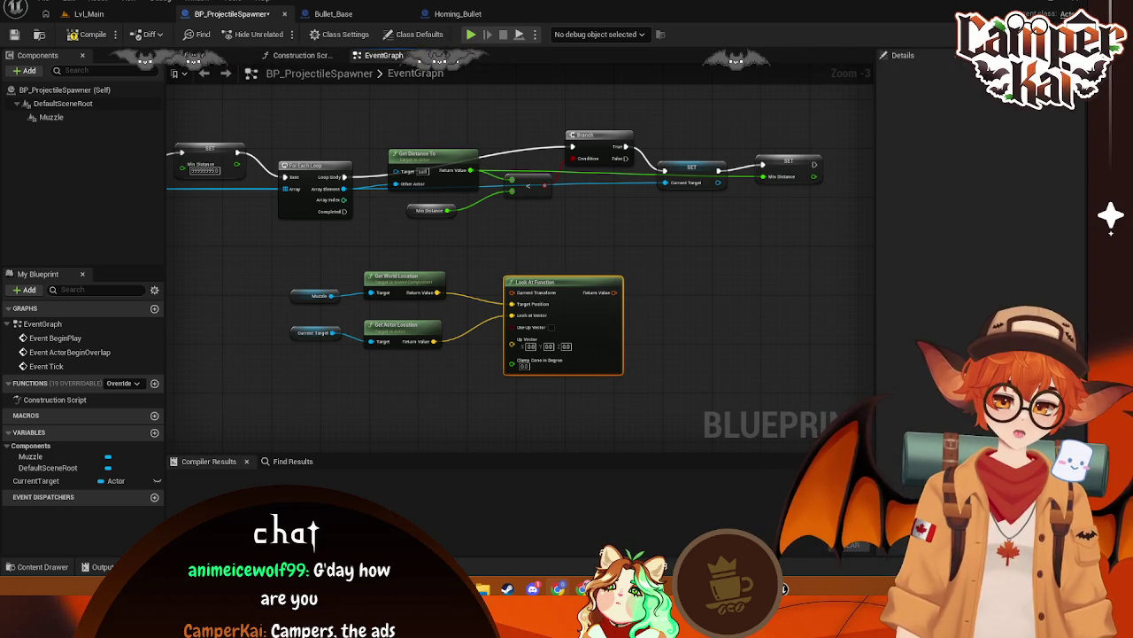
Add a Muzzle Set World Rotation node off the loop's Completed pin and arrange it
mouse_move(344, 212)
left_mouse_down()
mouse_move(387, 230)
mouse_move(672, 282)
mouse_move(646, 301)
left_mouse_up()
type("se")
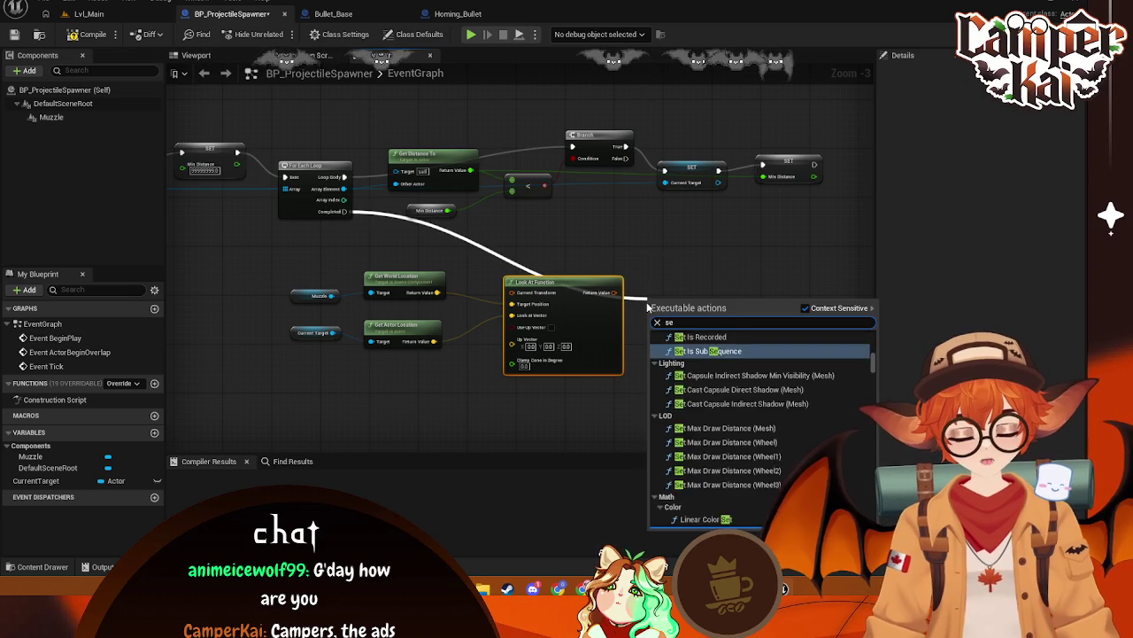
type("t world r")
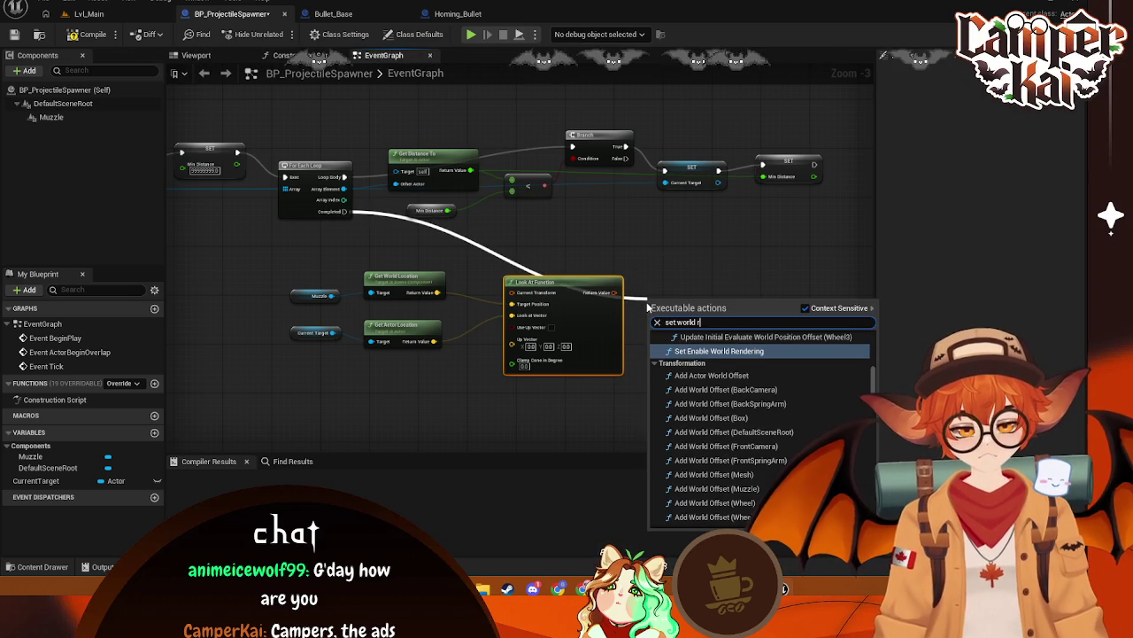
type("otation")
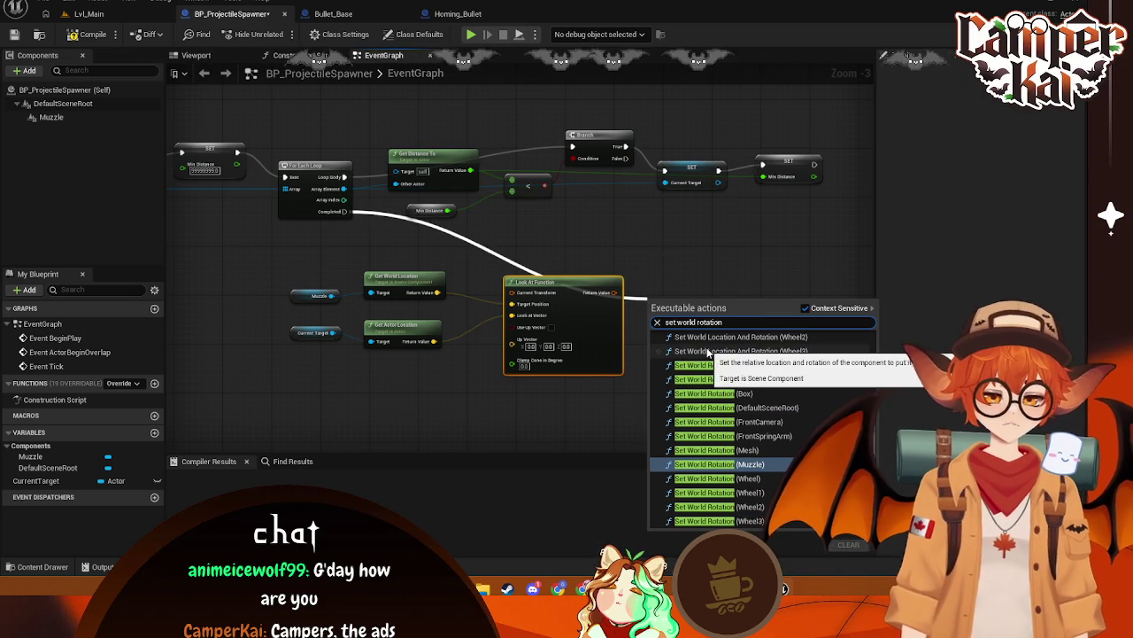
left_click(717, 464)
left_click_drag(686, 255, 682, 253)
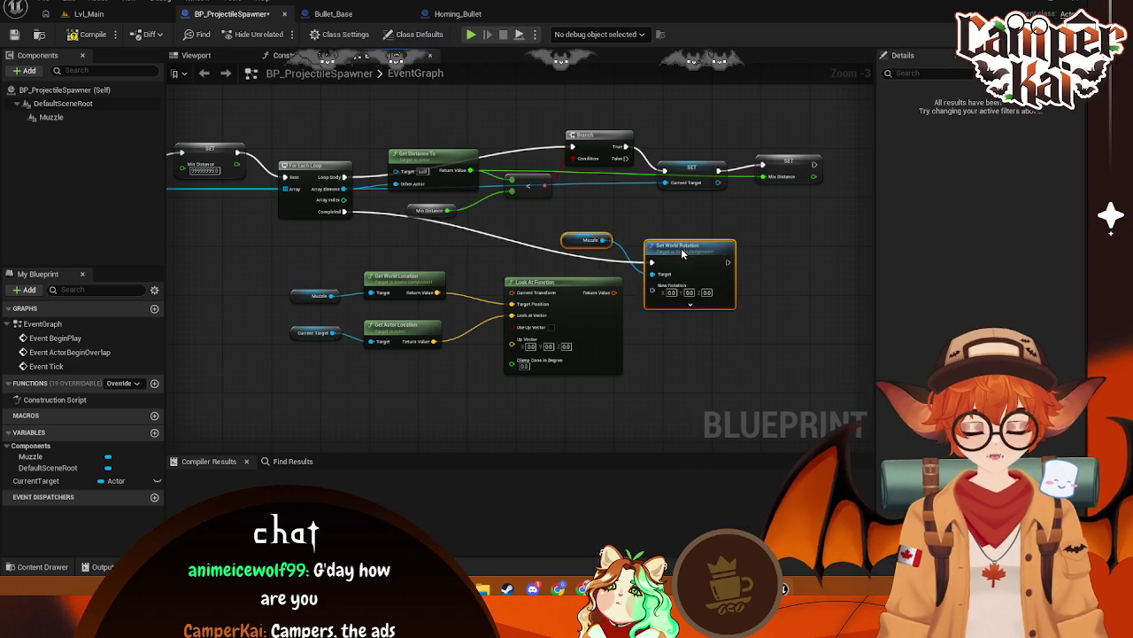
mouse_move(566, 245)
left_mouse_down()
mouse_move(567, 272)
mouse_move(571, 247)
mouse_move(562, 263)
left_mouse_up()
left_click(642, 344)
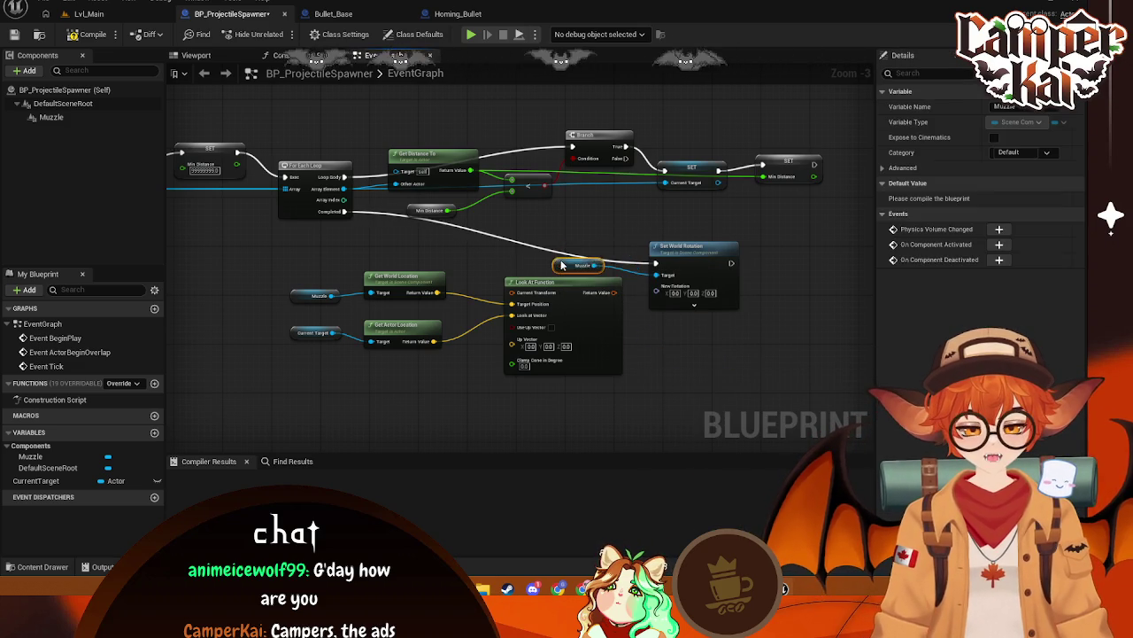
left_click_drag(643, 249, 619, 243)
left_click_drag(565, 274, 554, 269)
left_click_drag(661, 249, 667, 240)
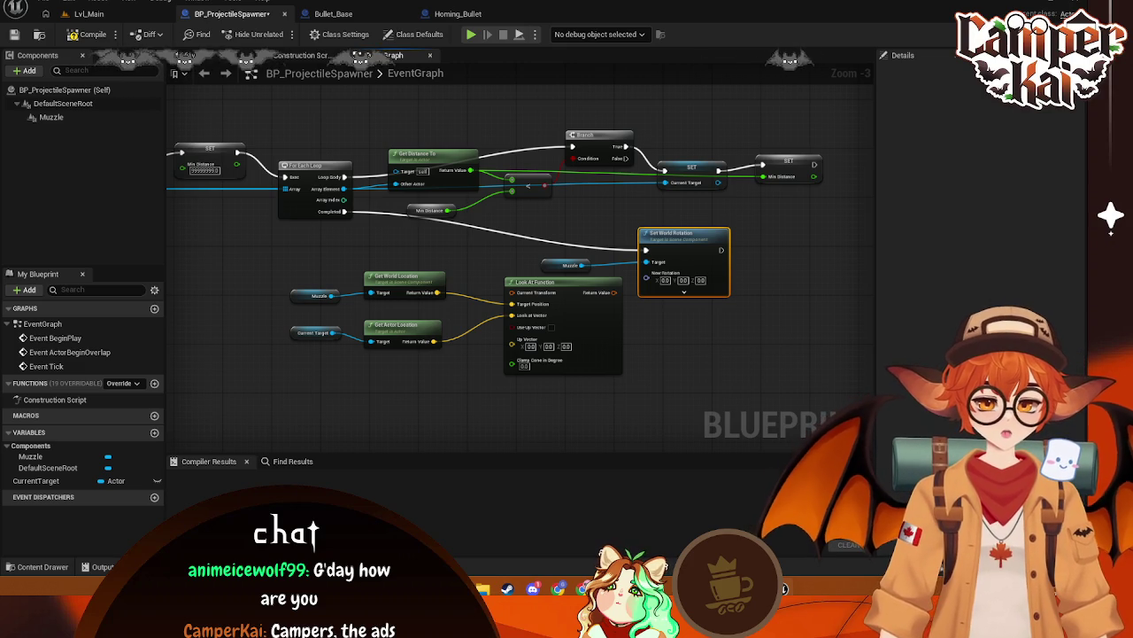
Split the Look At Return Value and wire its Rotation into New Rotation, then capture the graph
left_click_drag(614, 292, 652, 279)
key("Escape")
left_click_drag(701, 235, 724, 228)
right_click(611, 293)
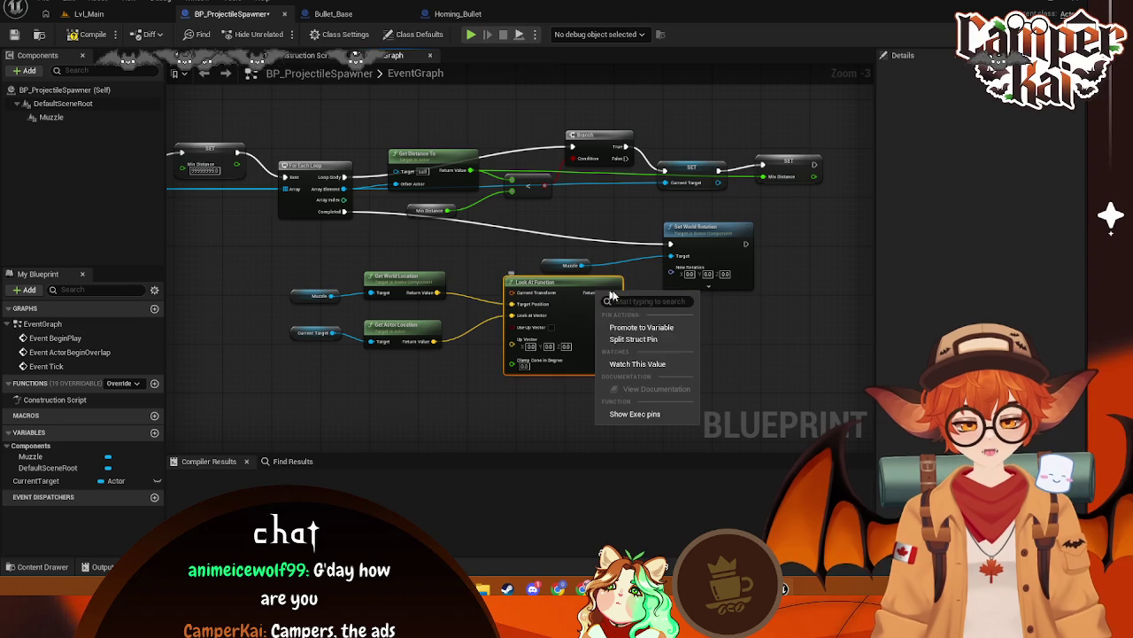
left_click(682, 324)
left_click_drag(634, 305, 671, 266)
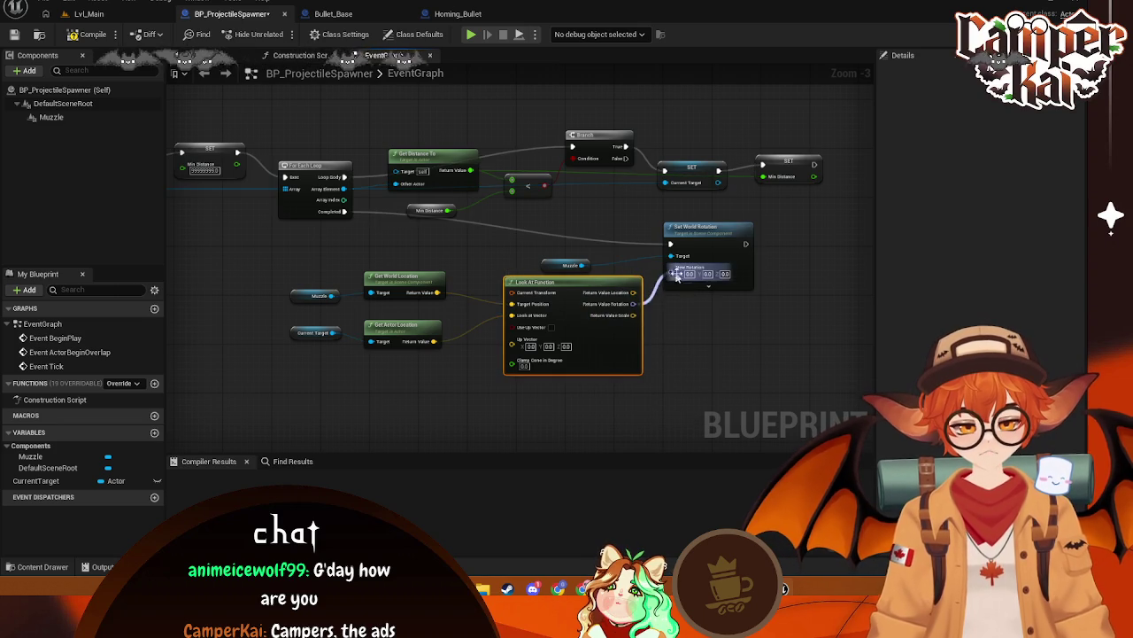
left_click(547, 265)
left_click_drag(548, 266, 577, 254)
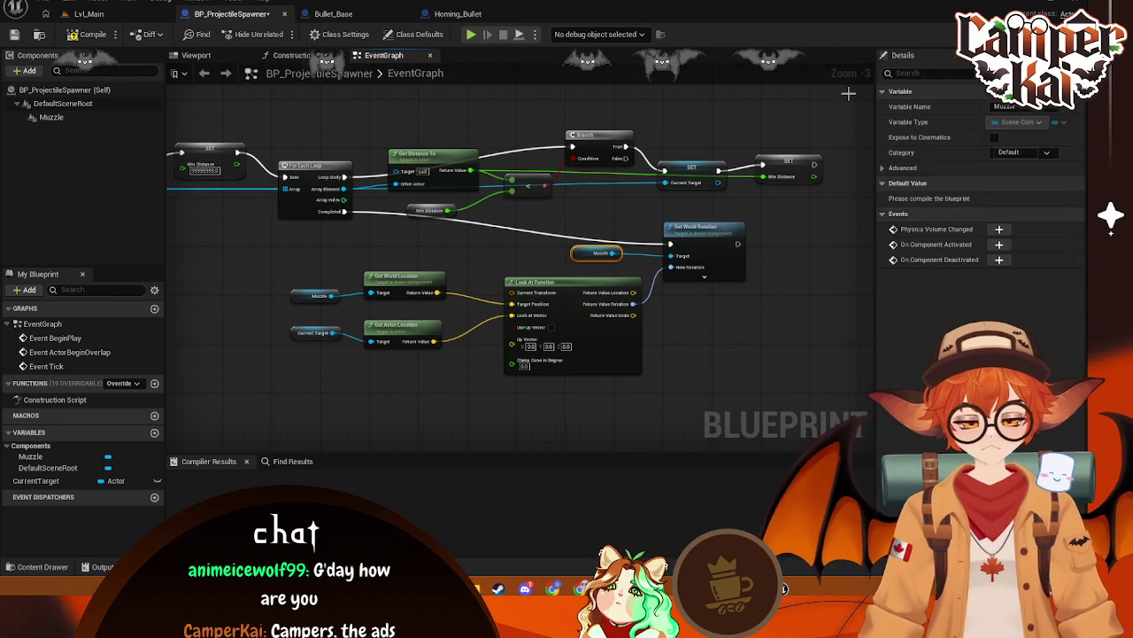
key("Print")
left_click_drag(850, 91, 174, 395)
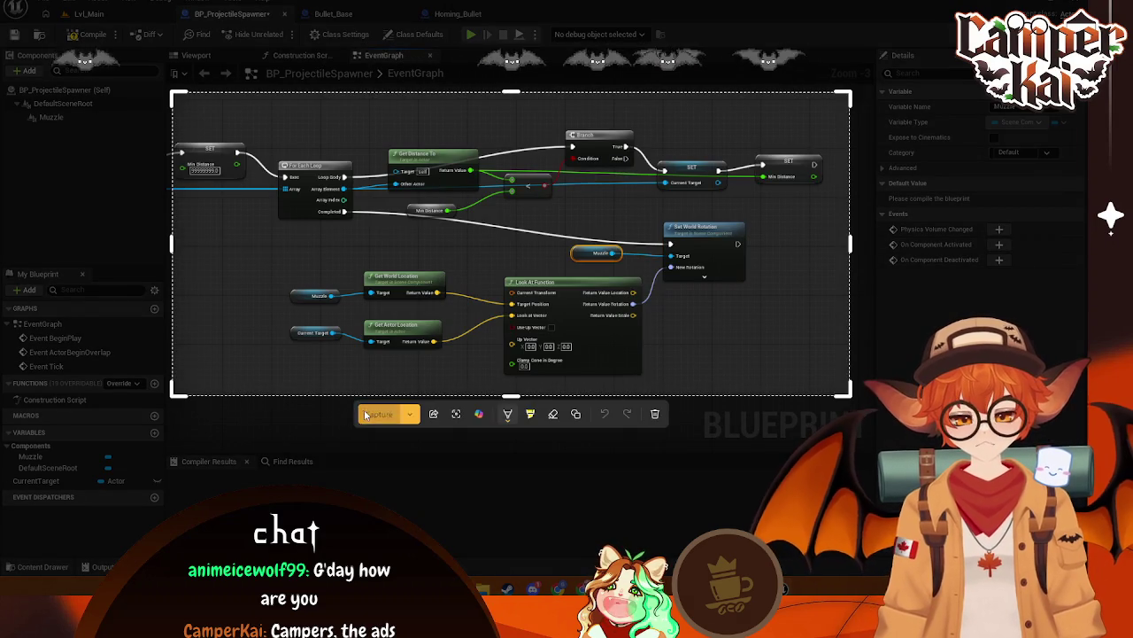
left_click(378, 413)
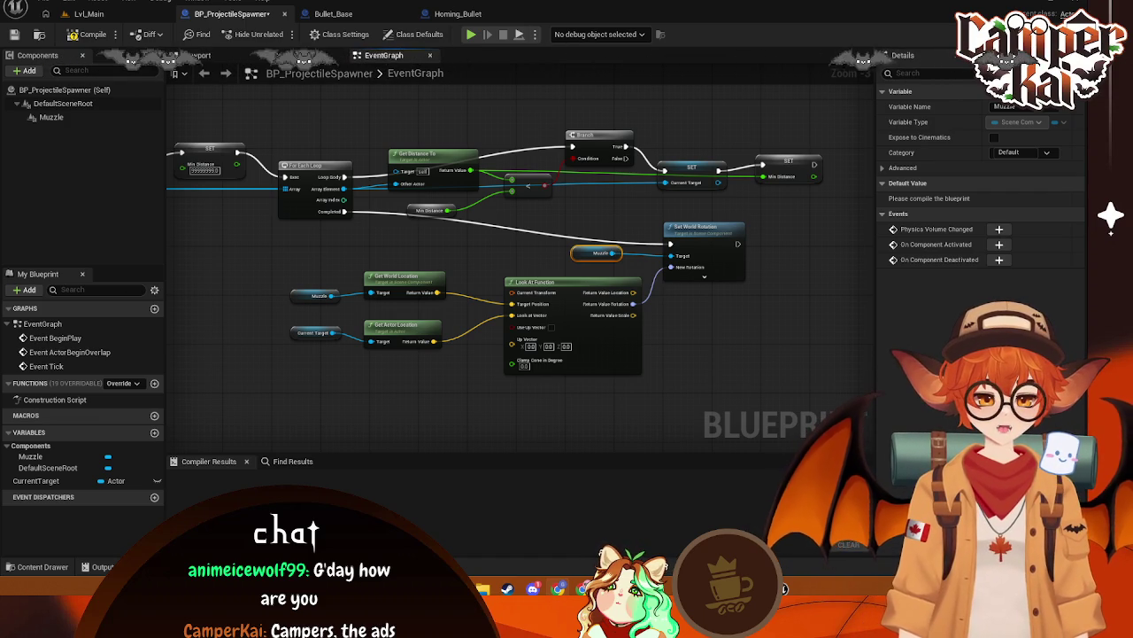
mouse_move(735, 323)
left_mouse_down()
mouse_move(602, 299)
mouse_move(469, 360)
mouse_move(608, 265)
left_mouse_up()
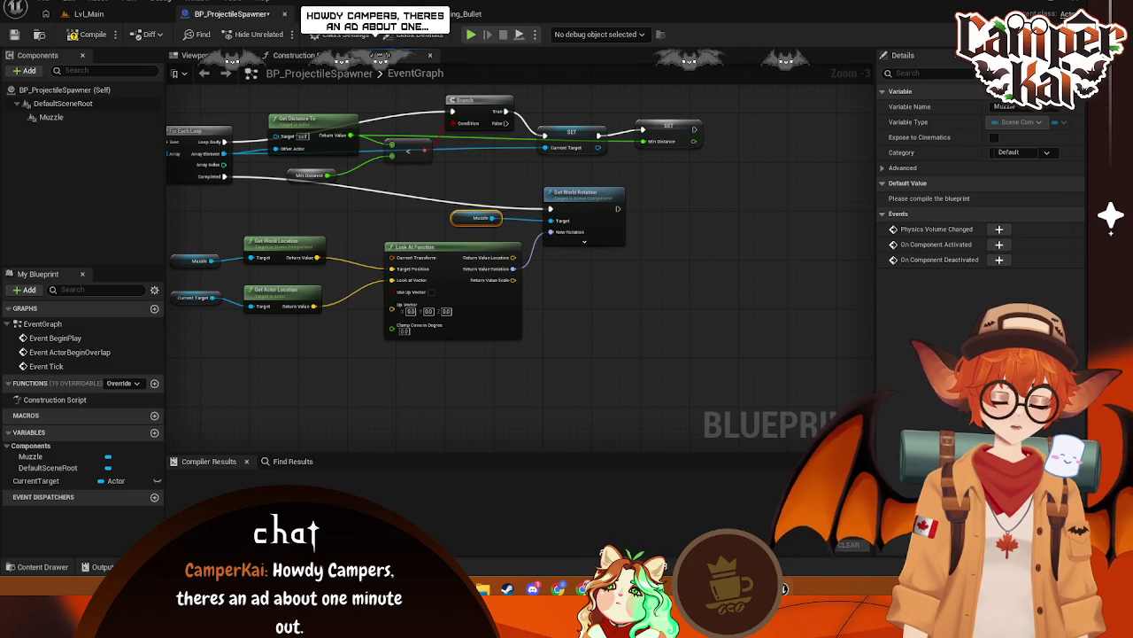
left_click_drag(600, 262, 650, 259)
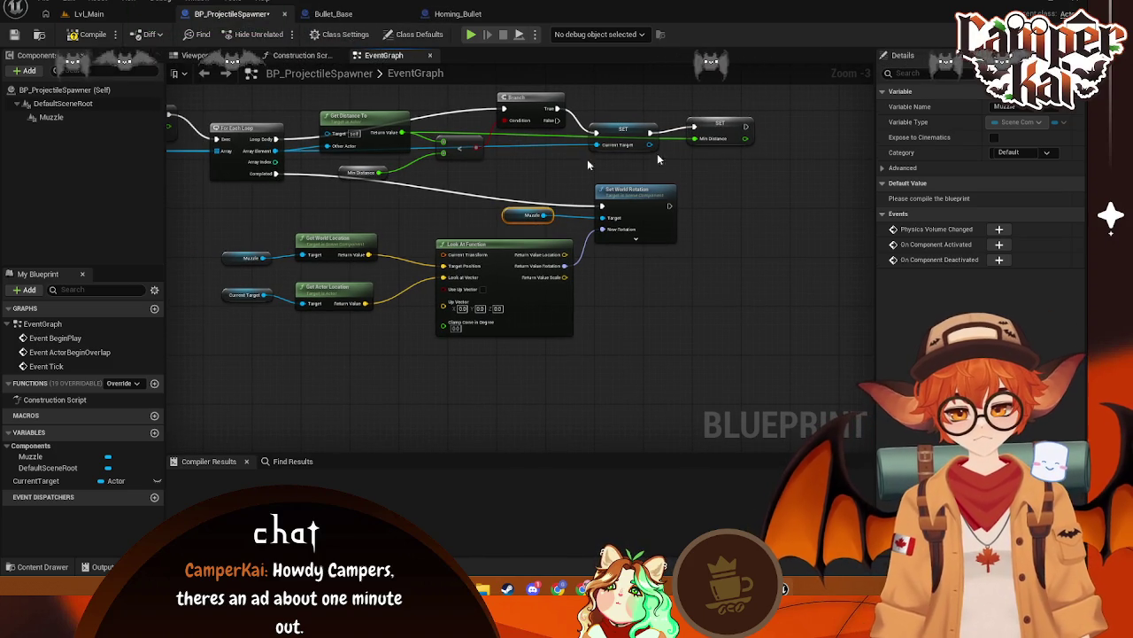
mouse_move(747, 126)
left_mouse_down()
mouse_move(576, 183)
mouse_move(779, 178)
left_mouse_up()
left_click(493, 215)
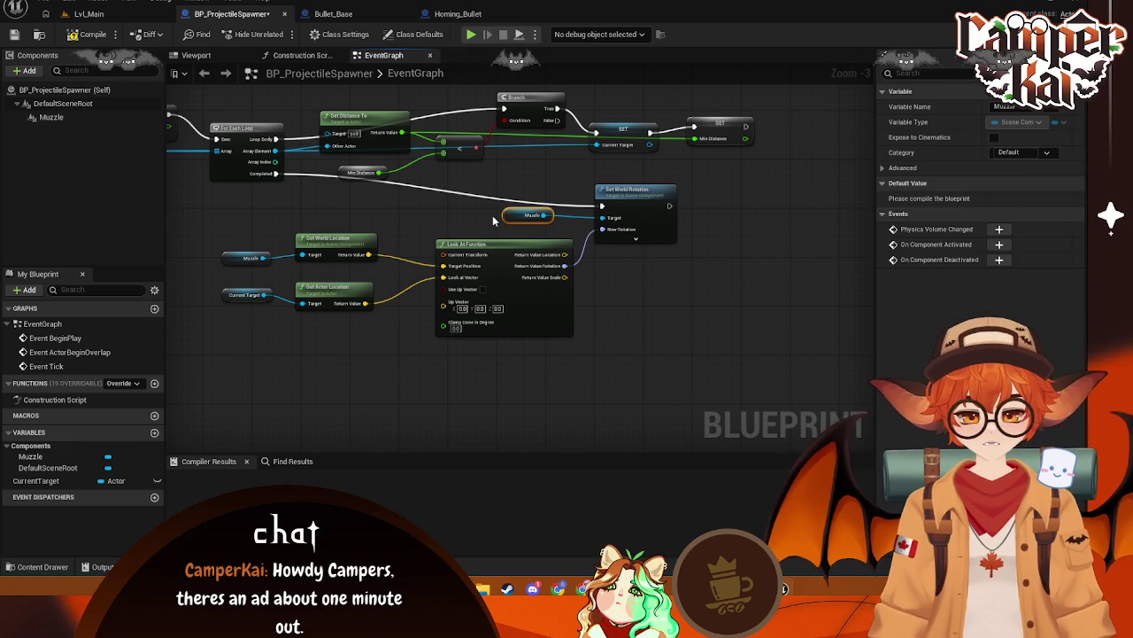
mouse_move(446, 221)
left_mouse_down()
mouse_move(742, 230)
mouse_move(505, 216)
left_mouse_up()
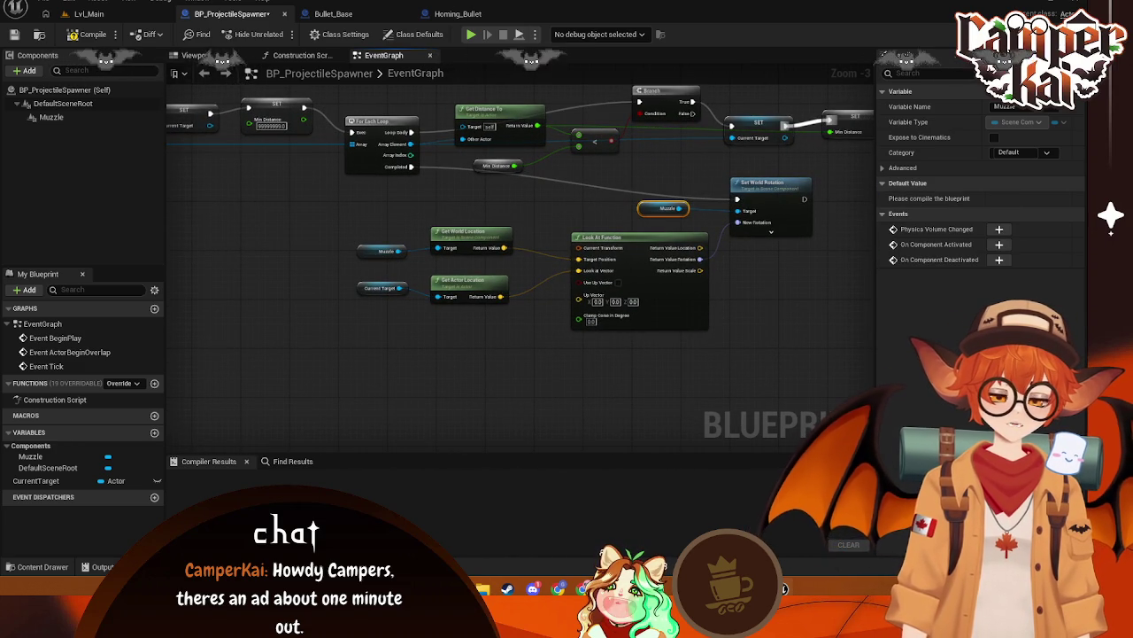
mouse_move(804, 200)
left_mouse_down()
mouse_move(611, 208)
mouse_move(708, 213)
left_mouse_up()
Add a Spawn Actor from Class node after Set World Rotation
type("spawn")
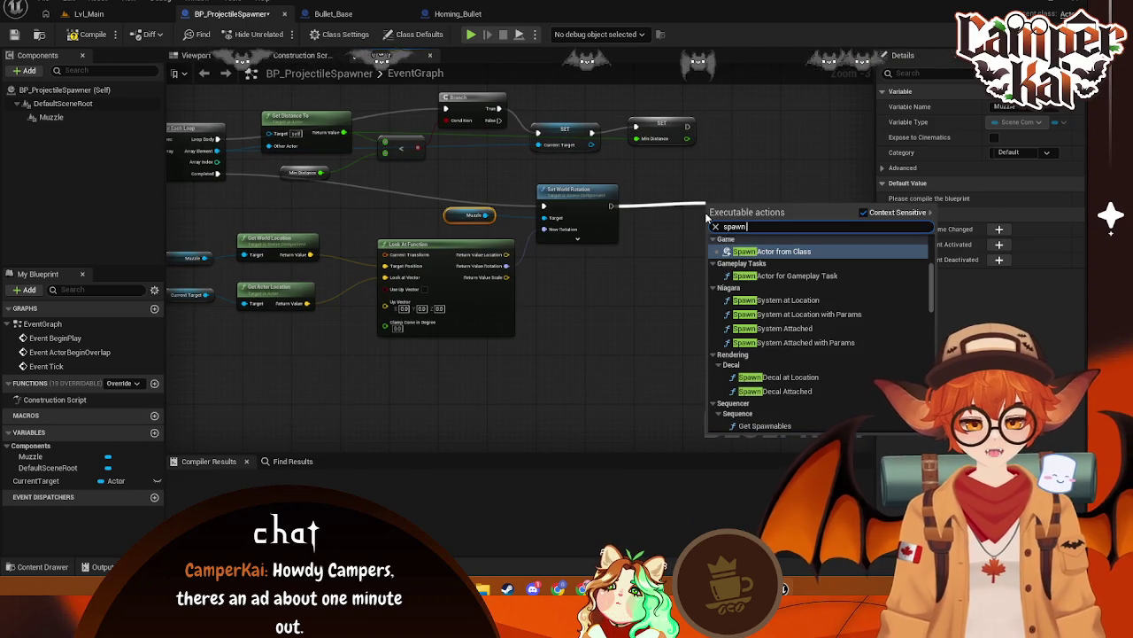
left_click(788, 253)
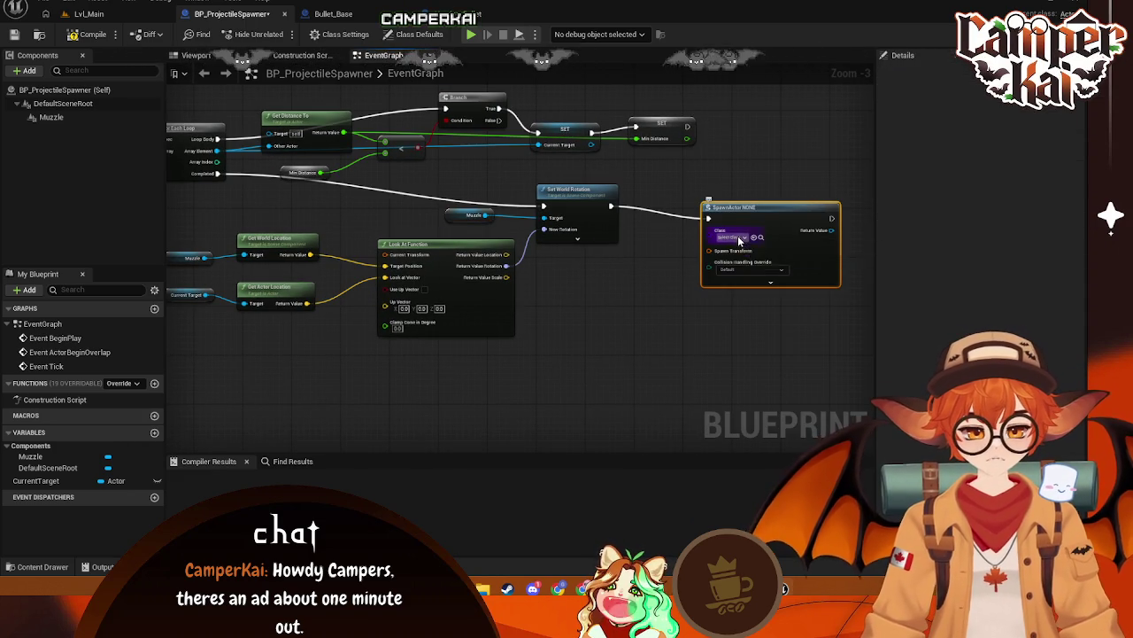
left_click(740, 237)
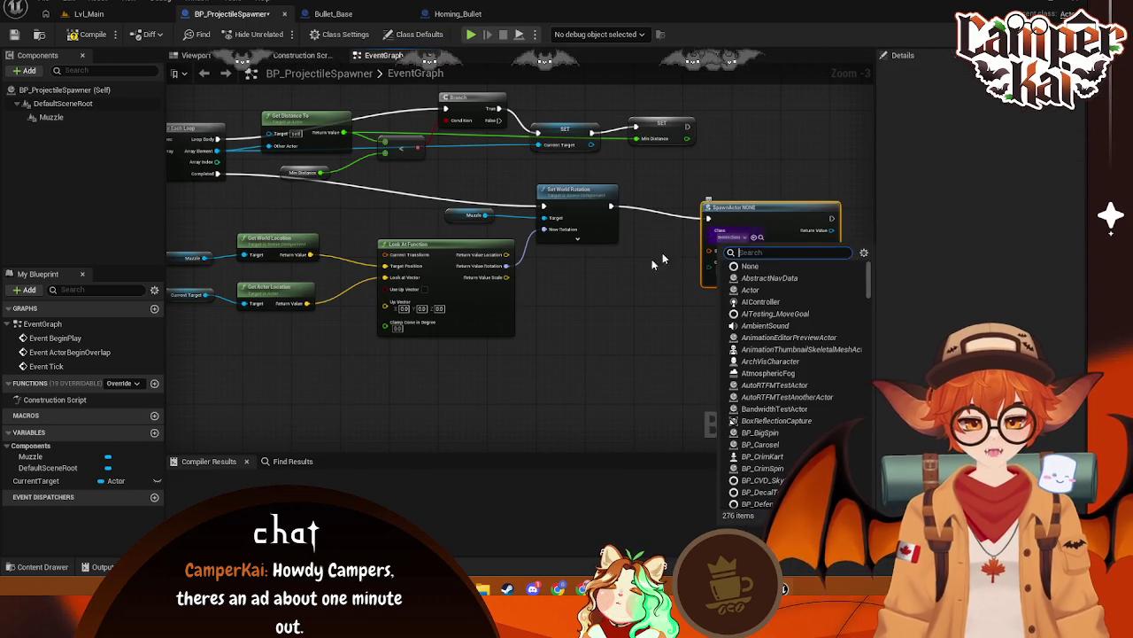
left_click(712, 244)
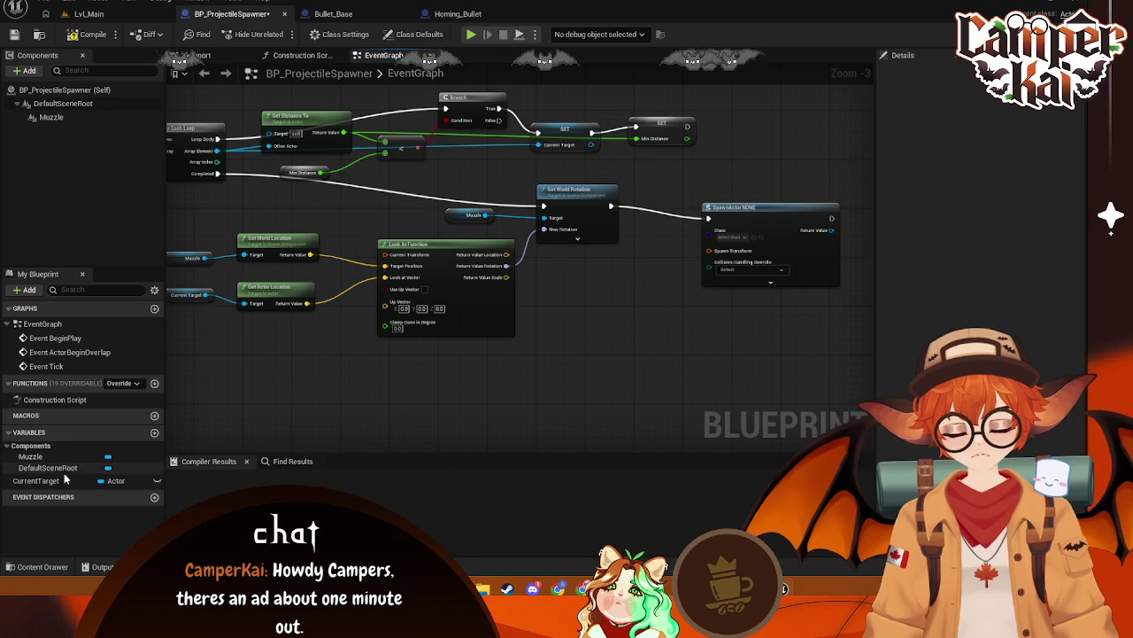
Create a new Actor variable named Bullet
left_click(58, 89)
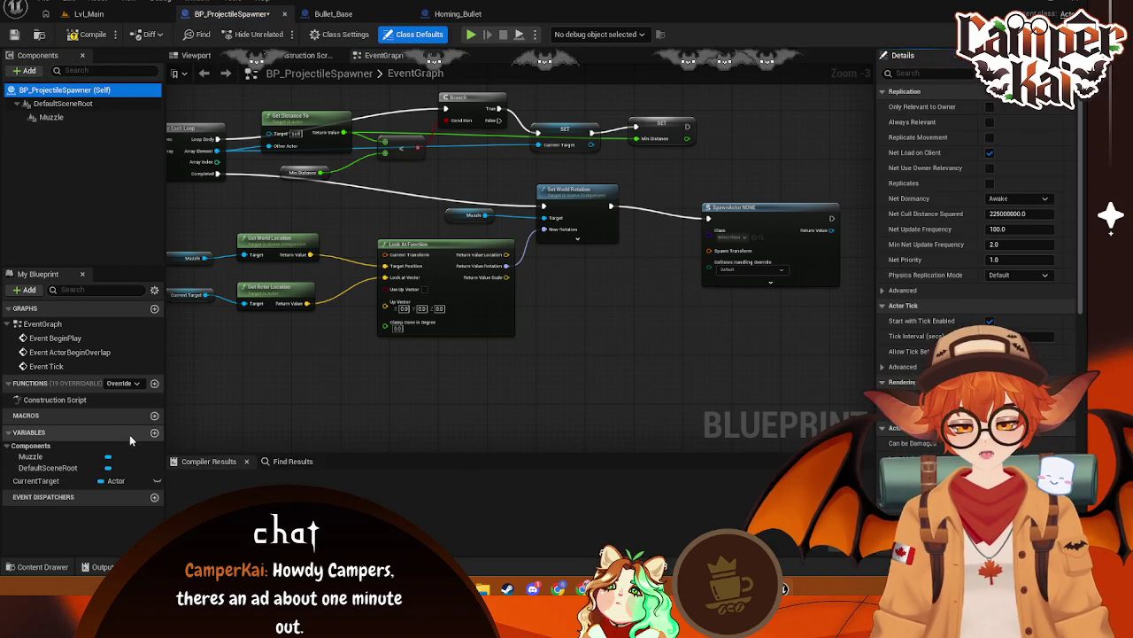
left_click(154, 432)
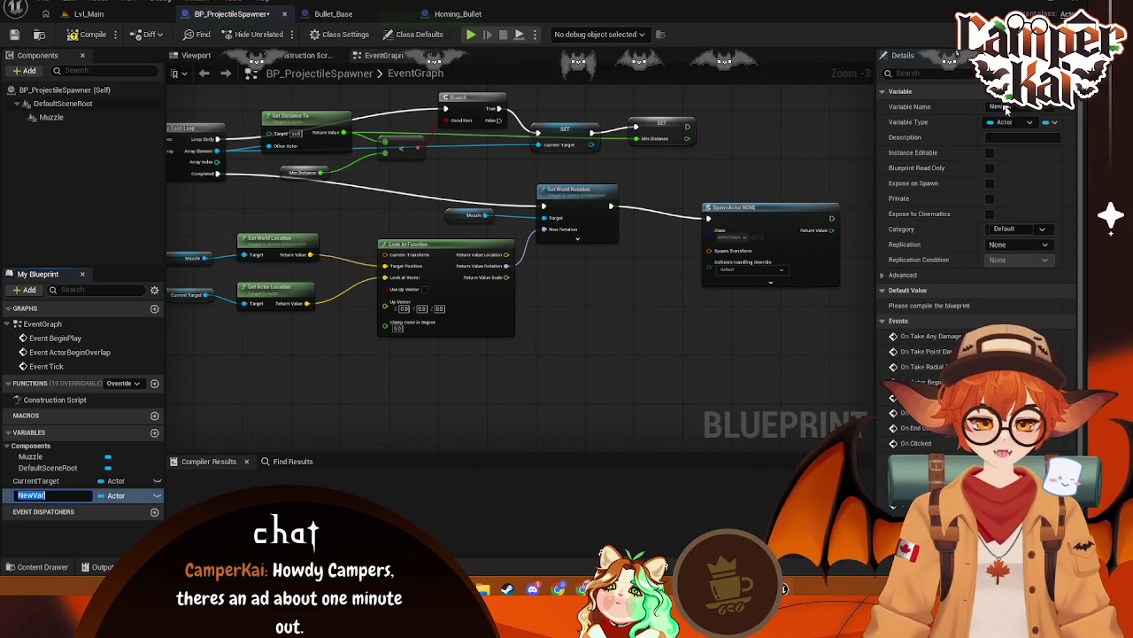
left_click(992, 106)
type("B")
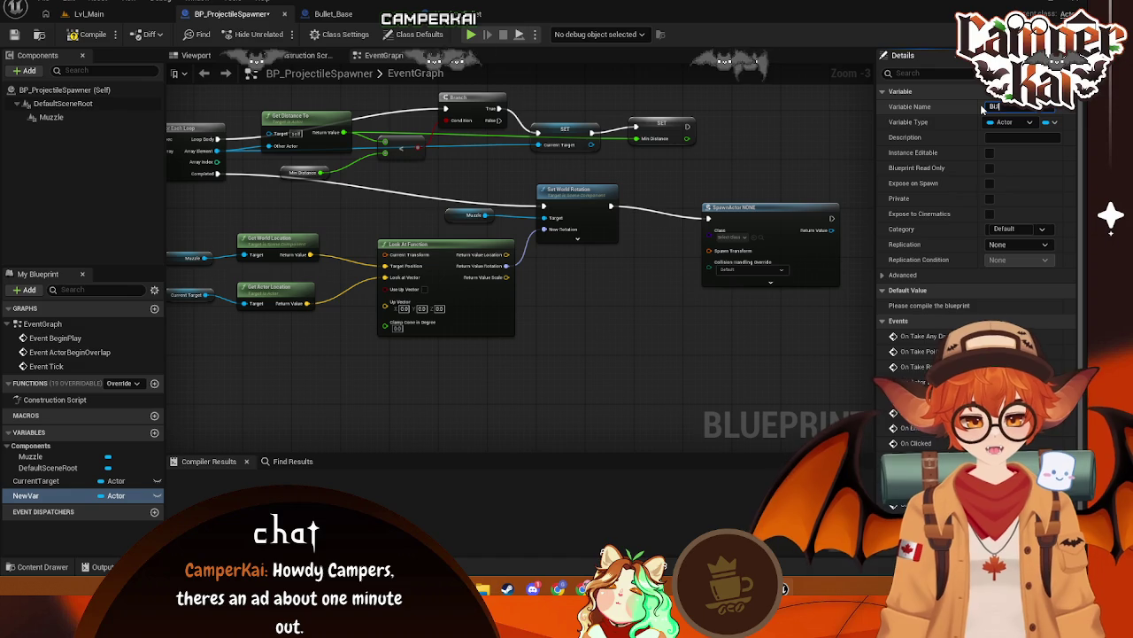
type("ullet")
key("Return")
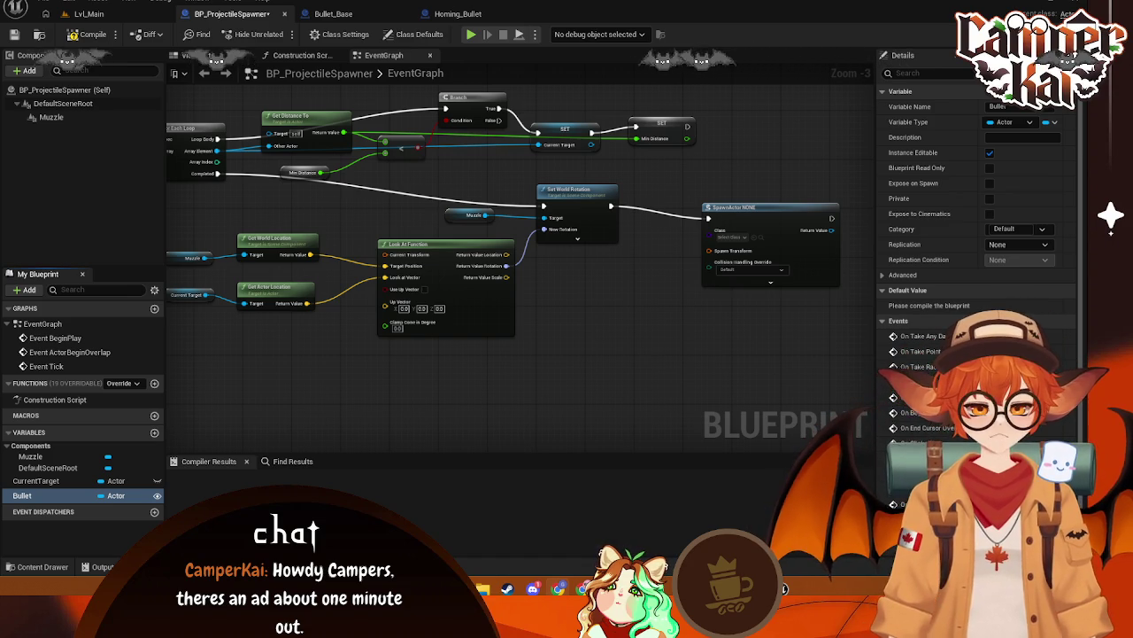
Add a Bullet getter with Get Class feeding SpawnActor's Class, placed below SpawnActor
mouse_move(22, 495)
left_mouse_down()
mouse_move(88, 492)
mouse_move(597, 322)
mouse_move(593, 294)
mouse_move(655, 258)
left_mouse_up()
left_click(618, 308)
type("get class")
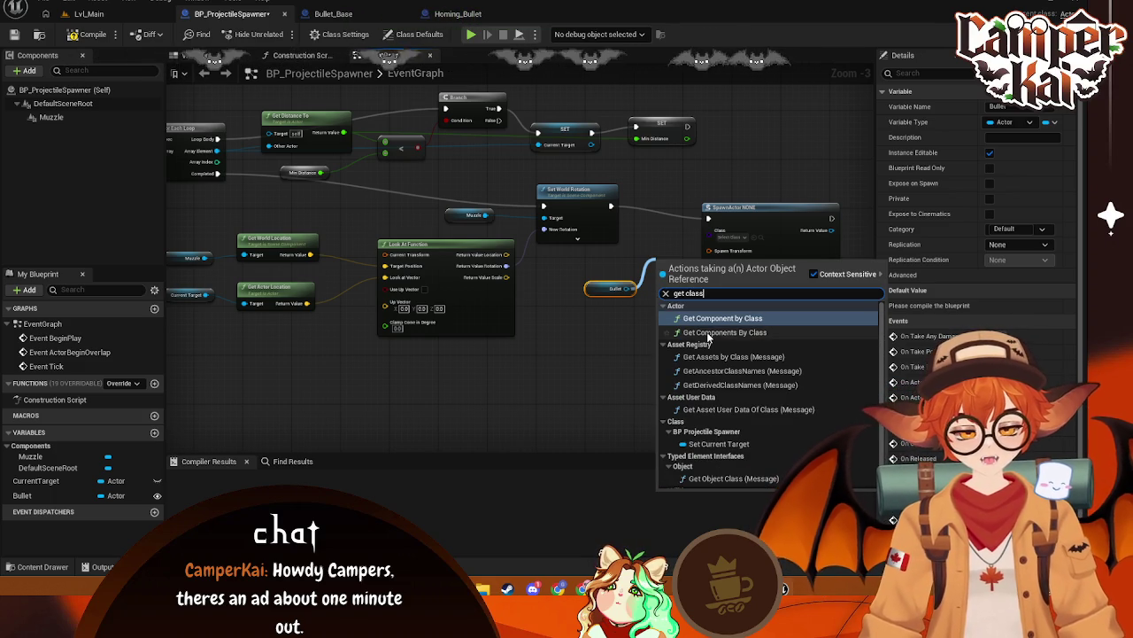
left_click(656, 253)
mouse_move(602, 291)
left_mouse_down()
mouse_move(709, 237)
mouse_move(589, 273)
mouse_move(649, 262)
left_mouse_up()
left_click(651, 254)
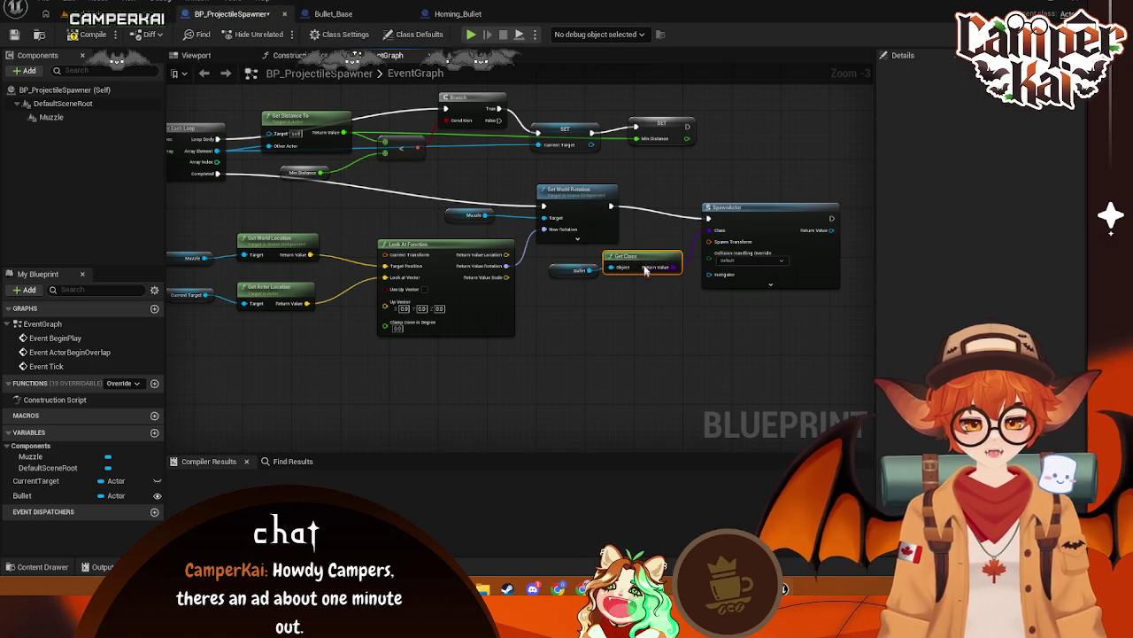
left_click(650, 321)
left_click_drag(626, 317, 591, 321)
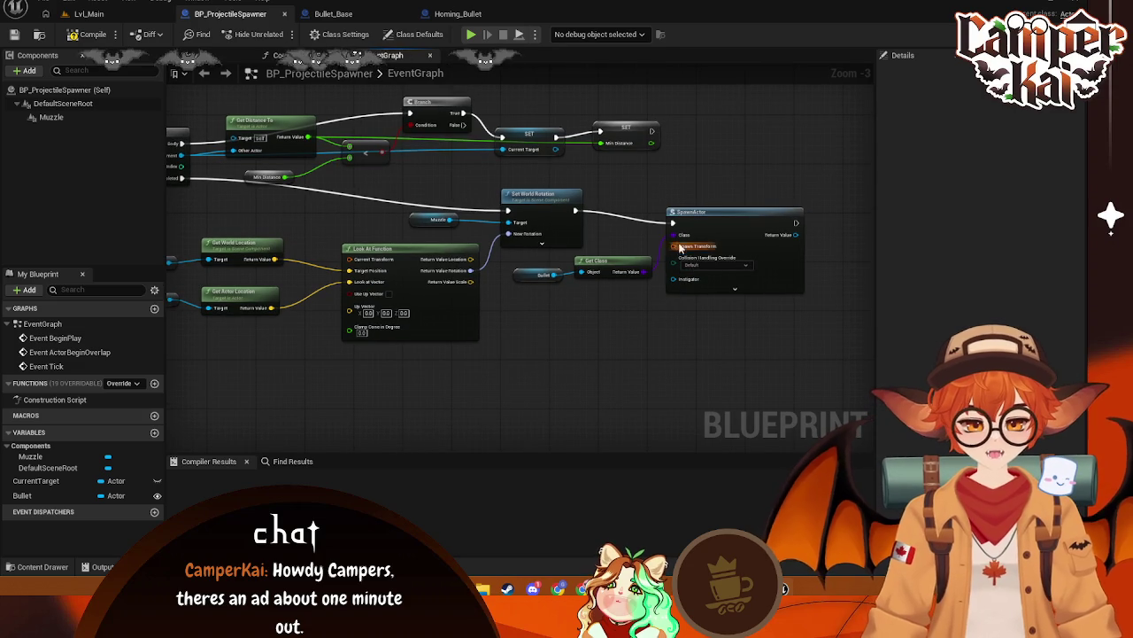
Inspect the Bullet variable's properties and compile the blueprint
left_click(92, 91)
scroll(960, 266, "down", 10)
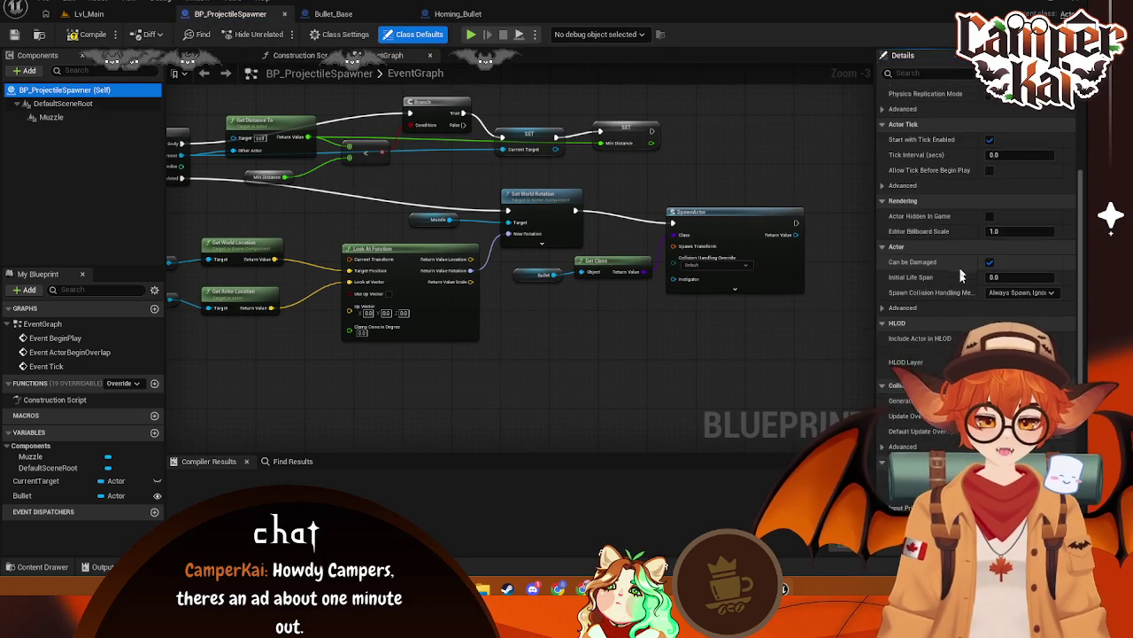
left_click(23, 495)
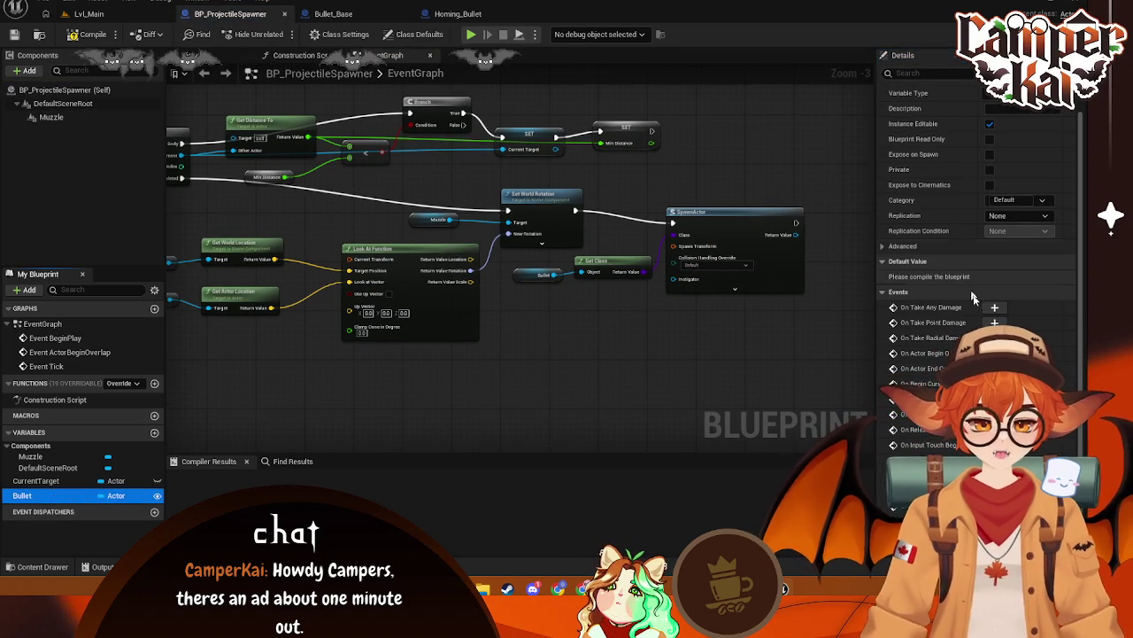
key("F7")
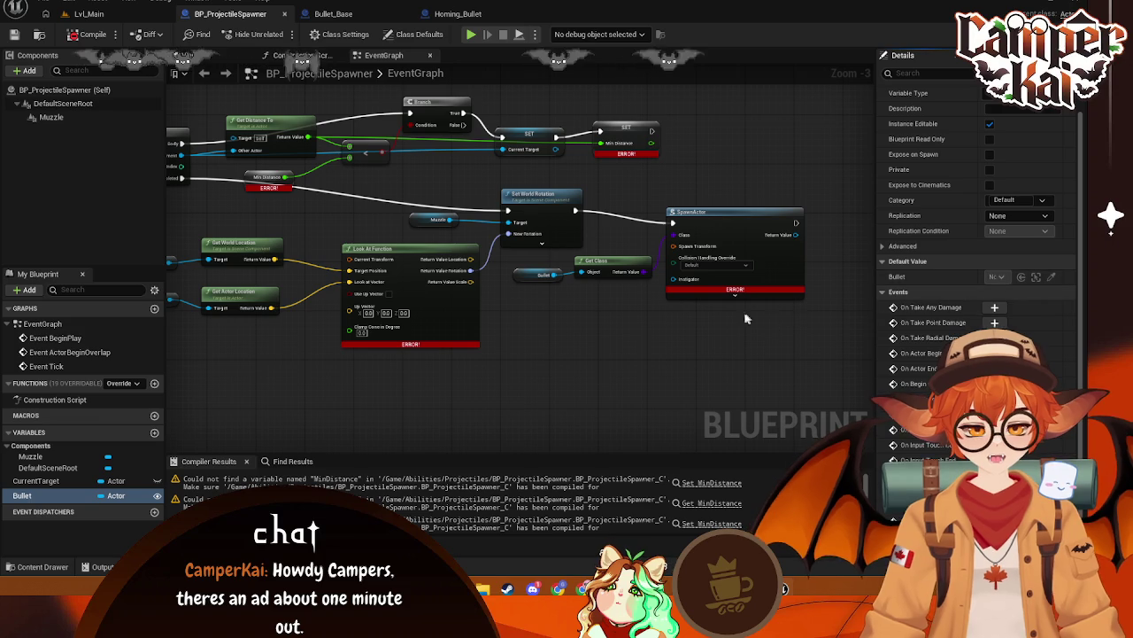
Create a Float variable named MinDistance and recompile
left_click_drag(426, 372, 727, 421)
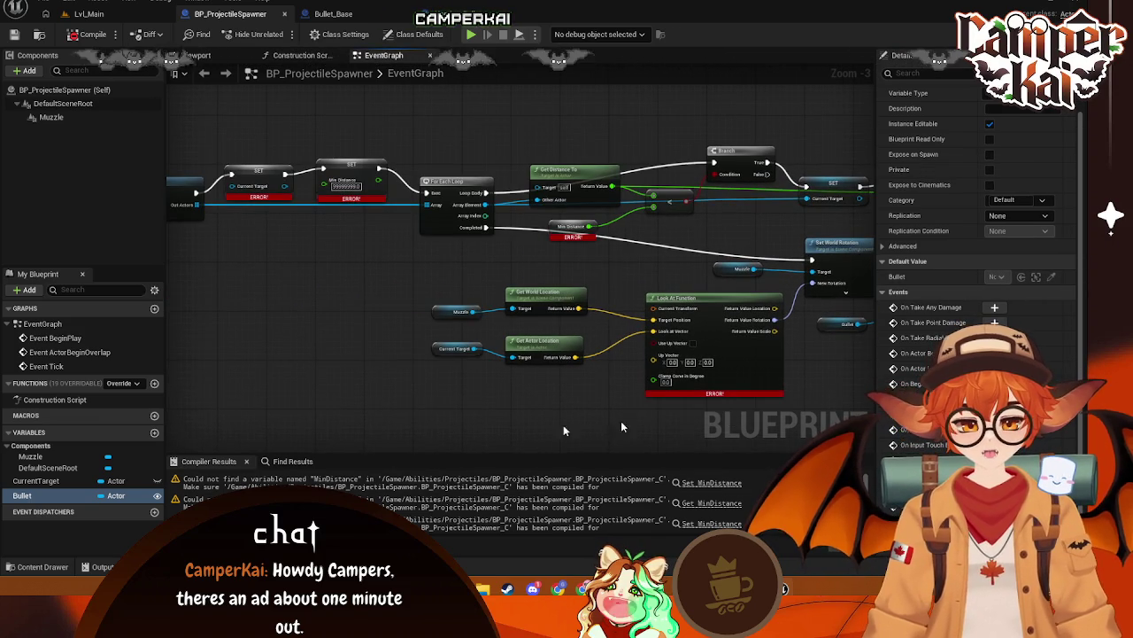
left_click(153, 434)
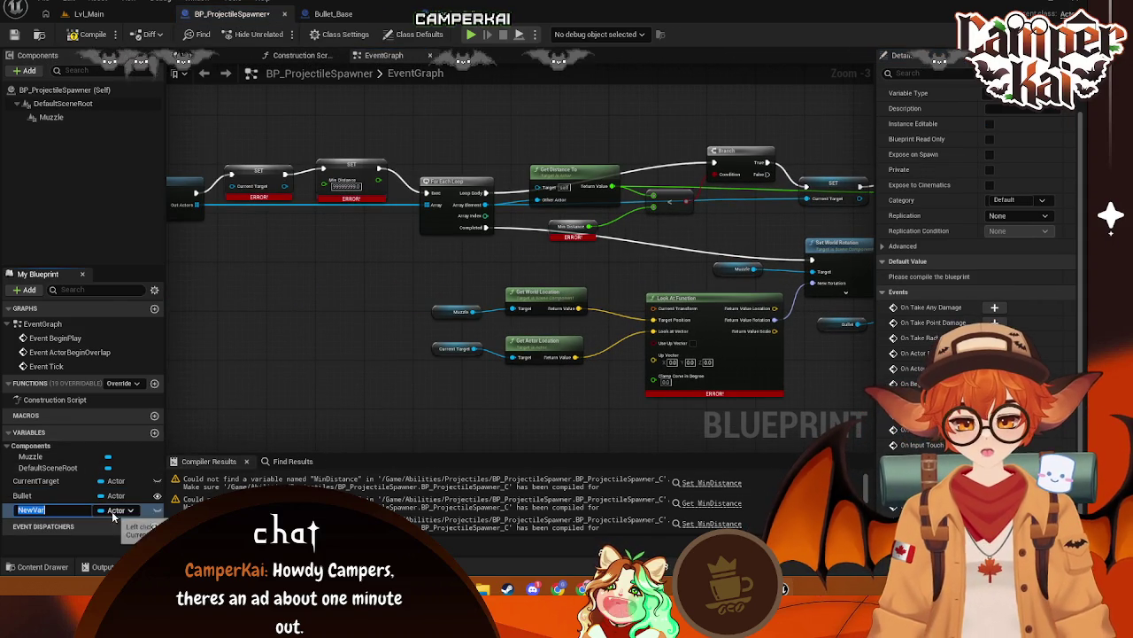
left_click(113, 510)
left_click(122, 278)
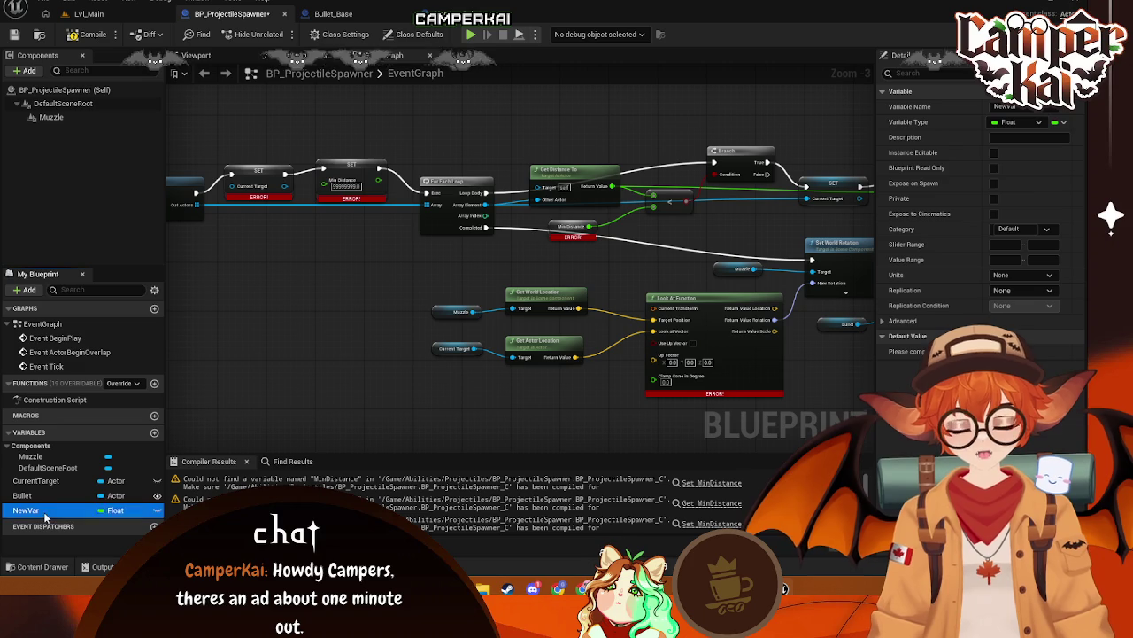
left_click(1019, 107)
type("Min")
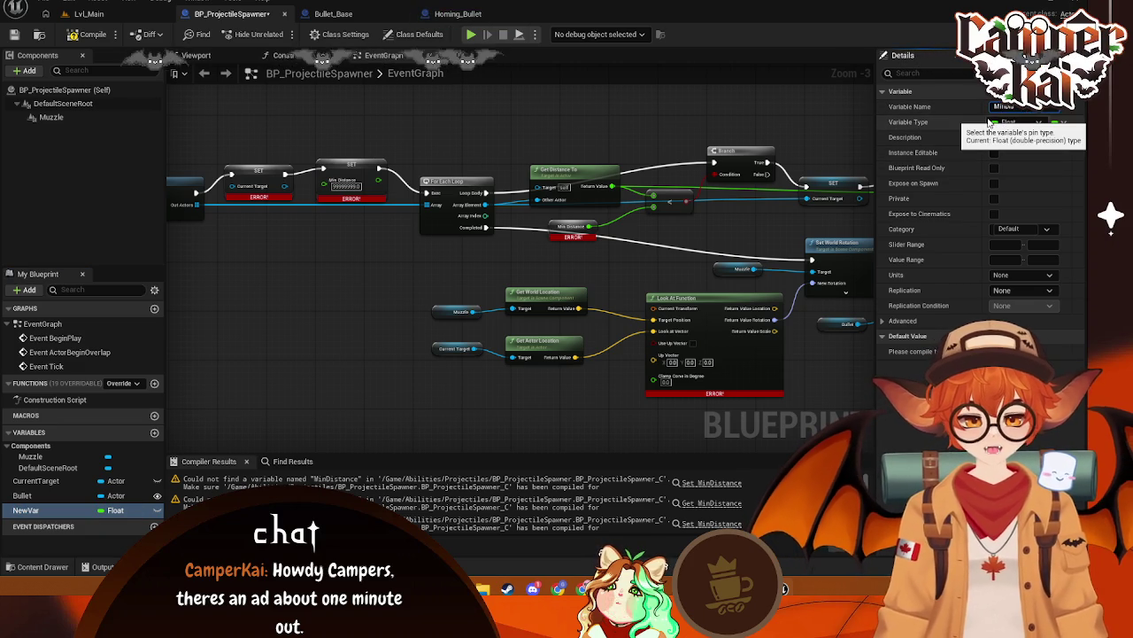
type("Distance")
key("Return")
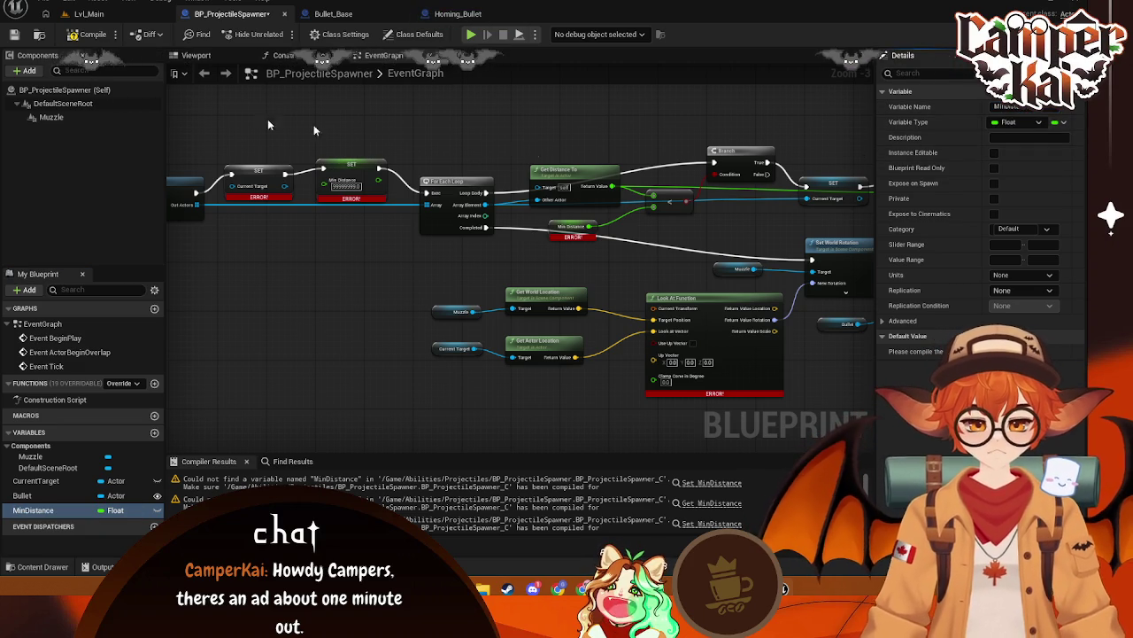
left_click(79, 36)
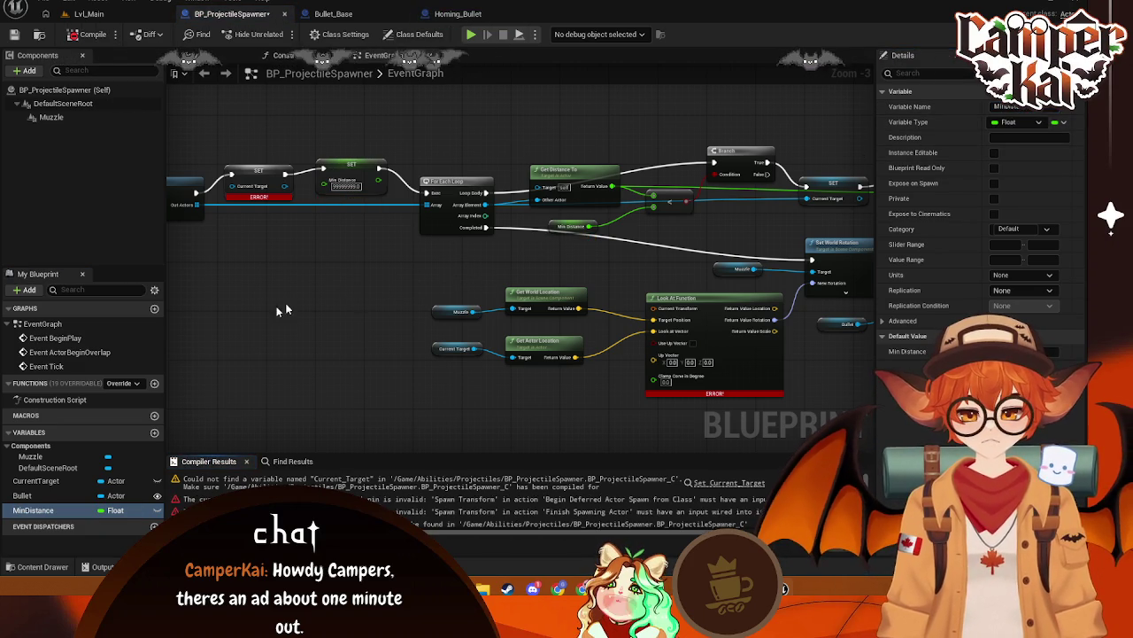
Replace the broken Current Target SET node with a fresh Set wired into the exec chain
mouse_move(35, 480)
left_mouse_down()
mouse_move(247, 237)
mouse_move(331, 197)
mouse_move(324, 168)
left_mouse_up()
left_click(271, 275)
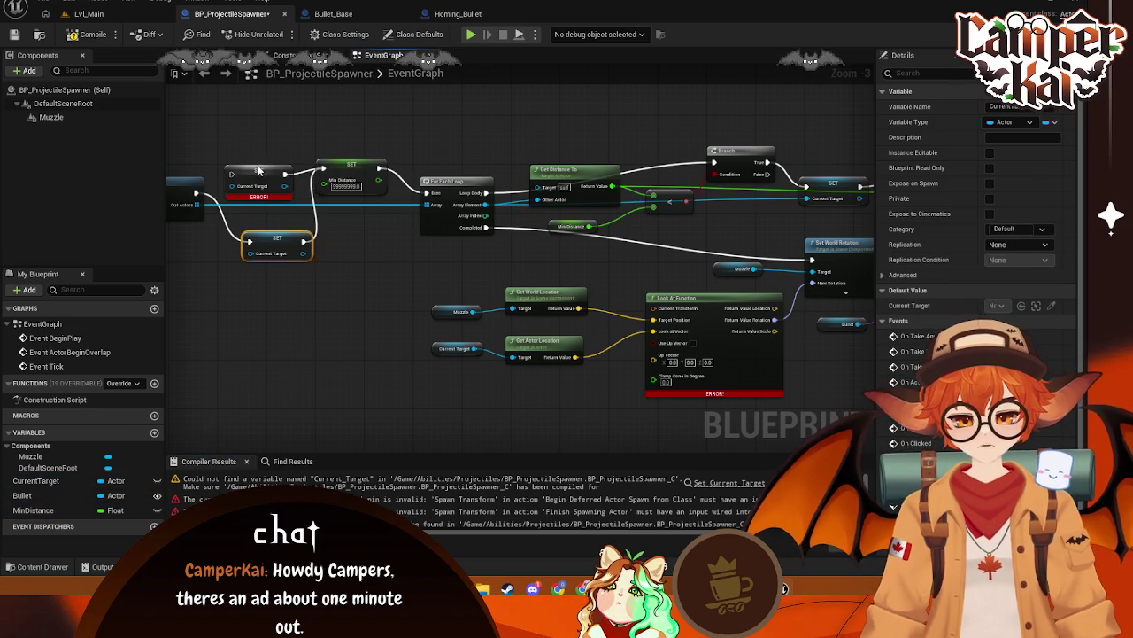
left_click(260, 184)
key("Delete")
left_click(271, 240)
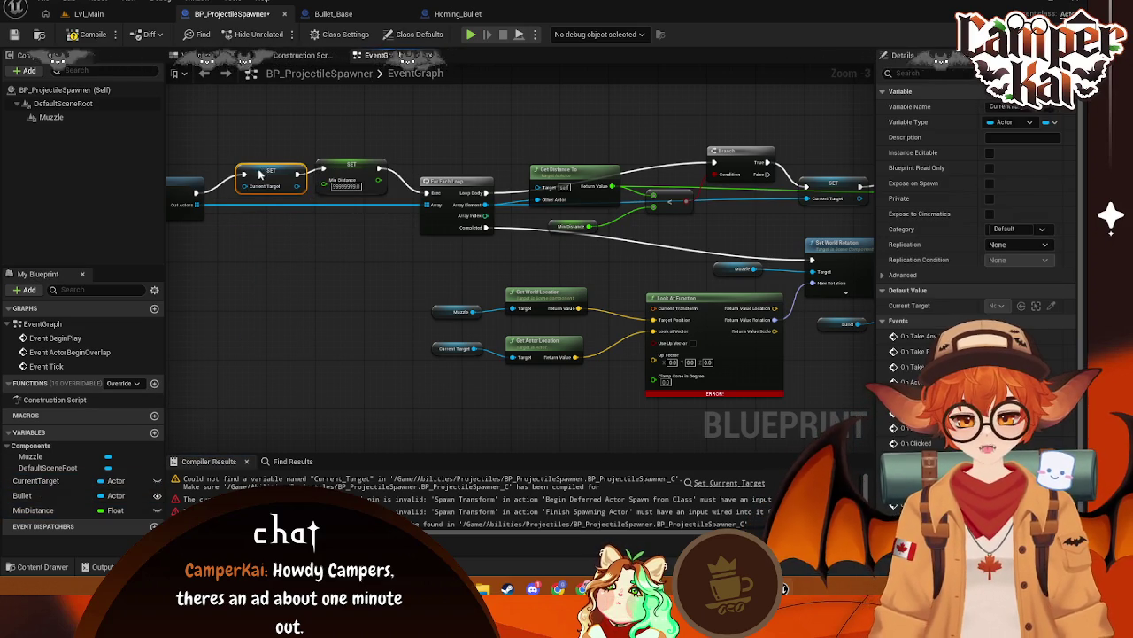
mouse_move(856, 264)
left_mouse_down()
mouse_move(829, 211)
mouse_move(594, 177)
mouse_move(641, 170)
left_mouse_up()
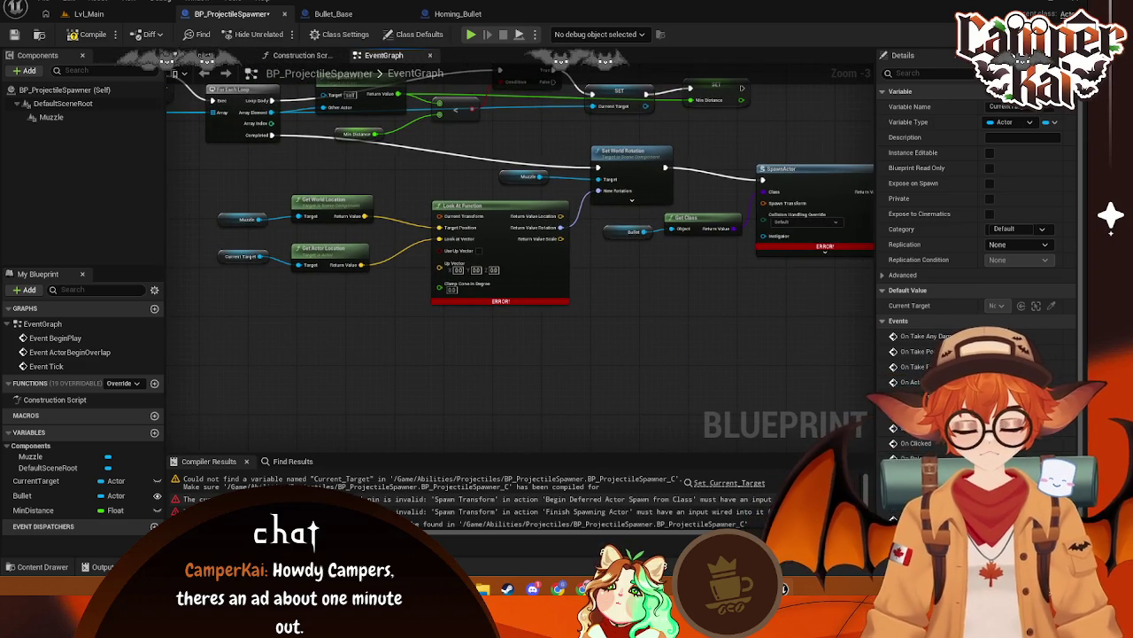
Drop a Muzzle component reference into the graph and search its actions for a transform getter
right_click(617, 326)
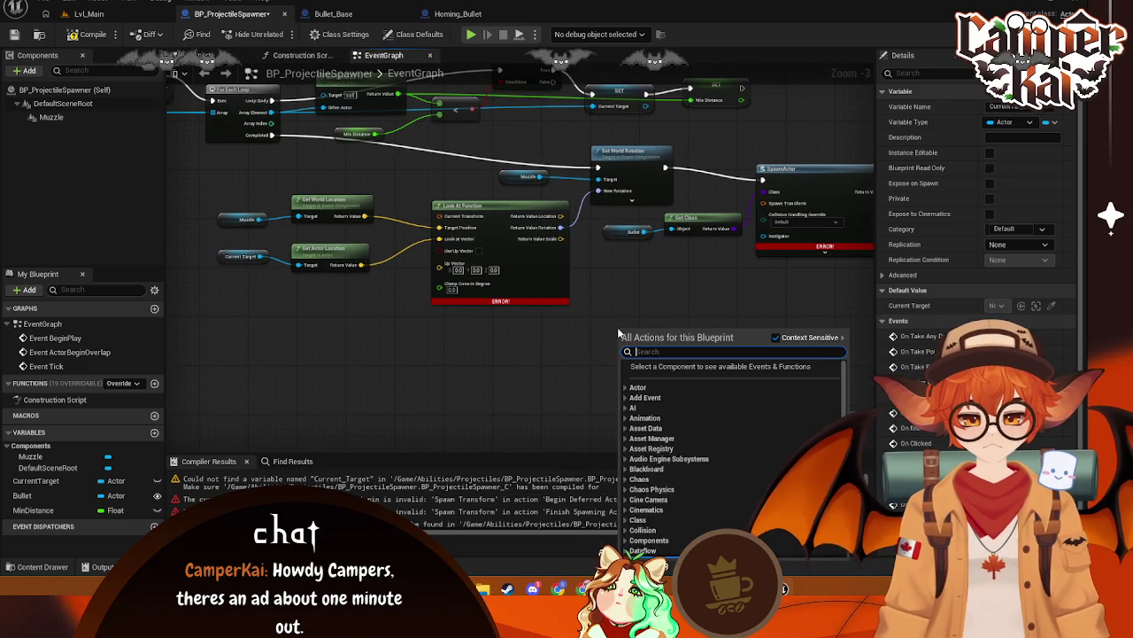
left_click(522, 333)
left_click_drag(439, 268, 398, 274)
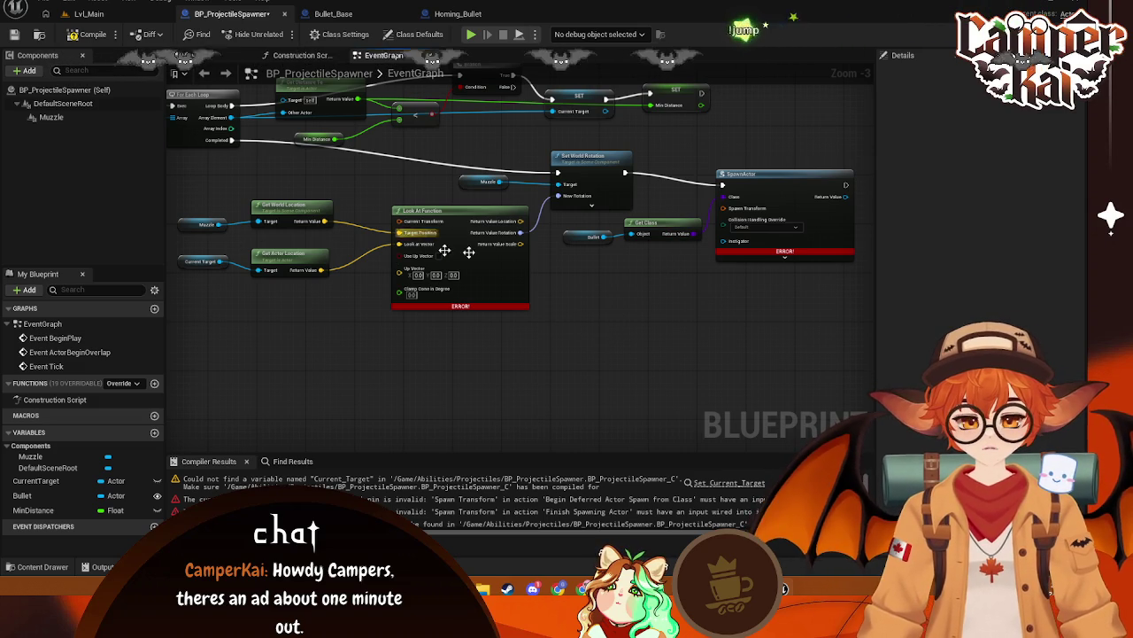
mouse_move(52, 117)
left_mouse_down()
mouse_move(265, 222)
mouse_move(593, 281)
mouse_move(591, 271)
mouse_move(655, 277)
left_mouse_up()
type("get lo")
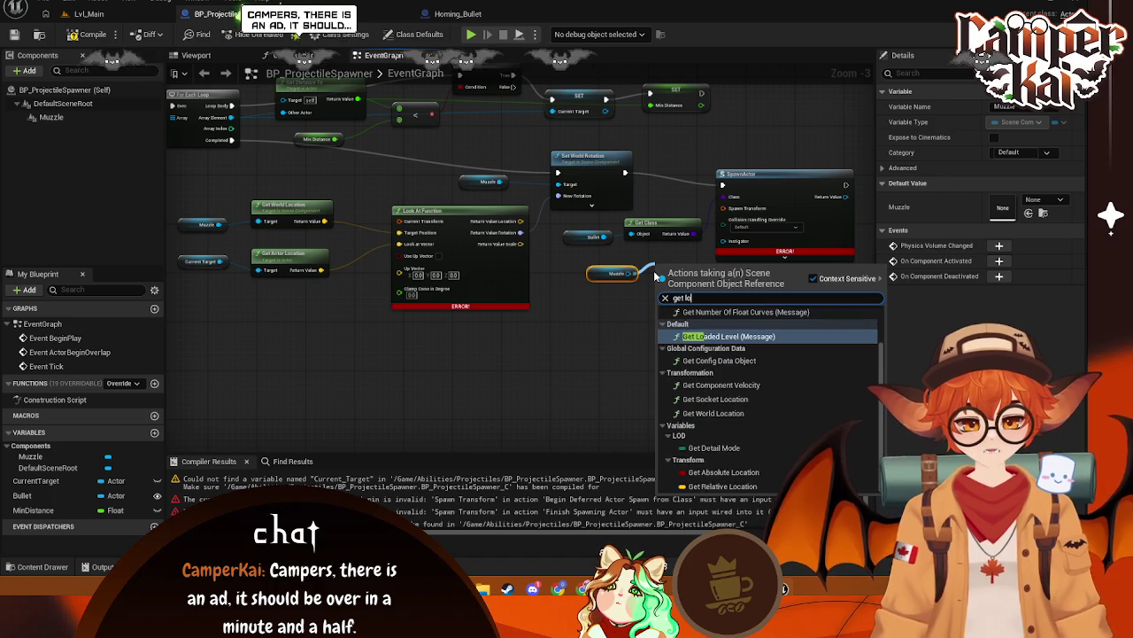
type("t")
key("BackSpace")
type("trans")
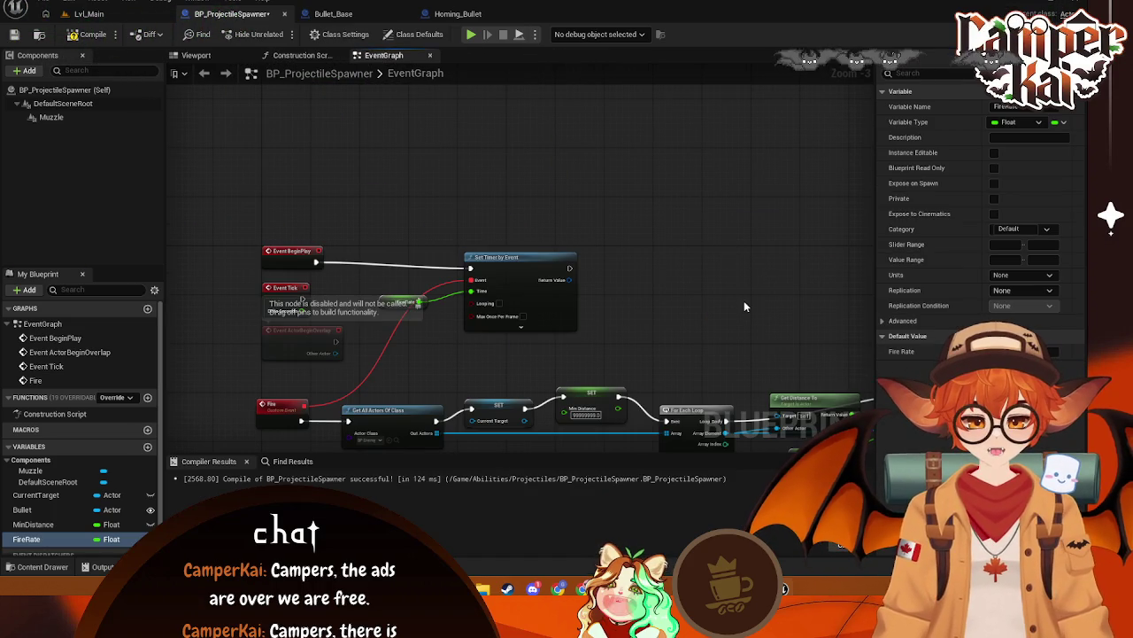
Pan around BP_ProjectileSpawner's graph to review the Fire event's node chain
scroll(743, 307, "down", 2)
scroll(638, 229, "up", 2)
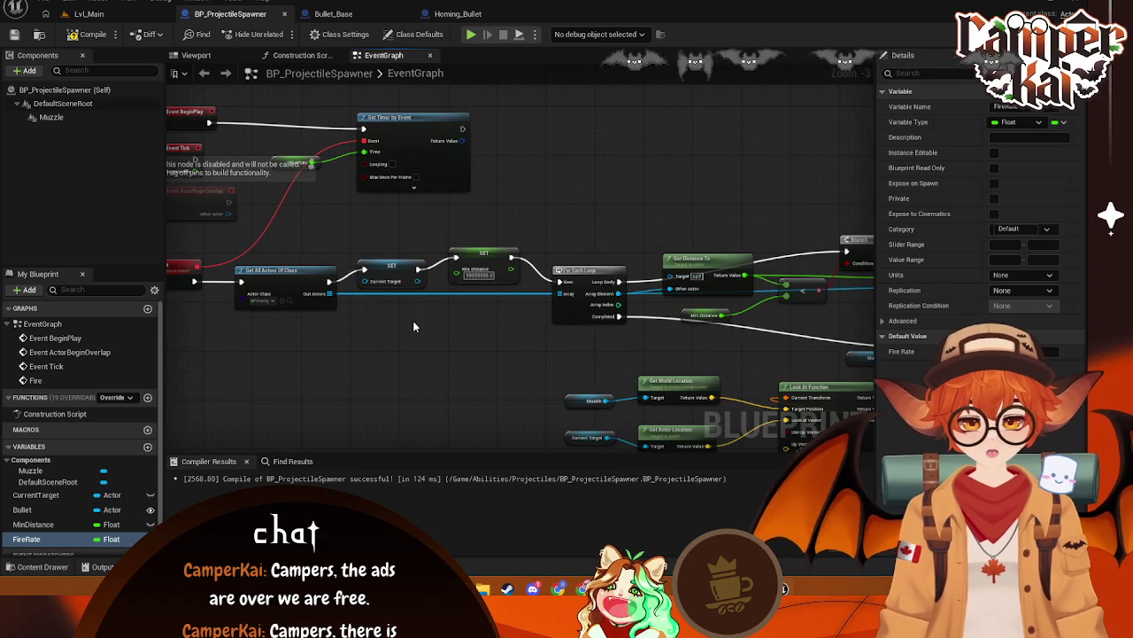
scroll(410, 325, "up", 2)
scroll(429, 301, "down", 2)
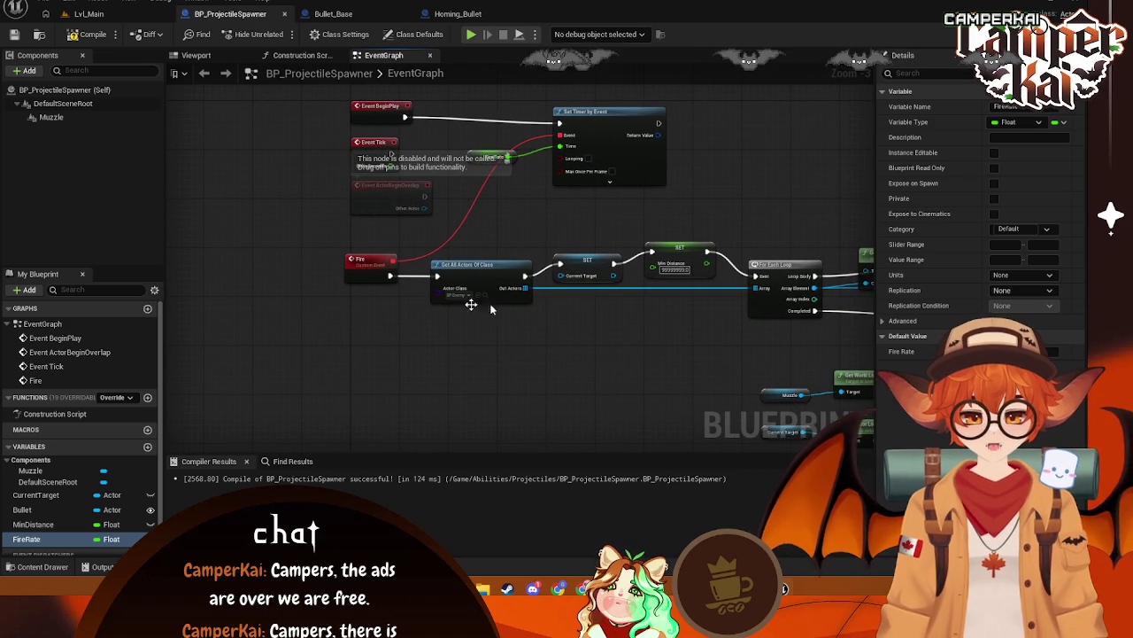
scroll(552, 320, "up", 1)
scroll(481, 196, "down", 1)
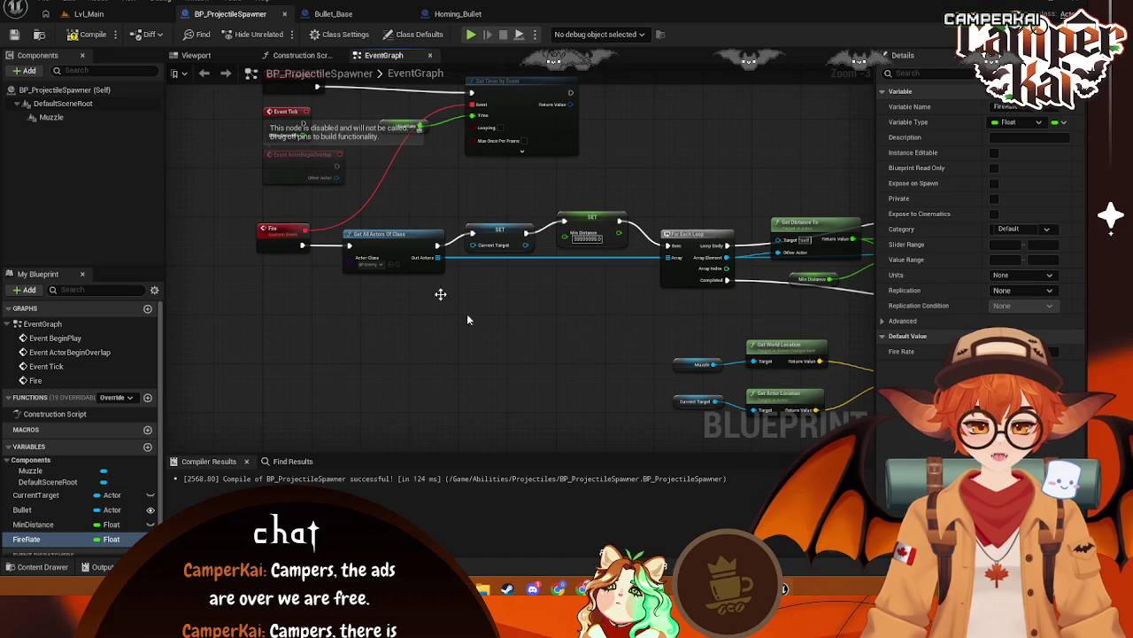
mouse_move(534, 255)
left_mouse_down()
mouse_move(480, 244)
mouse_move(458, 310)
left_mouse_up()
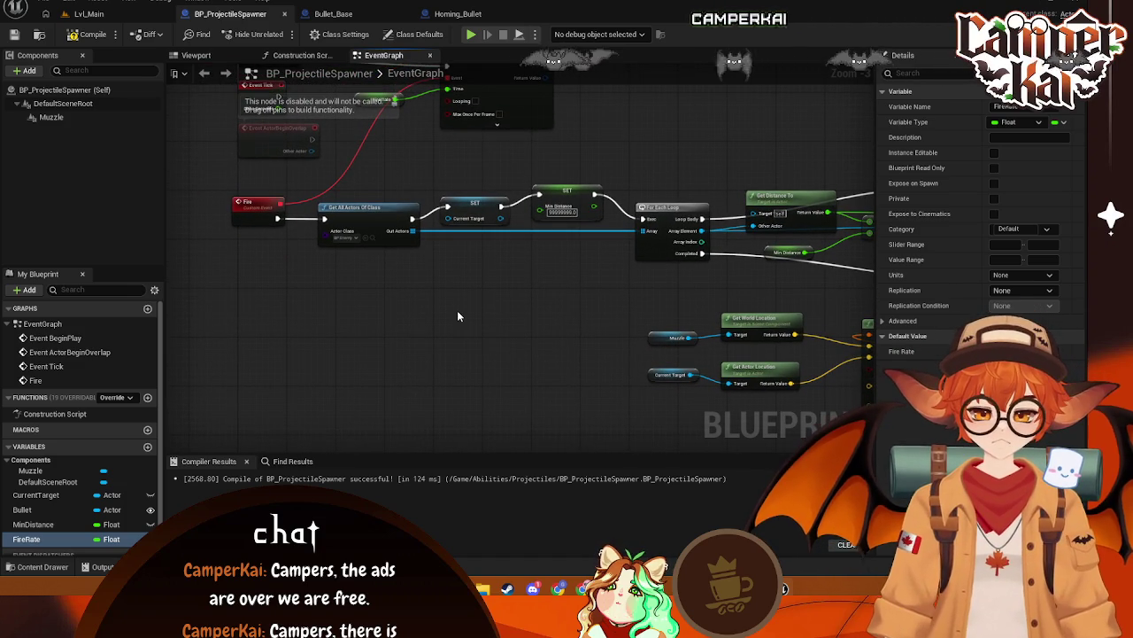
left_click_drag(450, 308, 489, 294)
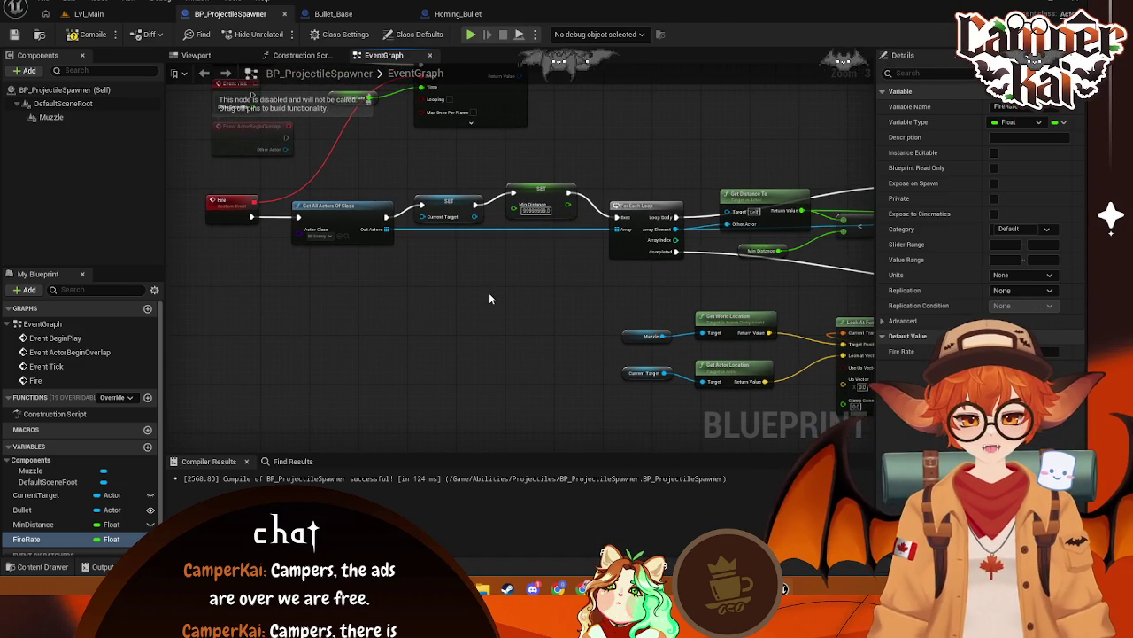
scroll(489, 298, "down", 1)
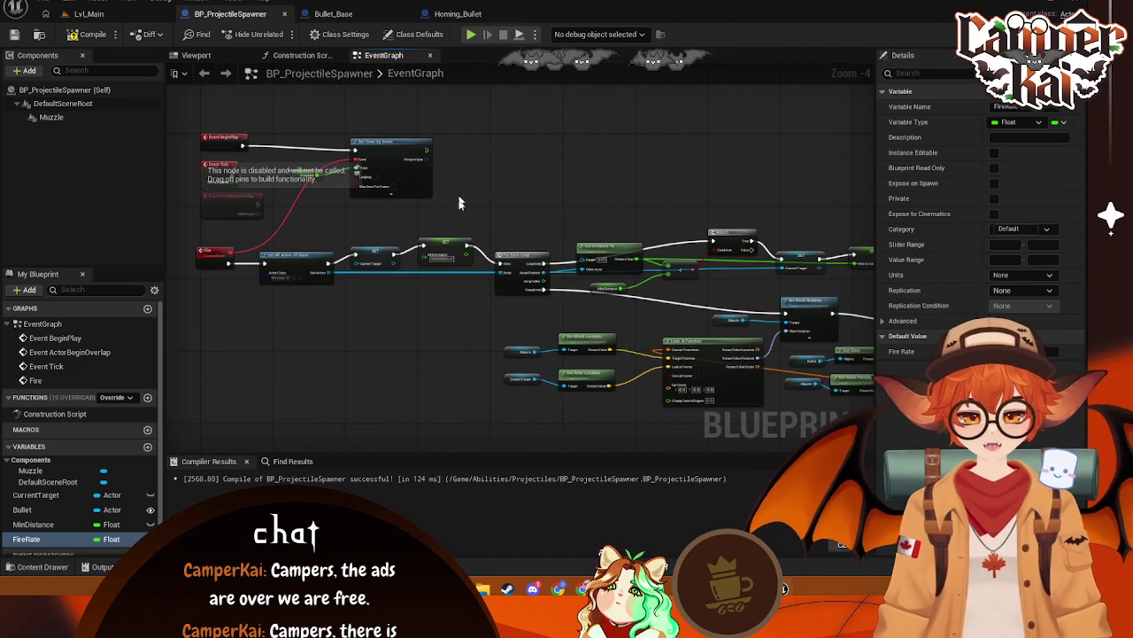
Open Homing_Bullet's event graph and center its BeginPlay, Search and Hit sections
left_click(450, 14)
mouse_move(537, 218)
left_mouse_down()
mouse_move(487, 316)
mouse_move(441, 323)
left_mouse_up()
left_click_drag(388, 232, 493, 241)
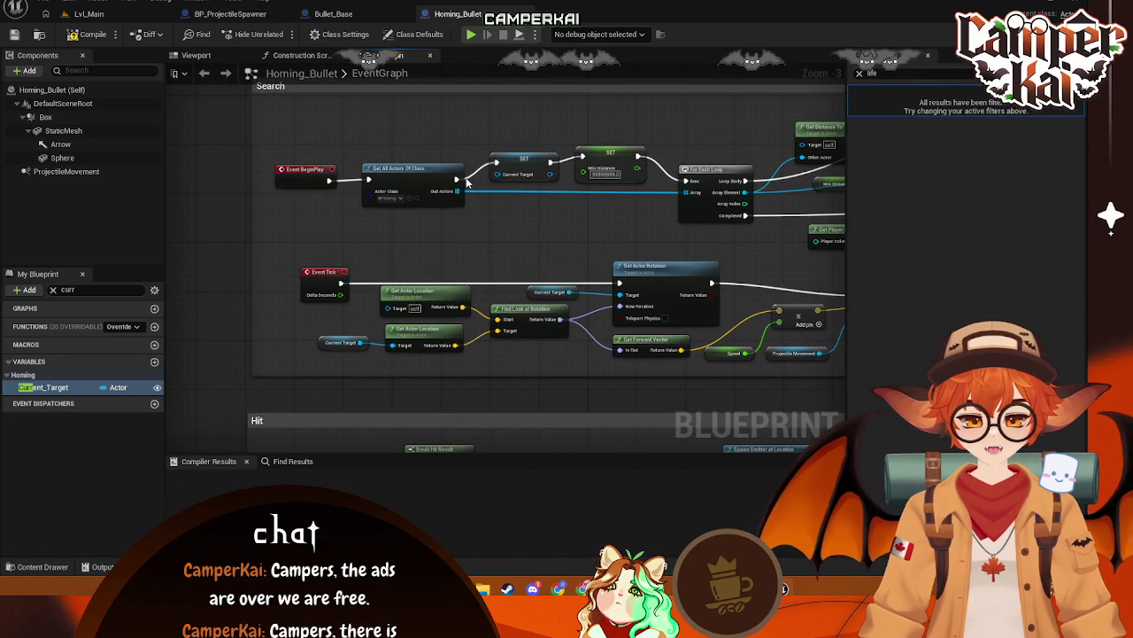
Try an Is Empty check on the found actors array, then delete it
left_click_drag(457, 180, 511, 213)
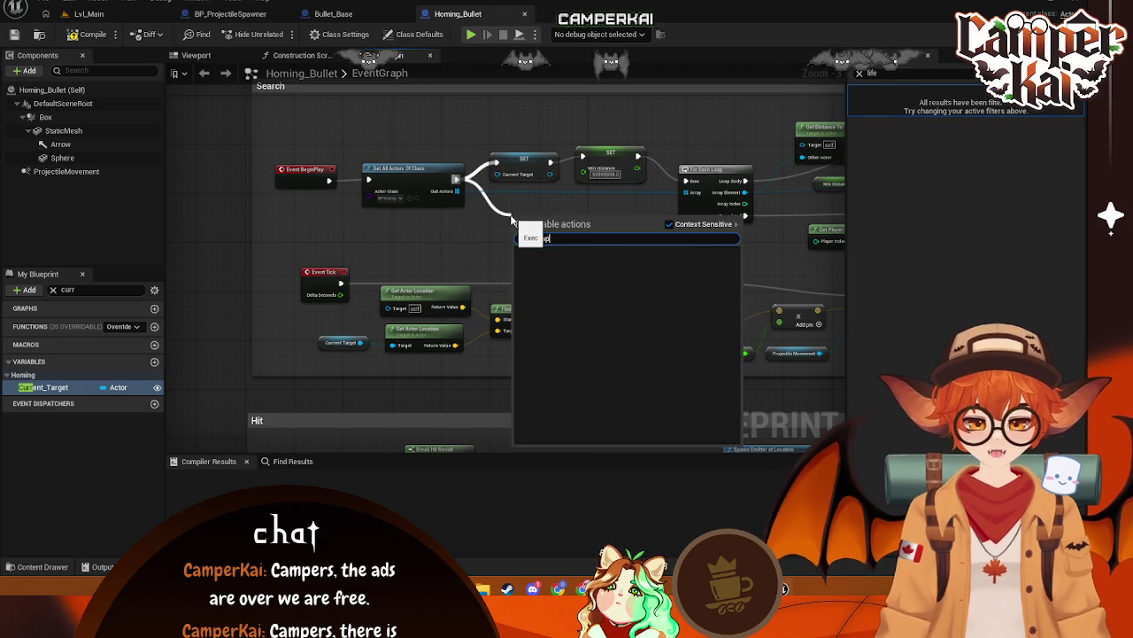
left_click(480, 217)
left_click_drag(458, 193, 523, 237)
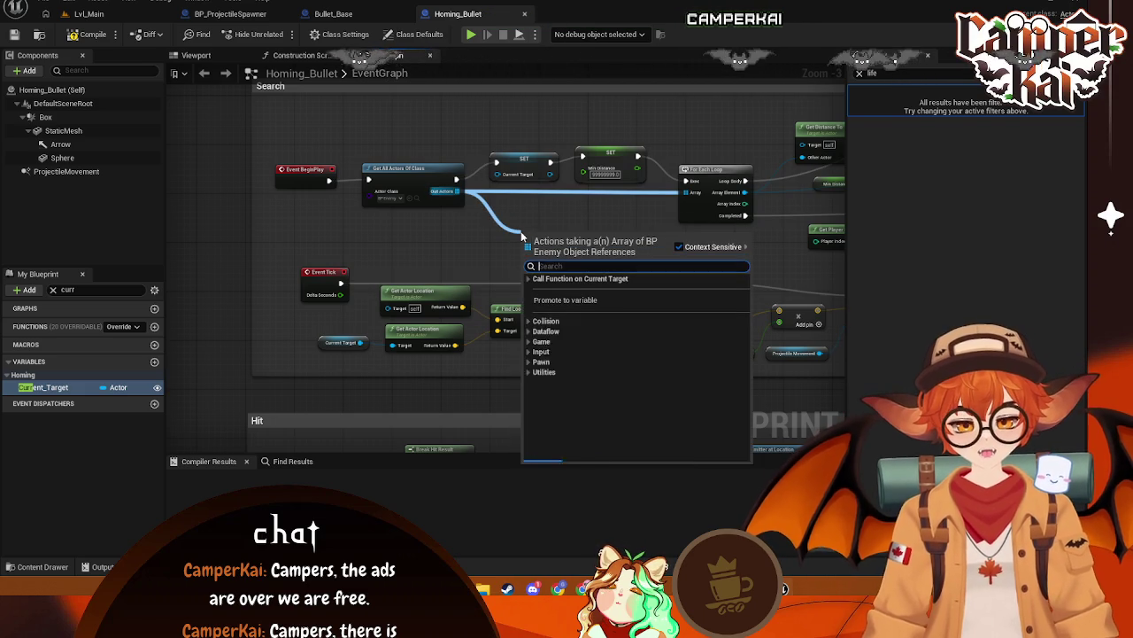
type("empty")
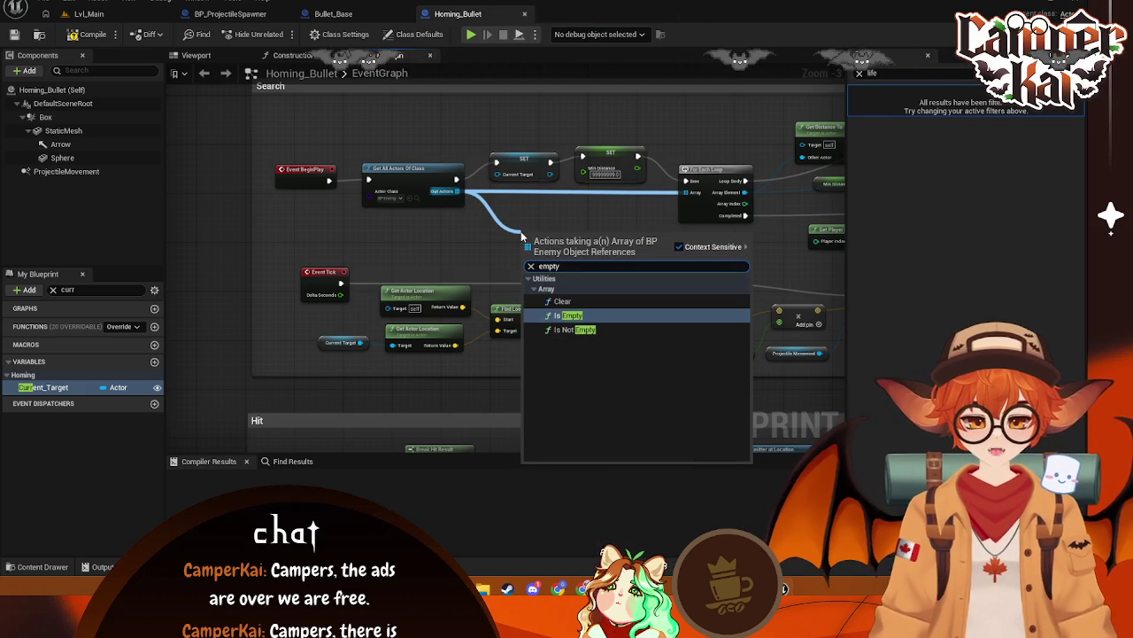
key("Return")
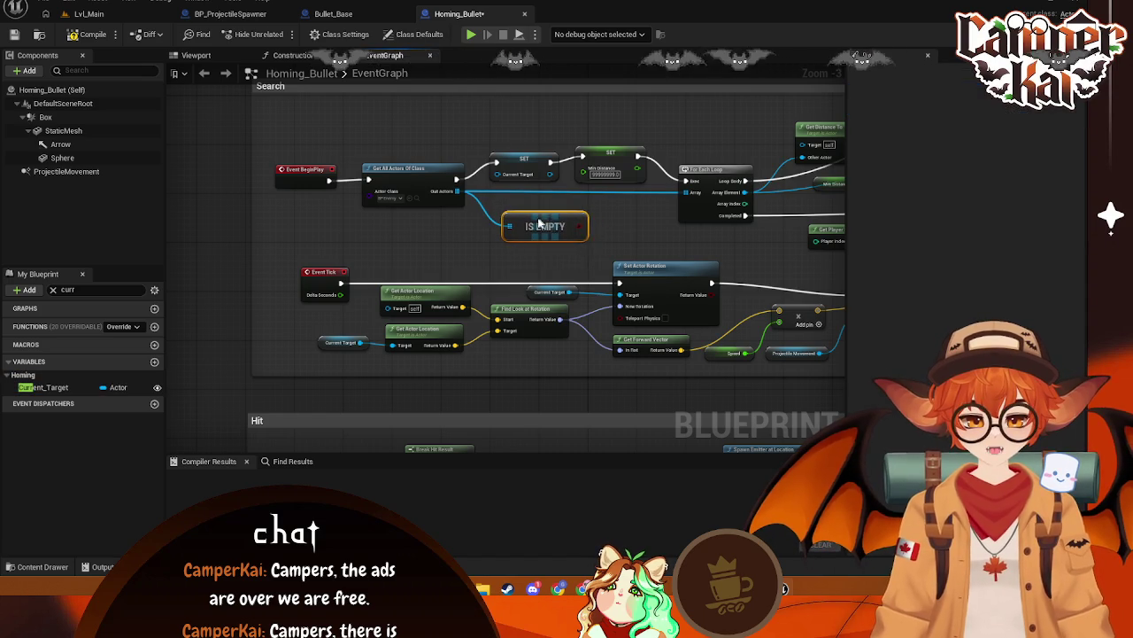
left_click_drag(524, 158, 531, 151)
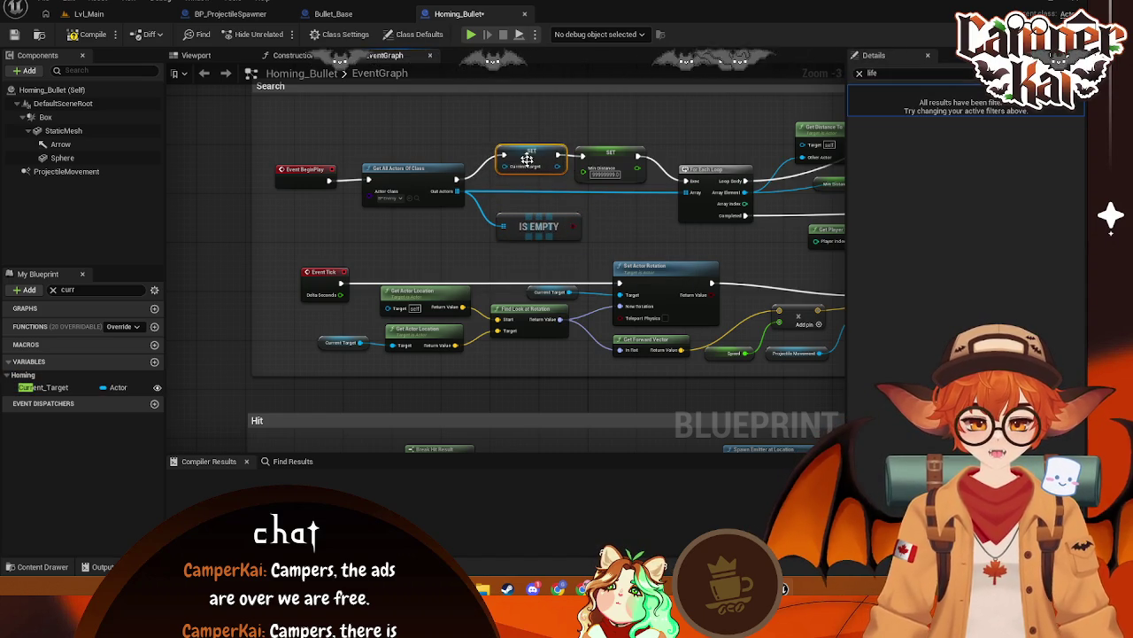
left_click(536, 234)
key("Delete")
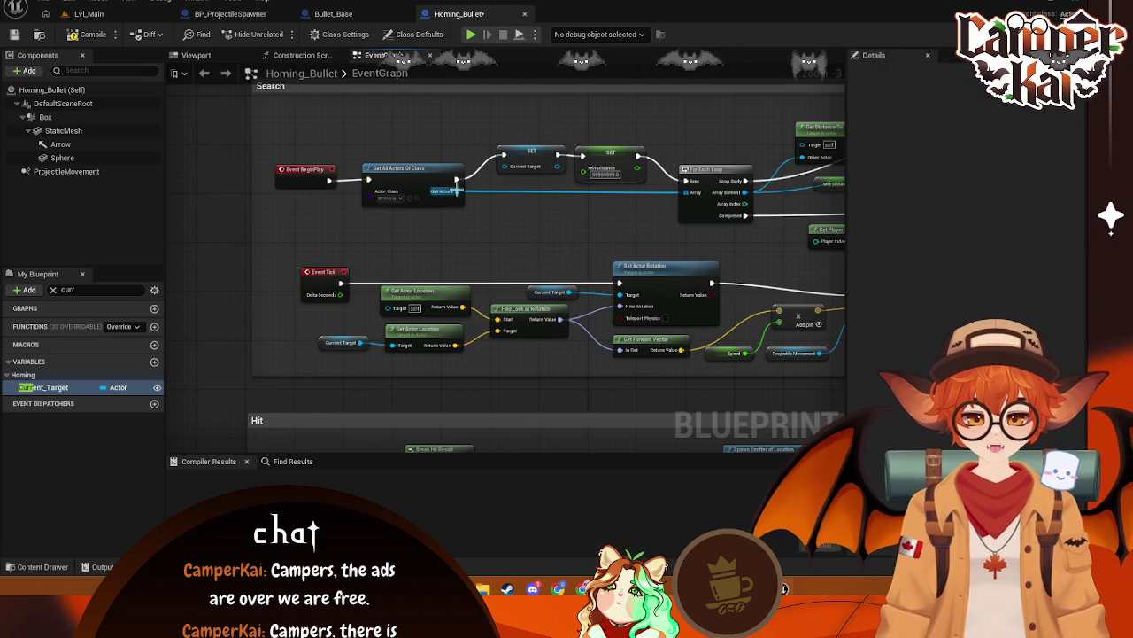
Add an Is Not Empty check on the found actors driving a Branch node
left_click_drag(457, 190, 493, 239)
type("is not")
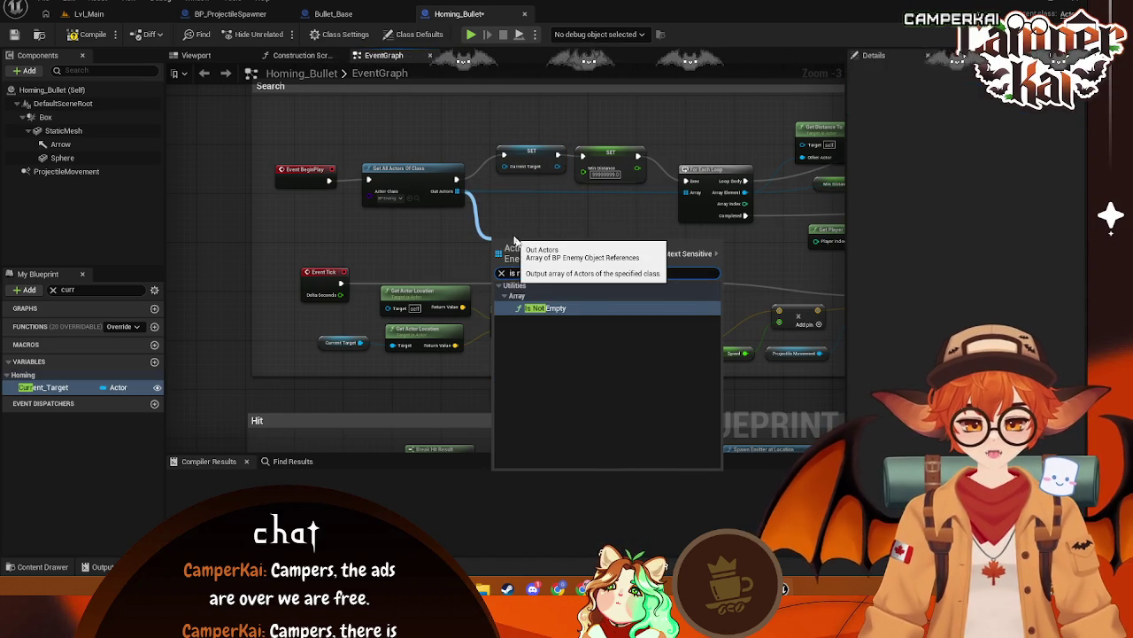
left_click(569, 307)
left_click_drag(571, 253, 558, 209)
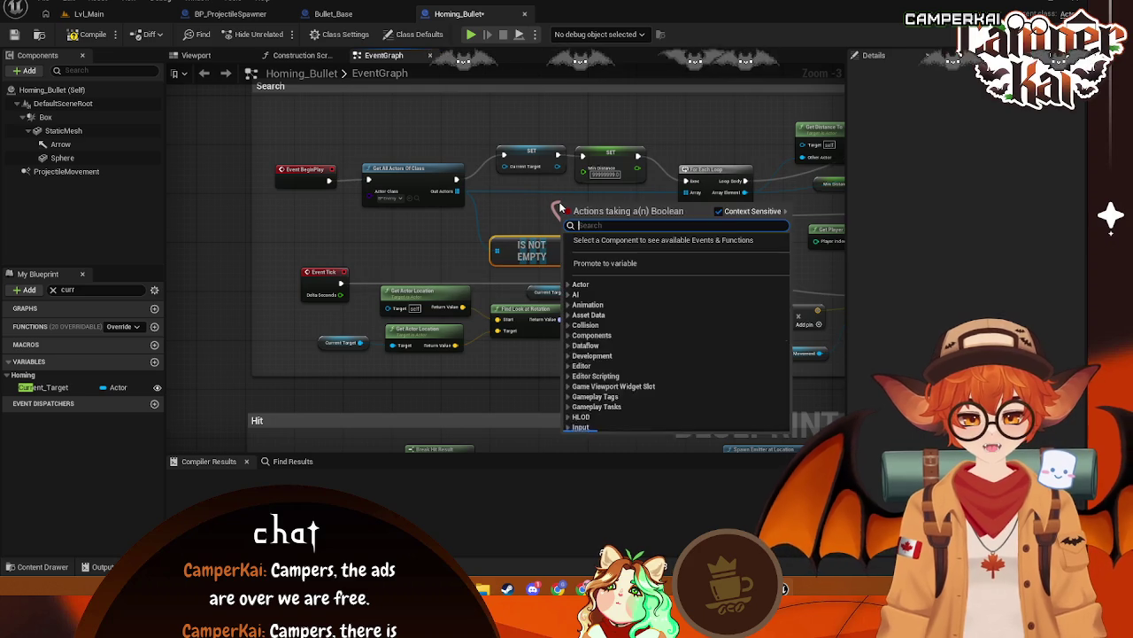
type("branch")
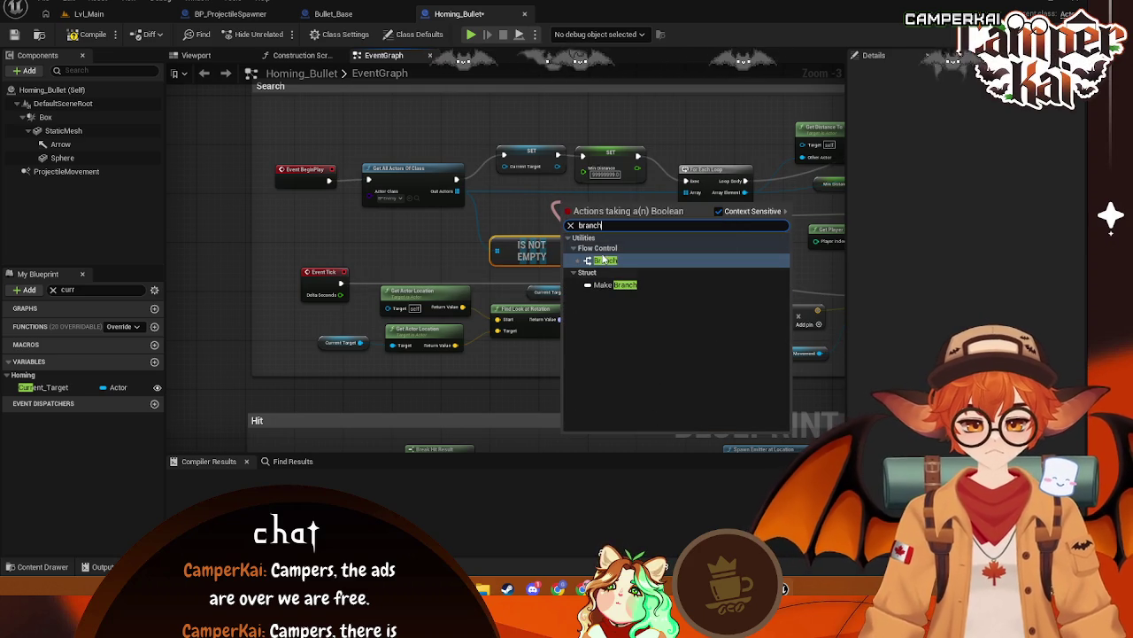
left_click(598, 248)
left_click(610, 260)
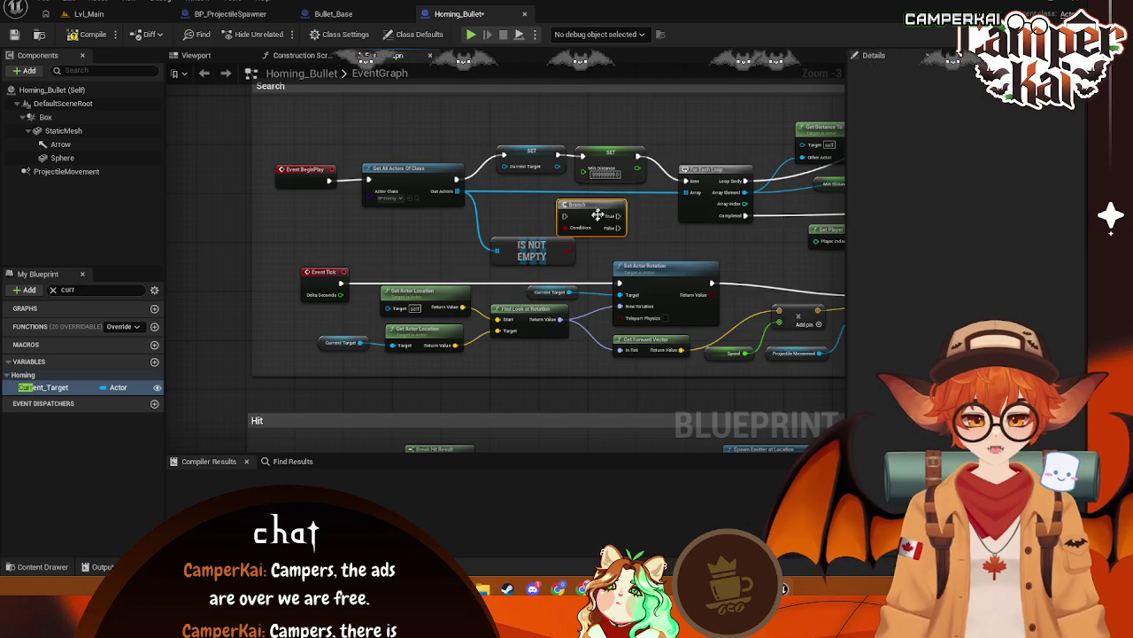
mouse_move(591, 214)
left_mouse_down()
mouse_move(613, 195)
mouse_move(616, 205)
left_mouse_up()
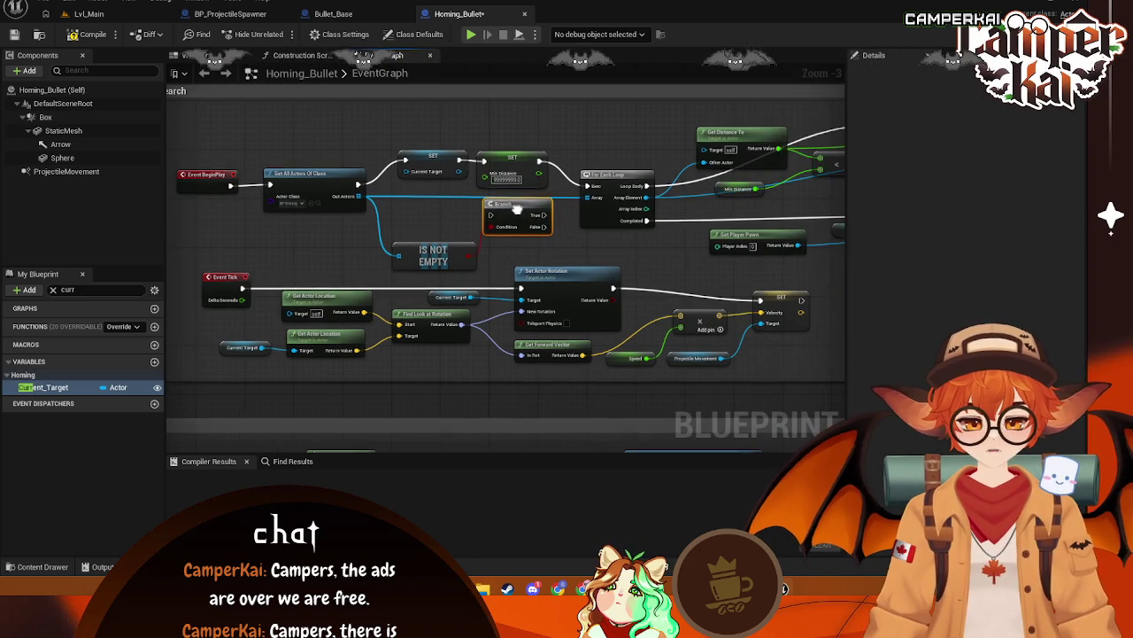
Delete the Branch and Is Not Empty nodes, compile Homing_Bullet, and return to the spawner
mouse_move(356, 184)
left_mouse_down()
mouse_move(393, 182)
mouse_move(487, 214)
left_mouse_up()
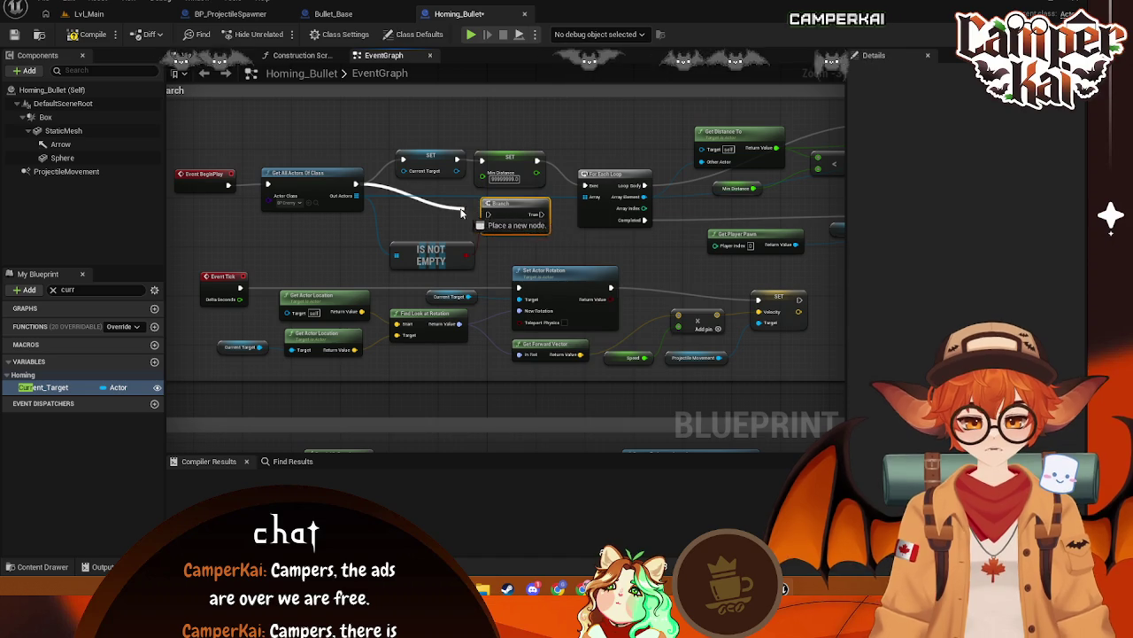
key("Delete")
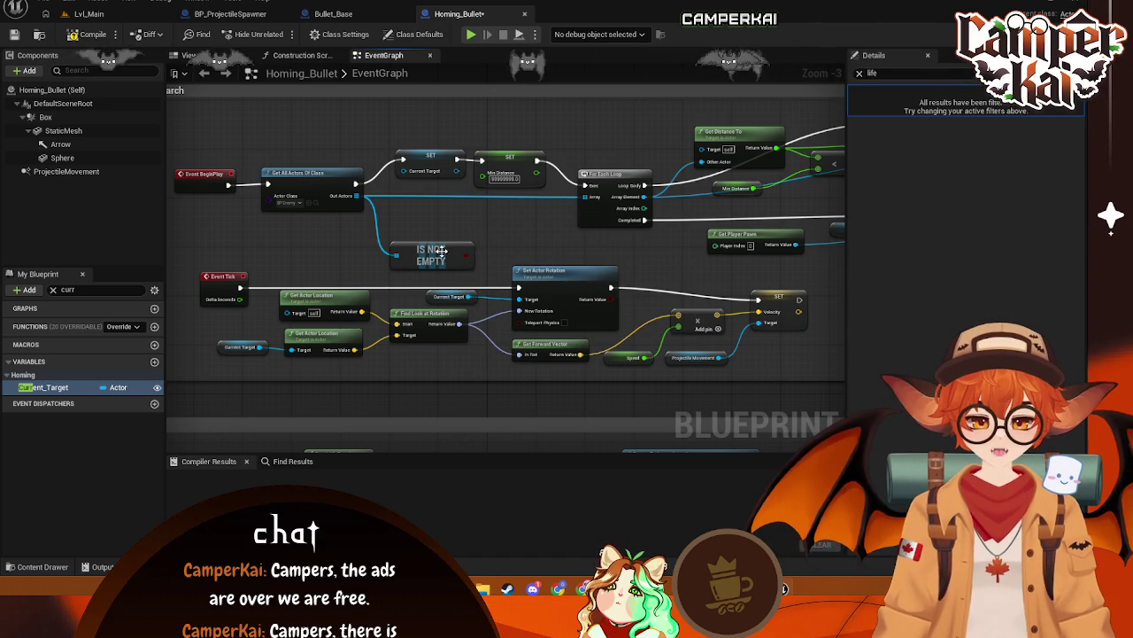
left_click(460, 250)
key("Delete")
left_click_drag(469, 229, 474, 240)
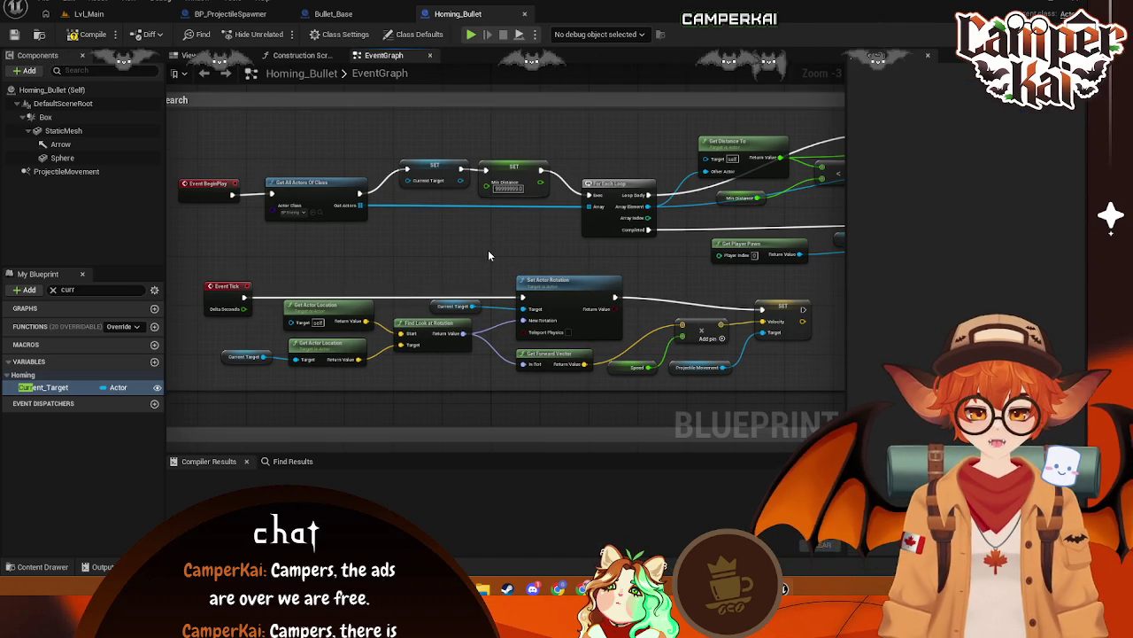
left_click(86, 39)
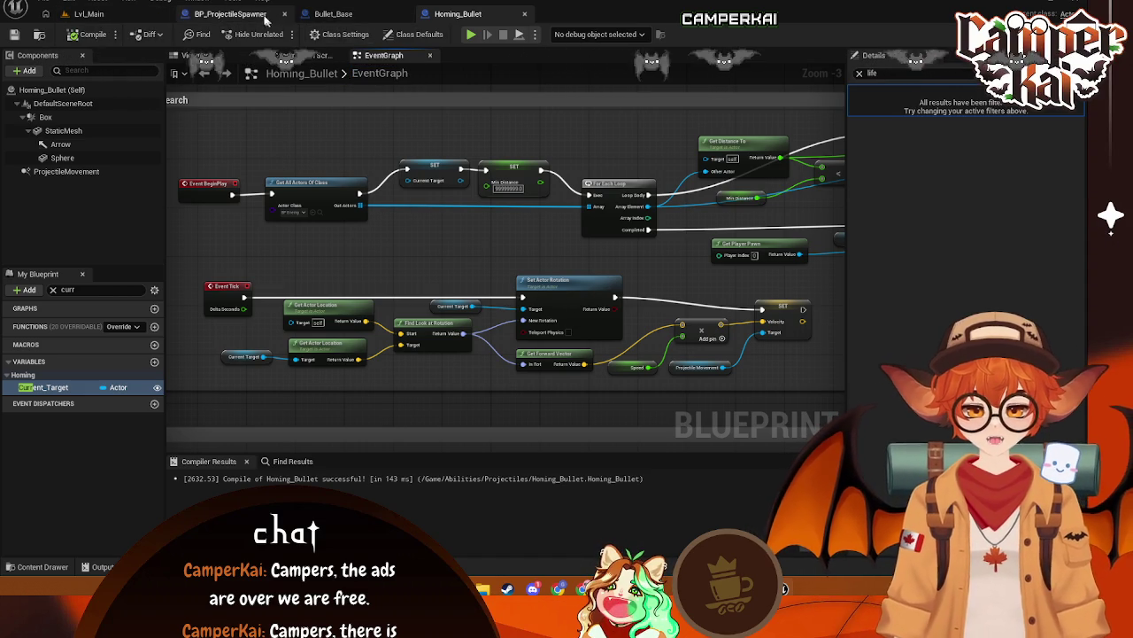
left_click(230, 13)
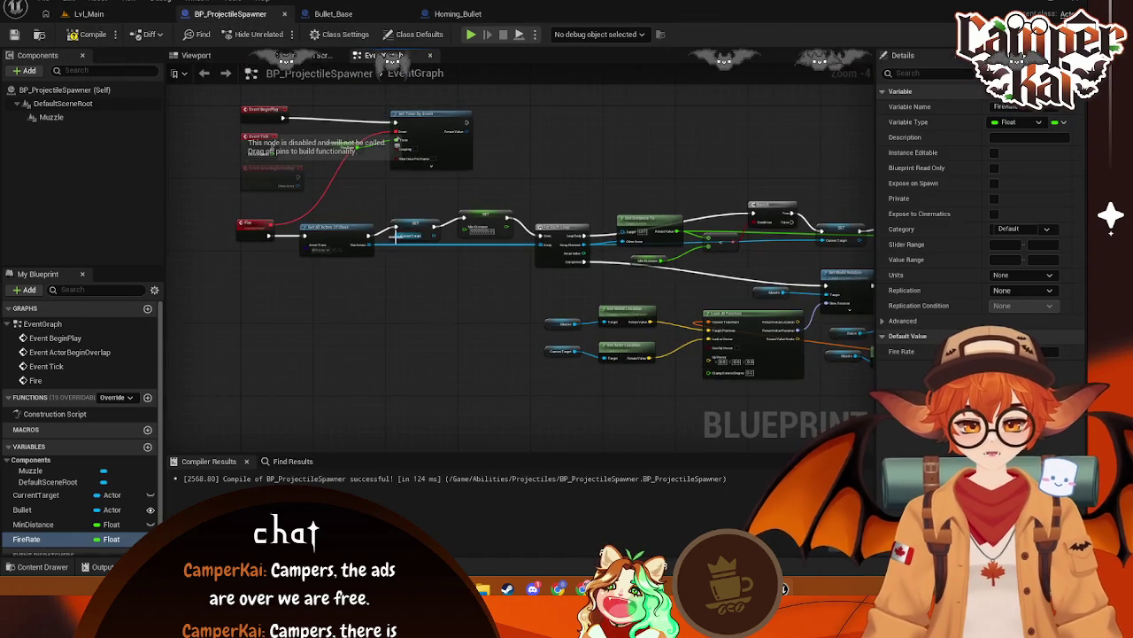
scroll(445, 324, "up", 1)
left_click_drag(475, 237, 524, 316)
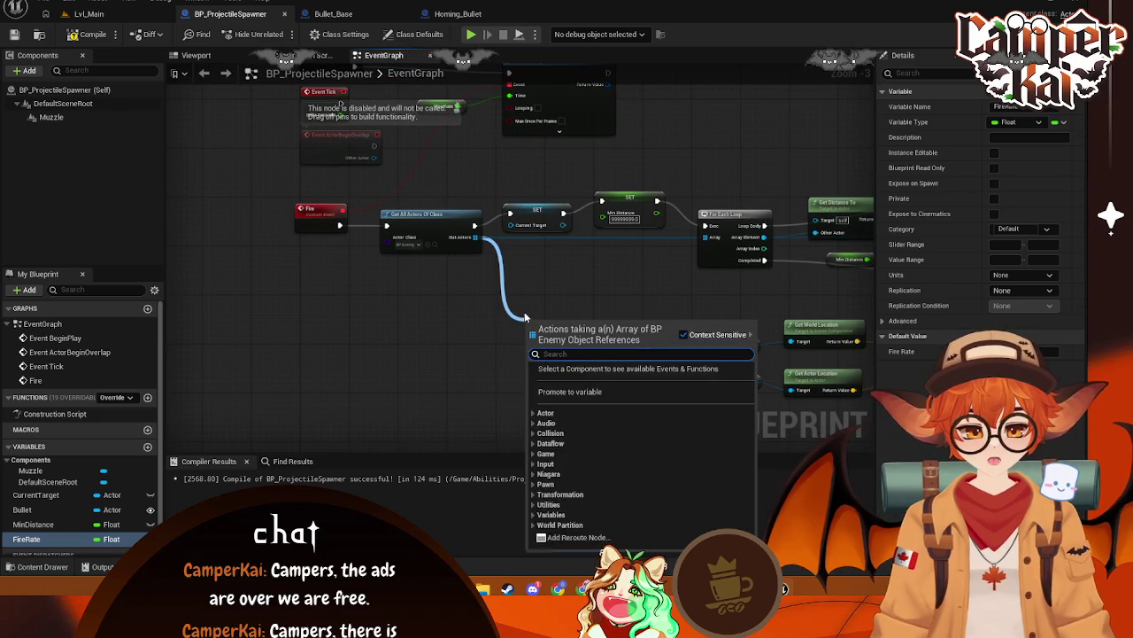
type("is not e")
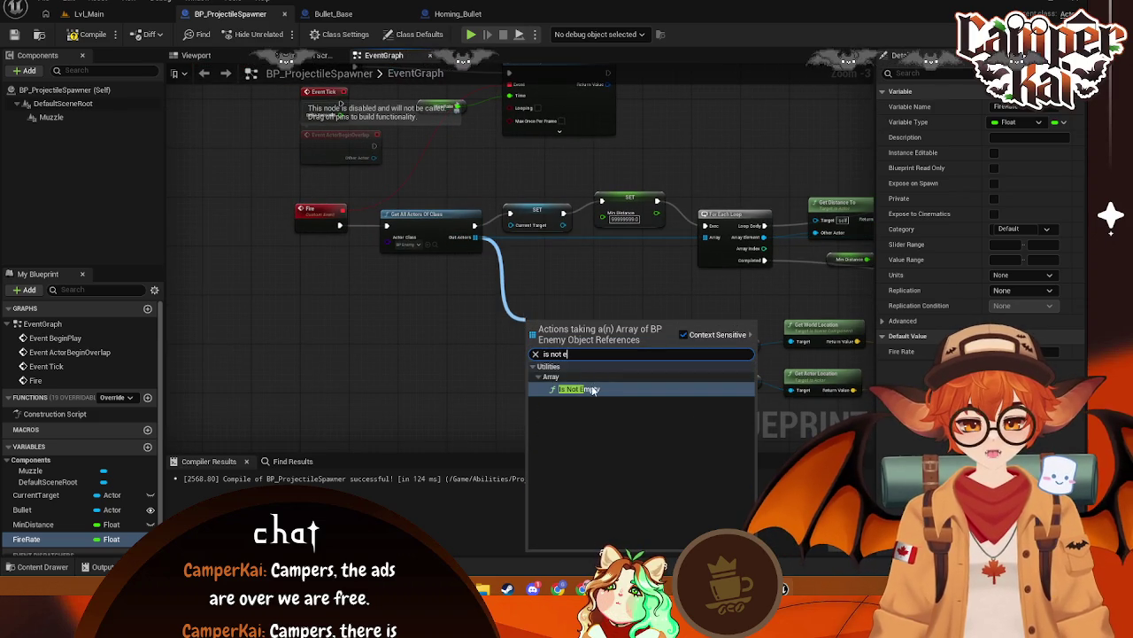
left_click(580, 389)
mouse_move(594, 338)
left_mouse_down()
mouse_move(549, 283)
mouse_move(562, 276)
left_mouse_up()
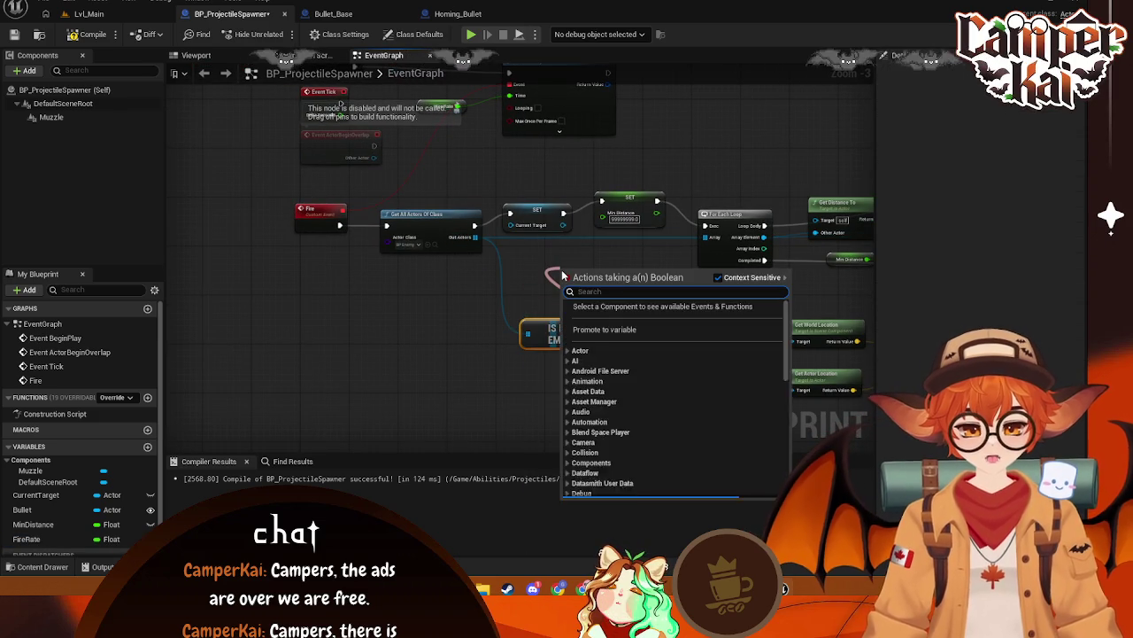
type("brancgh")
key("BackSpace")
key("BackSpace")
type("h")
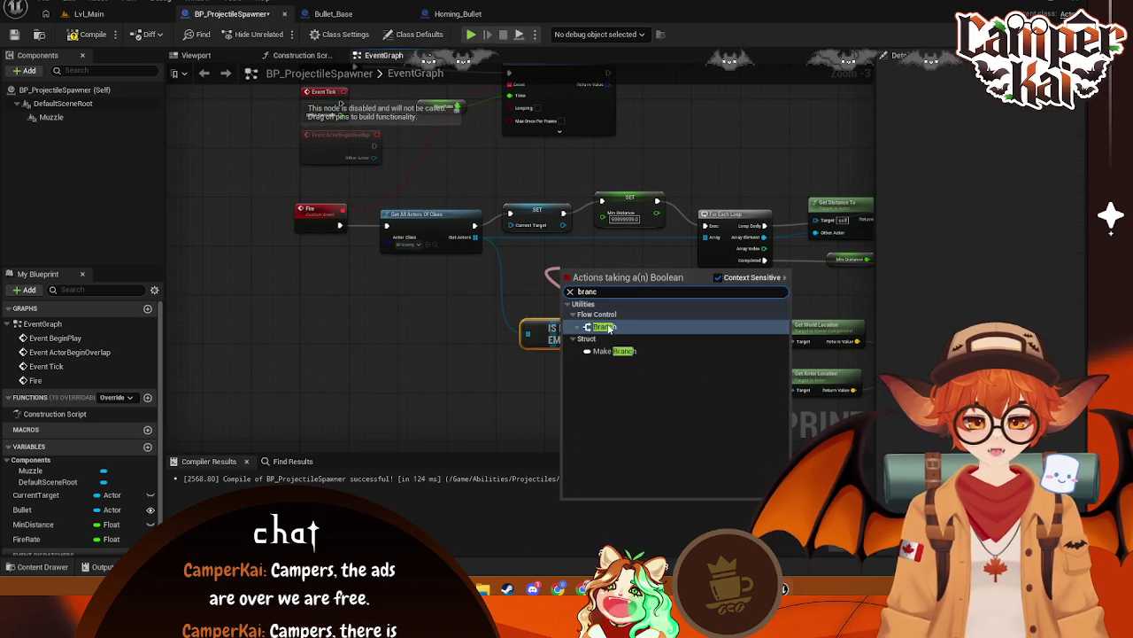
key("Return")
mouse_move(475, 225)
left_mouse_down()
mouse_move(564, 280)
mouse_move(566, 248)
mouse_move(511, 213)
left_mouse_up()
left_click_drag(563, 334, 488, 285)
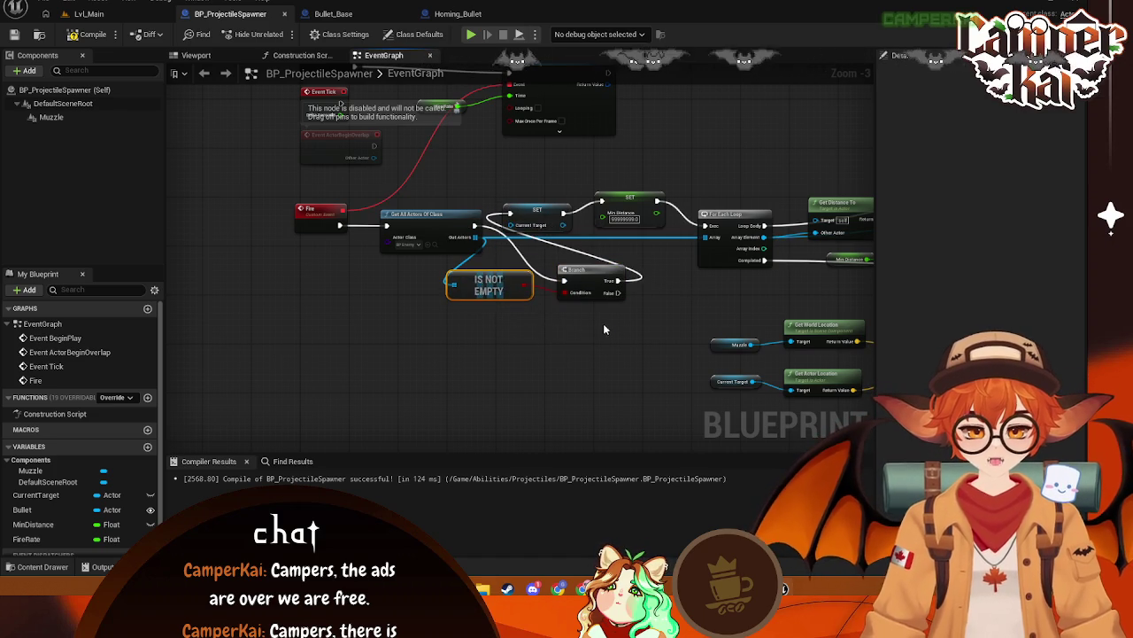
scroll(541, 303, "down", 1)
left_click_drag(595, 290, 632, 281)
left_click_drag(514, 288, 554, 278)
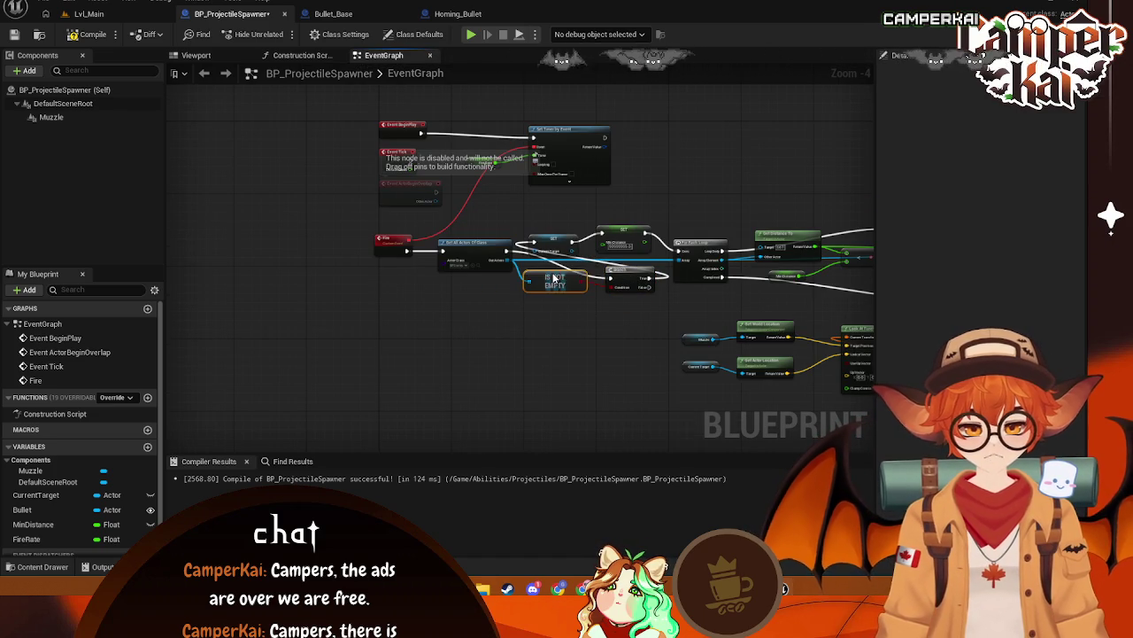
left_click_drag(613, 322, 416, 366)
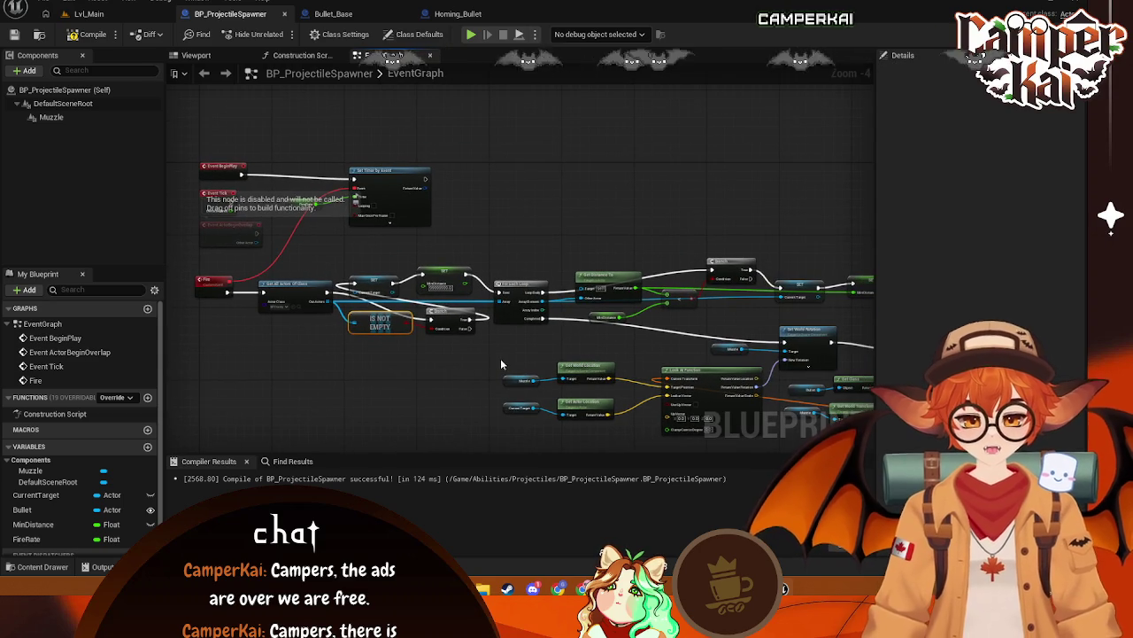
scroll(501, 364, "up", 1)
mouse_move(500, 364)
left_mouse_down()
mouse_move(488, 337)
mouse_move(603, 388)
left_mouse_up()
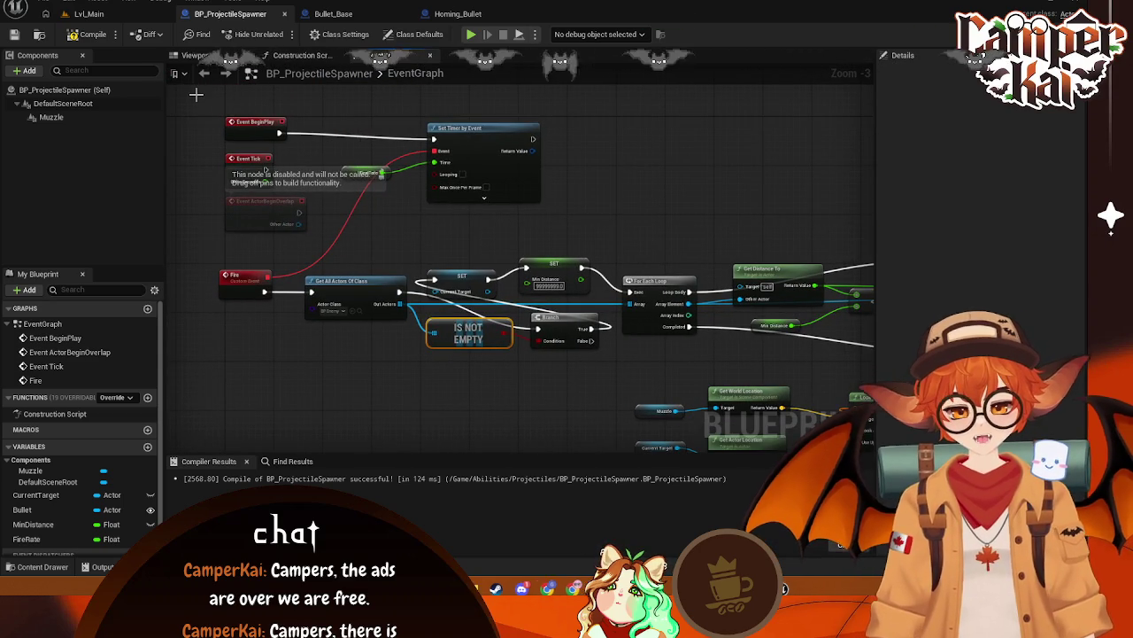
key("shift+super+s")
mouse_move(197, 95)
left_mouse_down()
mouse_move(841, 416)
mouse_move(850, 448)
left_mouse_up()
left_click(391, 467)
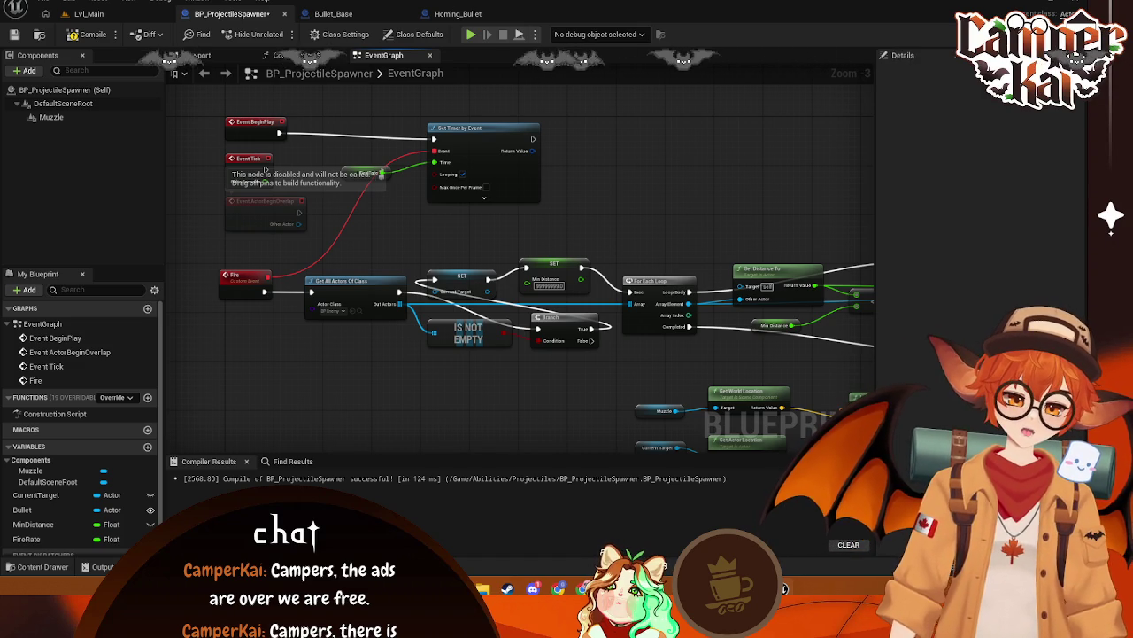
Recompile BP_ProjectileSpawner and screenshot the Look At and SpawnActor part of the graph
left_click(94, 34)
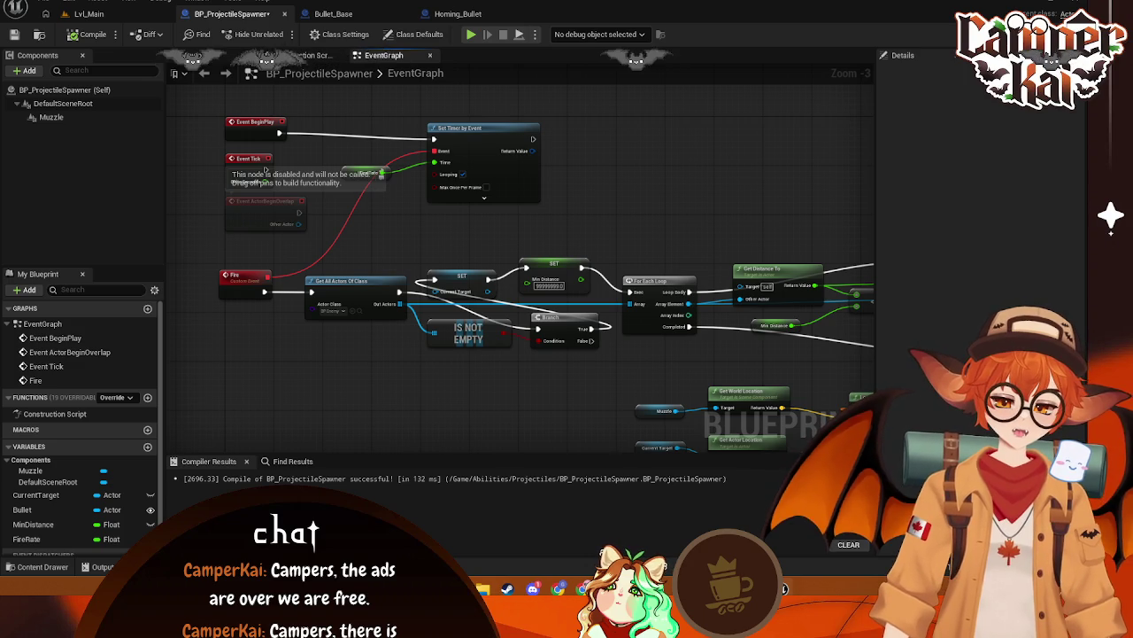
mouse_move(732, 186)
left_mouse_down()
mouse_move(536, 97)
mouse_move(276, 51)
left_mouse_up()
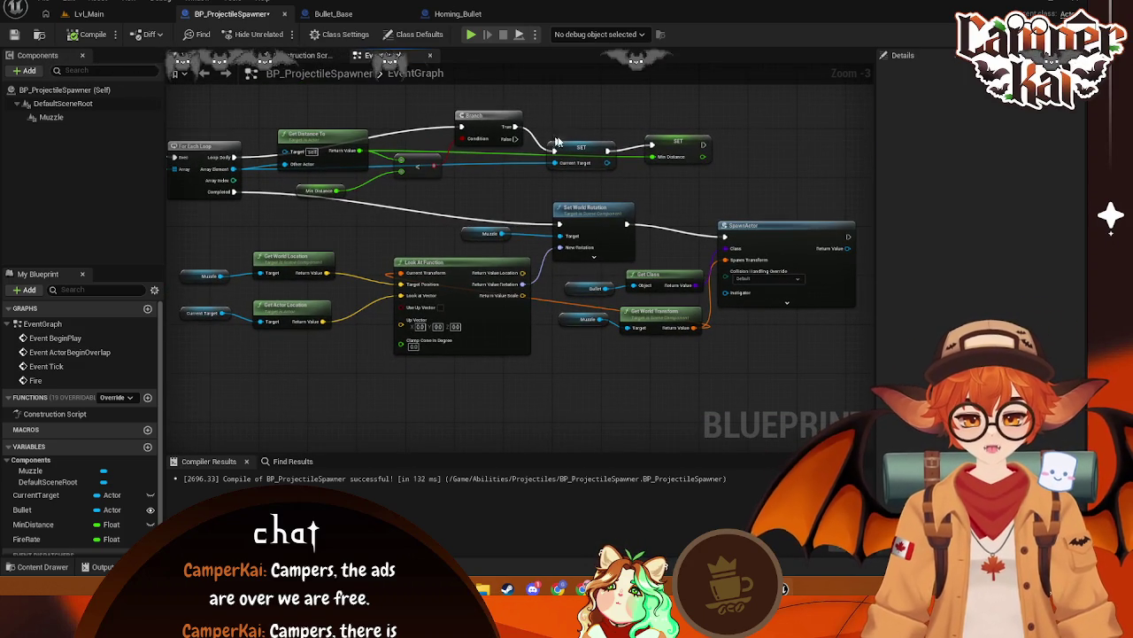
mouse_move(867, 86)
left_mouse_down()
mouse_move(809, 190)
mouse_move(232, 405)
mouse_move(171, 392)
left_mouse_up()
key("ctrl+c")
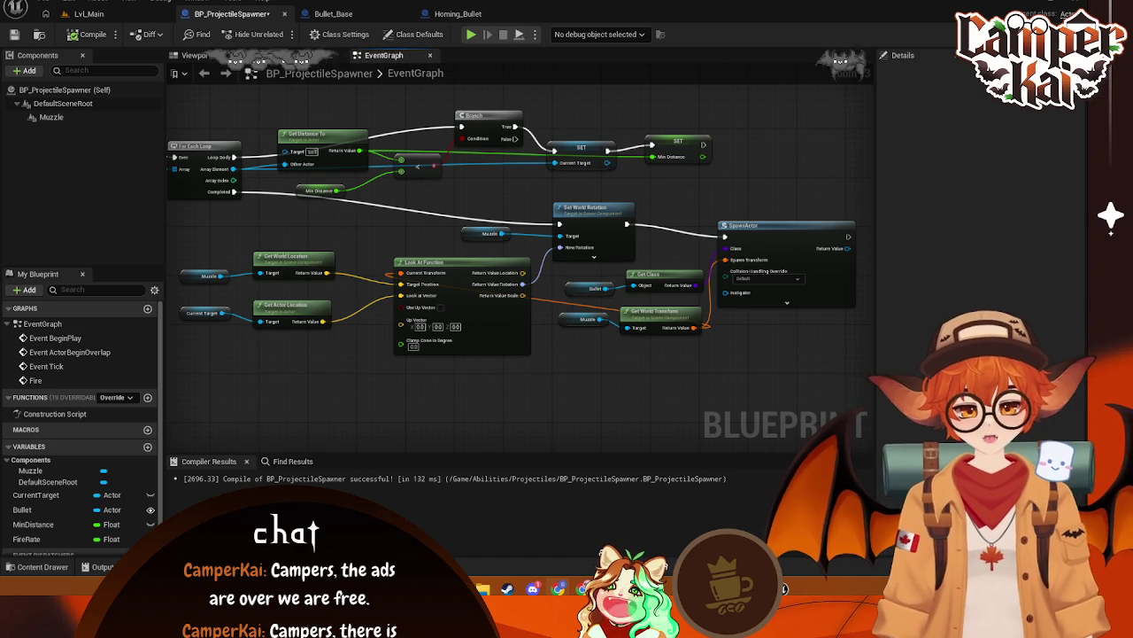
left_click_drag(341, 387, 430, 365)
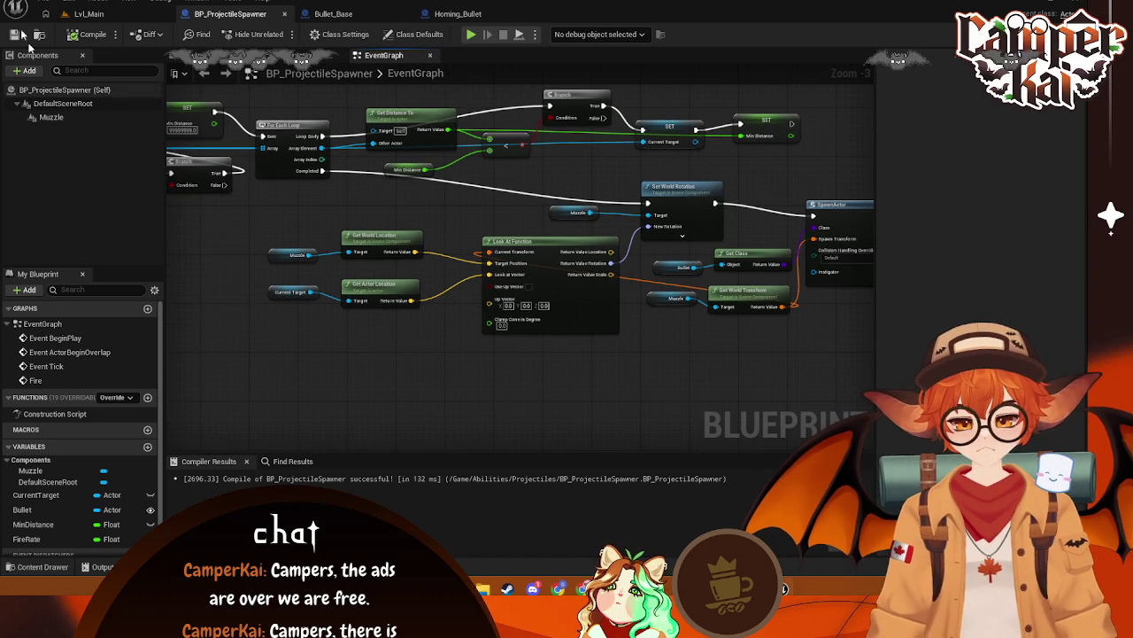
Show BP_ProjectileSpawner's component viewport in the orthographic Left view
left_click(89, 13)
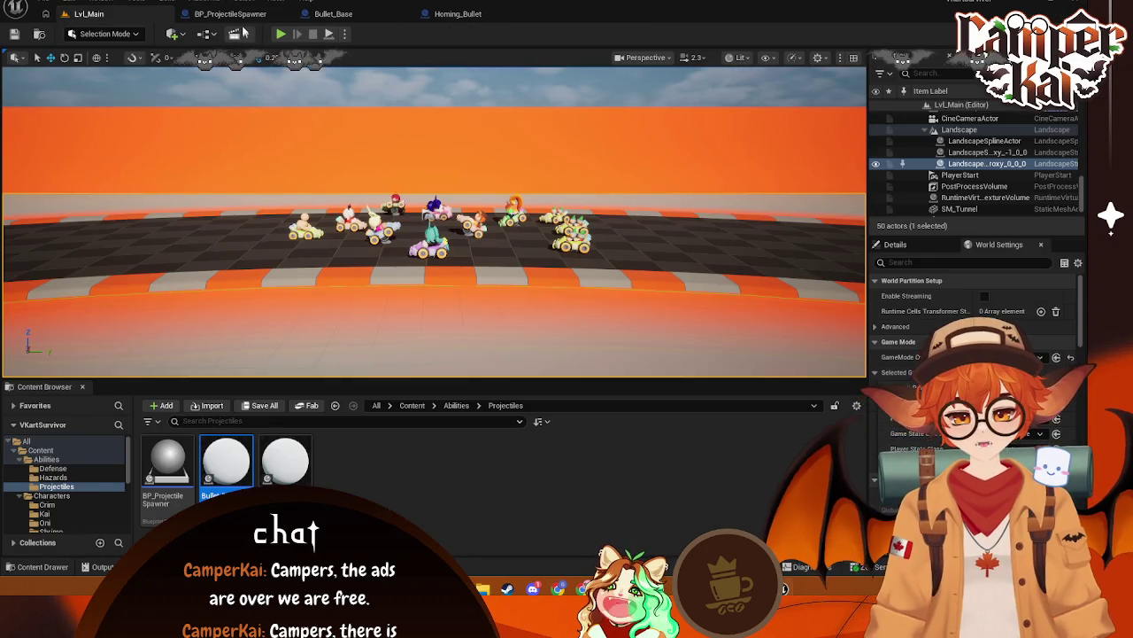
left_click(230, 13)
left_click(205, 55)
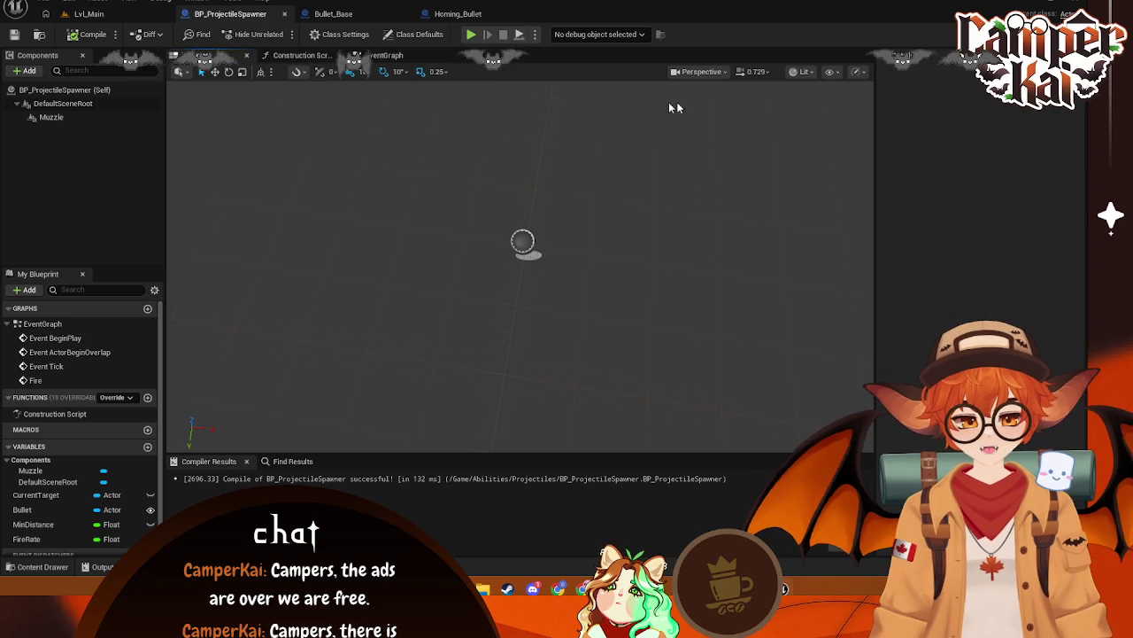
left_click(715, 72)
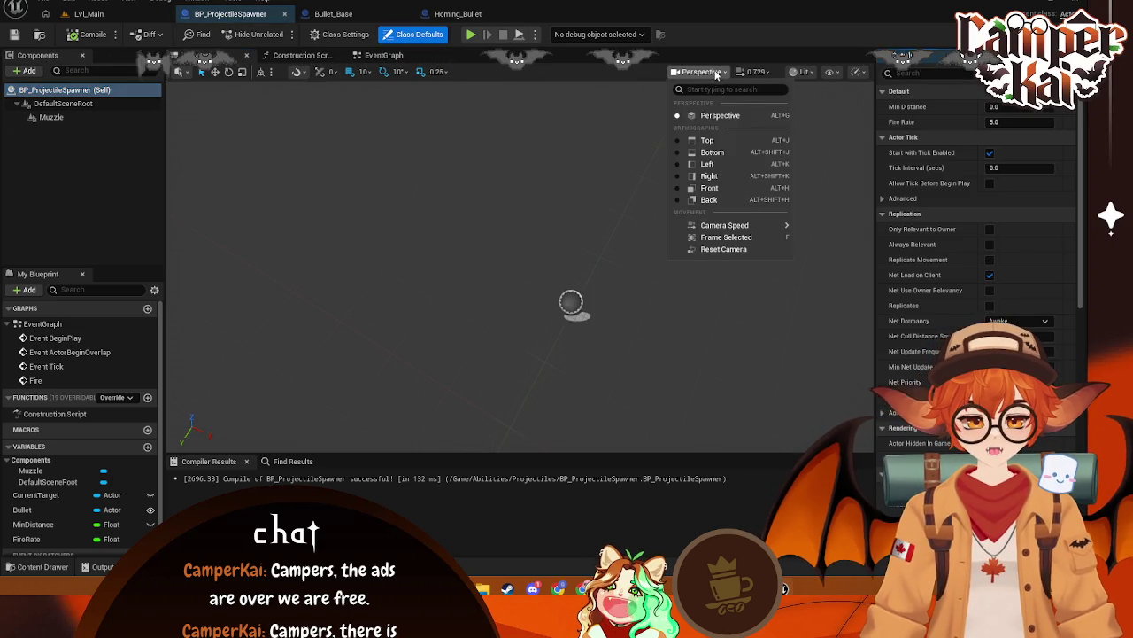
left_click(707, 164)
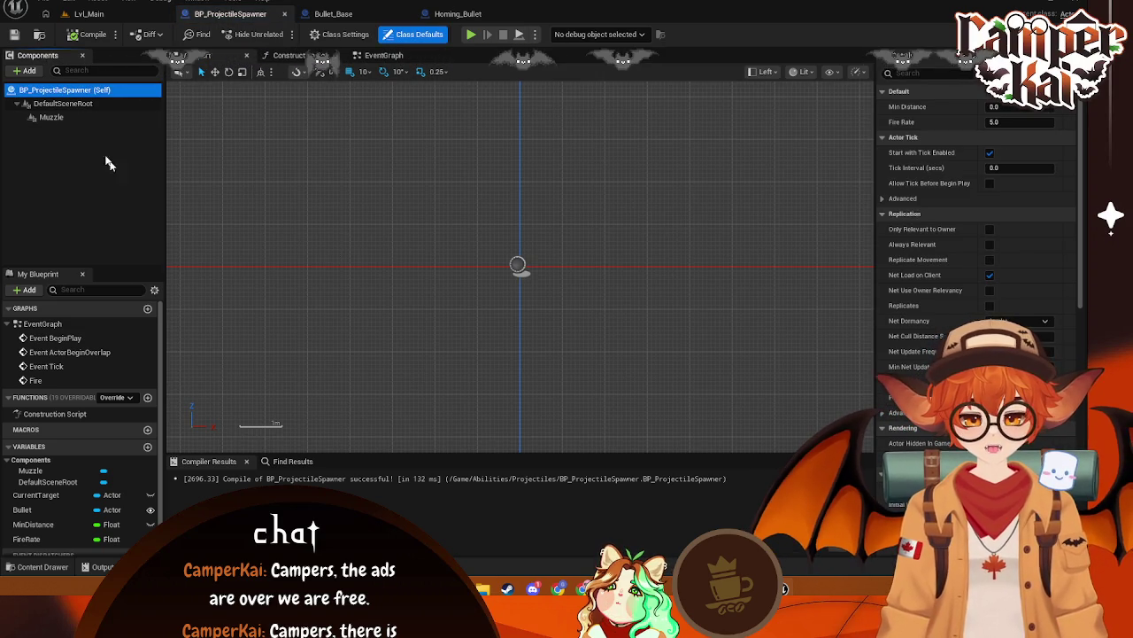
Raise the Muzzle component to location 100, 0, 100, then bring up Lvl_Main
left_click(51, 117)
left_click_drag(565, 217, 568, 181)
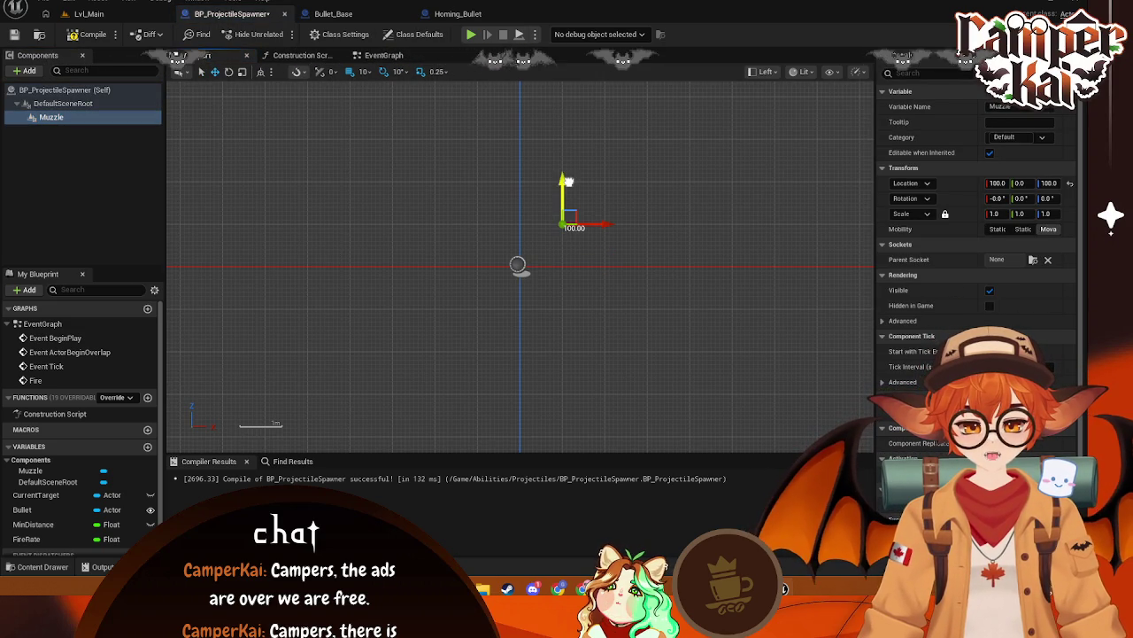
left_click(584, 210)
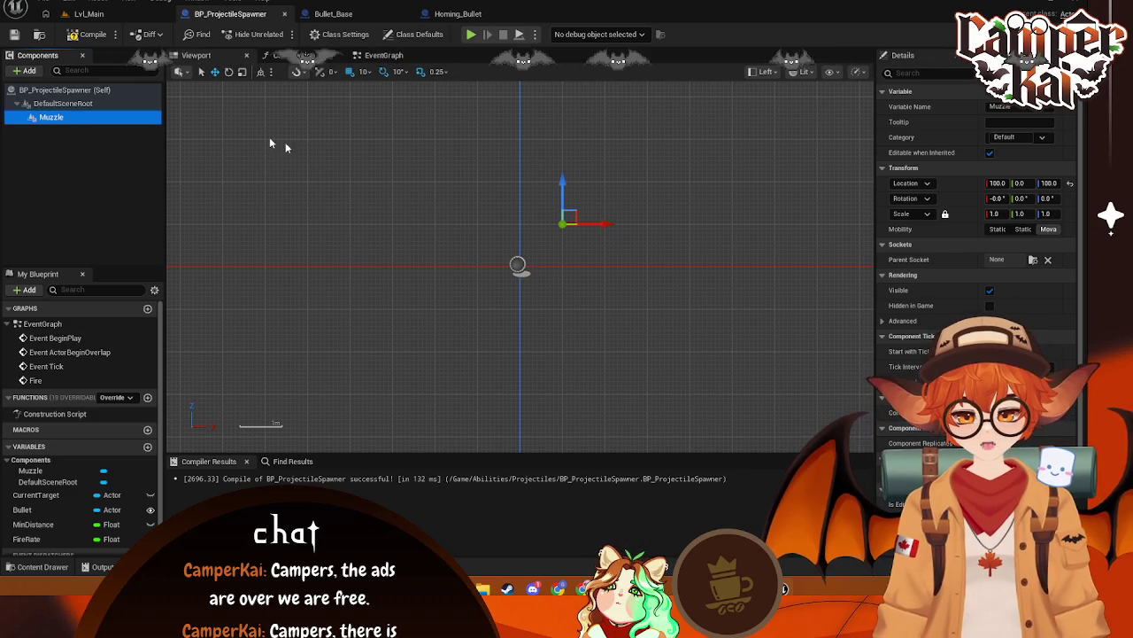
key("ctrl+z")
left_click(518, 265)
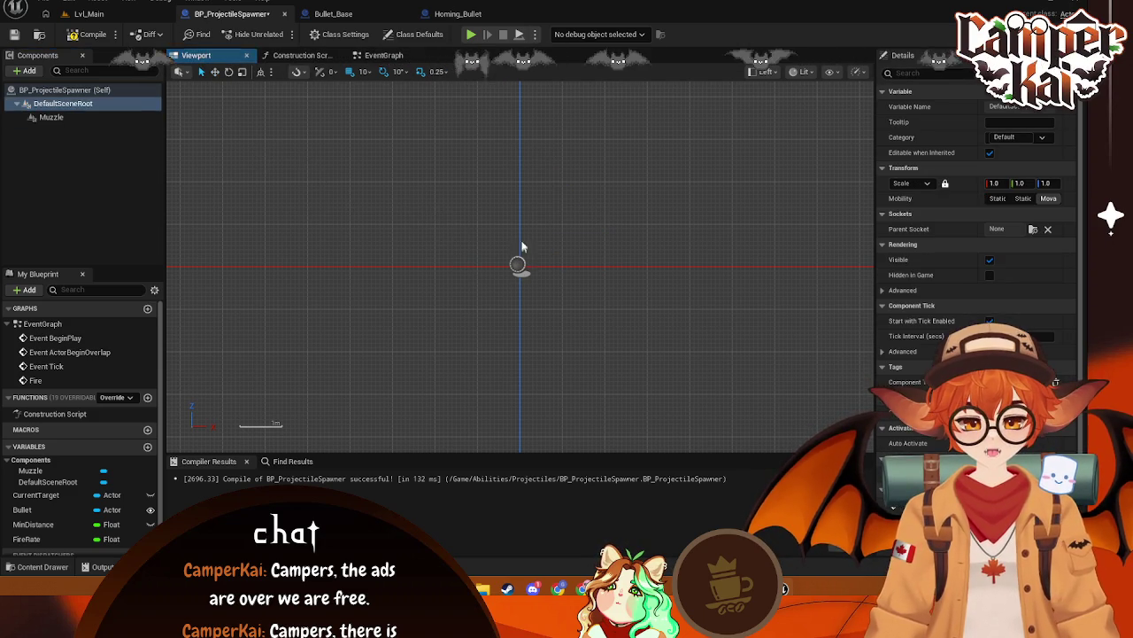
left_click(49, 117)
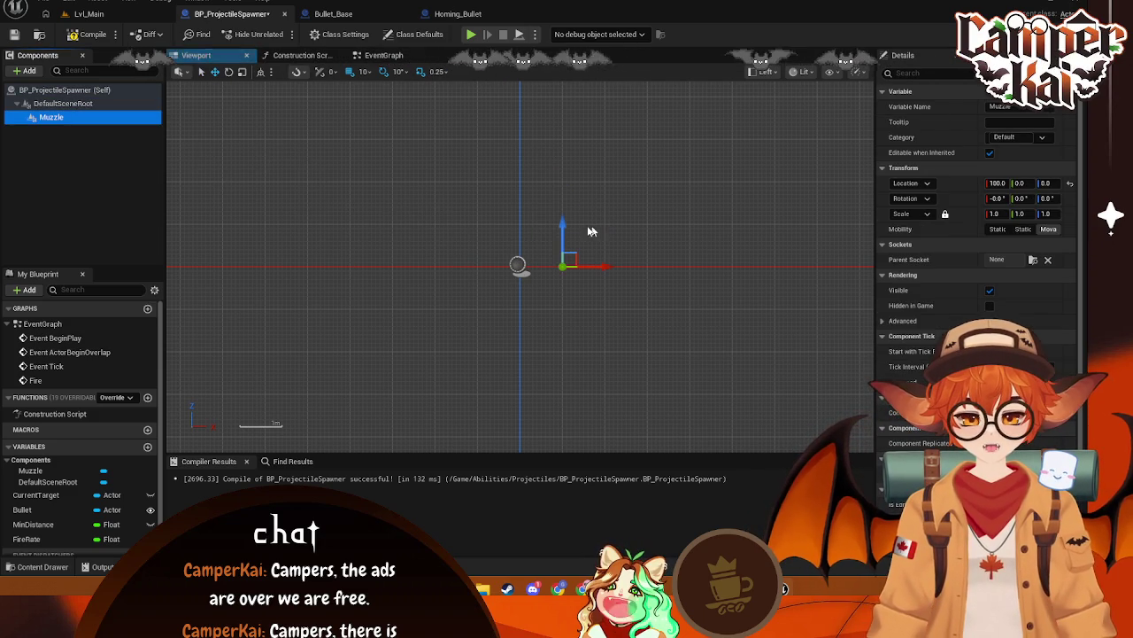
left_click_drag(567, 248, 569, 176)
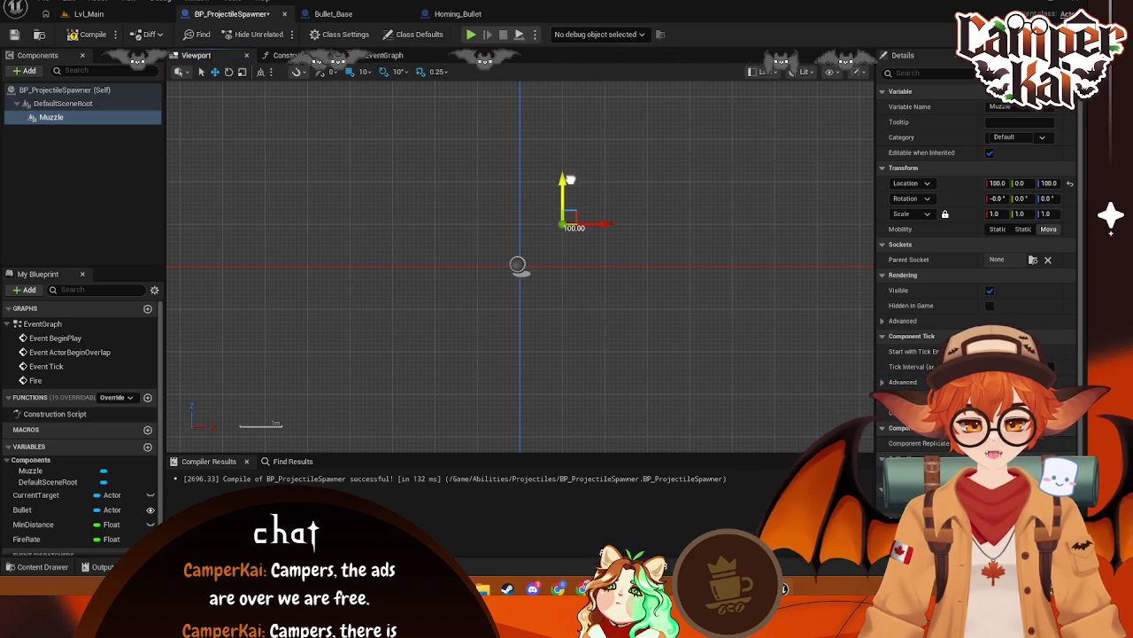
left_click(128, 18)
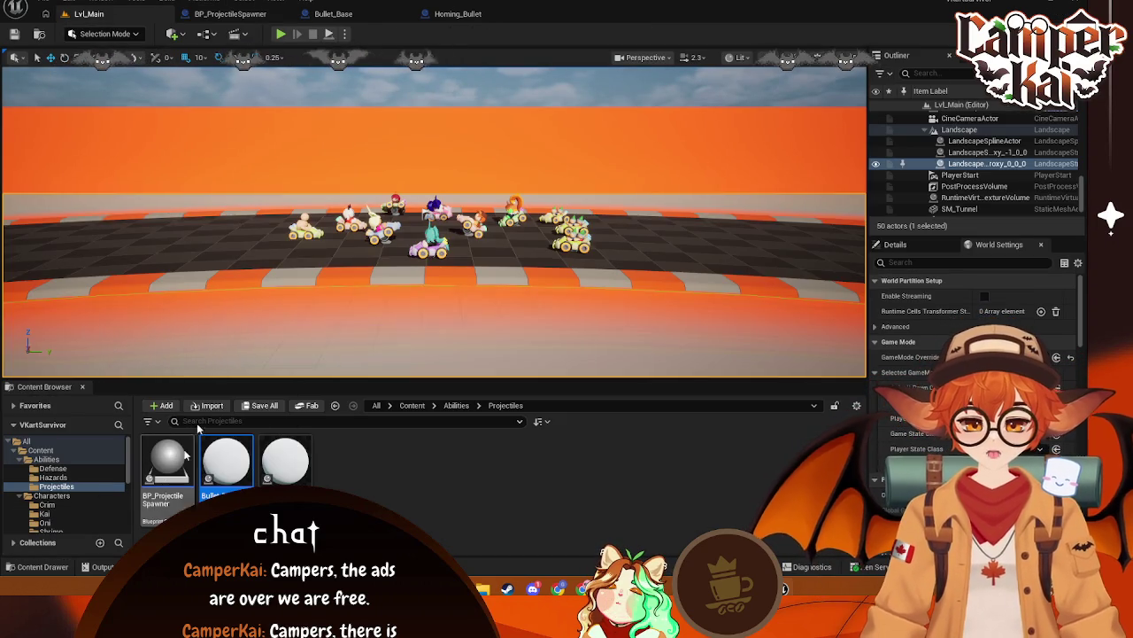
Select the Bullet_Base asset and open the Characters folder in the Content Browser
left_click(225, 460)
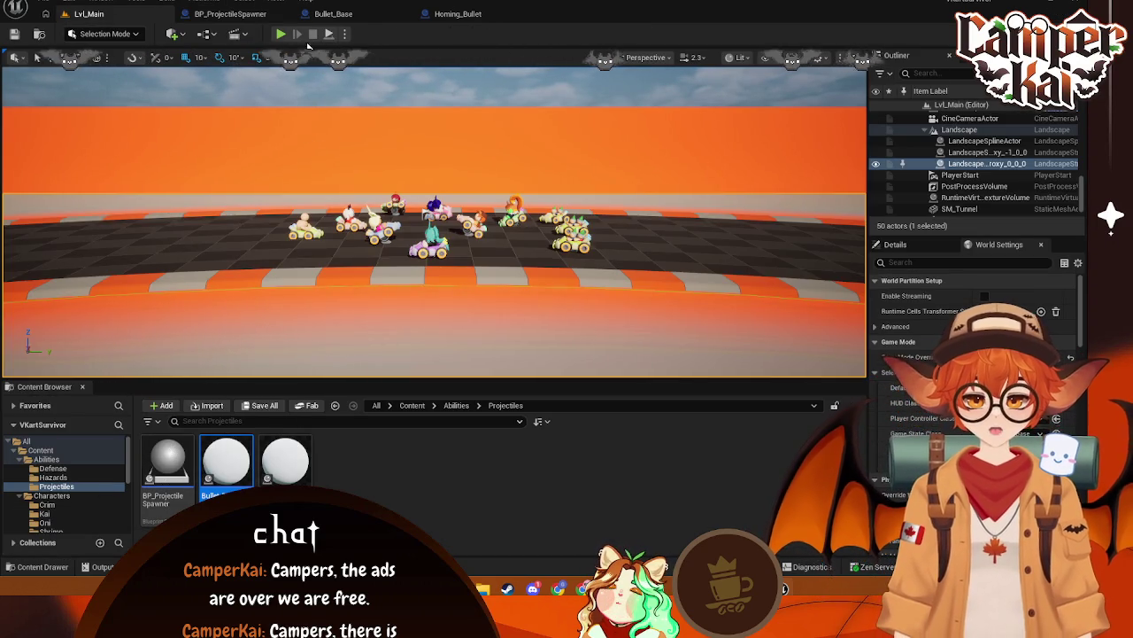
scroll(62, 483, "down", 2)
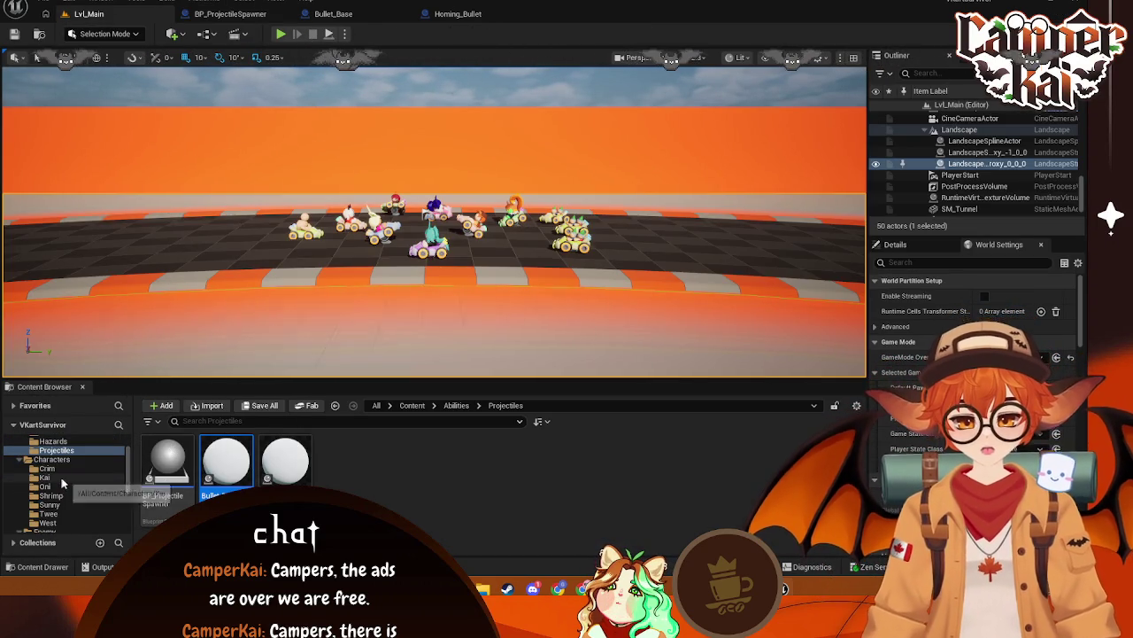
left_click(51, 460)
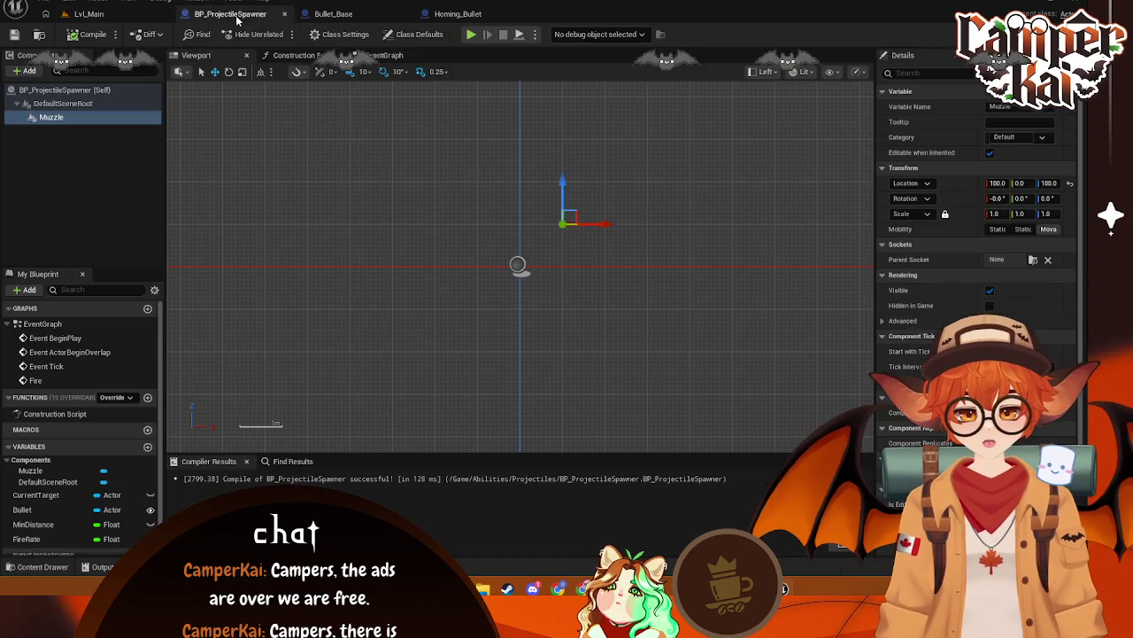
Review the BP_ProjectileSpawner and Bullet_Base graphs and the Bullet variable's settings, then return to Lvl_Main
left_click(230, 14)
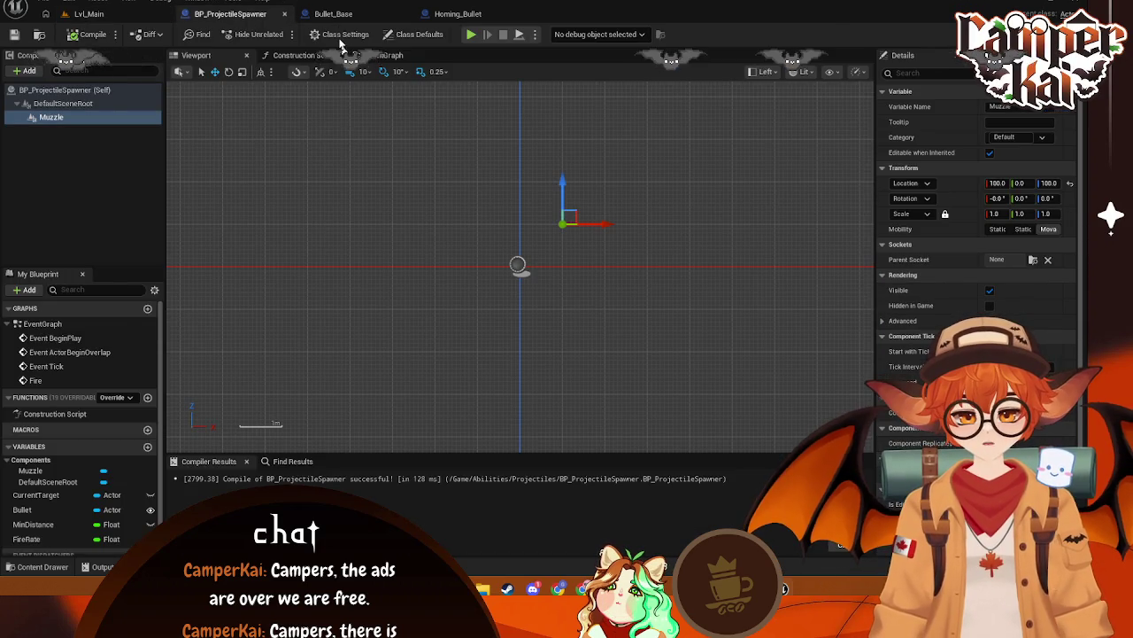
left_click(333, 14)
scroll(624, 248, "up", 3)
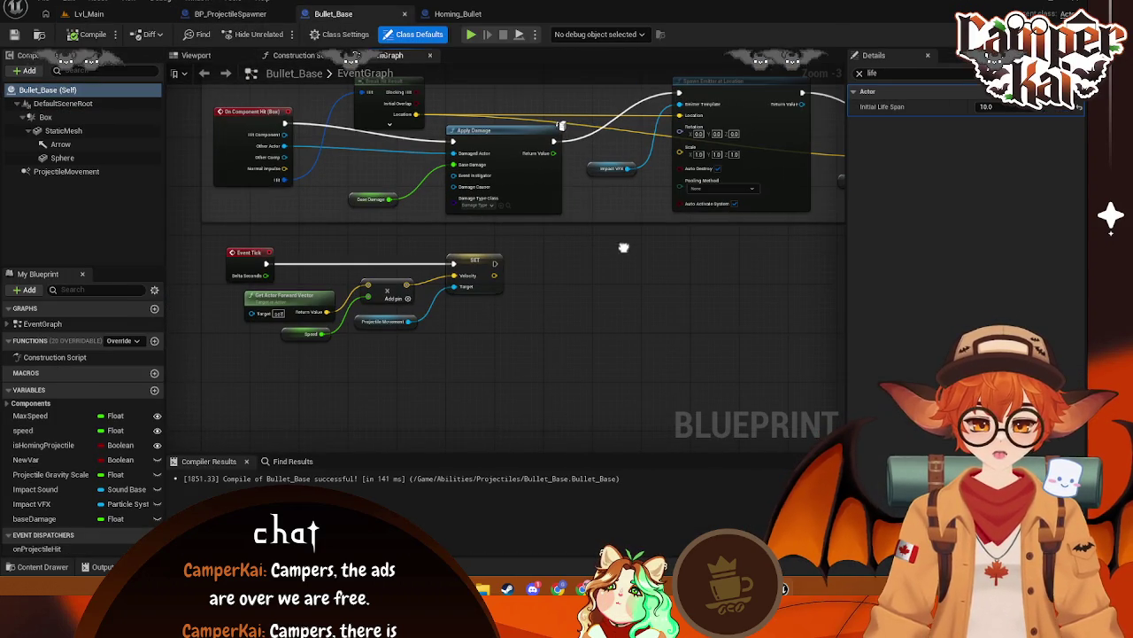
left_click(230, 14)
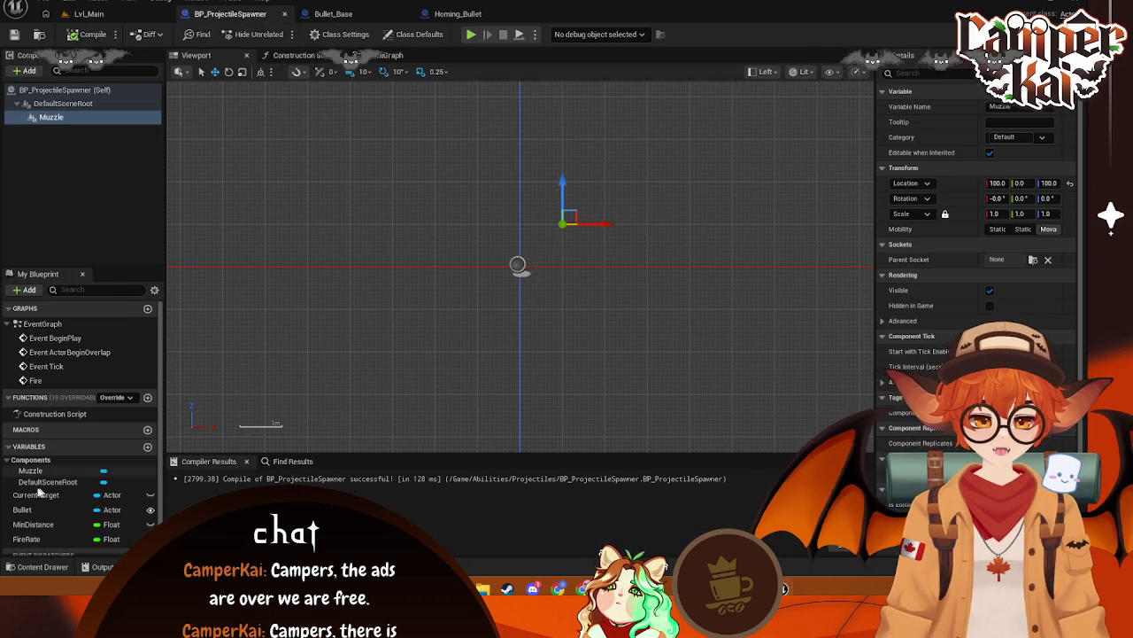
scroll(71, 491, "down", 1)
left_click(71, 501)
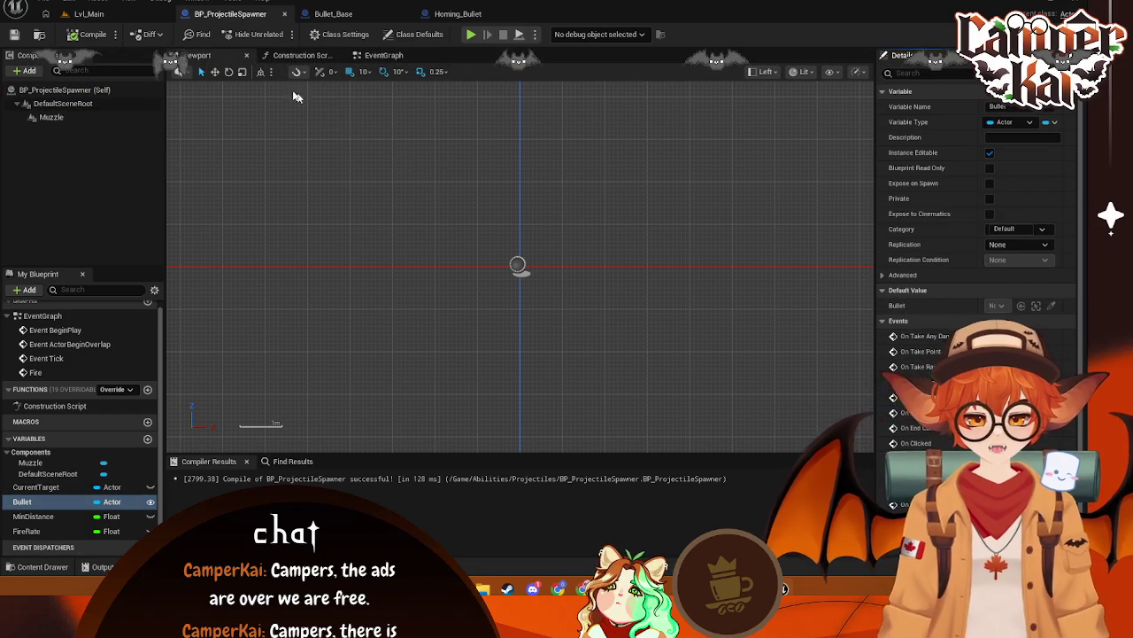
left_click(89, 13)
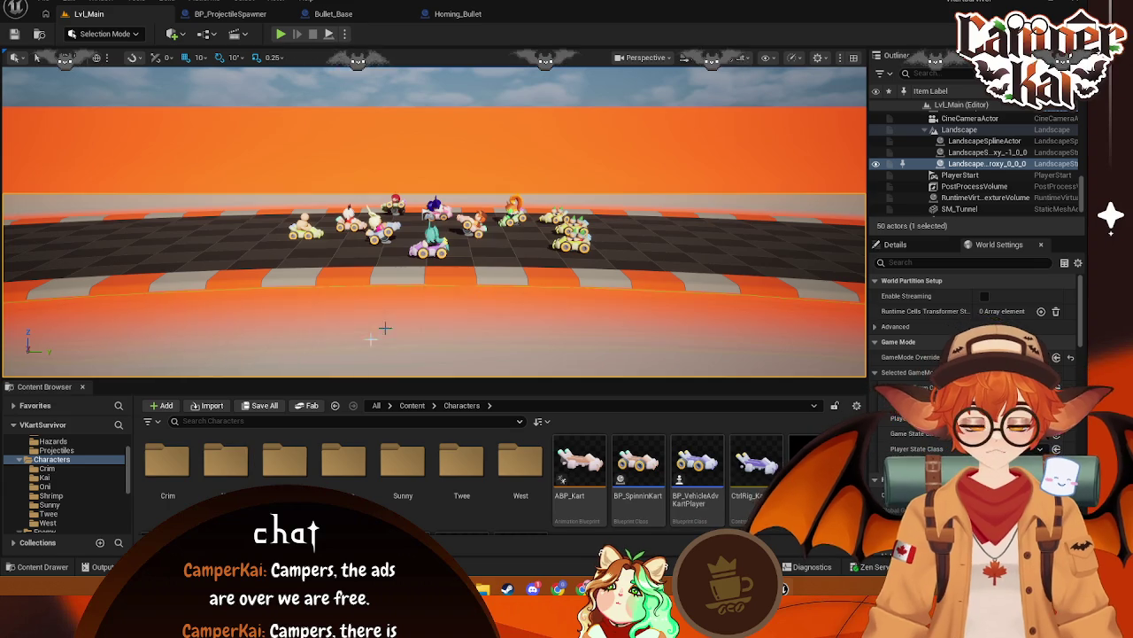
scroll(71, 474, "up", 1)
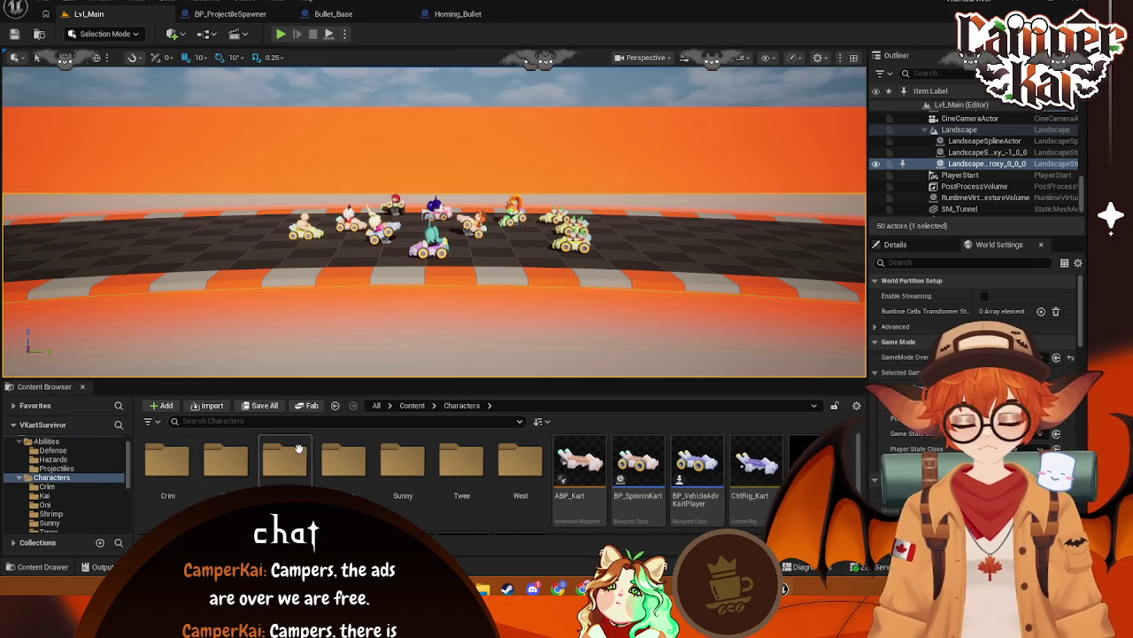